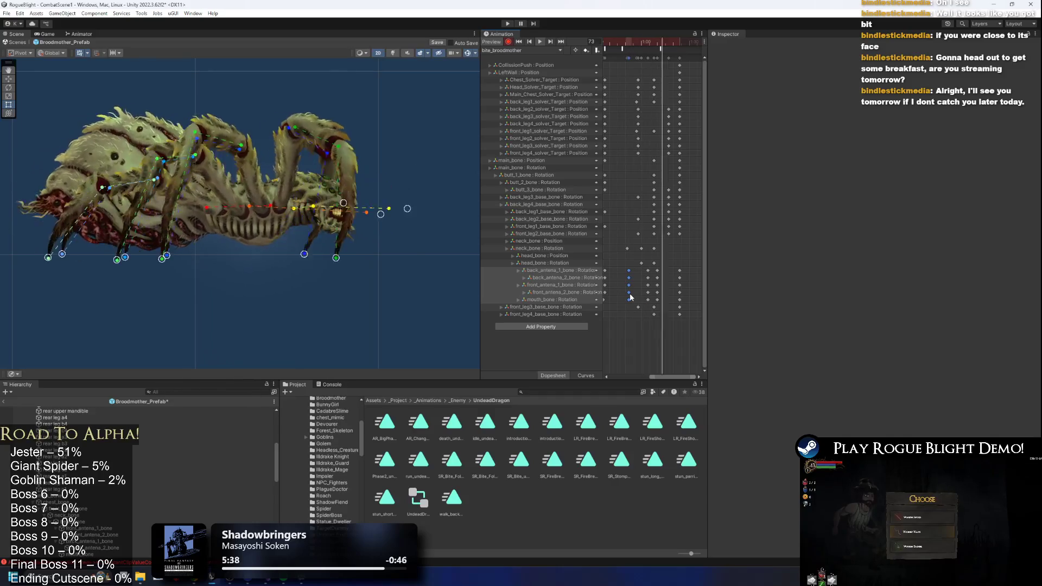
# - Shift the antenna and mouth keys one frame later, then scrub to frame 77 to preview
pyautogui.moveTo(630, 297); pyautogui.dragTo(633, 297)
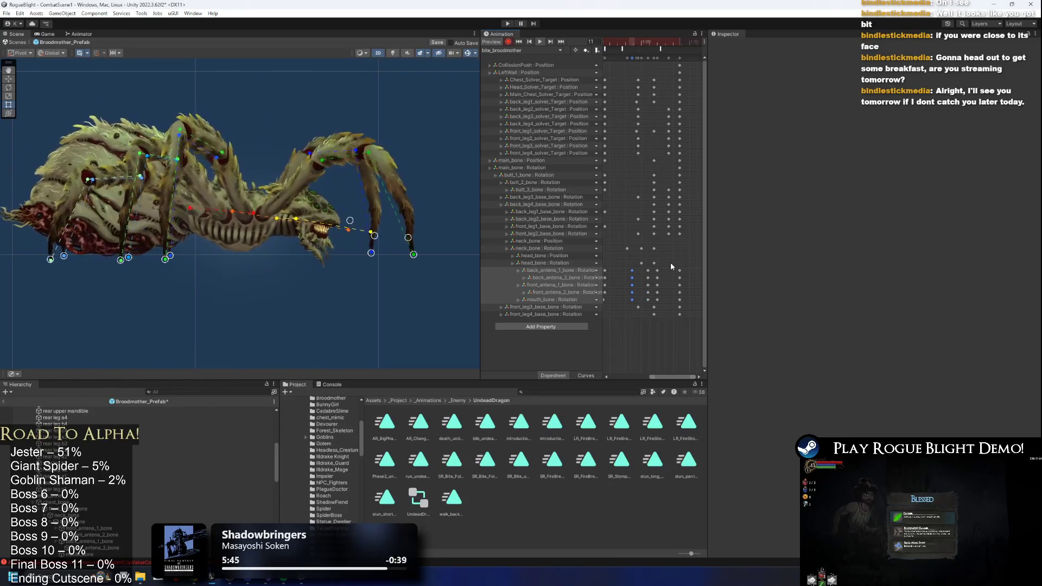
pyautogui.moveTo(659, 267)
pyautogui.mouseDown()
pyautogui.moveTo(655, 305)
pyautogui.moveTo(651, 285)
pyautogui.mouseUp()
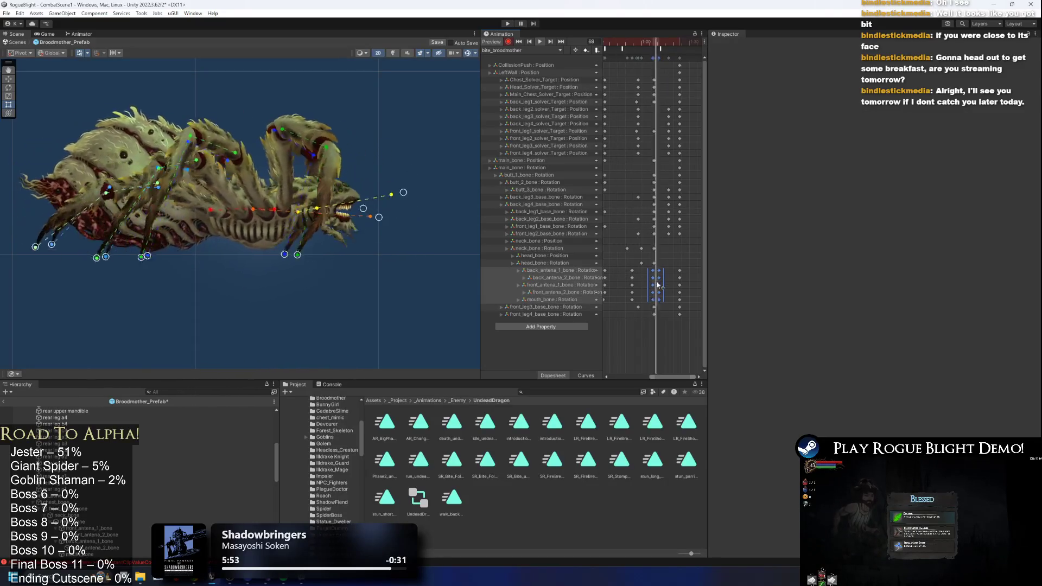
pyautogui.moveTo(651, 285); pyautogui.dragTo(651, 284)
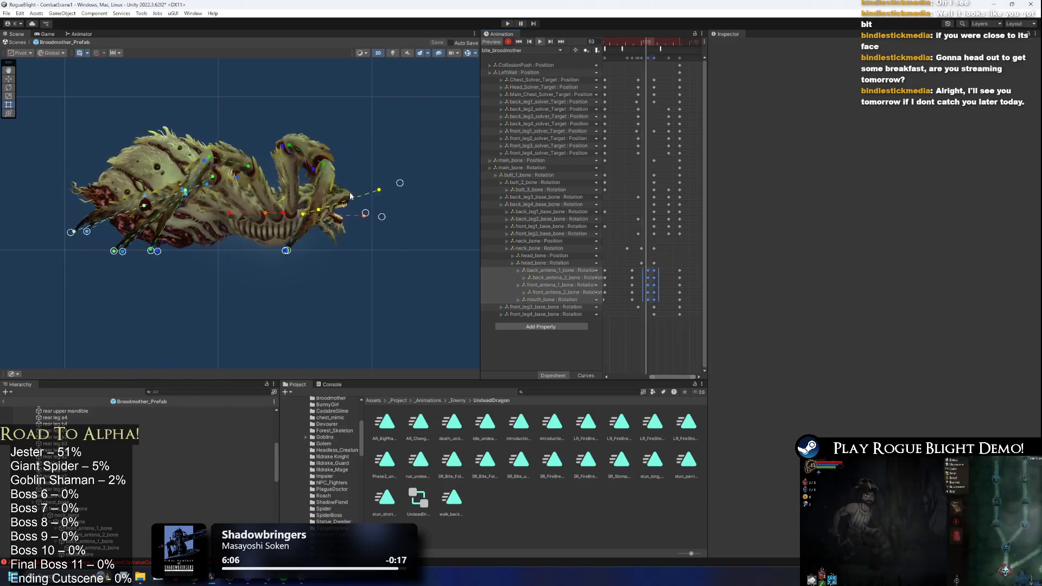
pyautogui.moveTo(651, 44); pyautogui.dragTo(668, 45)
# - Select the StopForward event marker, play the bite preview and scrub to frame 50
pyautogui.click(661, 49)
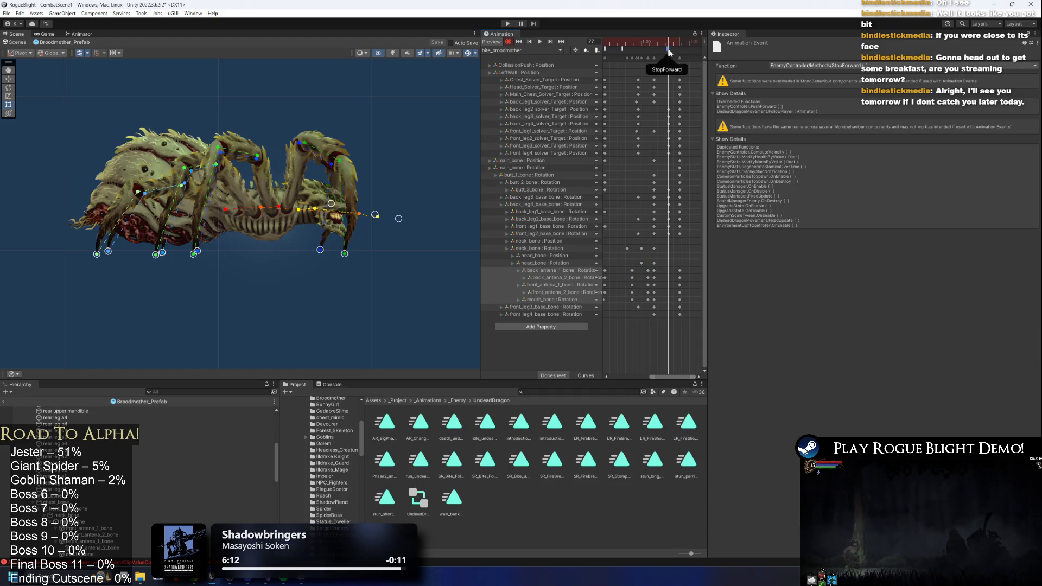
pyautogui.press('space')
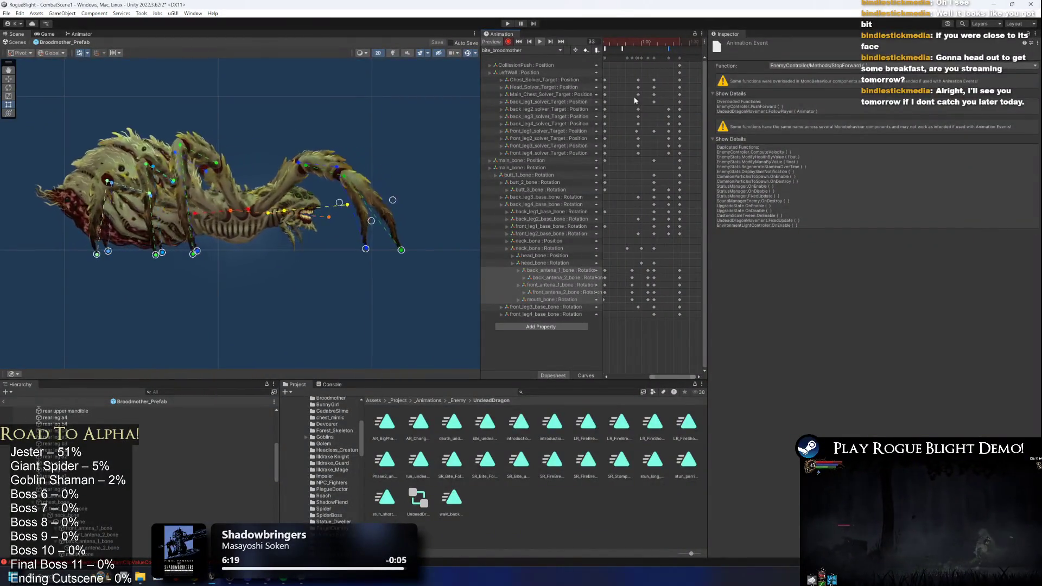
pyautogui.scroll(-2, 661, 89)
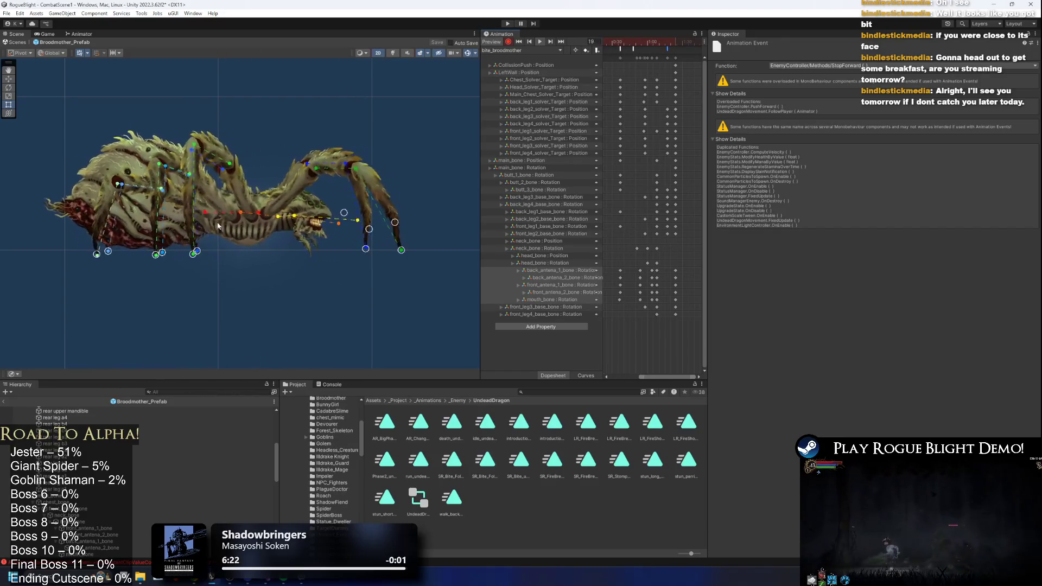
pyautogui.moveTo(605, 40)
pyautogui.mouseDown()
pyautogui.moveTo(672, 39)
pyautogui.moveTo(597, 42)
pyautogui.mouseUp()
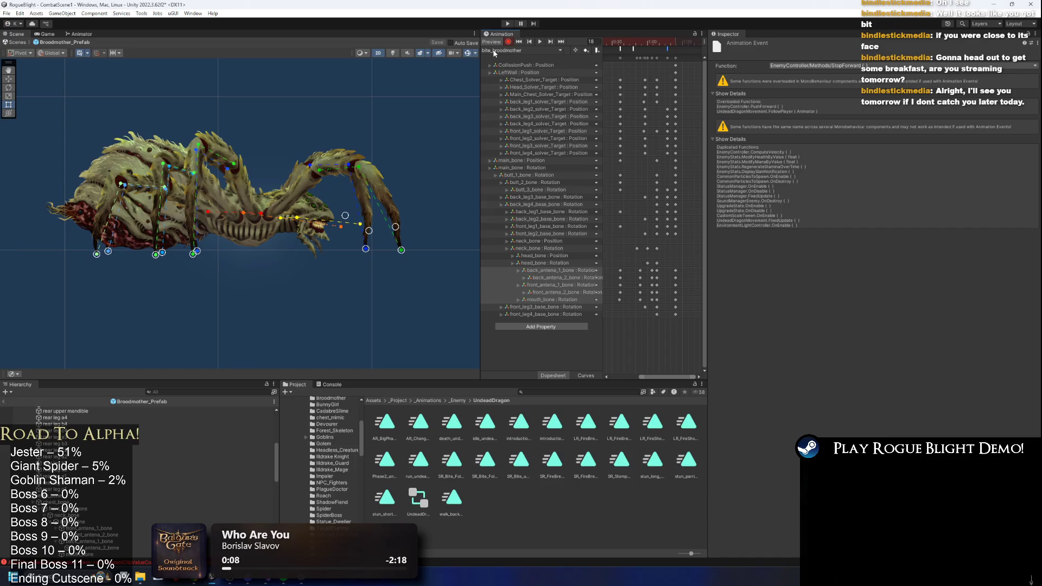
# - Switch to the claws_broodmother clip and scrub to the event near frame 93
pyautogui.scroll(10, 105, 418)
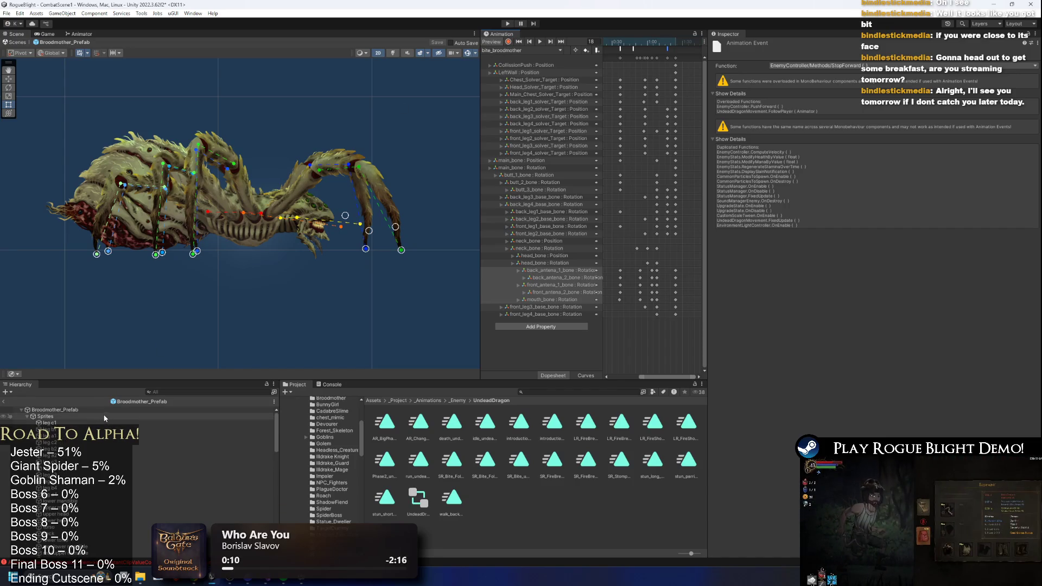
pyautogui.click(521, 50)
pyautogui.click(559, 67)
pyautogui.moveTo(651, 46); pyautogui.dragTo(666, 45)
pyautogui.scroll(2, 685, 111)
pyautogui.scroll(-2, 685, 111)
pyautogui.scroll(2, 650, 46)
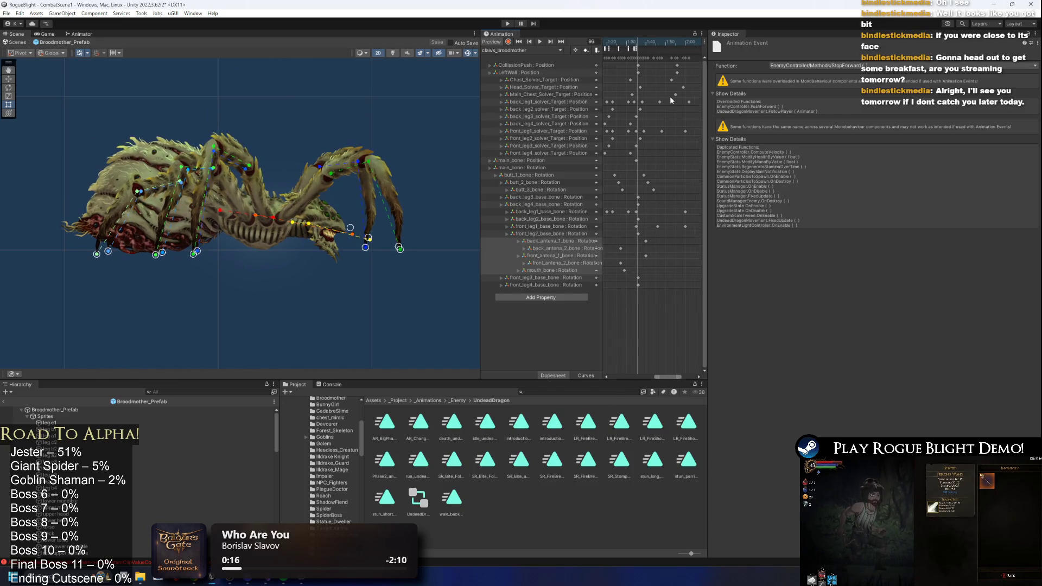
pyautogui.moveTo(628, 43); pyautogui.dragTo(626, 43)
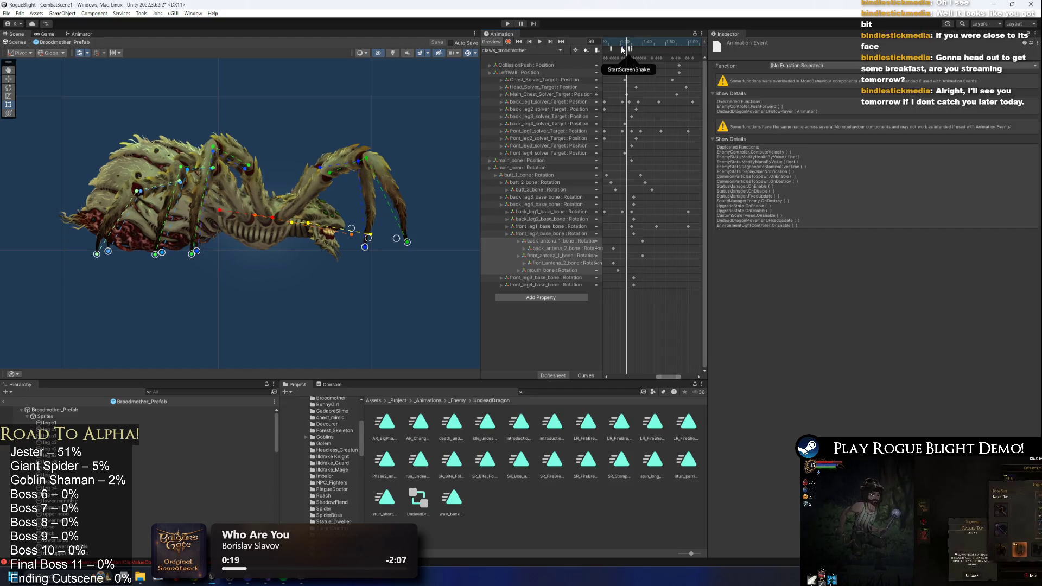
# - Make the empty event call EnemyActionController ActionFinishing(), then scrub to frame 111 to check
pyautogui.click(629, 49)
pyautogui.click(781, 66)
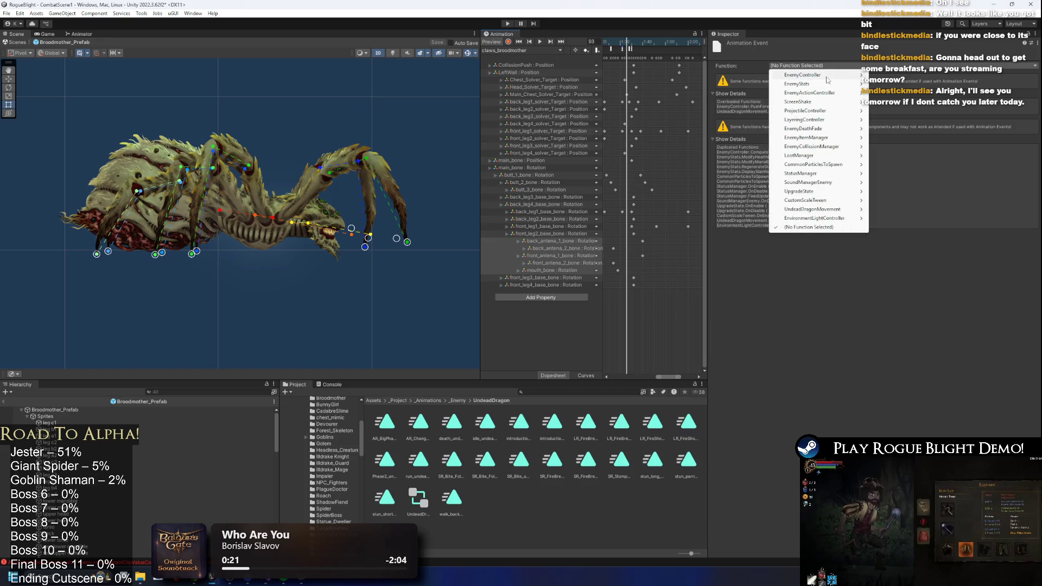
pyautogui.moveTo(827, 78)
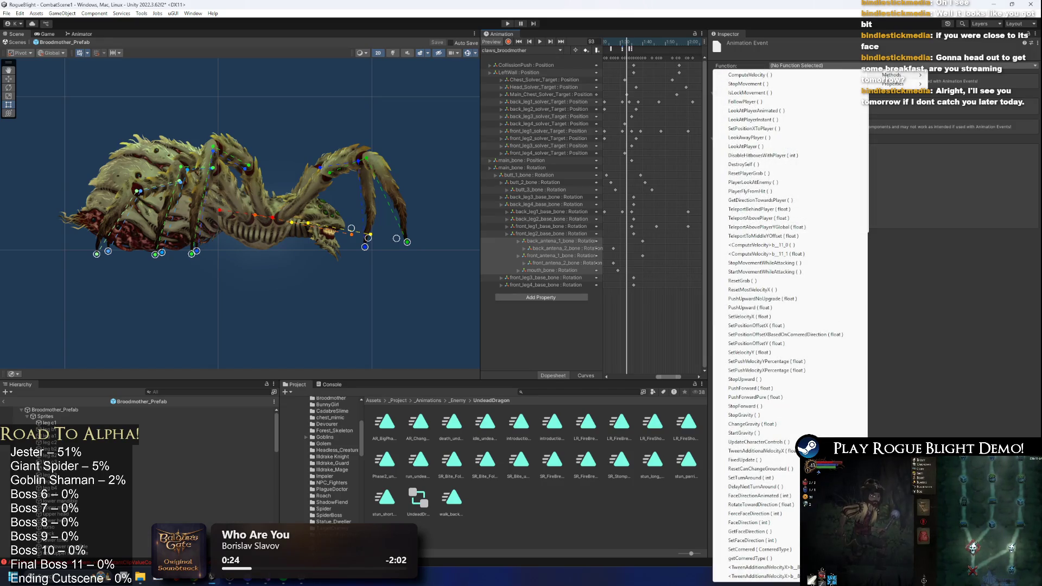
pyautogui.moveTo(894, 84)
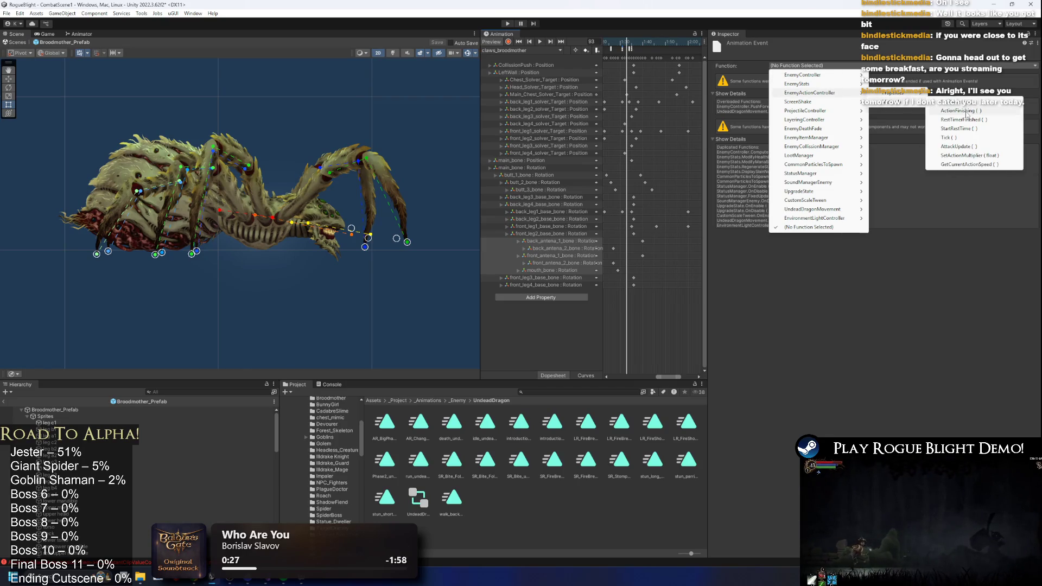
pyautogui.click(961, 110)
pyautogui.moveTo(632, 45); pyautogui.dragTo(635, 43)
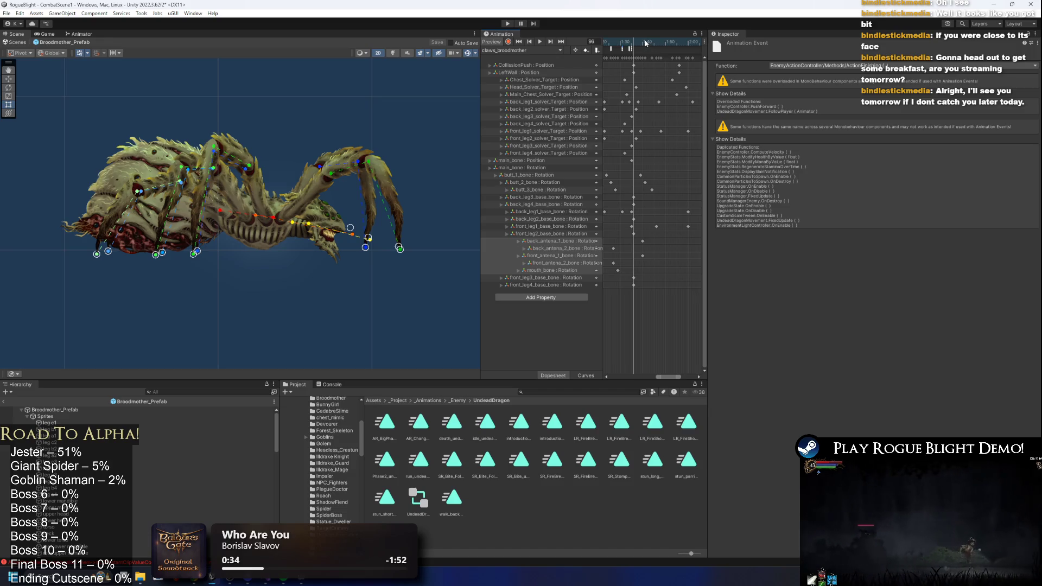
pyautogui.moveTo(642, 43)
pyautogui.mouseDown()
pyautogui.moveTo(670, 40)
pyautogui.moveTo(662, 38)
pyautogui.mouseUp()
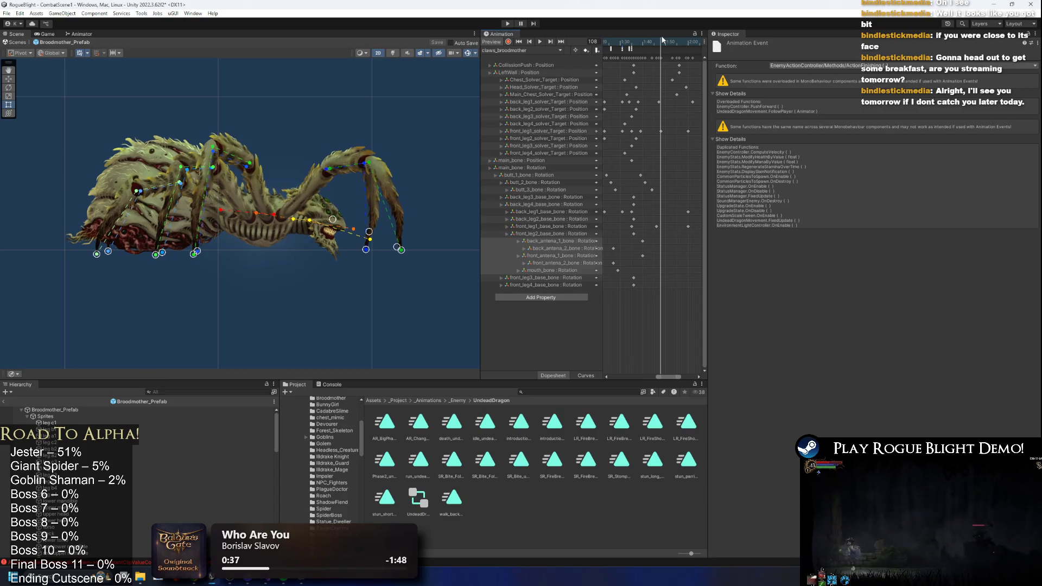
# - Search for the calculator, then clear the event selection and move the playhead to frame 147
pyautogui.press('super')
pyautogui.write('ca')
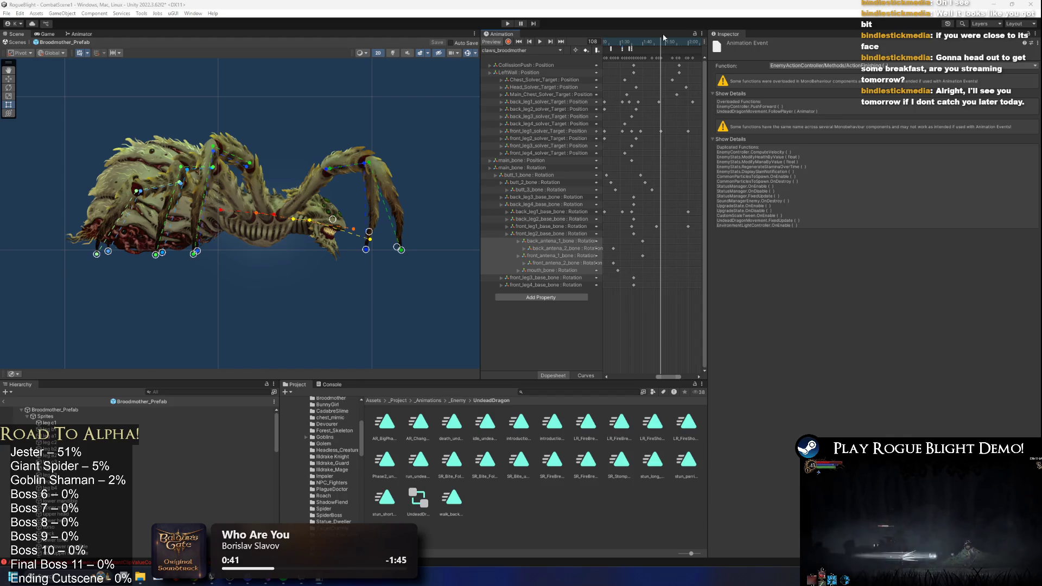
pyautogui.press('super')
pyautogui.write('ca')
pyautogui.press('Escape')
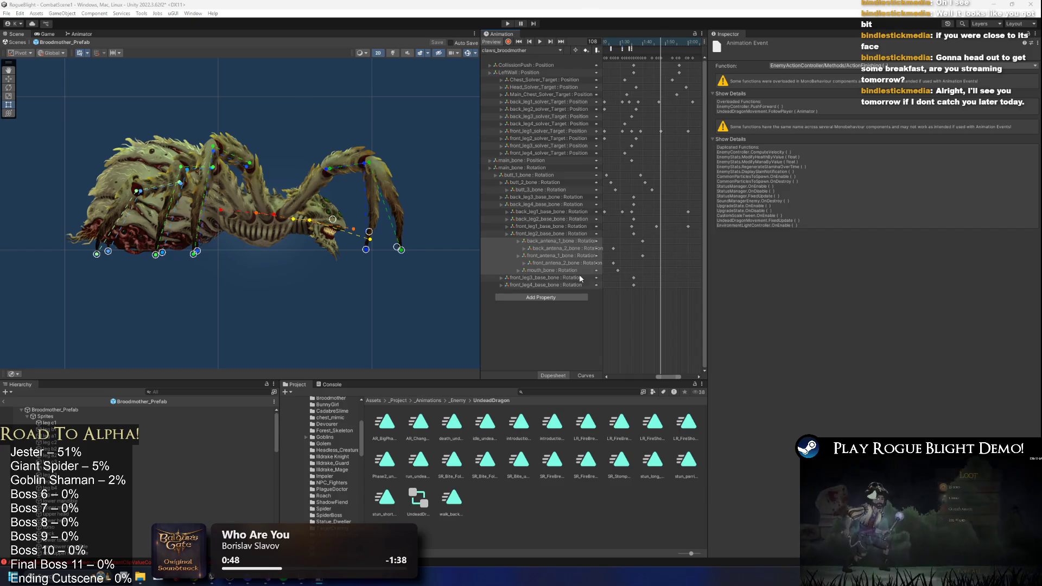
pyautogui.scroll(-3, 673, 64)
pyautogui.click(673, 64)
pyautogui.click(689, 45)
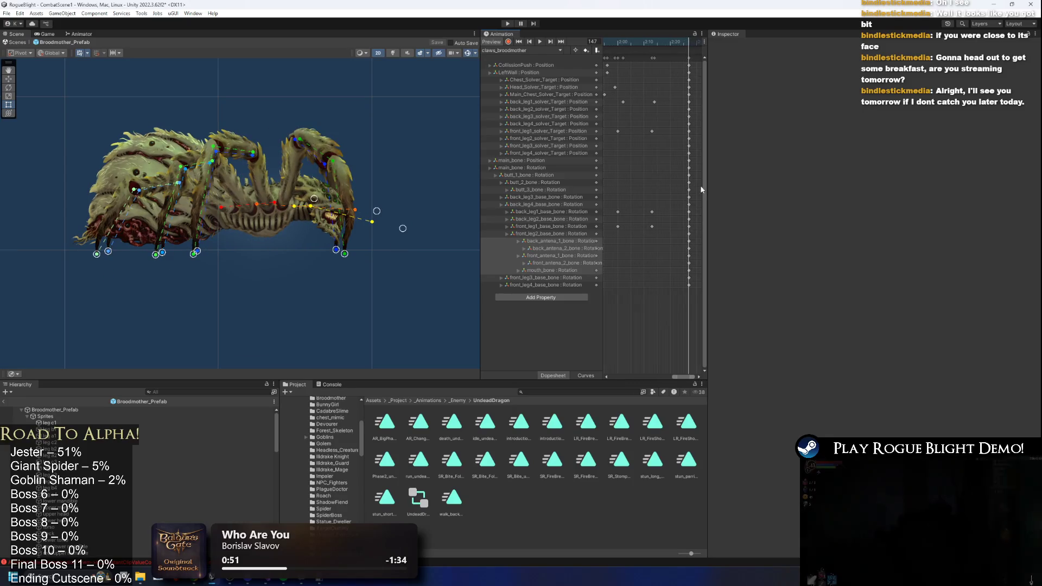
pyautogui.scroll(5, 687, 173)
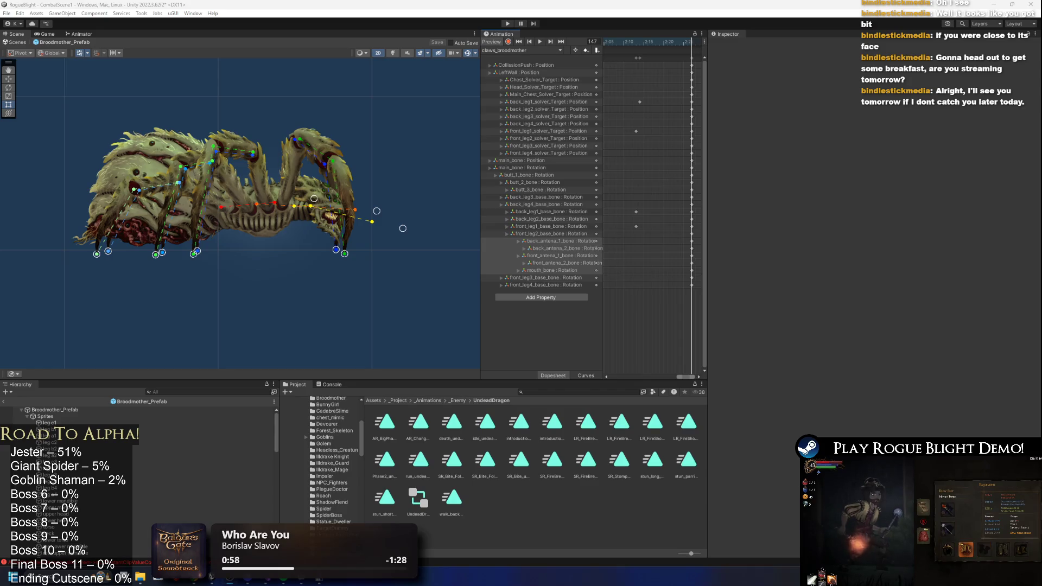
pyautogui.hotkey('alt', 'Tab')
pyautogui.hotkey('alt', 'Tab')
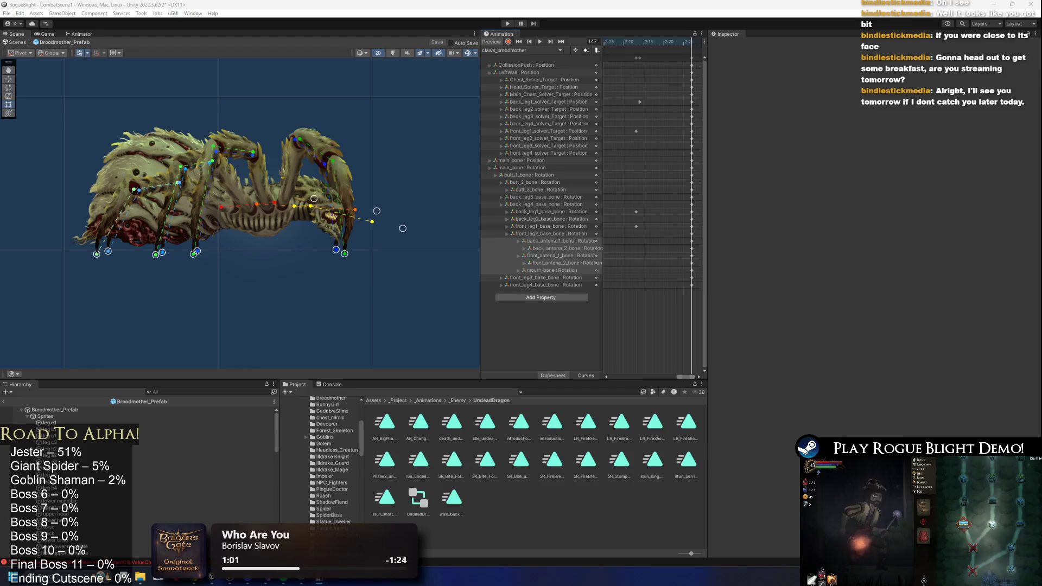
pyautogui.click(565, 393)
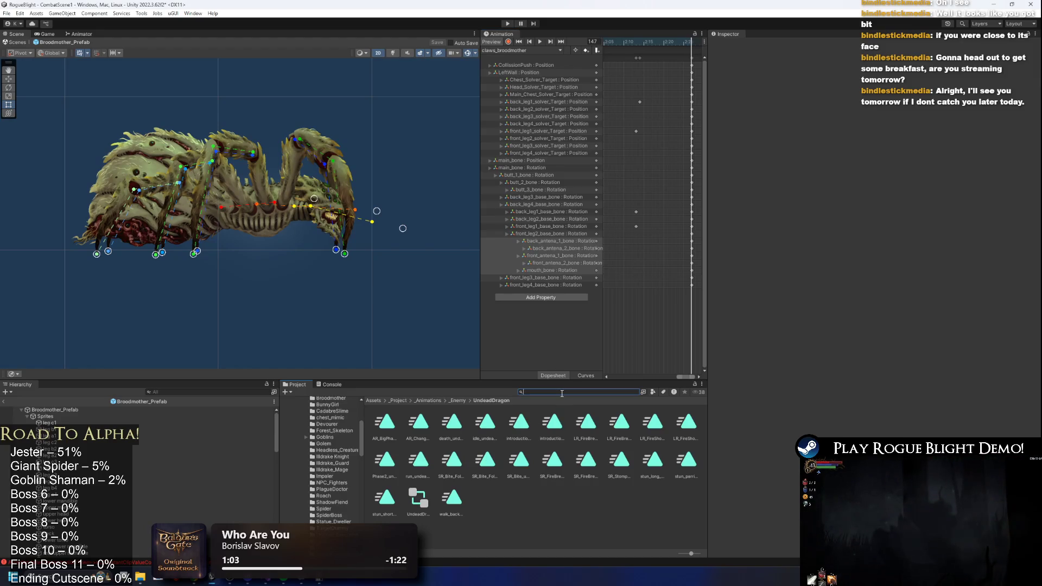
# - Open the EnemyAI > Actions state machine and move Bite Followup just below Claw
pyautogui.click(79, 34)
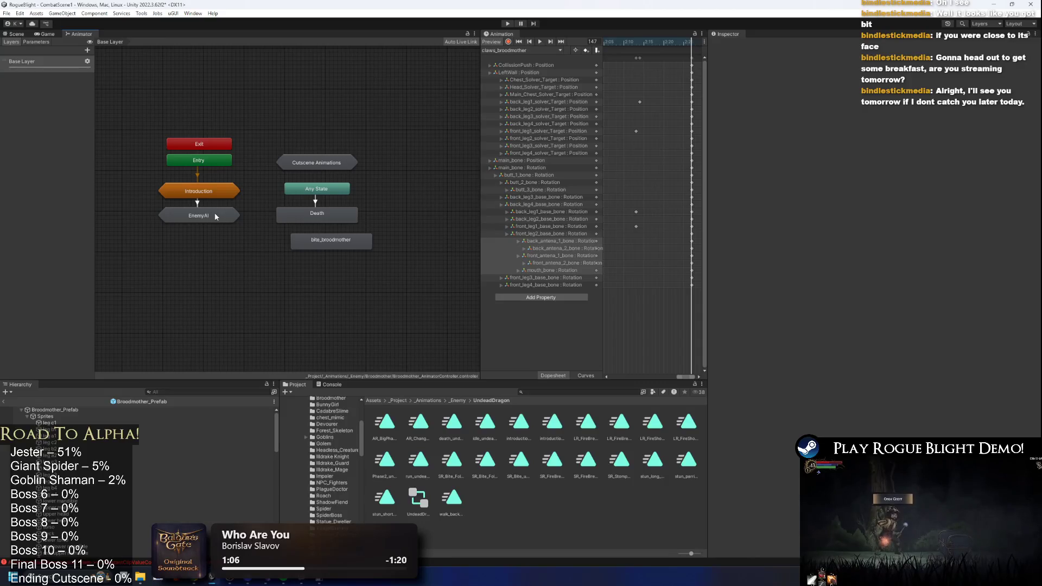
pyautogui.click(324, 242)
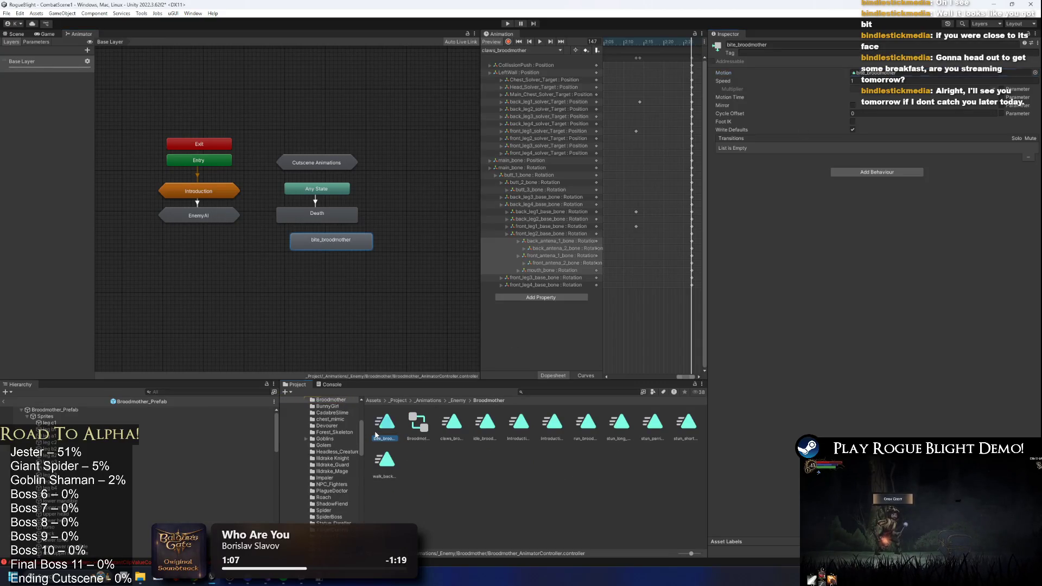
pyautogui.click(377, 435)
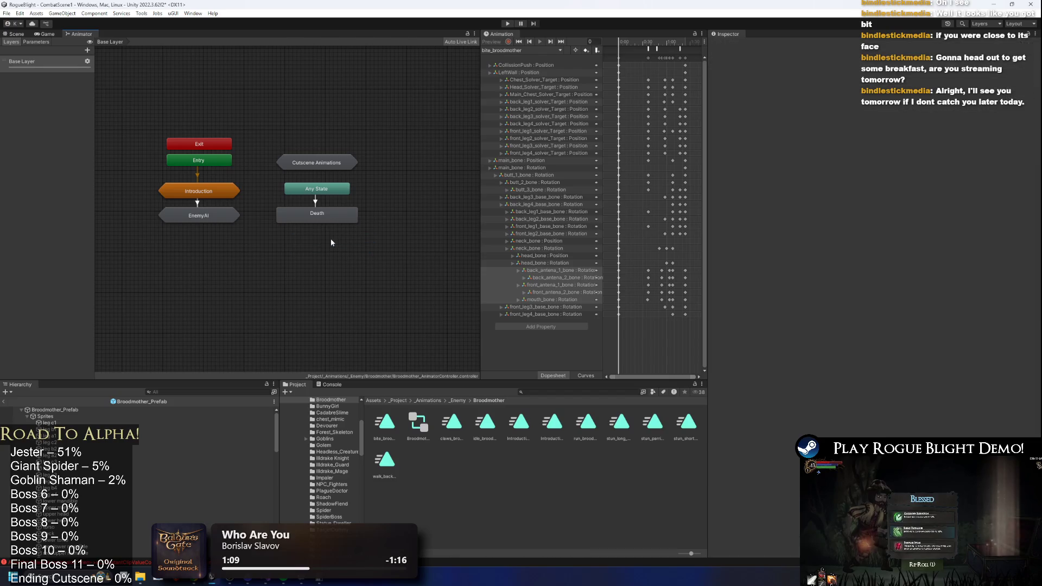
pyautogui.doubleClick(211, 212)
pyautogui.click(197, 251)
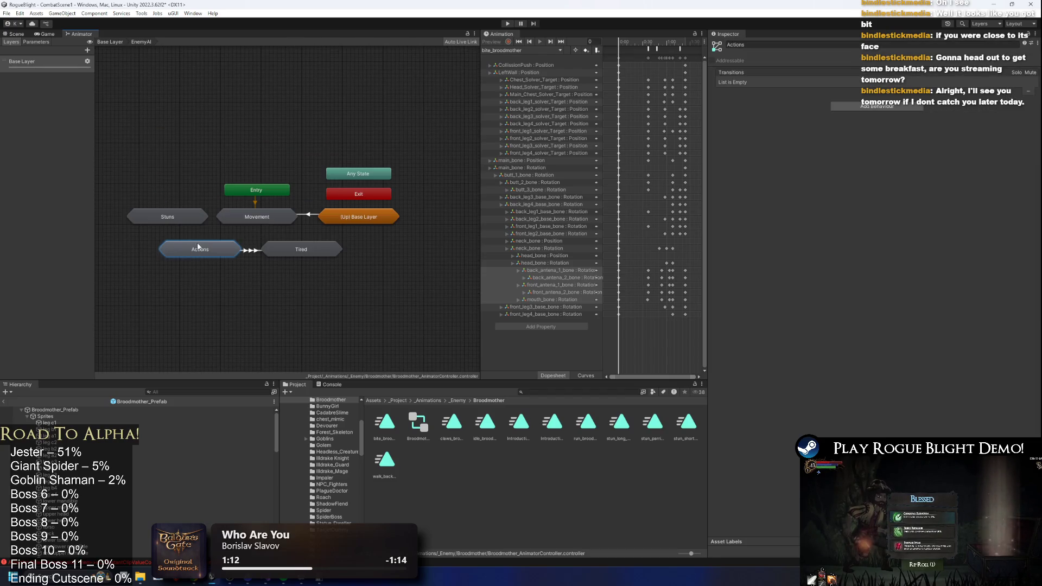
pyautogui.doubleClick(188, 251)
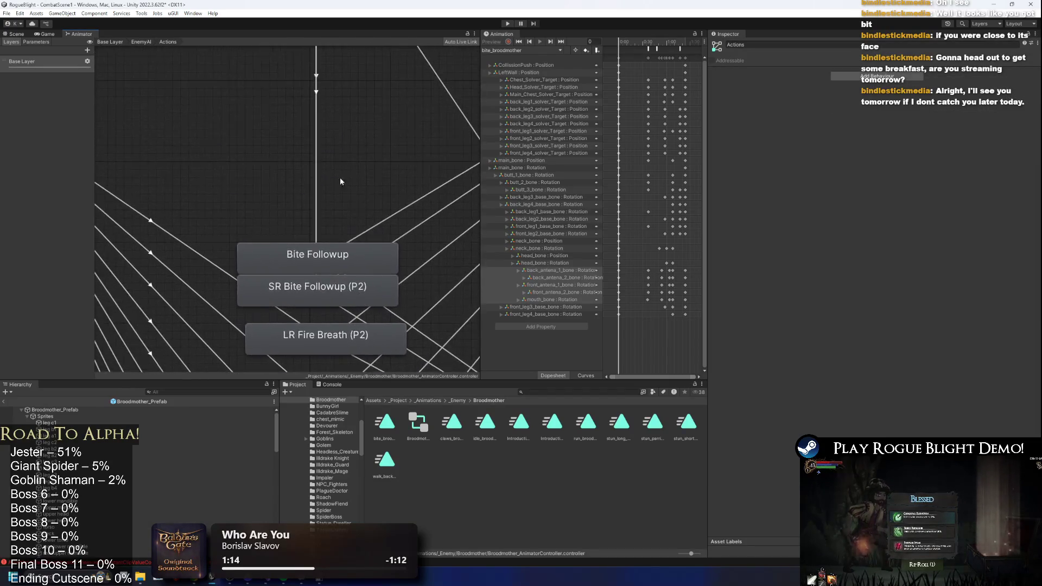
pyautogui.moveTo(315, 306); pyautogui.dragTo(336, 200)
pyautogui.scroll(5, 335, 196)
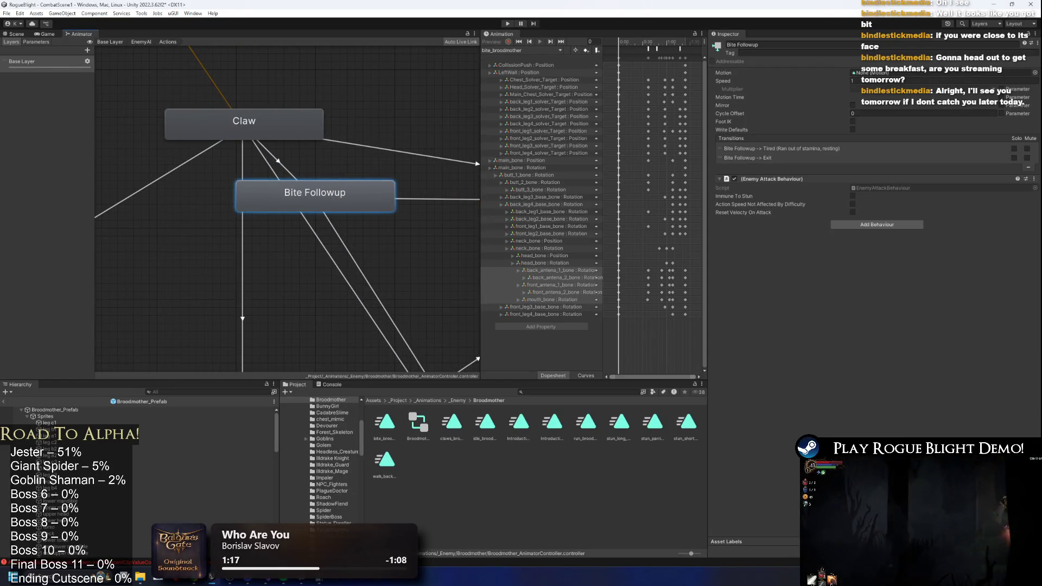
# - Set Bite Followup's Motion to bite_broodmother
pyautogui.click(1036, 72)
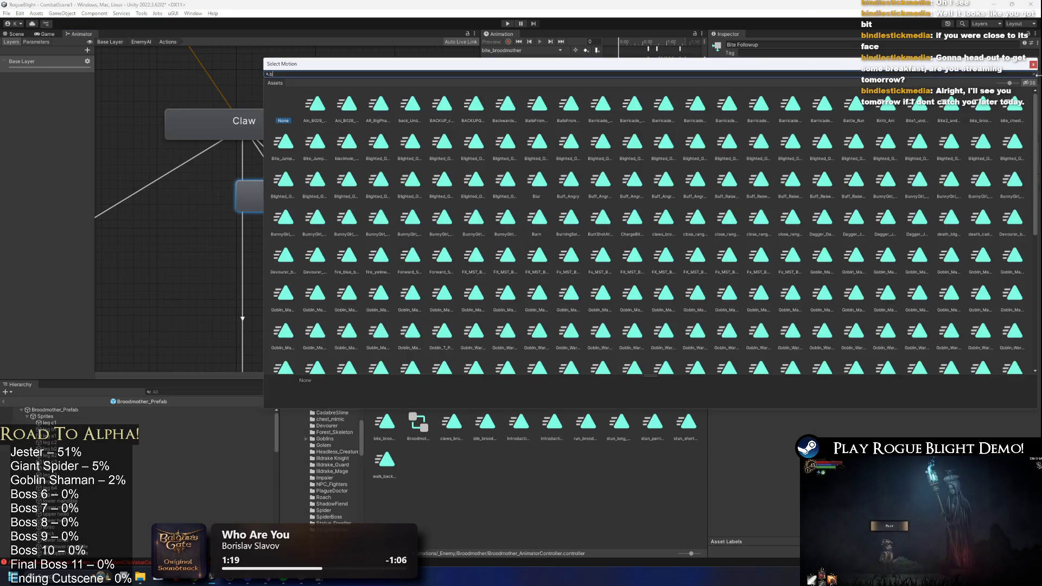
pyautogui.write('bite')
pyautogui.click(332, 114)
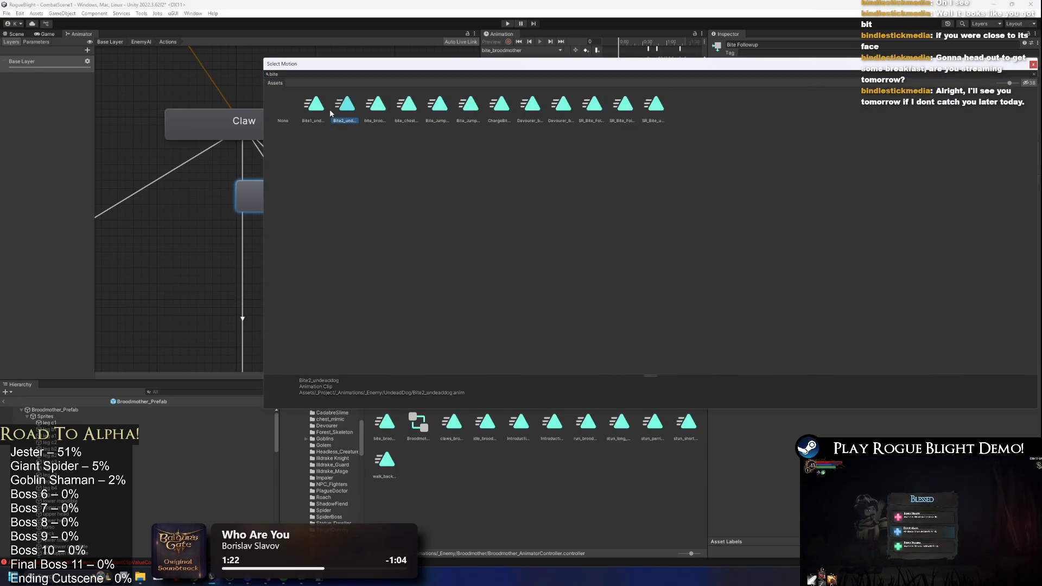
pyautogui.press('Right')
pyautogui.press('Return')
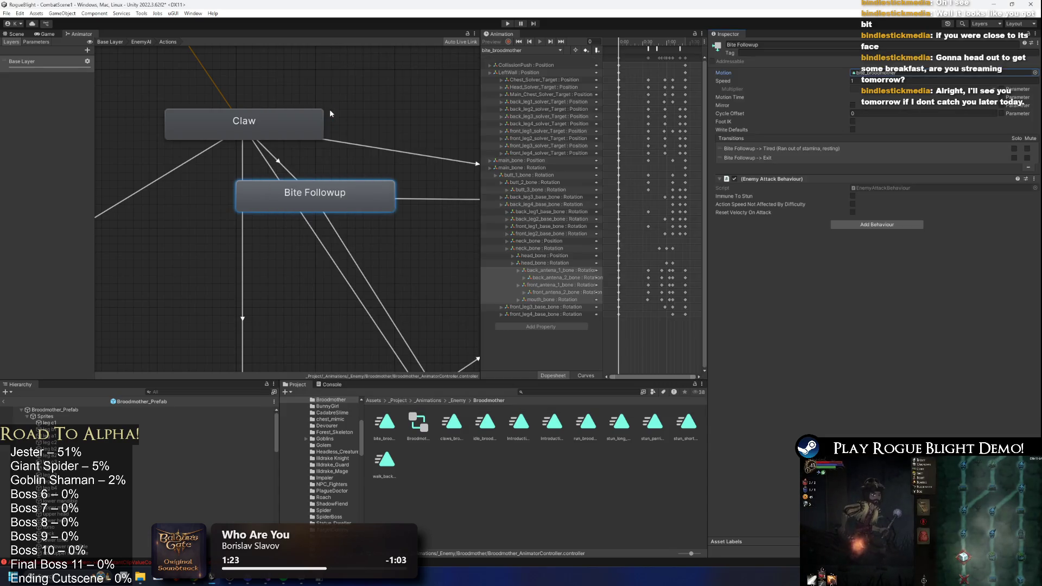
pyautogui.click(276, 160)
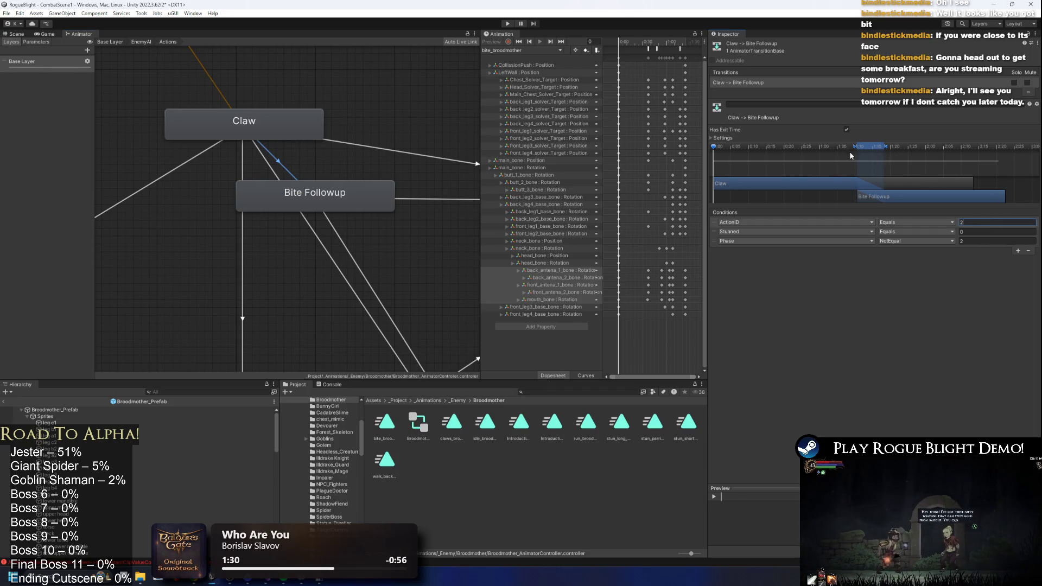
# - Drag the Claw → Bite Followup transition marker right so the blend starts later
pyautogui.moveTo(853, 147); pyautogui.dragTo(868, 150)
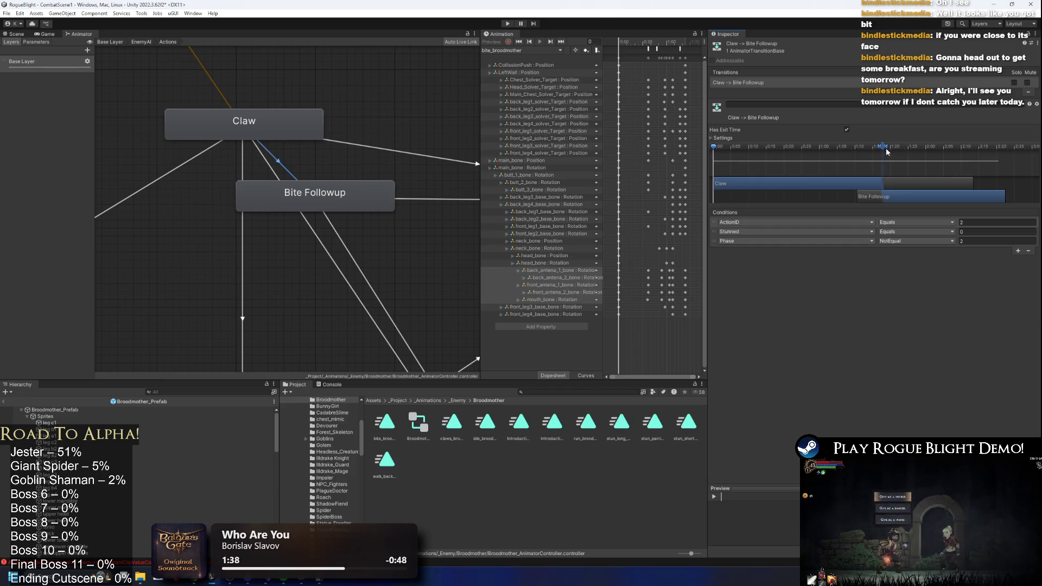
pyautogui.moveTo(886, 150); pyautogui.dragTo(901, 149)
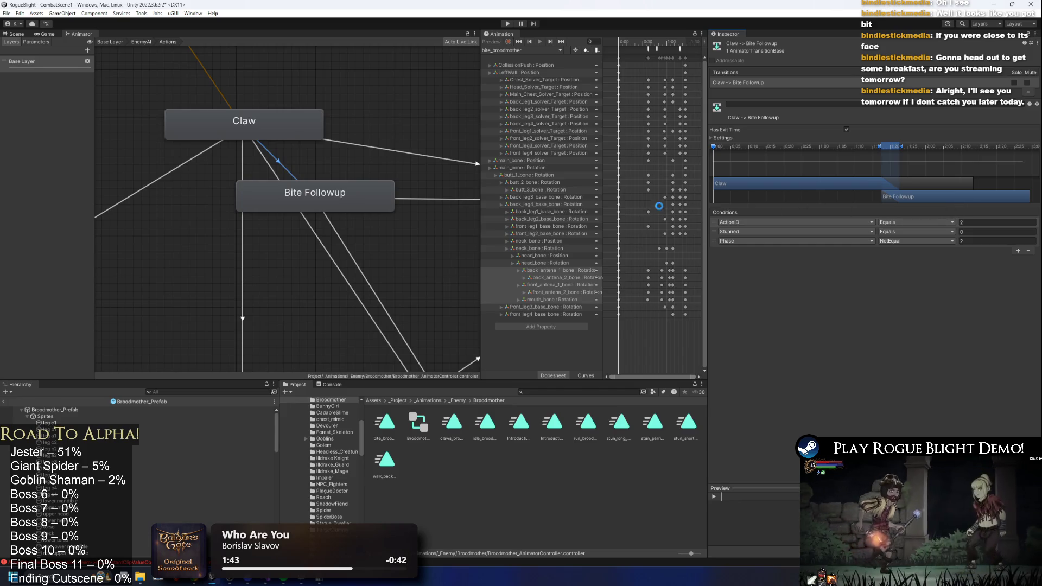
# - Select the Broodmother prefab root and expand its enemy action patterns settings
pyautogui.click(190, 409)
pyautogui.scroll(-5, 312, 175)
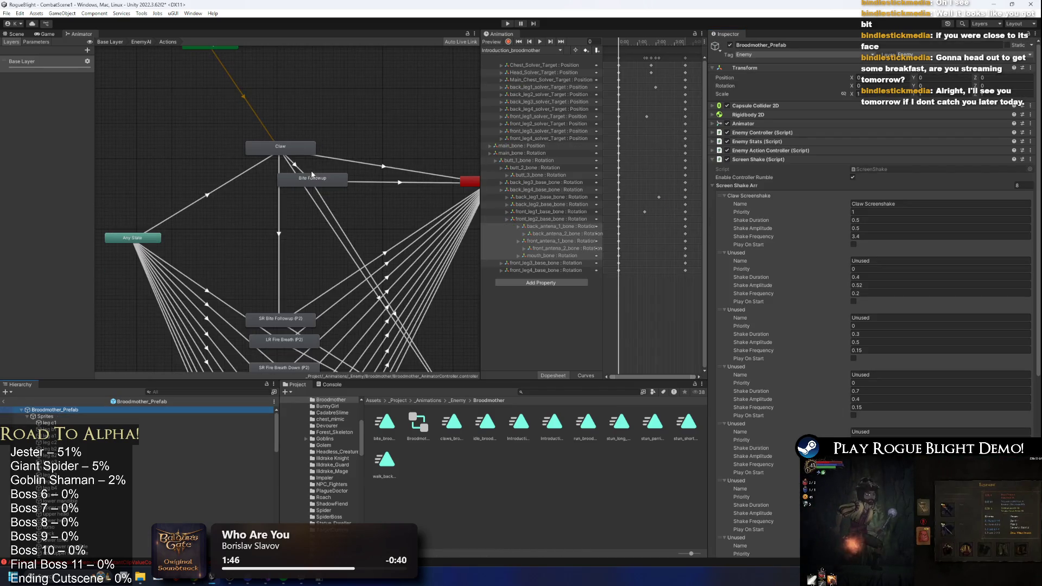
pyautogui.click(803, 159)
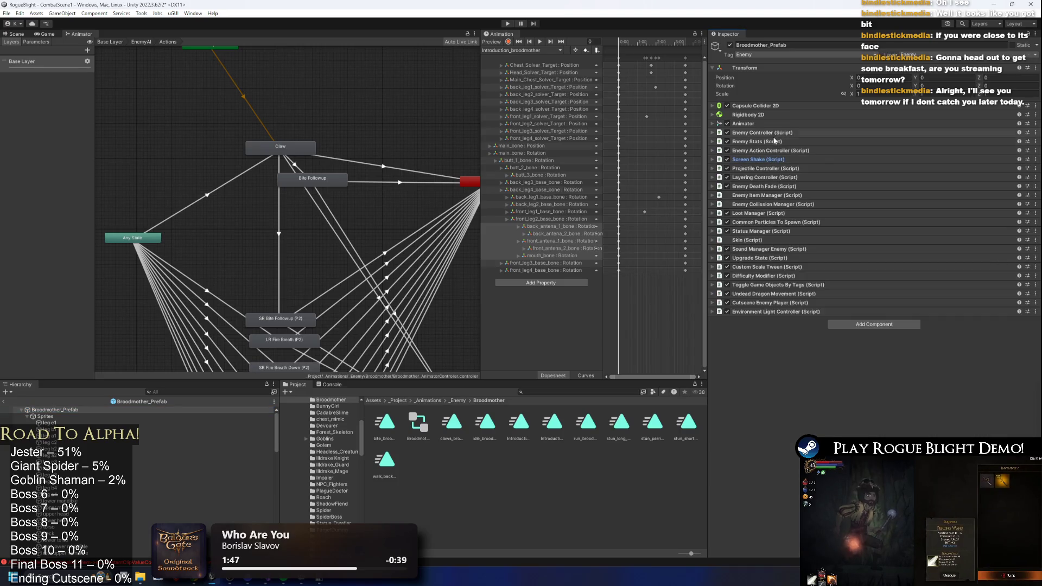
pyautogui.click(780, 133)
pyautogui.click(781, 132)
pyautogui.click(787, 141)
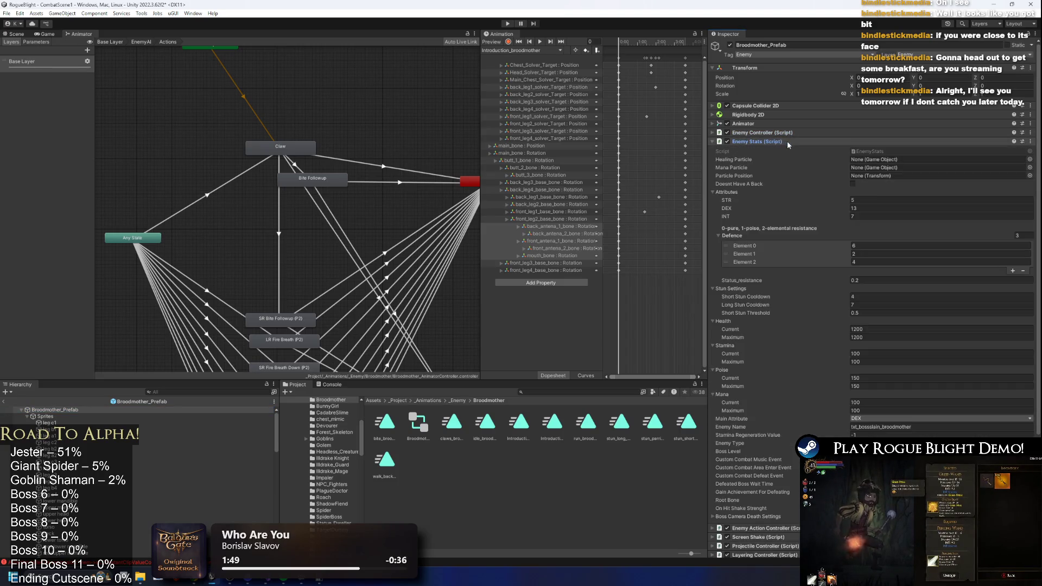
pyautogui.click(789, 140)
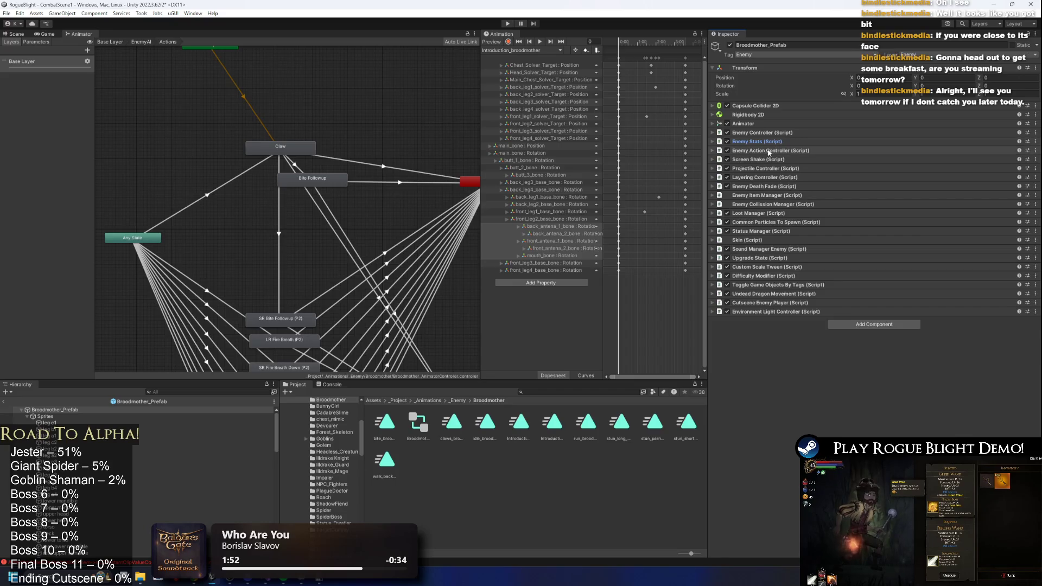
pyautogui.click(782, 151)
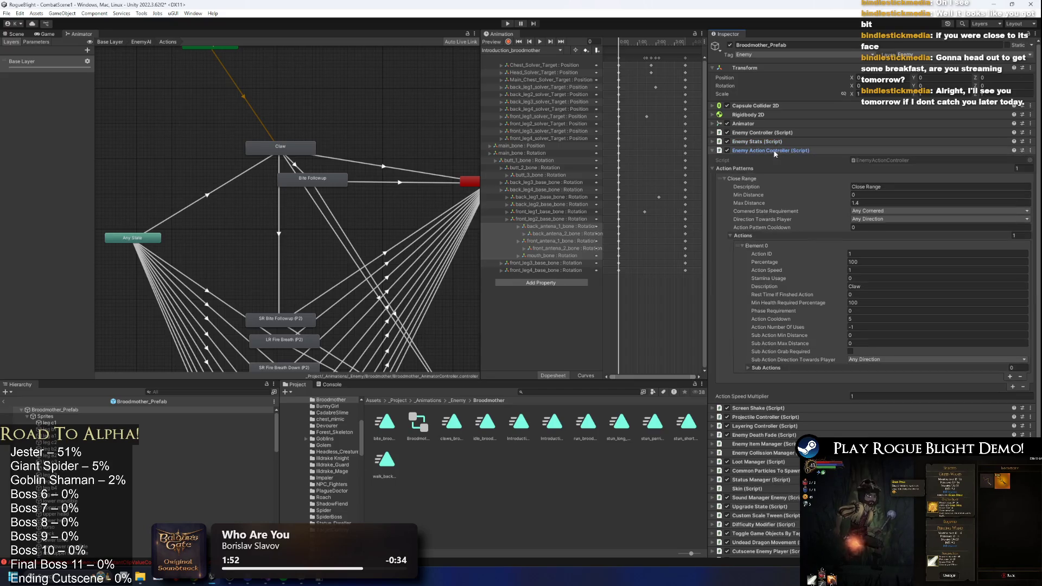
# - Give Claw one sub action with action ID 2 and 100 percent chance
pyautogui.click(1010, 367)
pyautogui.write('1')
pyautogui.press('Return')
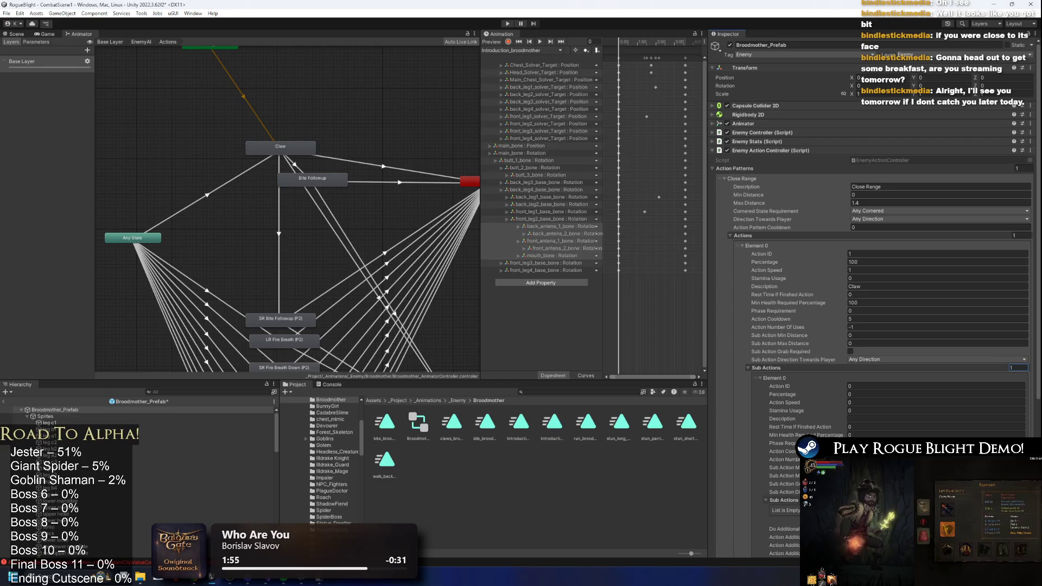
pyautogui.click(860, 386)
pyautogui.write('2')
pyautogui.click(861, 394)
pyautogui.write('1')
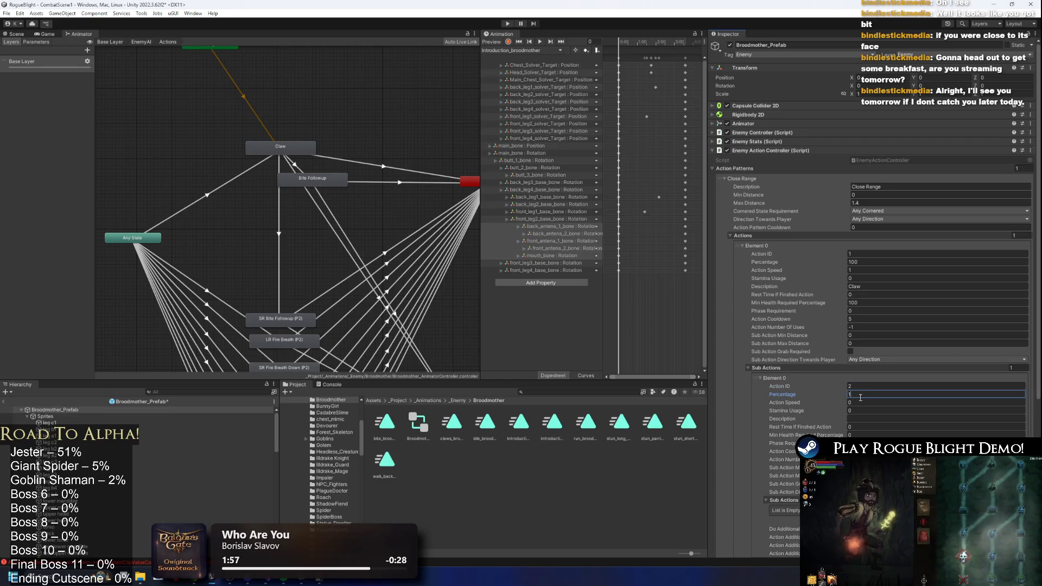
pyautogui.write('00')
pyautogui.press('Tab')
# - Set speed 1, description 'Bite Follow up' and max distance 1.55, then start a playtest
pyautogui.click(875, 342)
pyautogui.write('1.5')
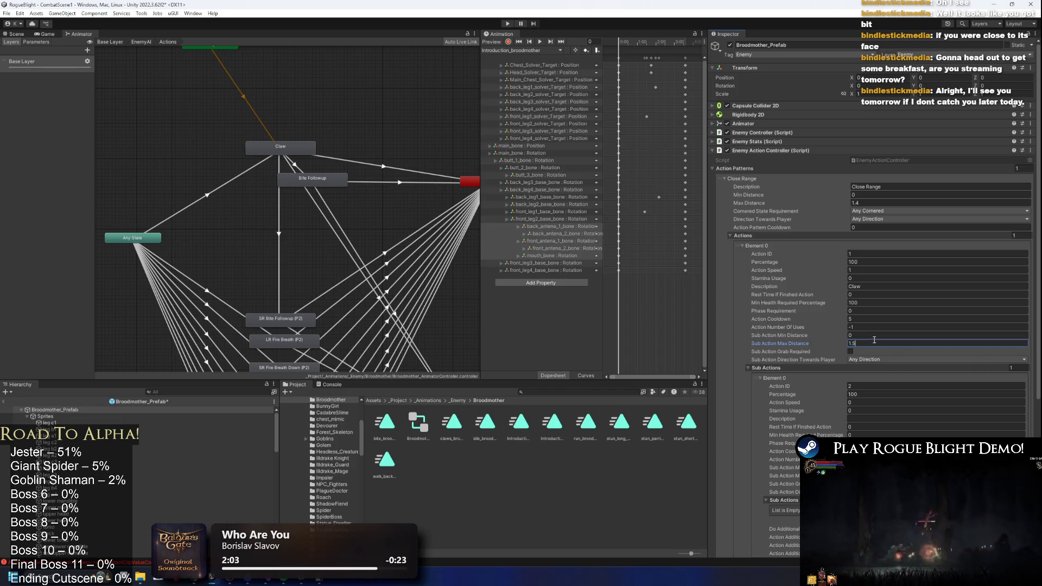
pyautogui.write('1')
pyautogui.click(857, 412)
pyautogui.press('Tab')
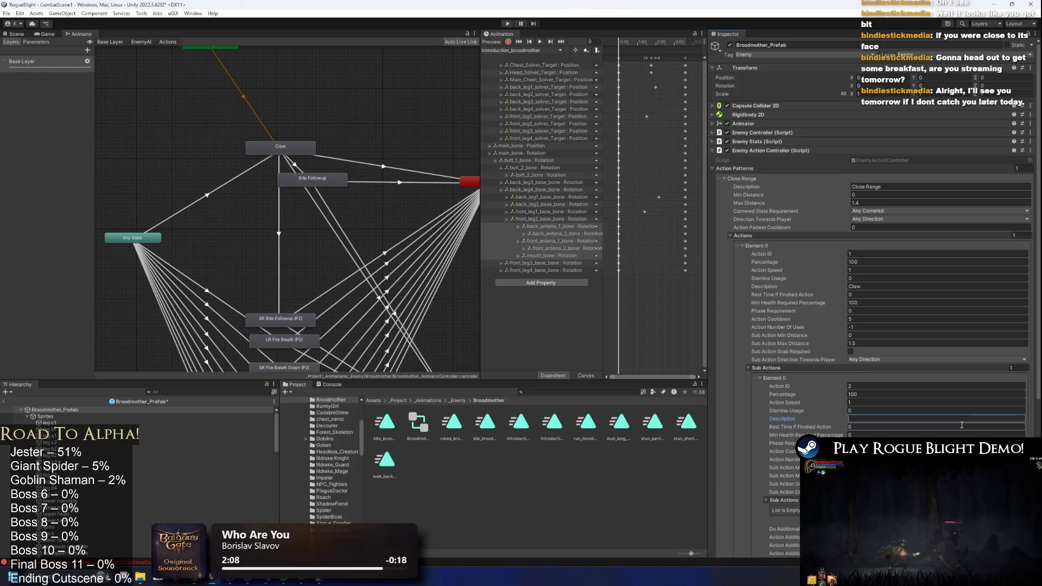
pyautogui.write('te F')
pyautogui.hotkey('shift', 'Tab')
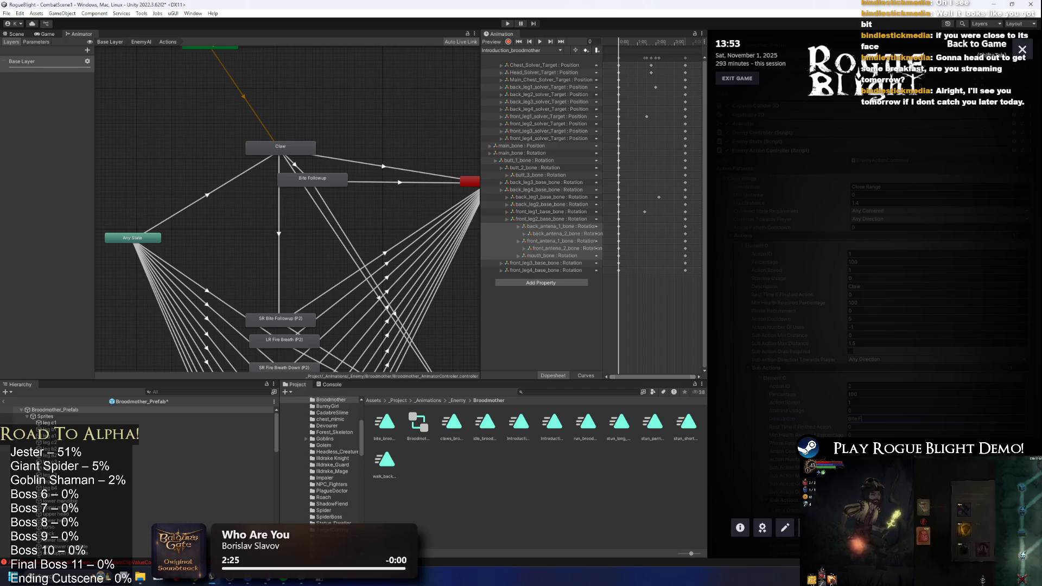
pyautogui.hotkey('shift', 'Tab')
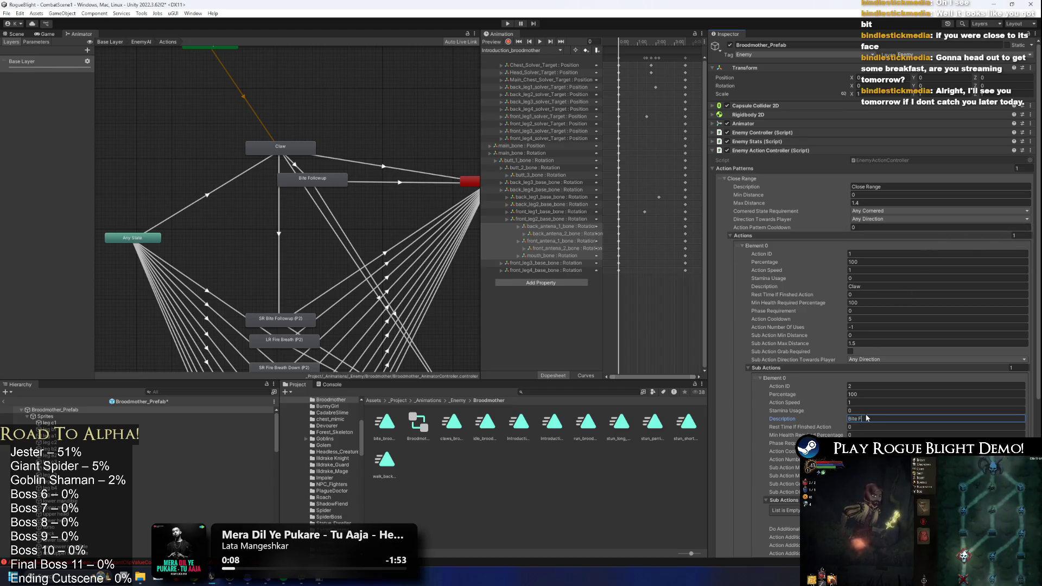
pyautogui.write('er')
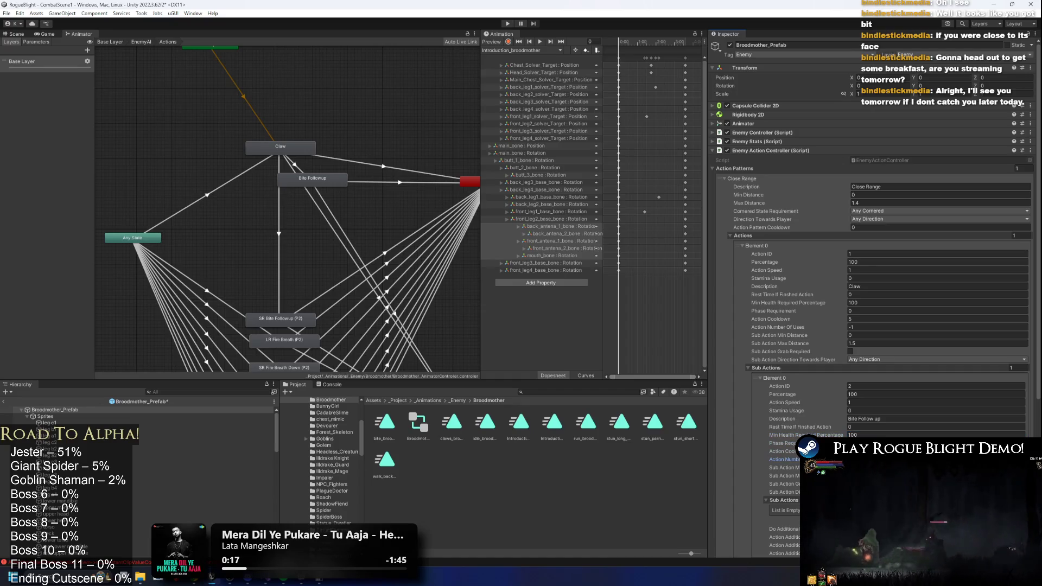
pyautogui.scroll(-5, 868, 405)
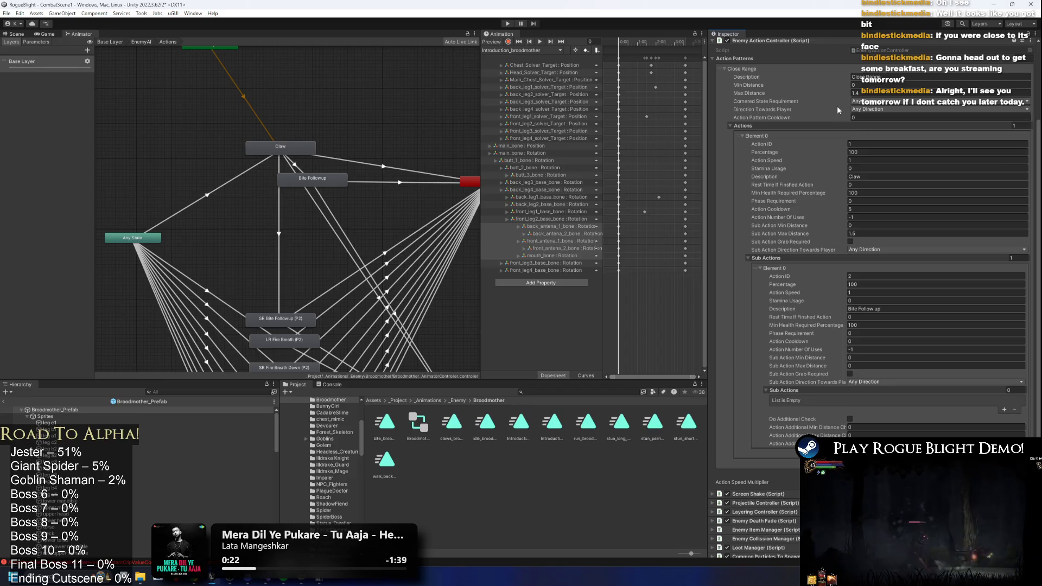
pyautogui.write('5')
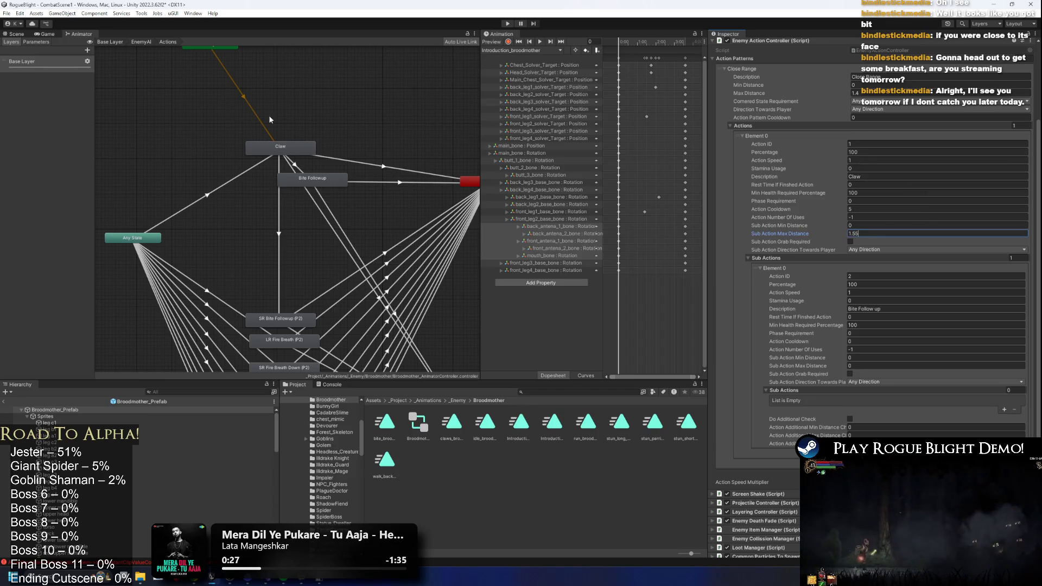
pyautogui.click(506, 24)
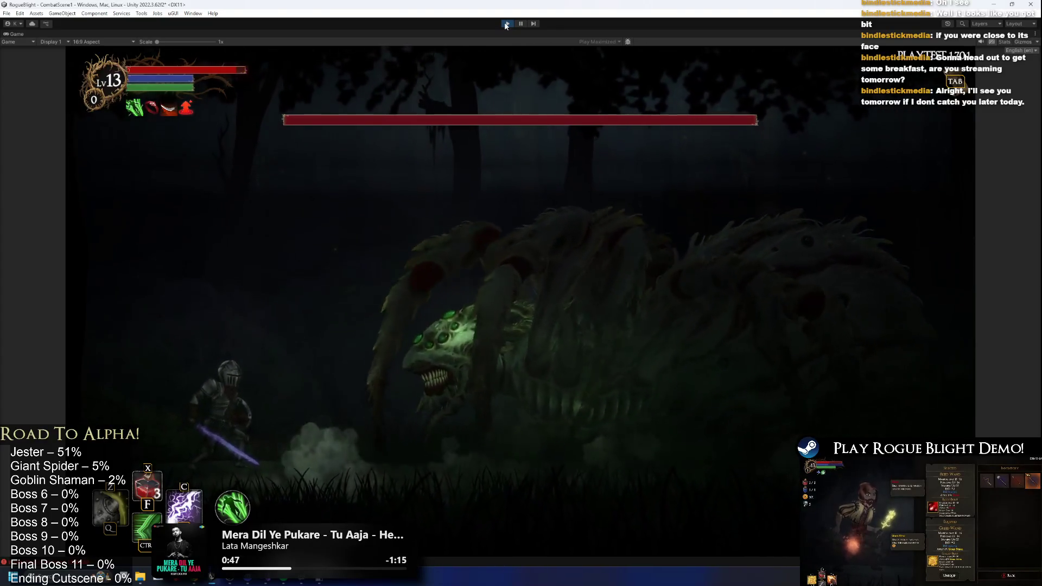
# - Move the knight toward and around the Broodmother to test the bite, then stop playing
pyautogui.press('d')
pyautogui.press('a')
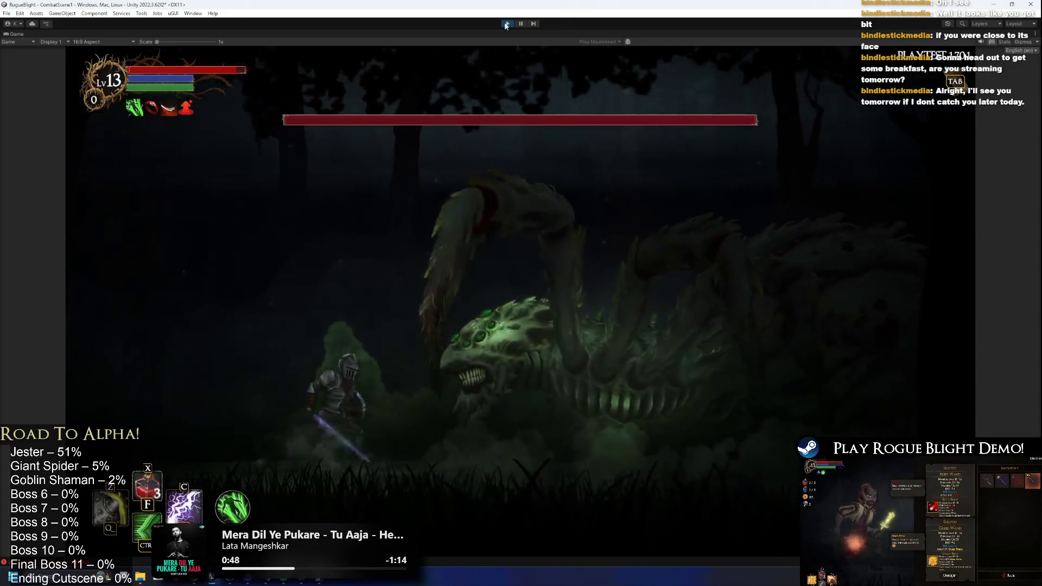
pyautogui.press('a')
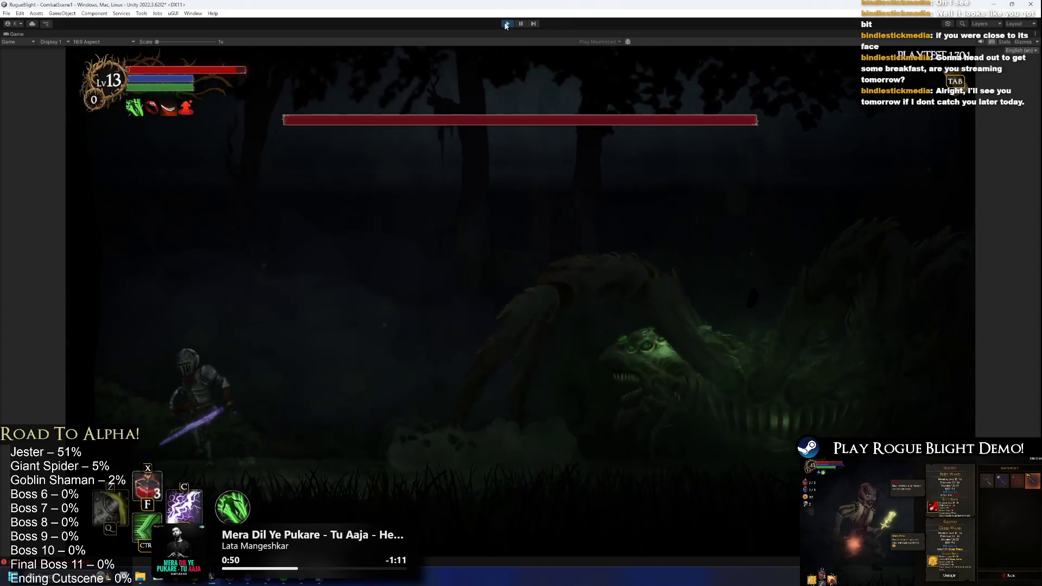
pyautogui.press('d')
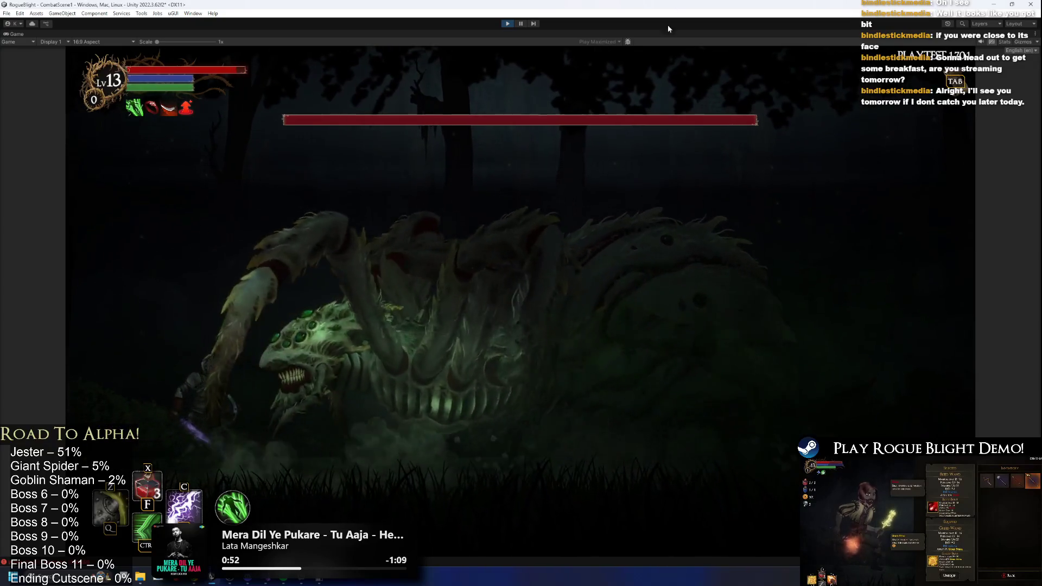
pyautogui.hotkey('ctrl', 'p')
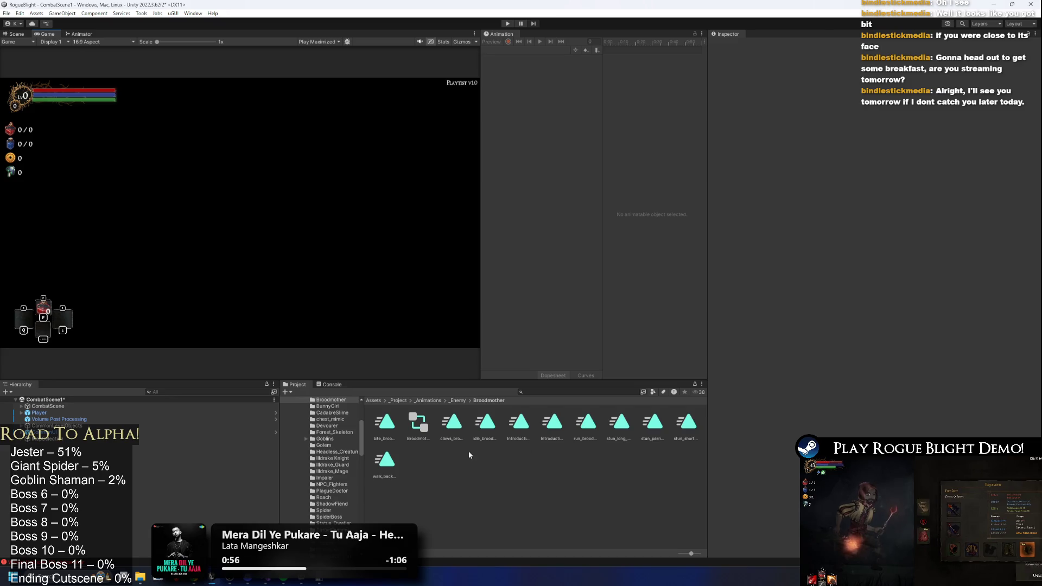
# - Open the Broodmother prefab, set the bite_broodmother event's Float to 1.5, and save
pyautogui.click(566, 391)
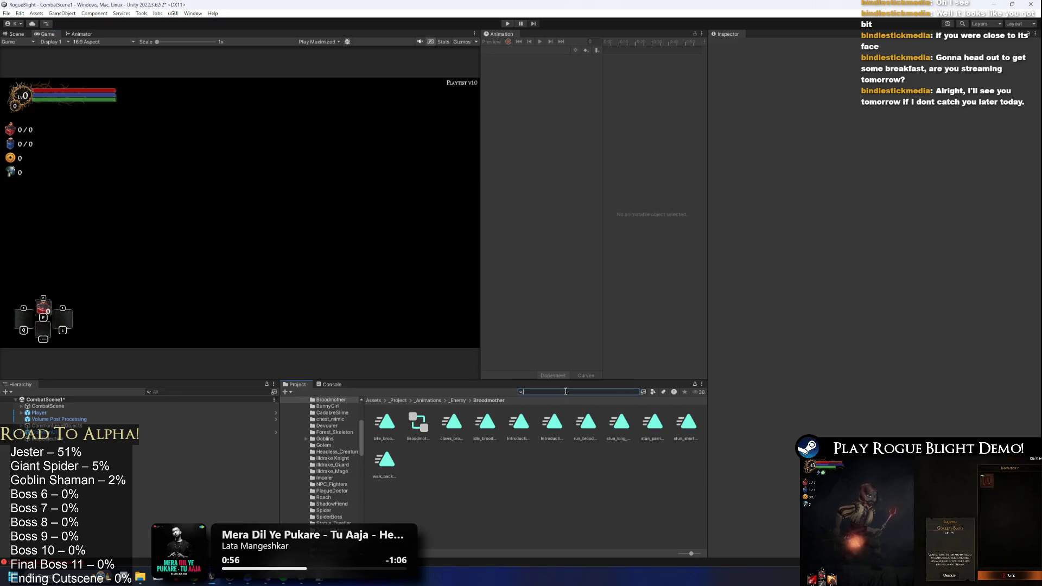
pyautogui.write('brood')
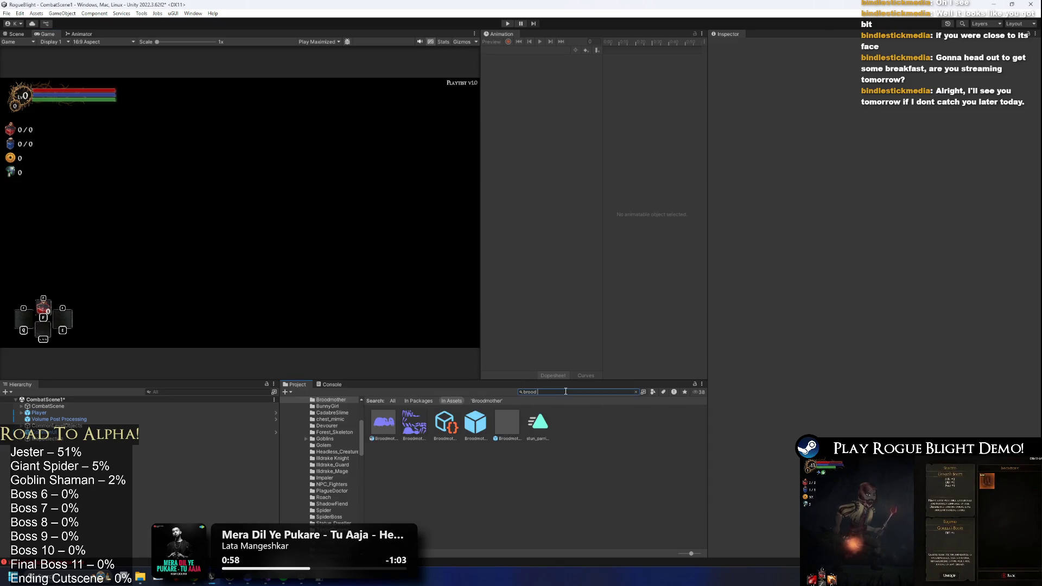
pyautogui.write(' pre')
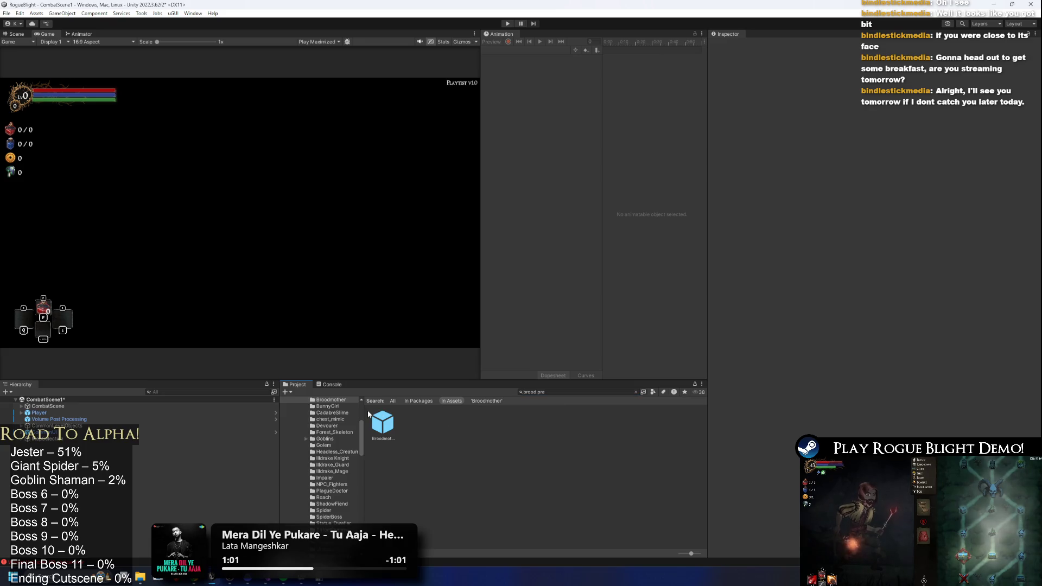
pyautogui.click(379, 424)
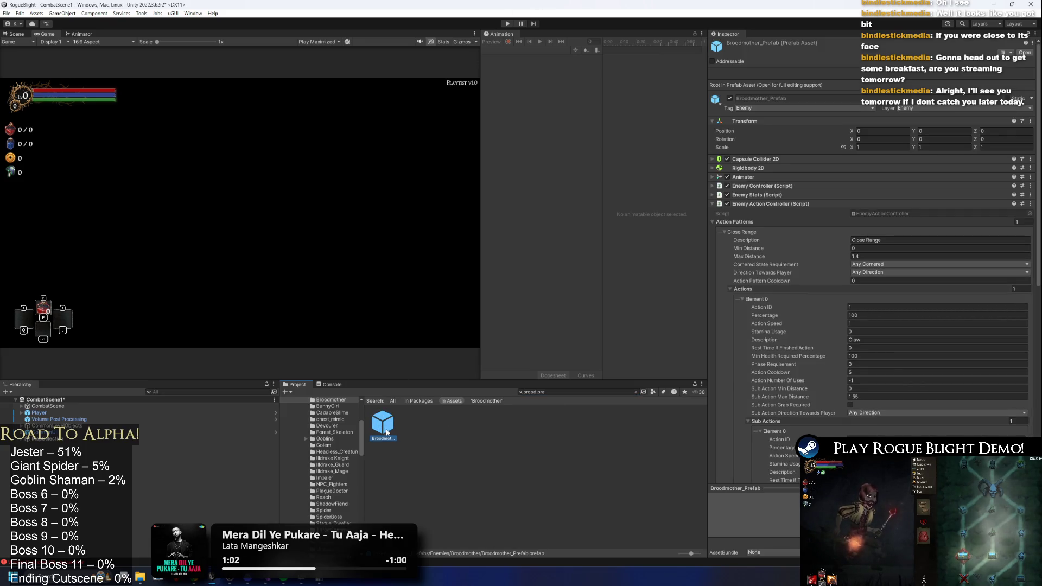
pyautogui.doubleClick(387, 431)
pyautogui.click(513, 51)
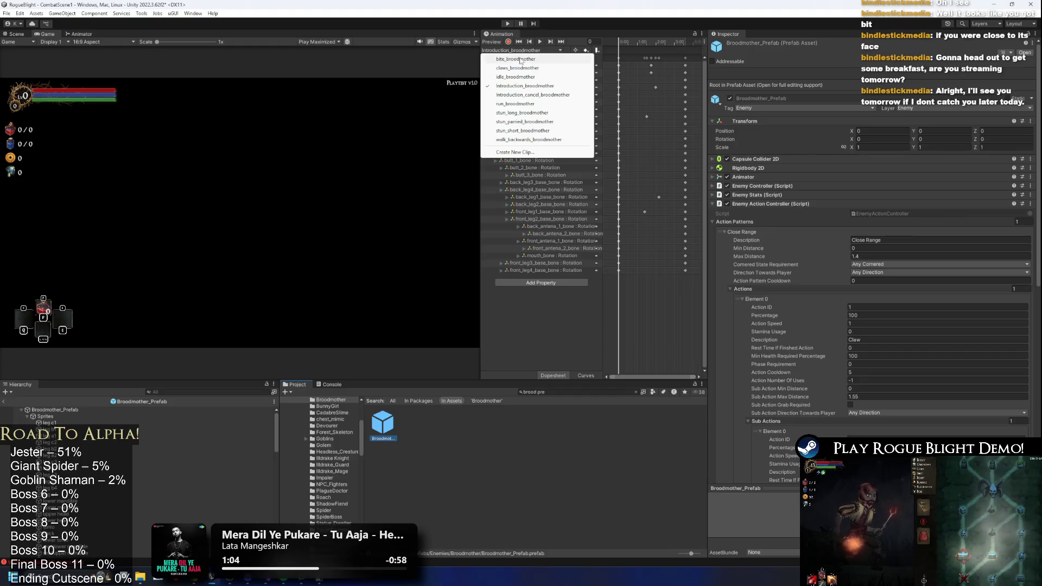
pyautogui.click(522, 59)
pyautogui.click(649, 50)
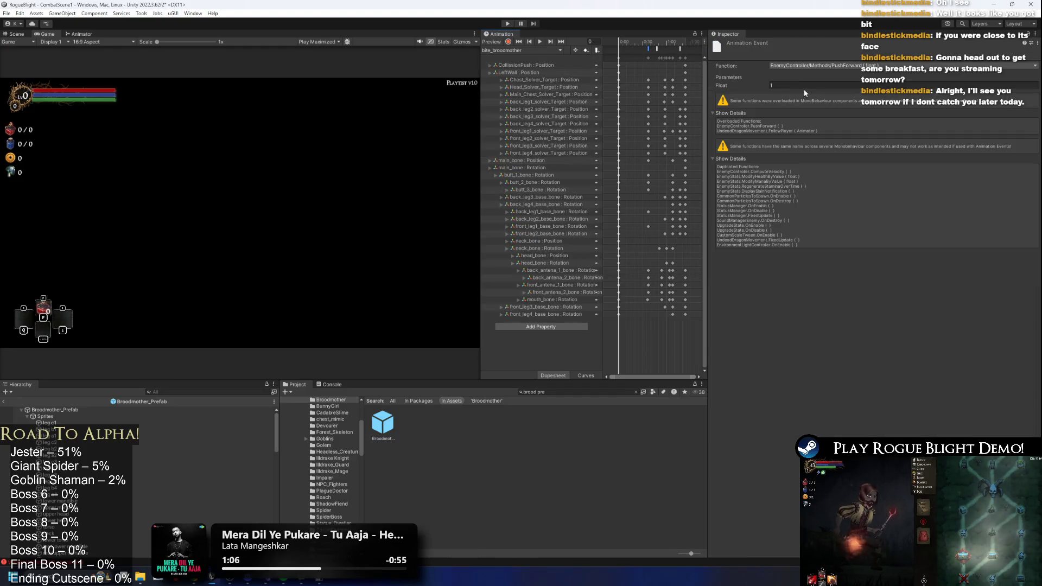
pyautogui.click(773, 85)
pyautogui.write('.5')
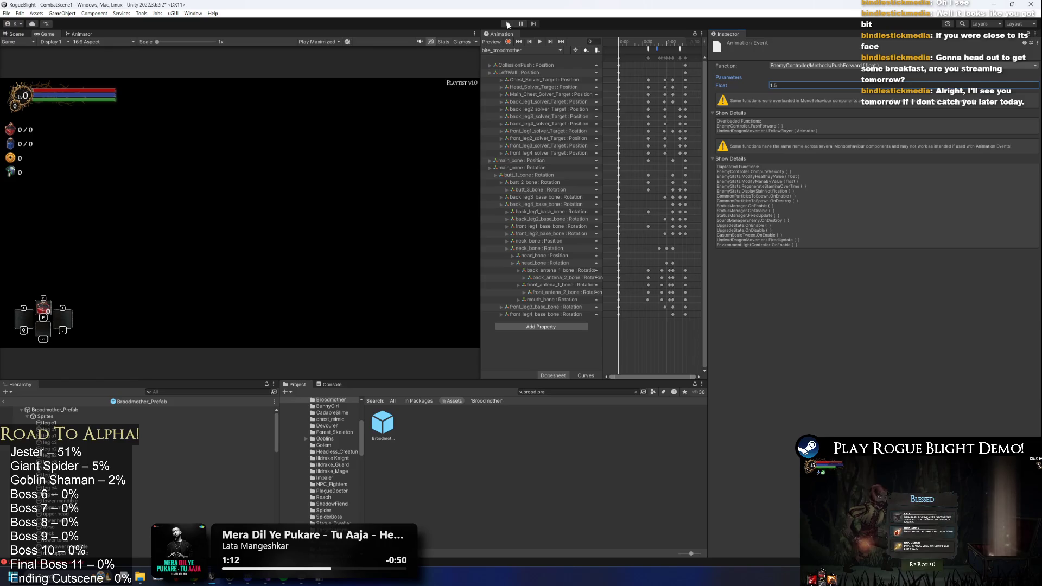
pyautogui.hotkey('ctrl', 's')
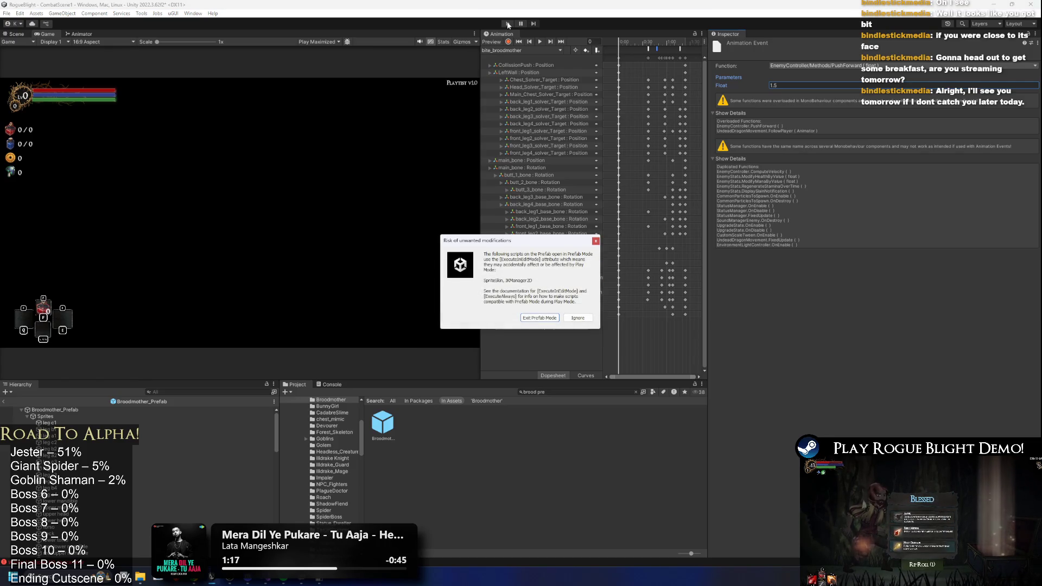
# - Dismiss the prefab warning, playtest the Broodmother fight with the 1.5 push-forward, then stop
pyautogui.press('Return')
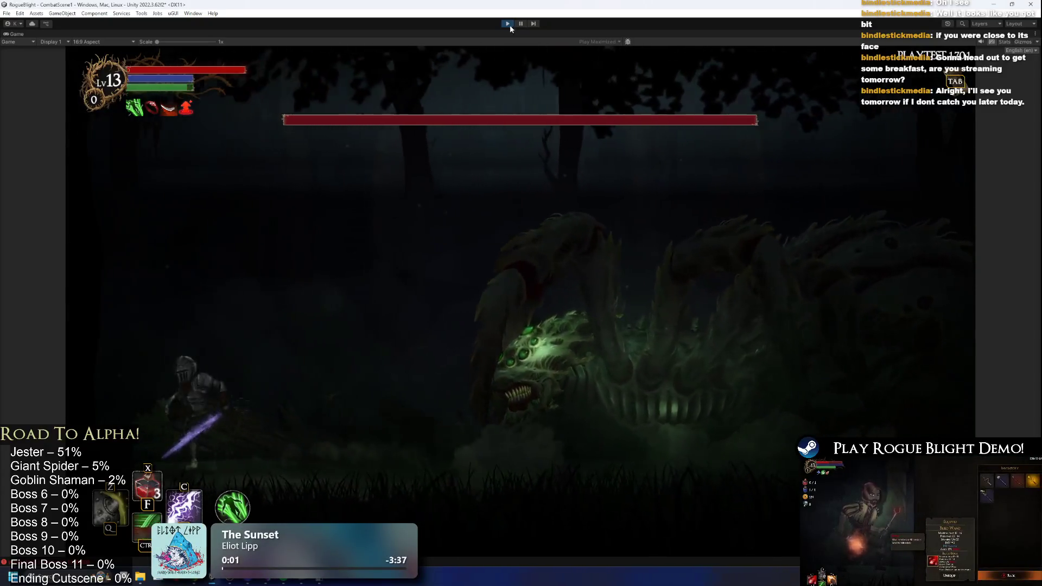
pyautogui.hotkey('ctrl', 'p')
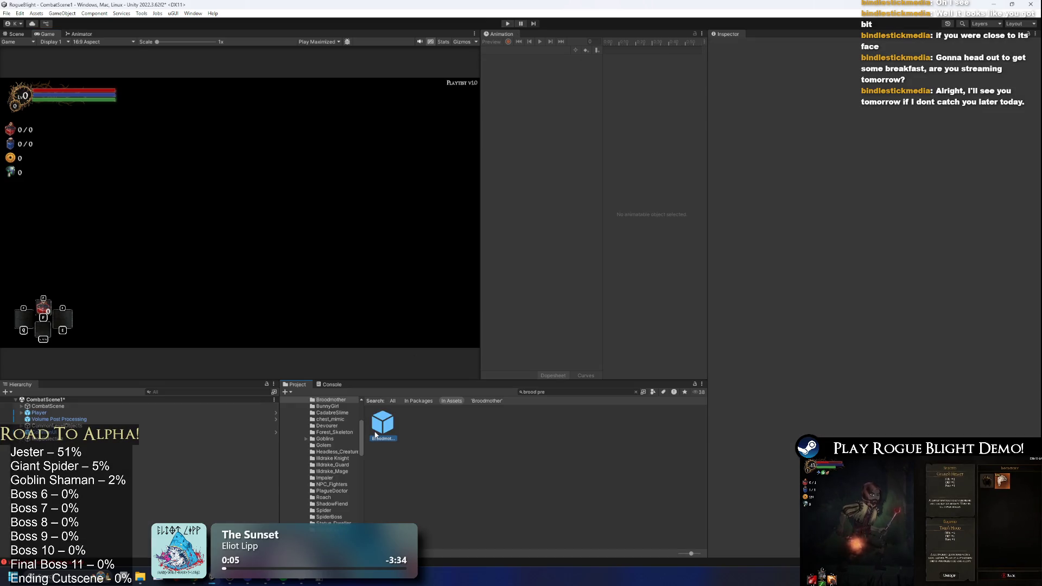
# - Reopen the Broodmother prefab, set Sub Action Max Distance to 1.7, save, and playtest
pyautogui.doubleClick(376, 434)
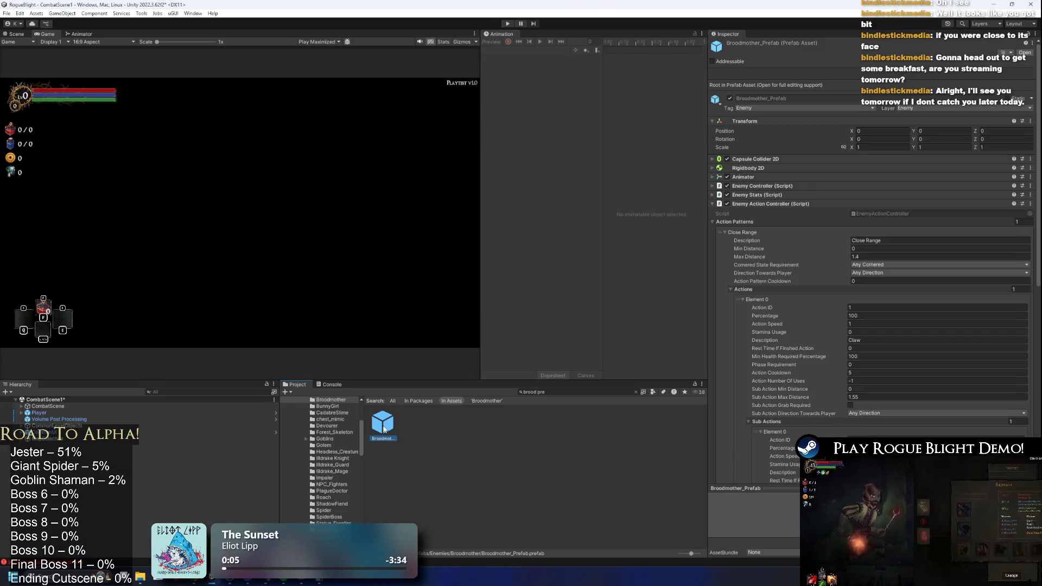
pyautogui.click(861, 398)
pyautogui.write('1')
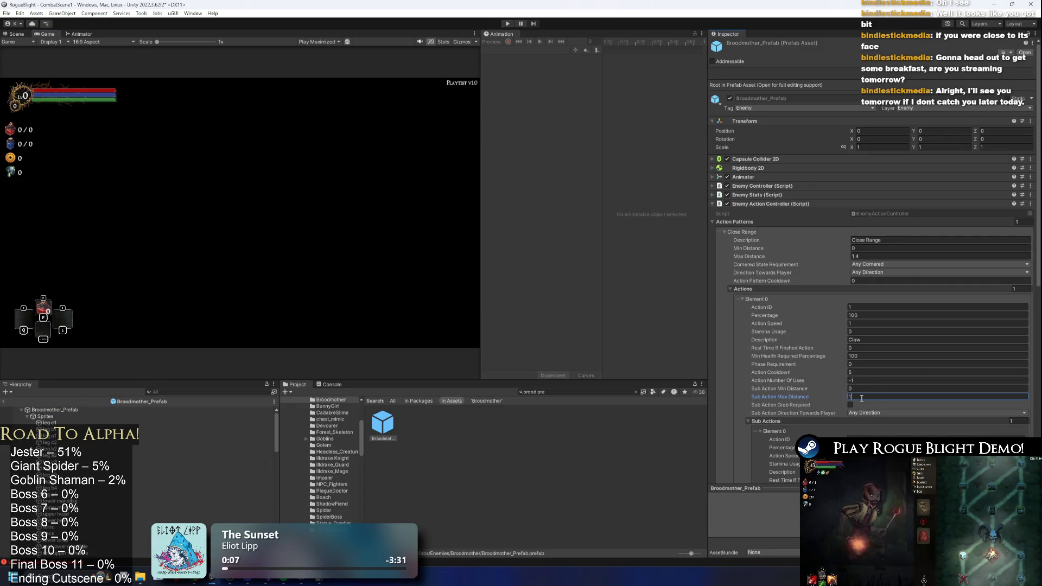
pyautogui.write('.7')
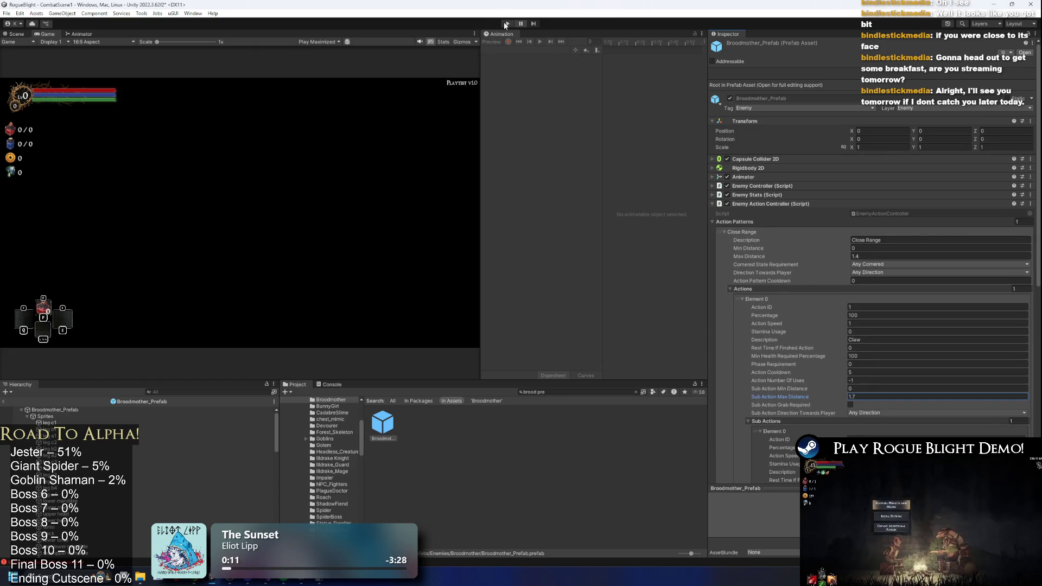
pyautogui.hotkey('ctrl', 's')
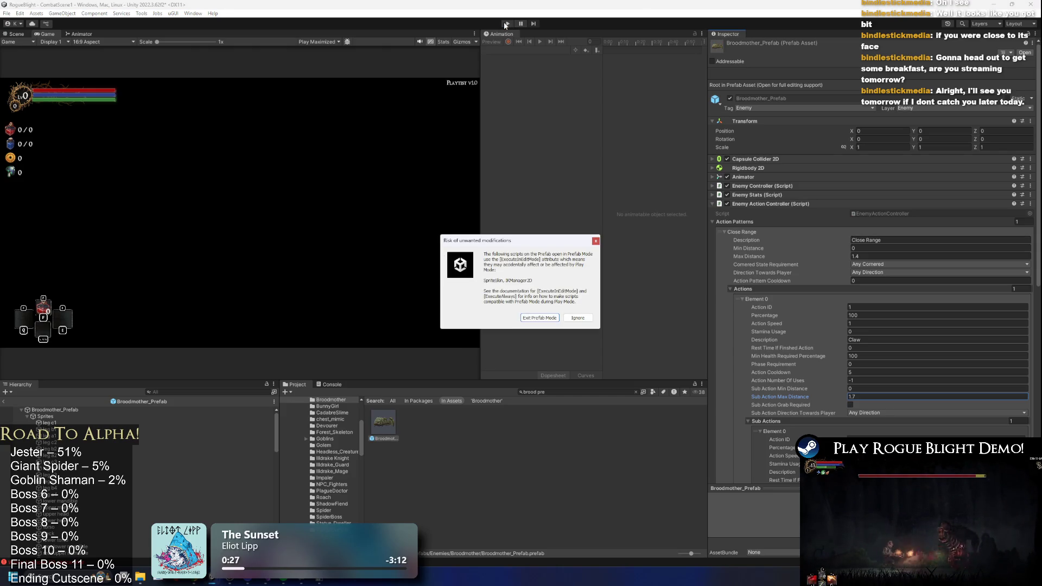
pyautogui.press('Return')
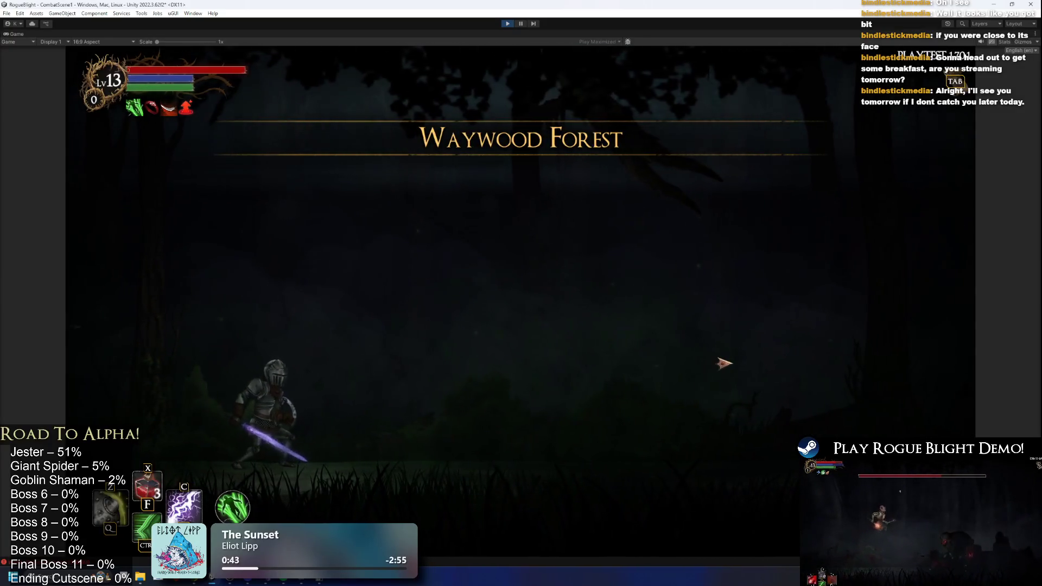
# - Dash the knight in and slash the Broodmother spider boss several times
pyautogui.press('a')
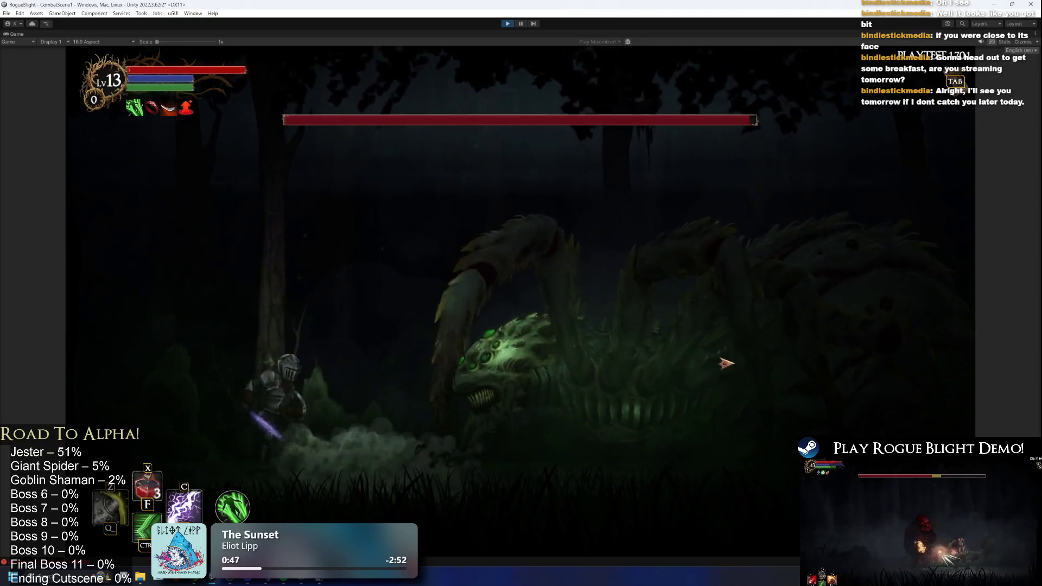
pyautogui.click(726, 363)
pyautogui.click(728, 364)
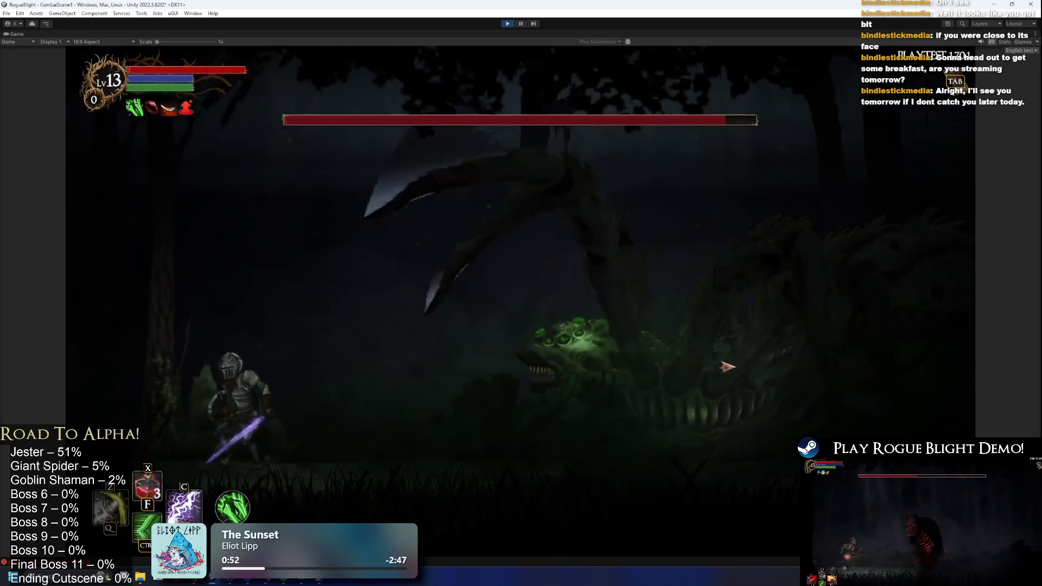
pyautogui.click(727, 367)
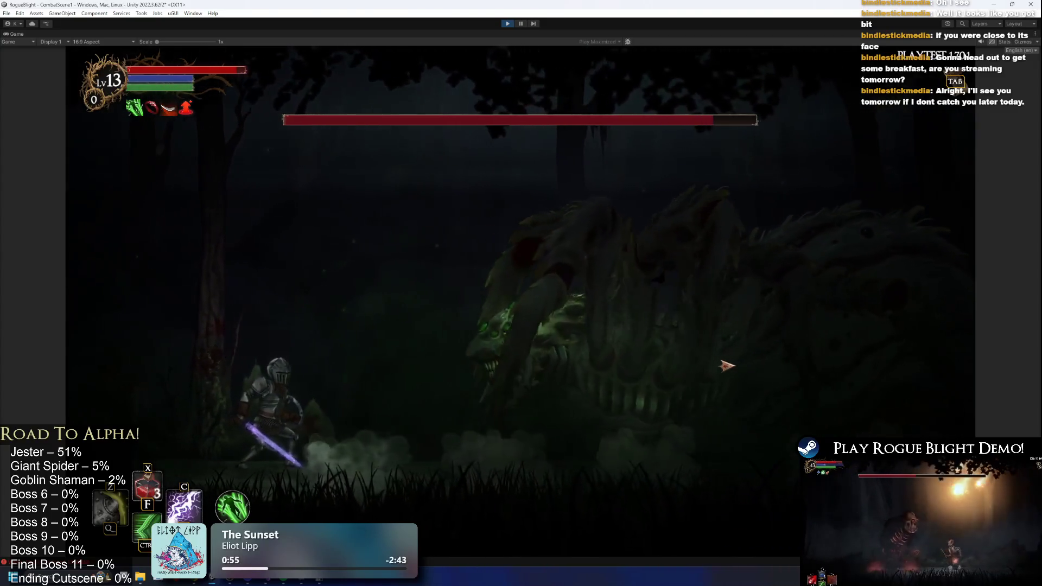
# - Dodge the boss's lunges by dashing left and right, then stop the playtest
pyautogui.press('d')
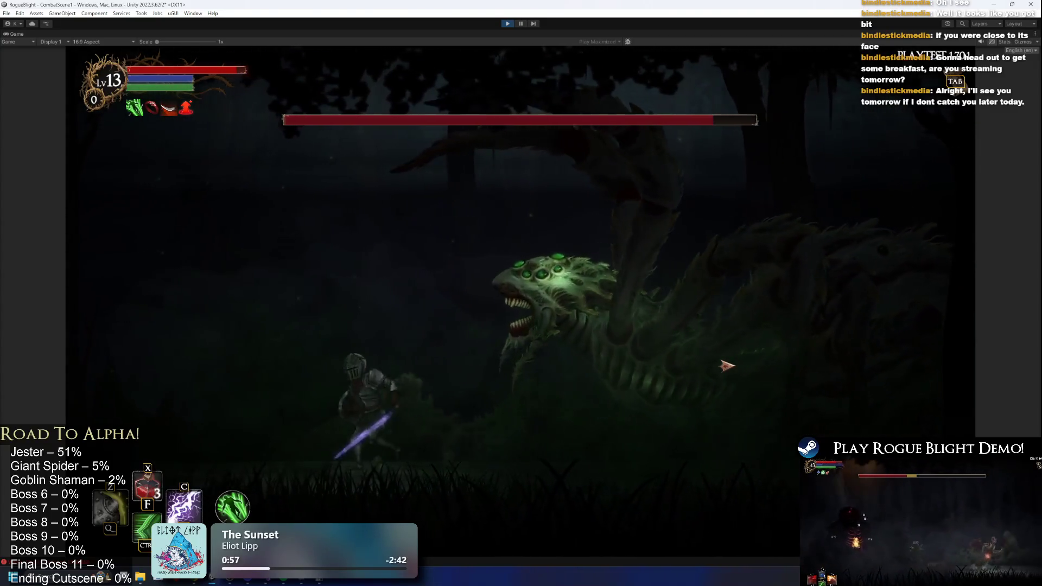
pyautogui.press('space')
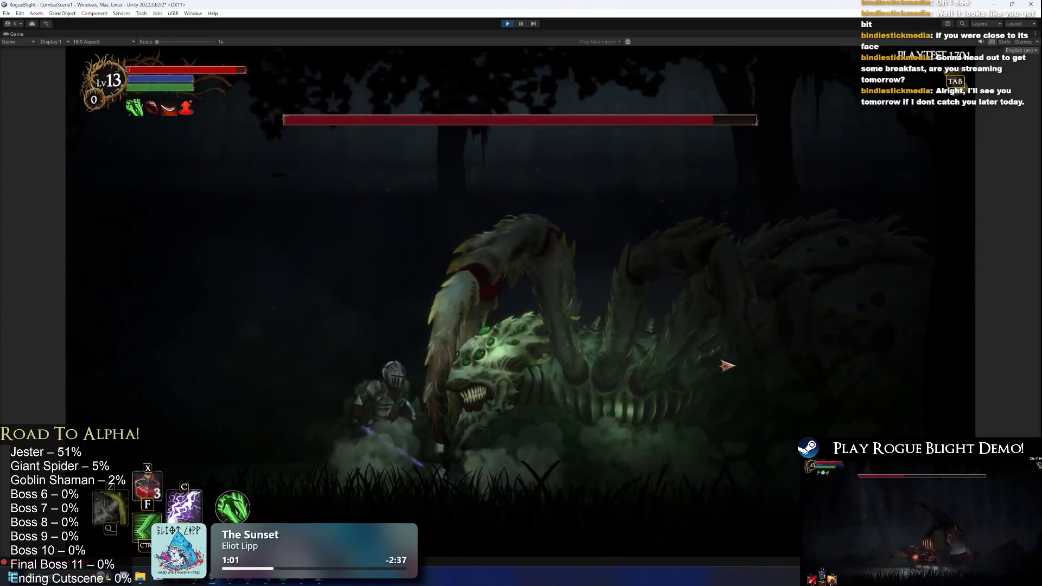
pyautogui.press('space')
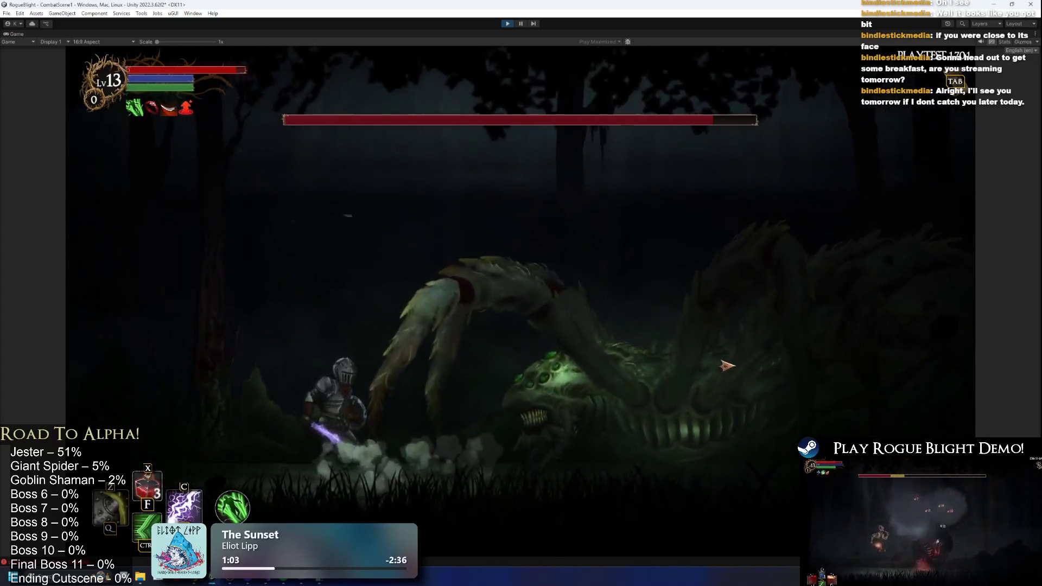
pyautogui.press('space')
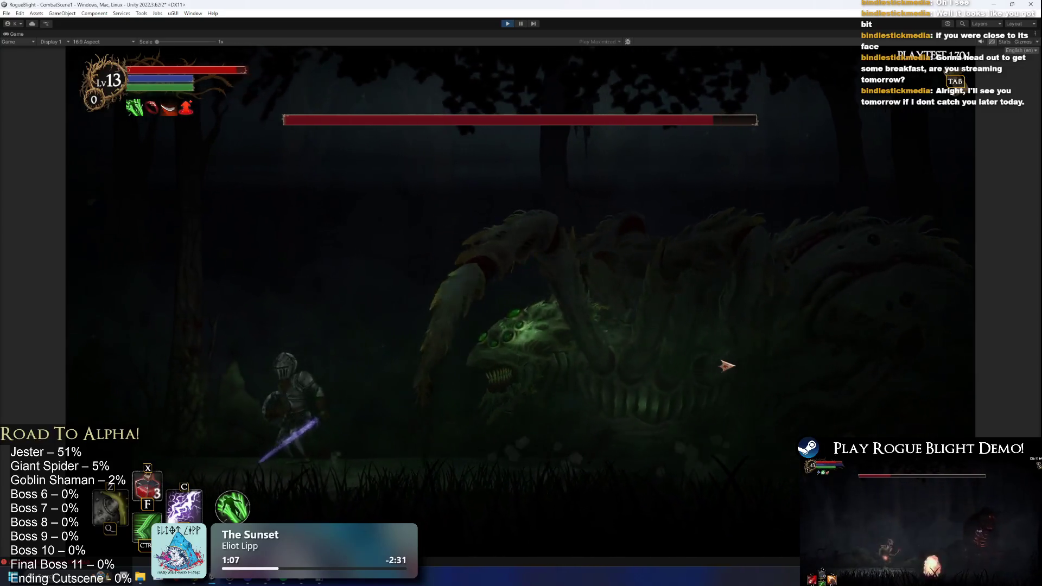
pyautogui.press('space')
pyautogui.press('a')
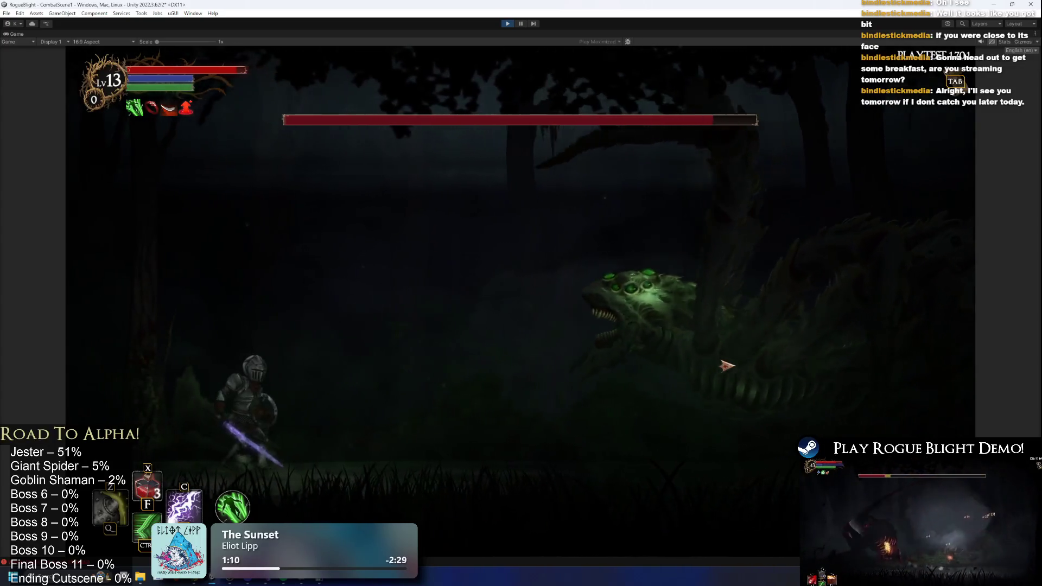
pyautogui.press('space')
pyautogui.press('a')
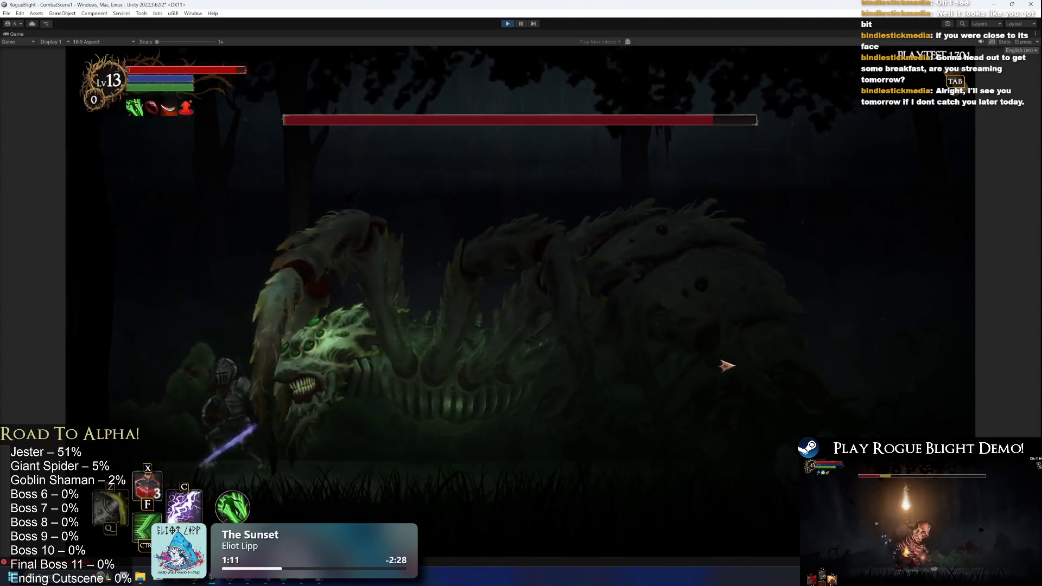
pyautogui.press('space')
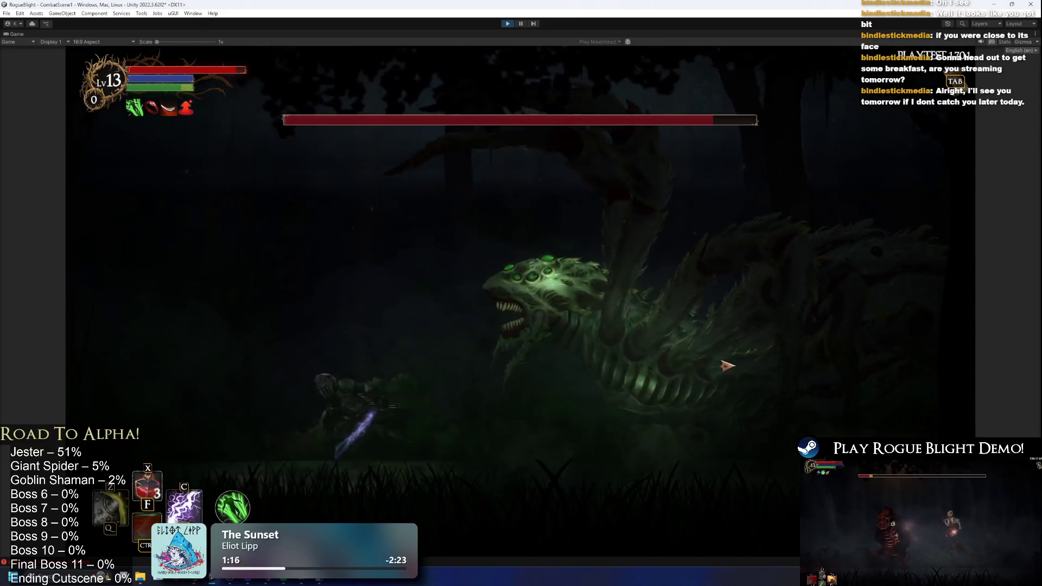
pyautogui.press('a')
pyautogui.press('a')
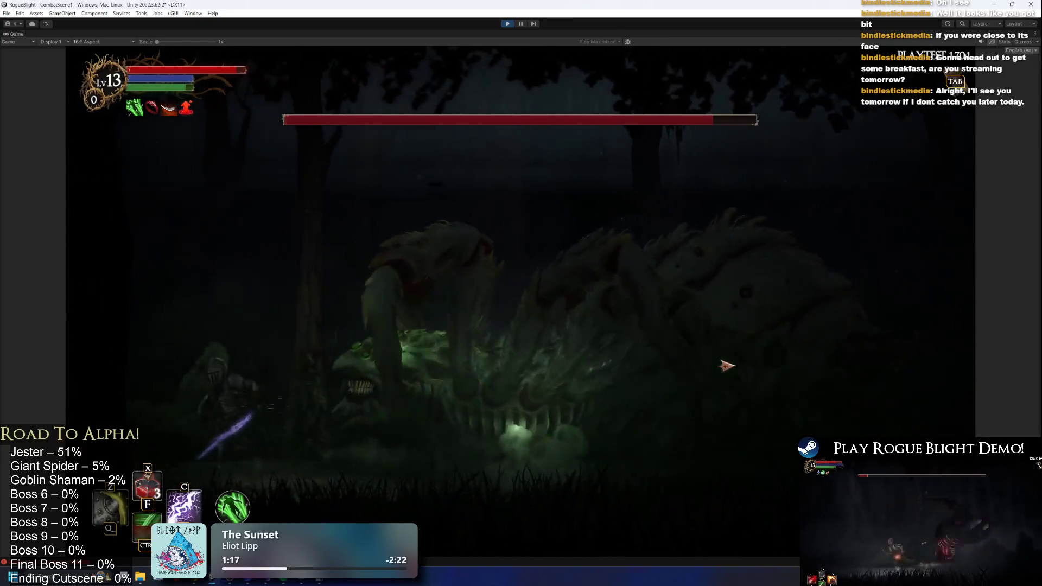
pyautogui.hotkey('ctrl', 'p')
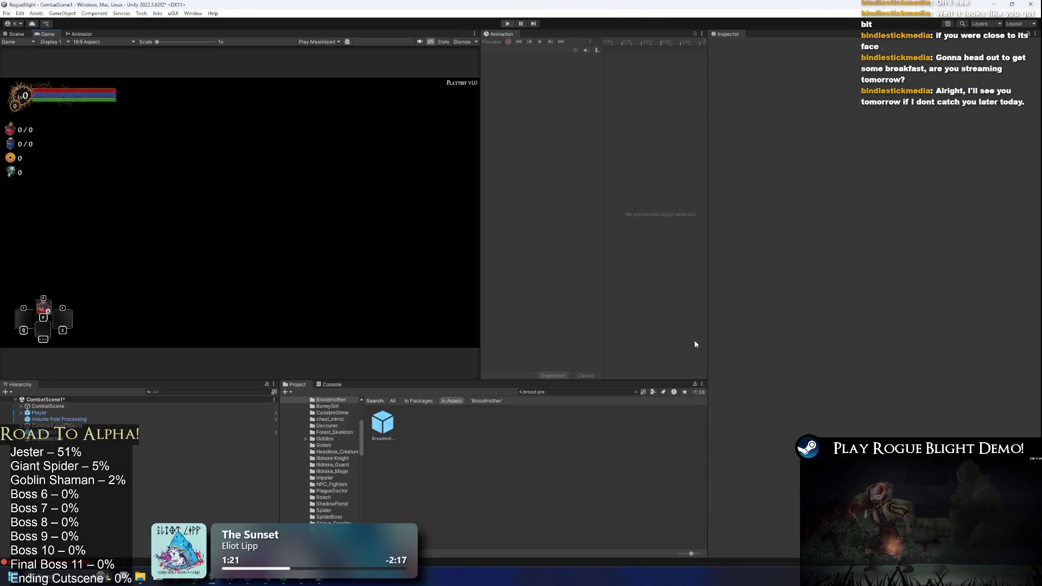
# - Open the Broodmother prefab, load the bite_broodmother clip and preview the bite pose in Scene view
pyautogui.doubleClick(383, 423)
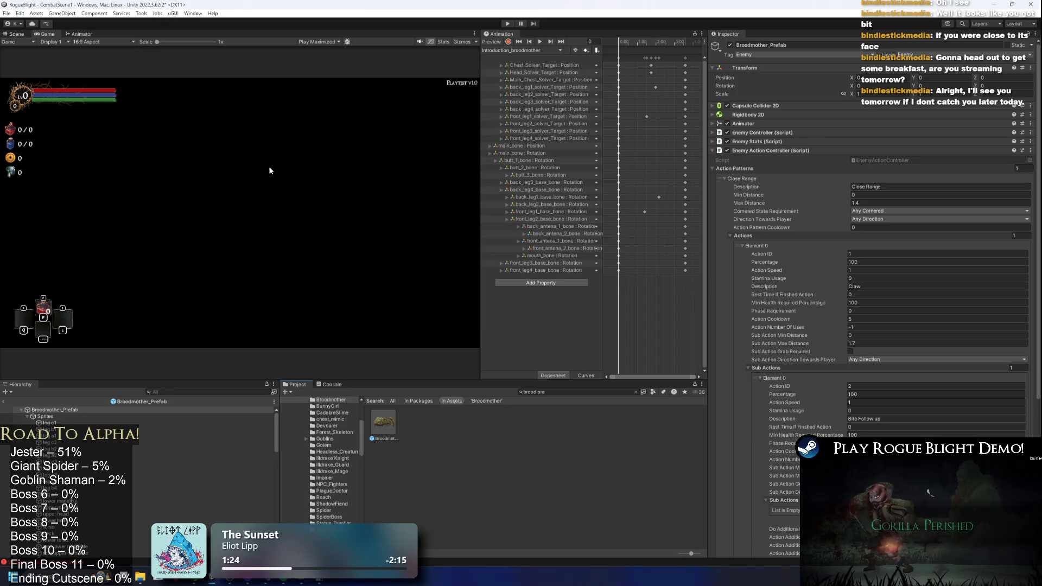
pyautogui.click(519, 50)
pyautogui.click(516, 59)
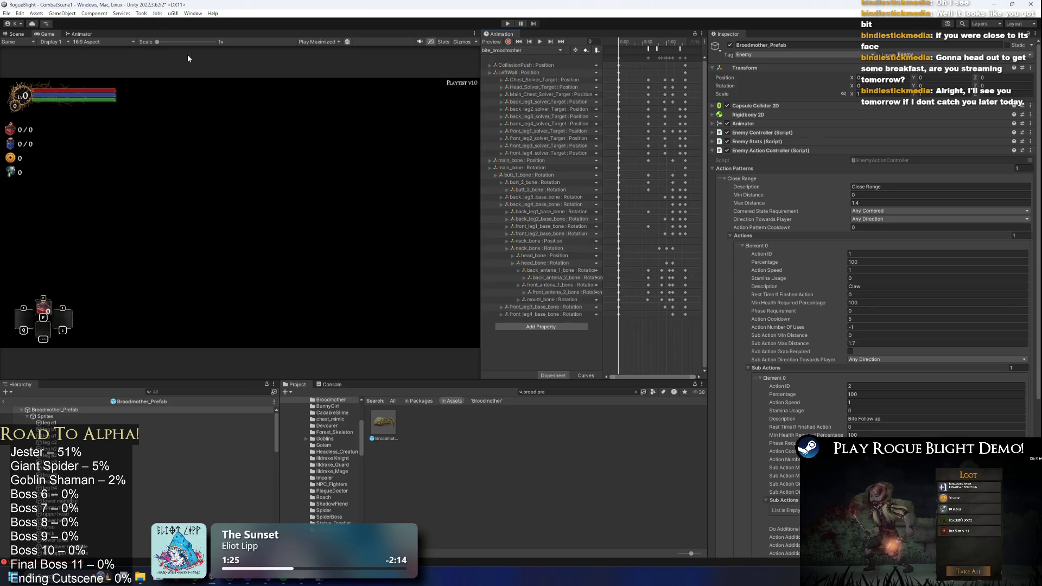
pyautogui.click(19, 34)
pyautogui.moveTo(630, 40)
pyautogui.mouseDown()
pyautogui.moveTo(666, 49)
pyautogui.moveTo(670, 62)
pyautogui.moveTo(658, 62)
pyautogui.mouseUp()
pyautogui.scroll(-2, 628, 67)
pyautogui.press('space')
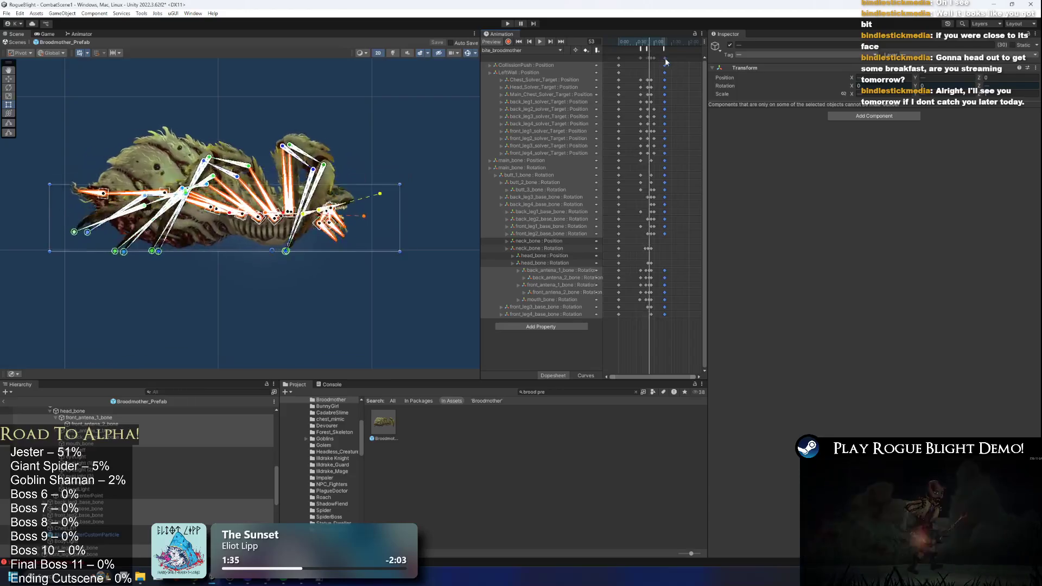
# - Move the last keyframe column later and preview the bite from frame 74 to 86
pyautogui.moveTo(658, 64)
pyautogui.mouseDown()
pyautogui.moveTo(675, 77)
pyautogui.moveTo(631, 56)
pyautogui.moveTo(673, 83)
pyautogui.mouseUp()
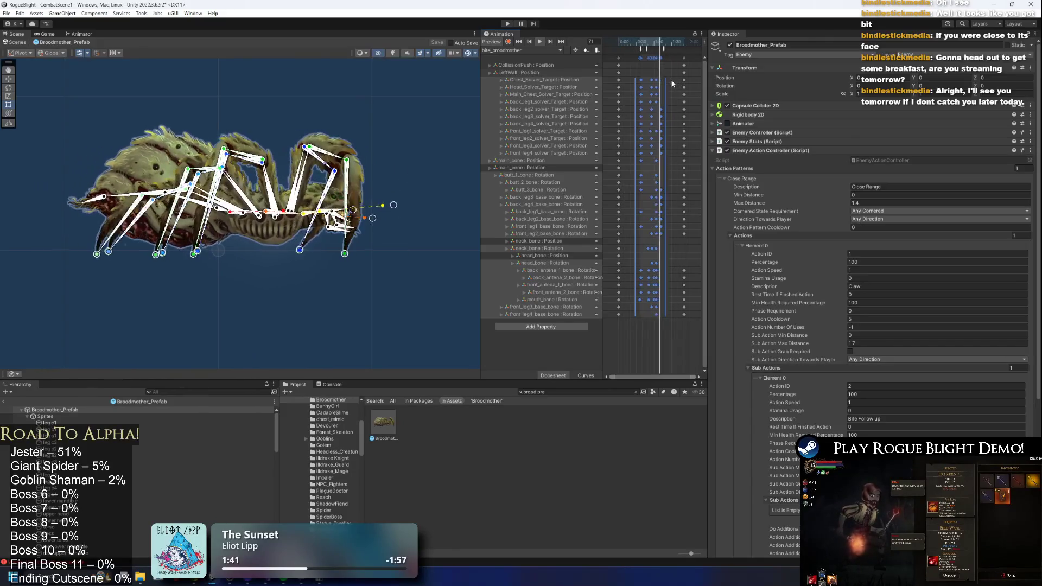
pyautogui.click(660, 44)
pyautogui.moveTo(663, 45); pyautogui.dragTo(670, 45)
# - With recording on at frame 73, shift the leg and body keyframes later
pyautogui.click(509, 43)
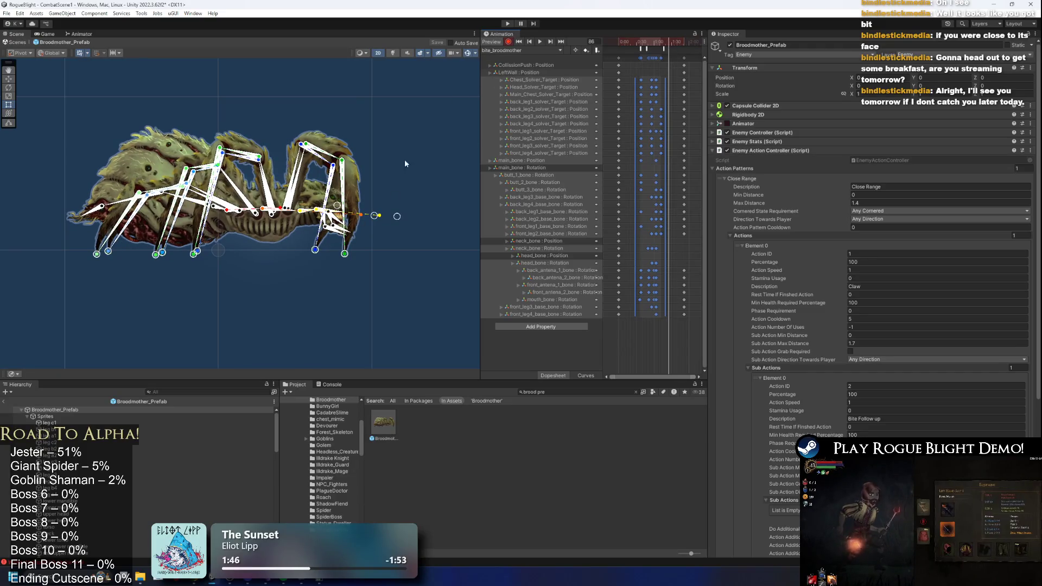
pyautogui.click(684, 103)
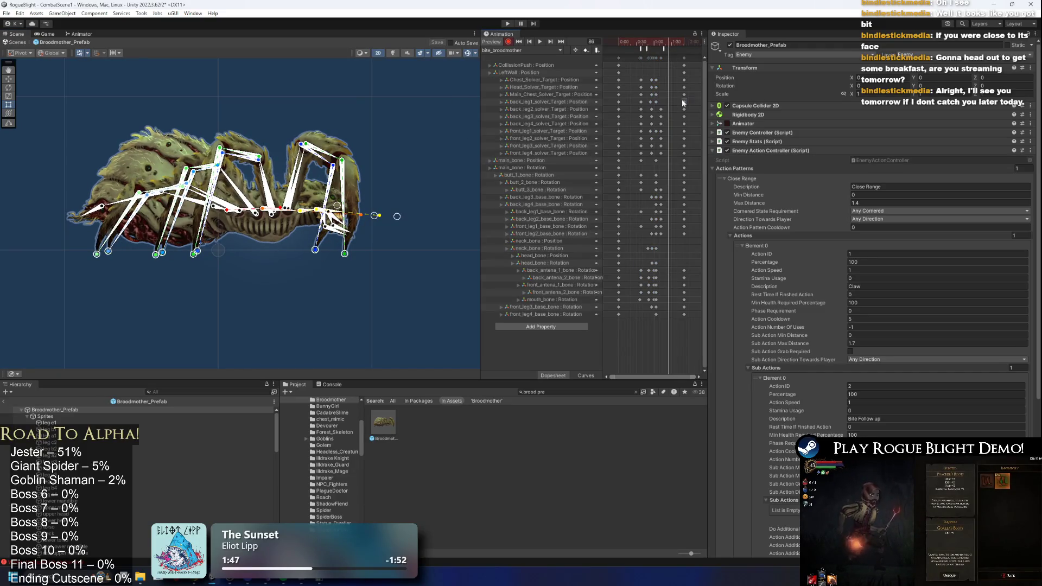
pyautogui.click(661, 43)
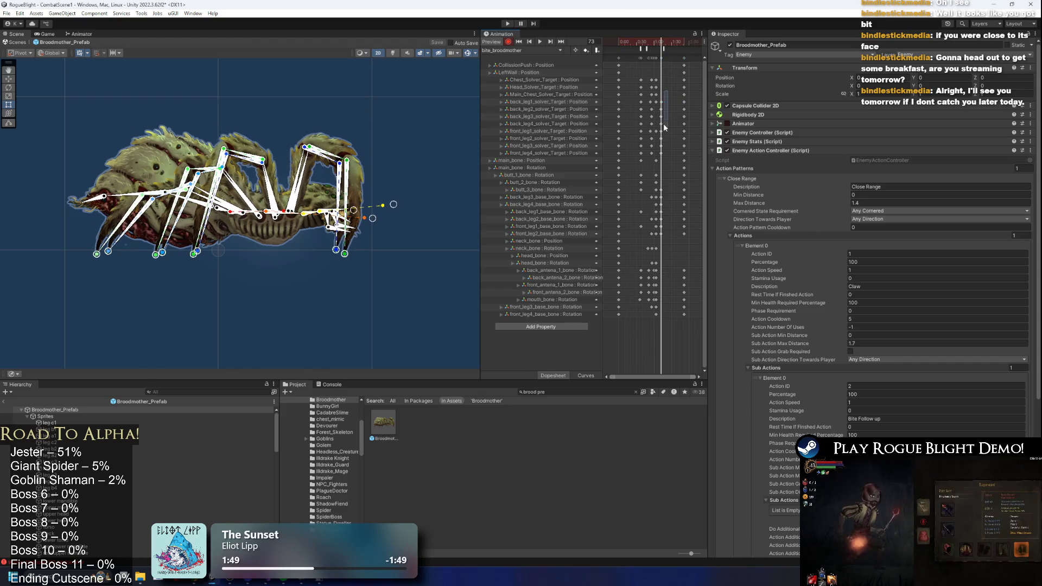
pyautogui.scroll(3, 671, 131)
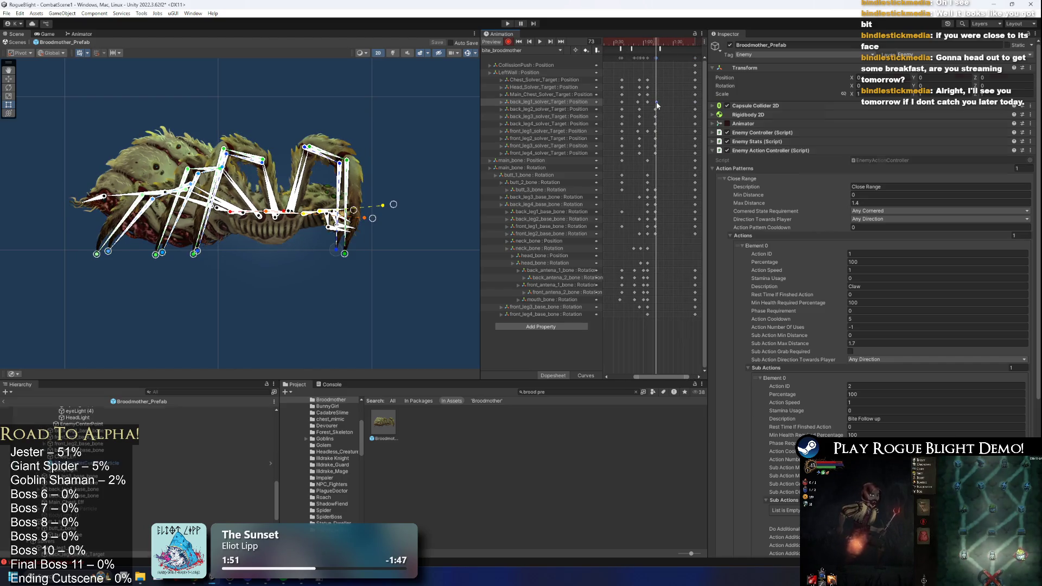
pyautogui.click(655, 102)
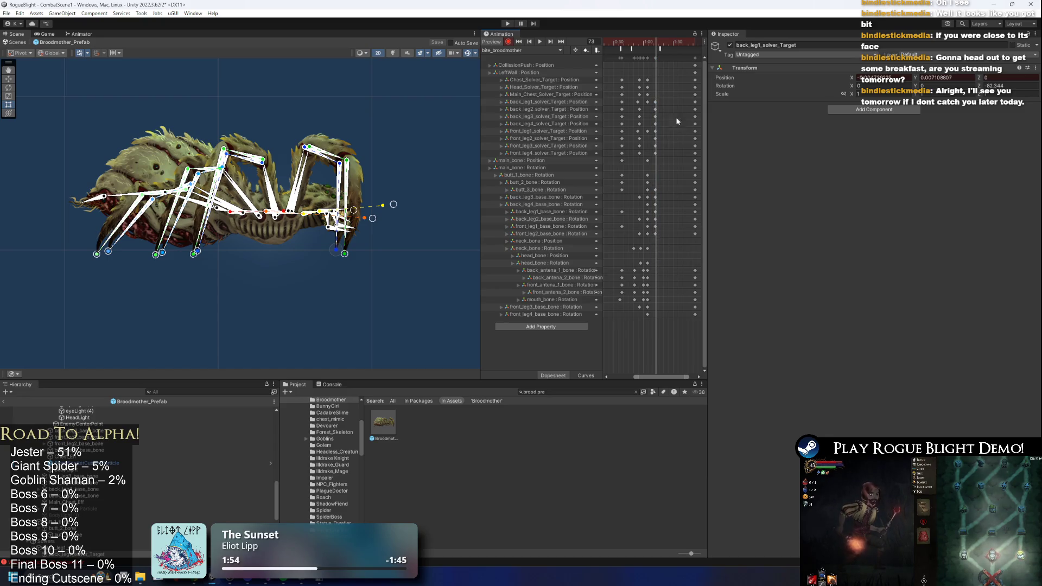
pyautogui.moveTo(656, 216); pyautogui.dragTo(660, 233)
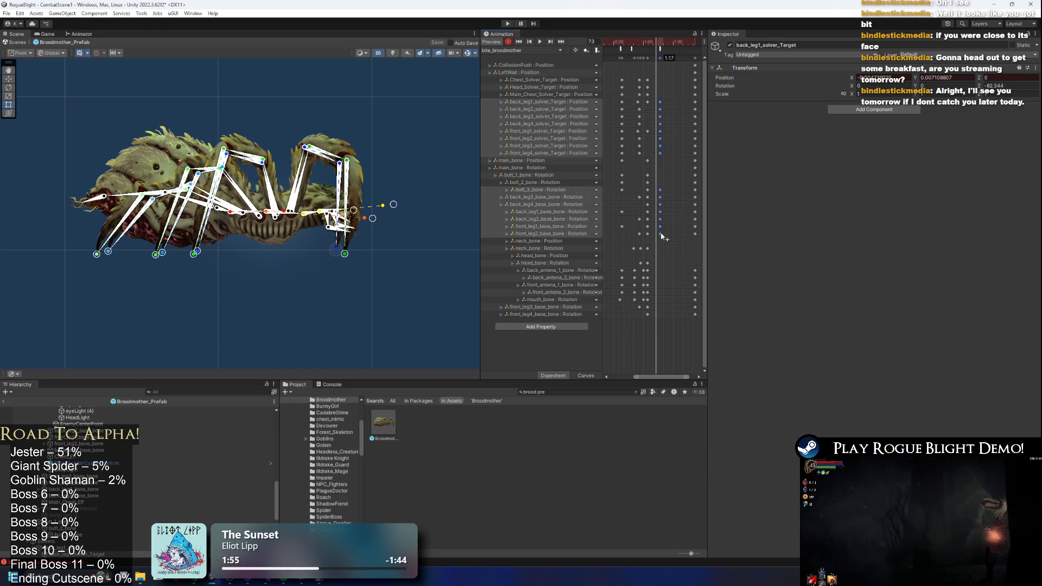
# - Play the retimed bite, show the whole clip and select the StopForward event
pyautogui.press('space')
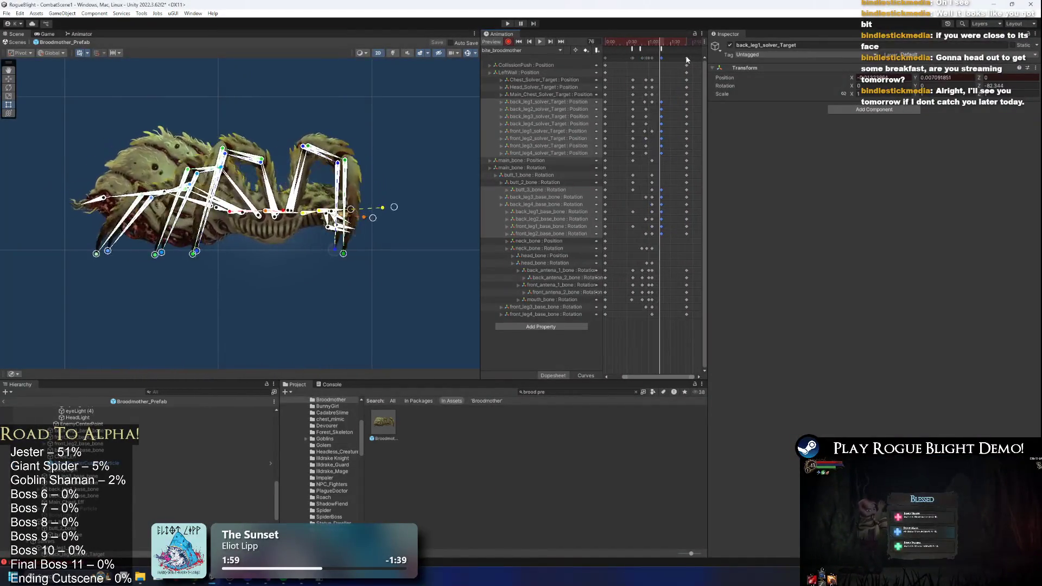
pyautogui.hotkey('ctrl', 'a')
pyautogui.press('f')
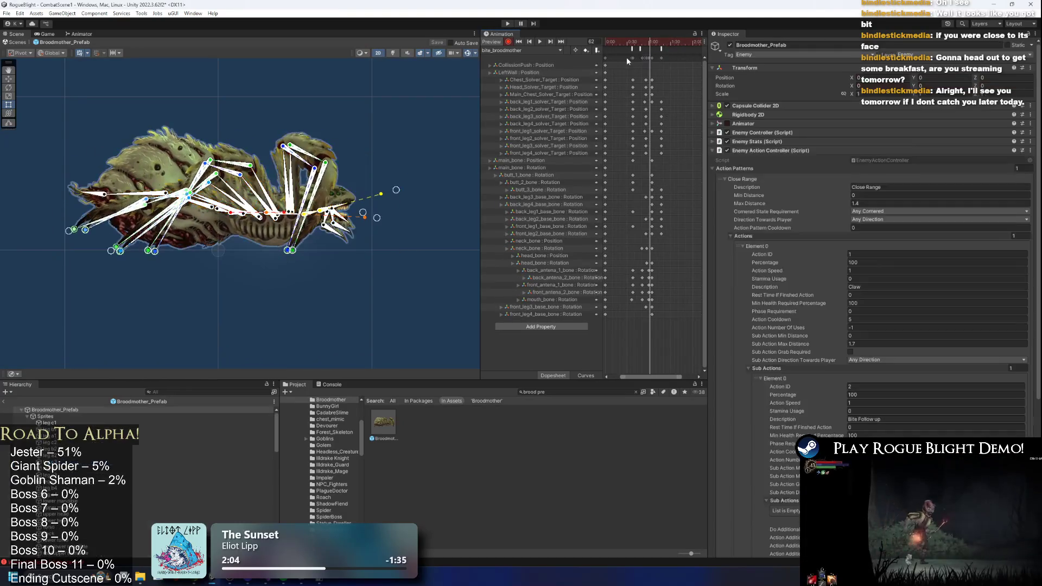
pyautogui.click(666, 70)
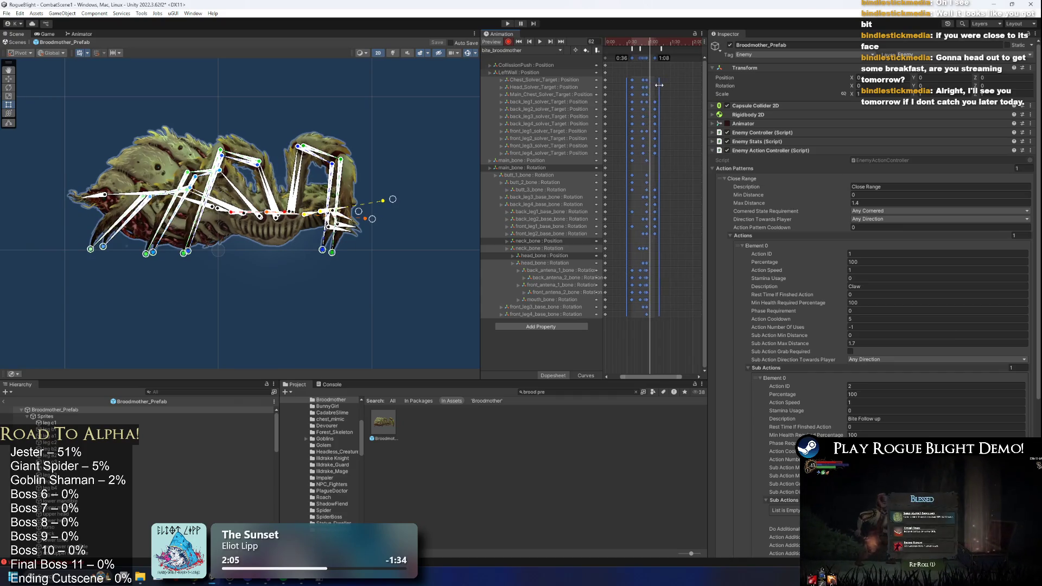
pyautogui.click(661, 50)
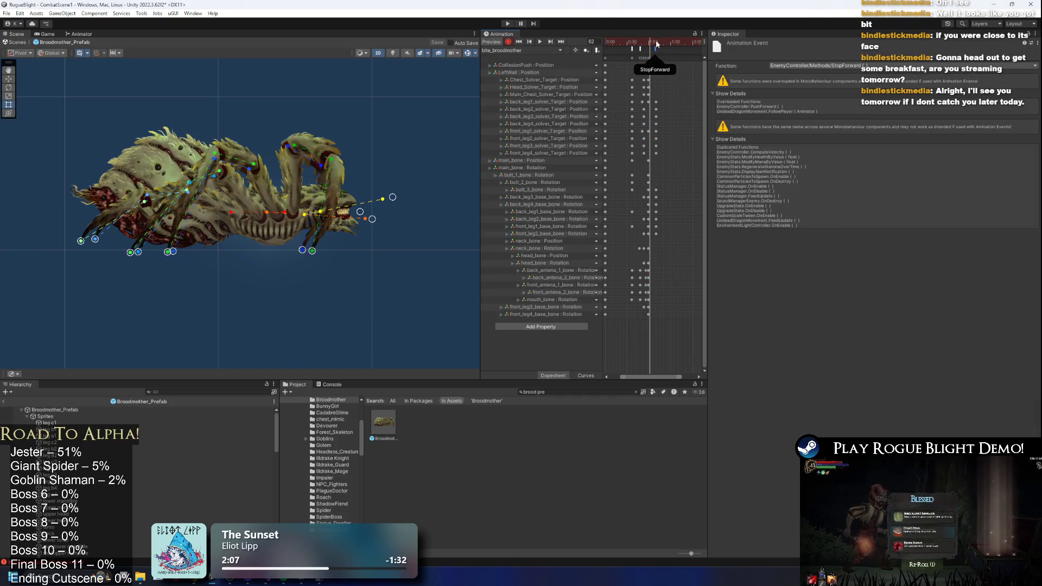
# - Check the PushForward and StopForward events while previewing frames 47 to 67
pyautogui.click(640, 49)
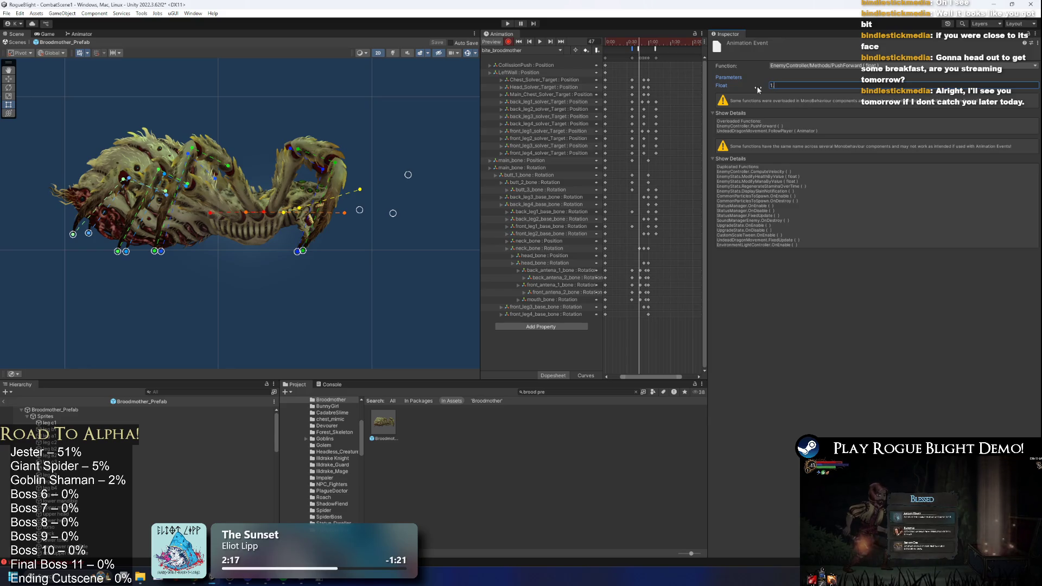
pyautogui.moveTo(642, 41); pyautogui.dragTo(673, 45)
pyautogui.click(655, 49)
# - Select main_bone in the Scene view and frame it to see its hitbox
pyautogui.scroll(3, 237, 182)
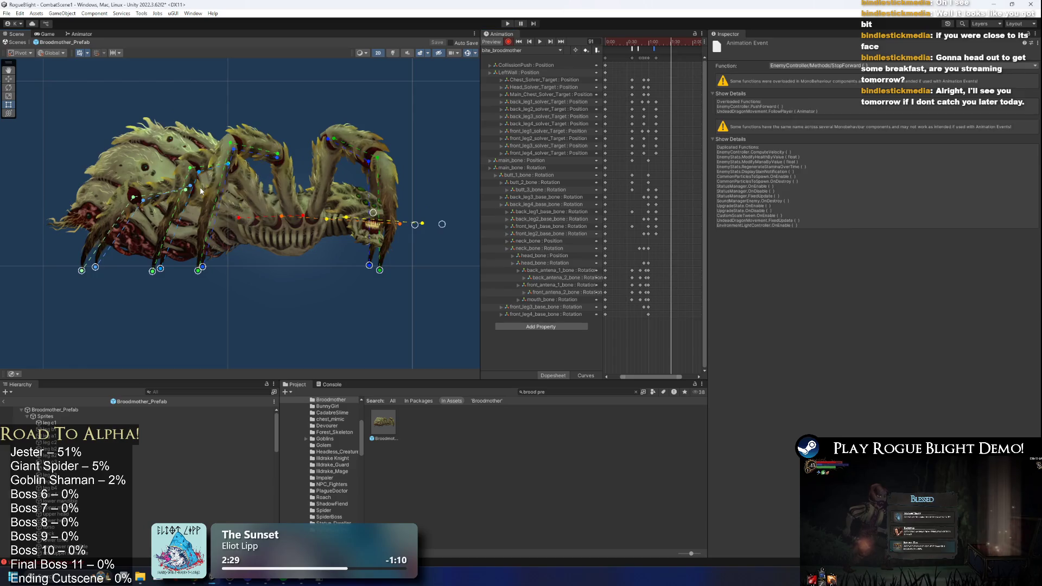
pyautogui.click(237, 217)
pyautogui.press('f')
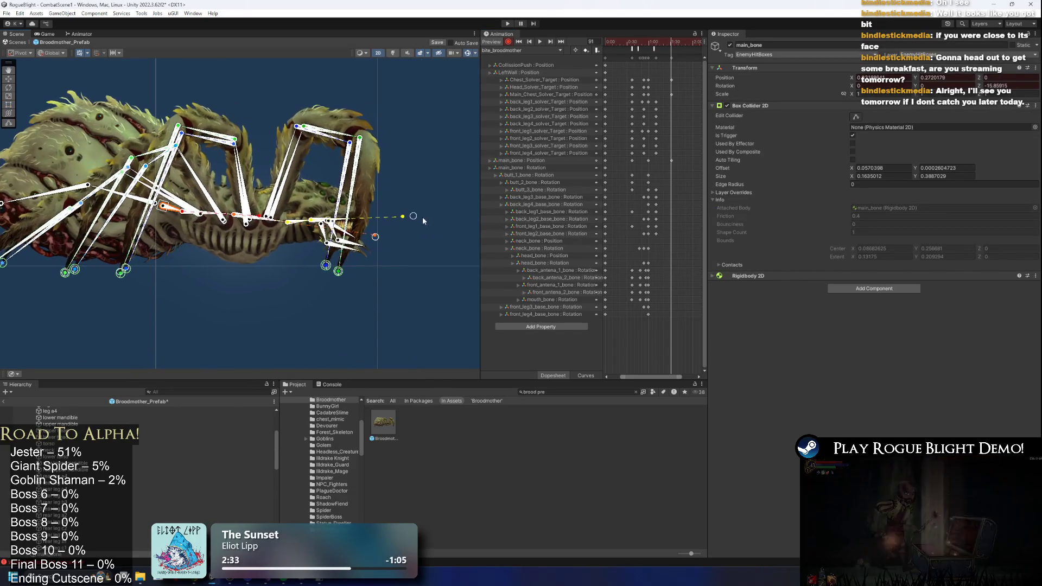
# - Shift the spider's body and upper legs and lower its head into a biting pose, then preview
pyautogui.moveTo(323, 211)
pyautogui.mouseDown()
pyautogui.moveTo(372, 217)
pyautogui.moveTo(350, 219)
pyautogui.mouseUp()
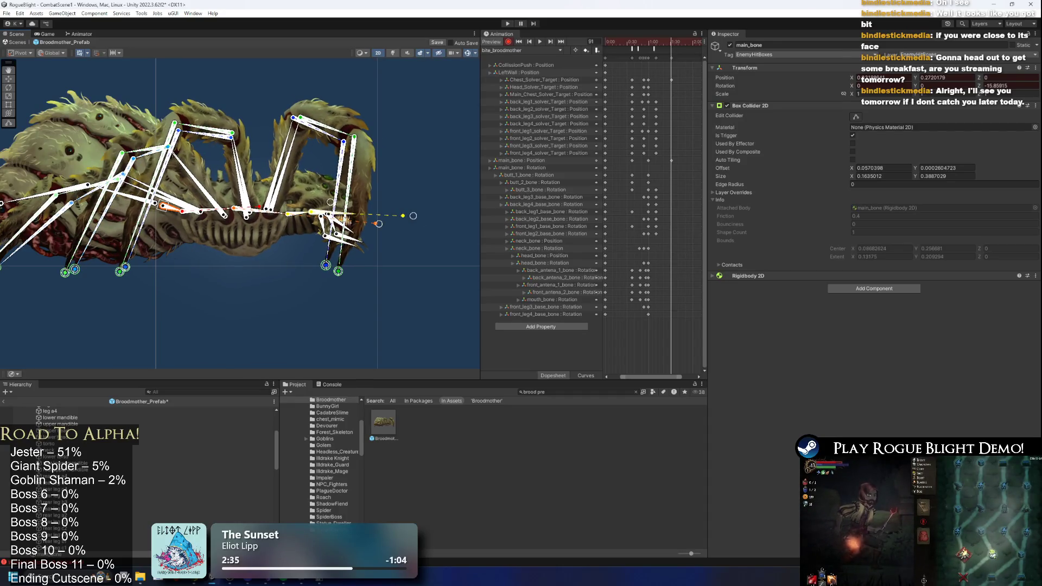
pyautogui.moveTo(415, 220); pyautogui.dragTo(408, 246)
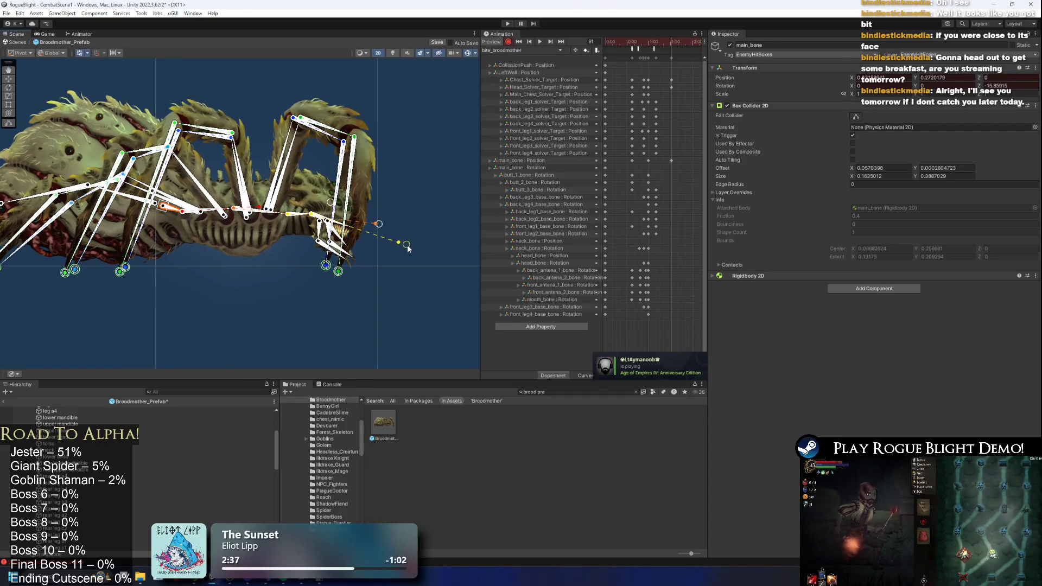
pyautogui.press('space')
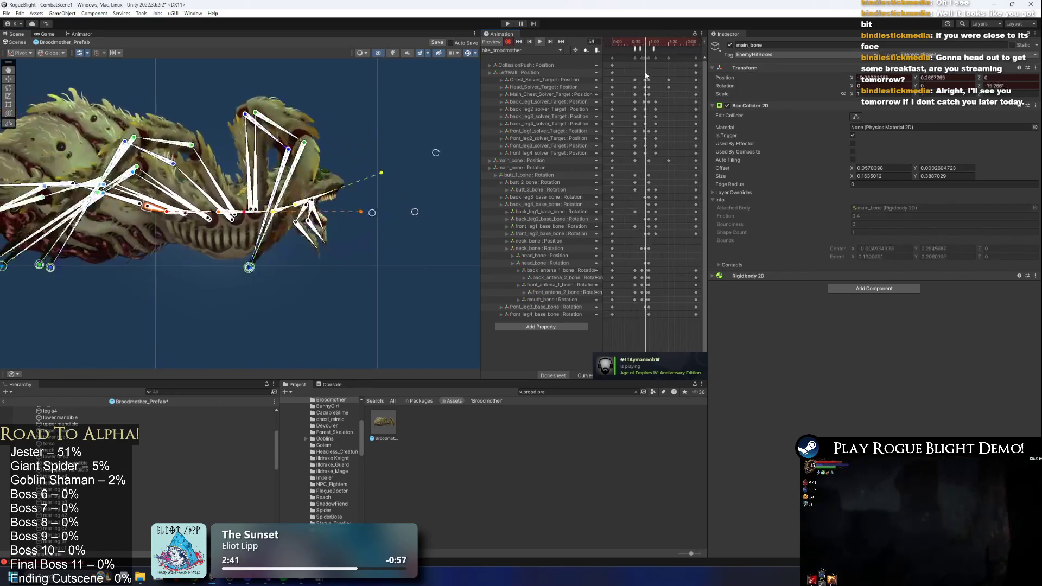
# - Move the chest, head and body keyframes earlier, select the leg keys near frame 63, and replay
pyautogui.scroll(-1, 675, 69)
pyautogui.moveTo(669, 55); pyautogui.dragTo(660, 58)
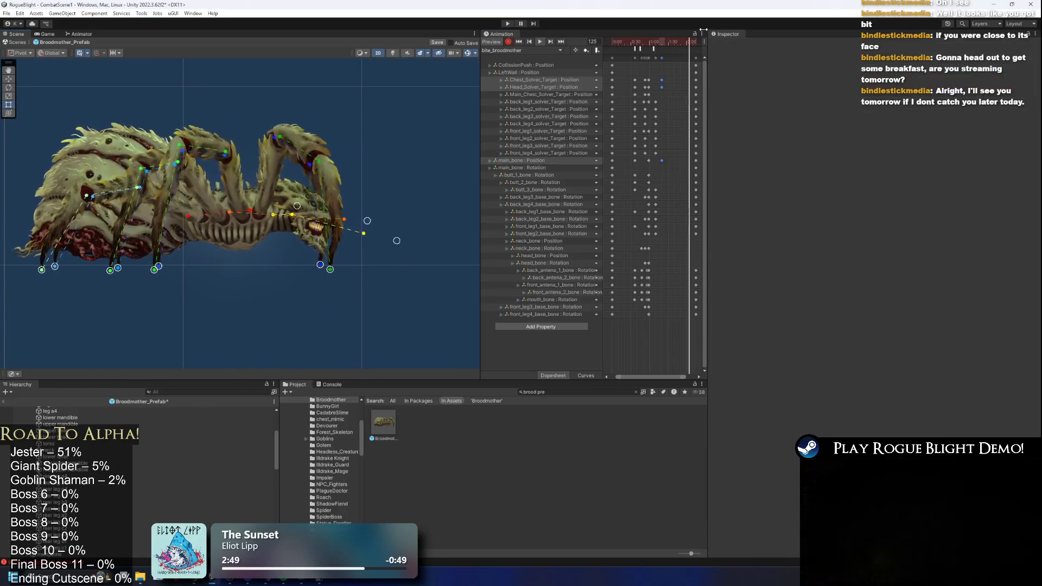
pyautogui.click(652, 41)
pyautogui.moveTo(652, 41); pyautogui.dragTo(656, 46)
pyautogui.moveTo(660, 100); pyautogui.dragTo(655, 127)
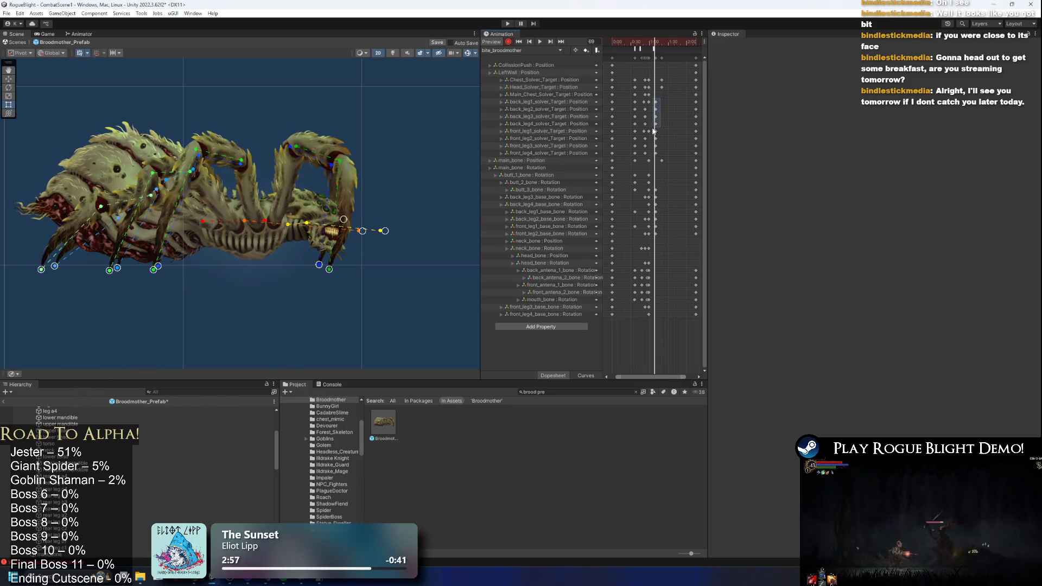
pyautogui.moveTo(655, 240); pyautogui.dragTo(654, 236)
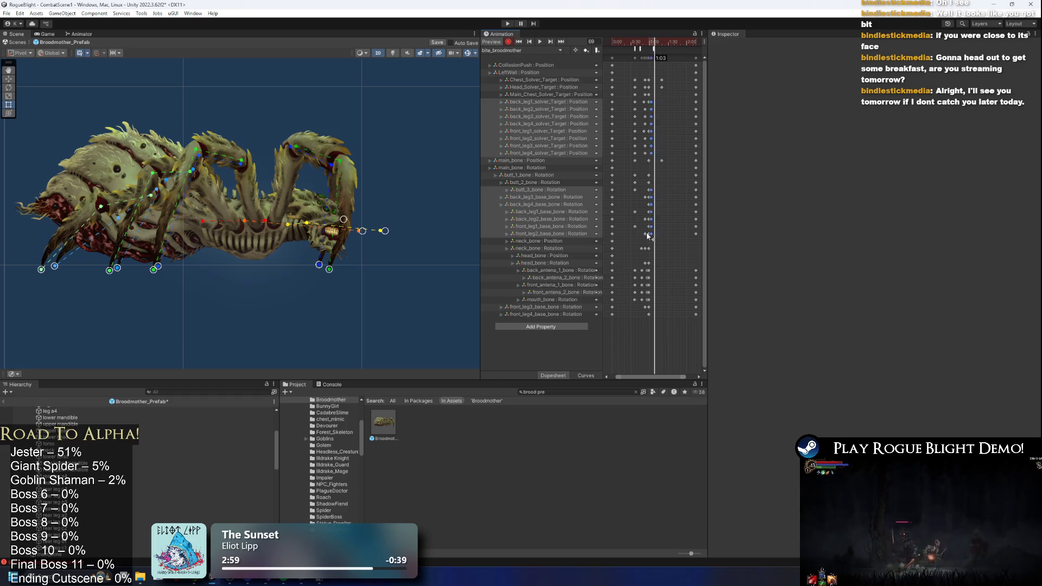
pyautogui.press('space')
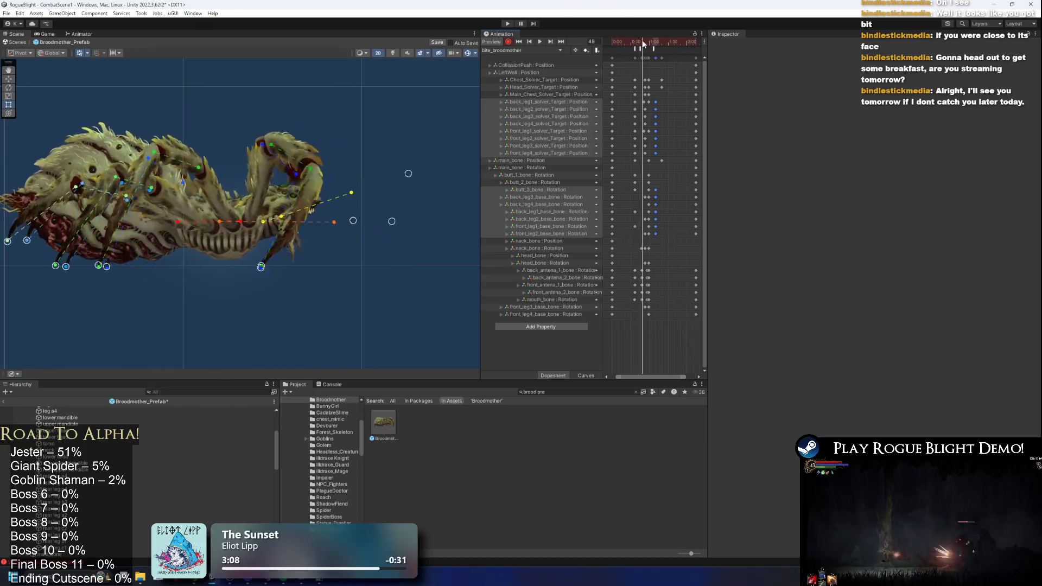
pyautogui.click(649, 50)
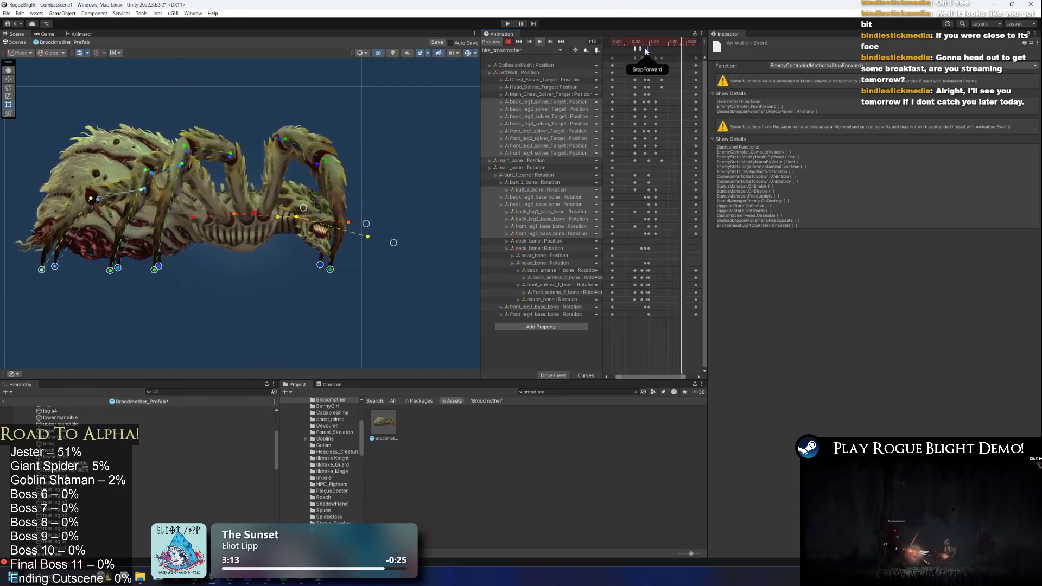
# - Nudge the PushForward event slightly earlier and recheck the pose at frame 53
pyautogui.click(634, 49)
pyautogui.moveTo(642, 54); pyautogui.dragTo(645, 43)
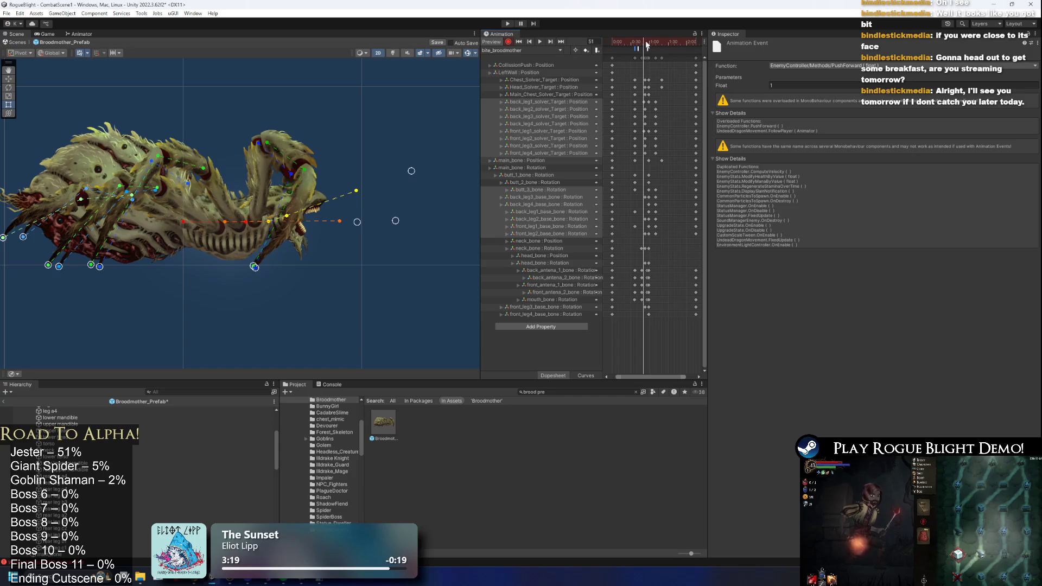
pyautogui.moveTo(656, 43)
pyautogui.mouseDown()
pyautogui.moveTo(647, 45)
pyautogui.moveTo(656, 41)
pyautogui.mouseUp()
pyautogui.click(646, 50)
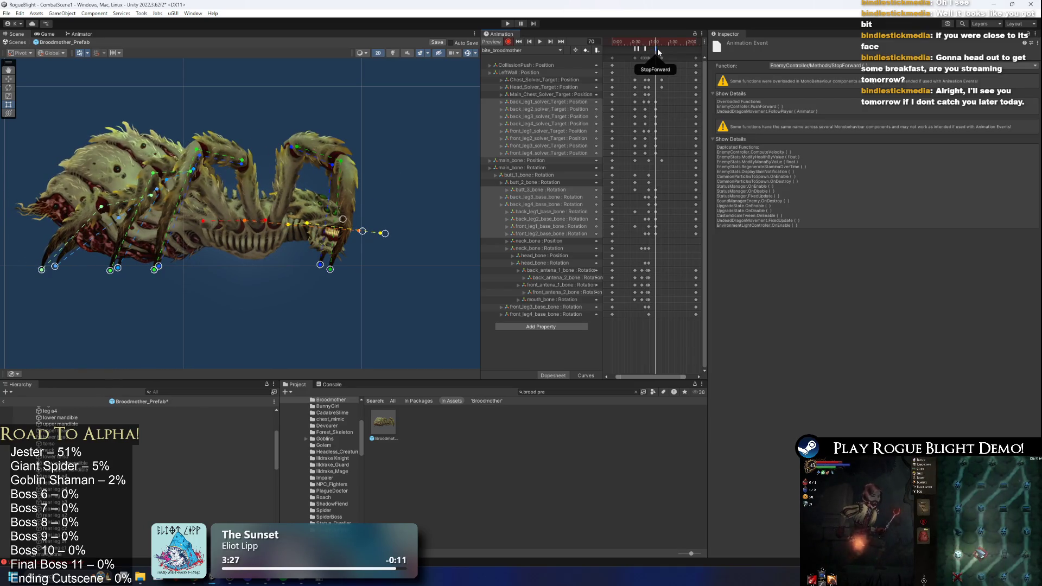
# - Set the other PushForward event's Float to 0.5 and review lunge frames 61-70
pyautogui.click(654, 50)
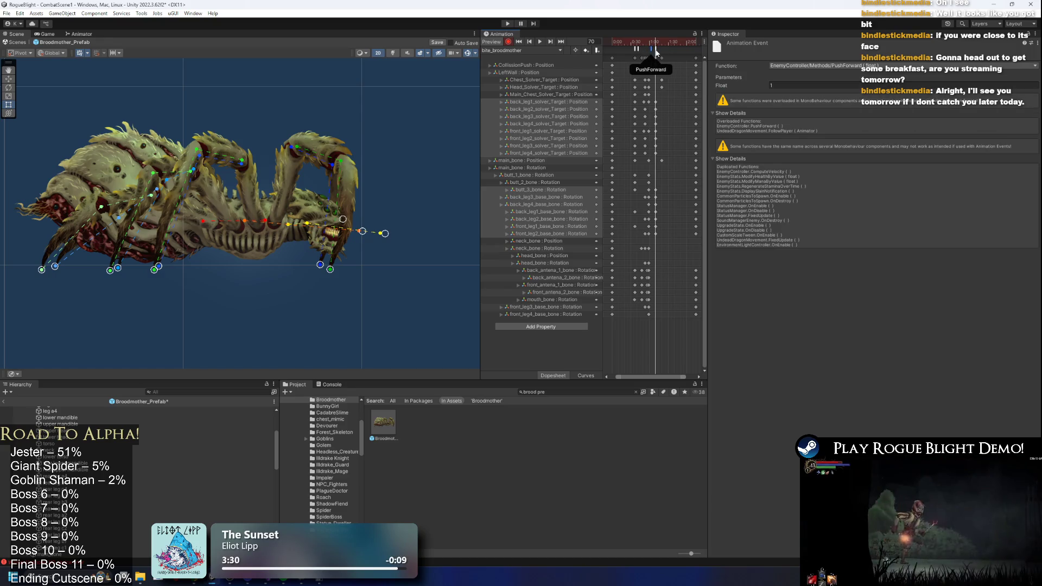
pyautogui.click(791, 87)
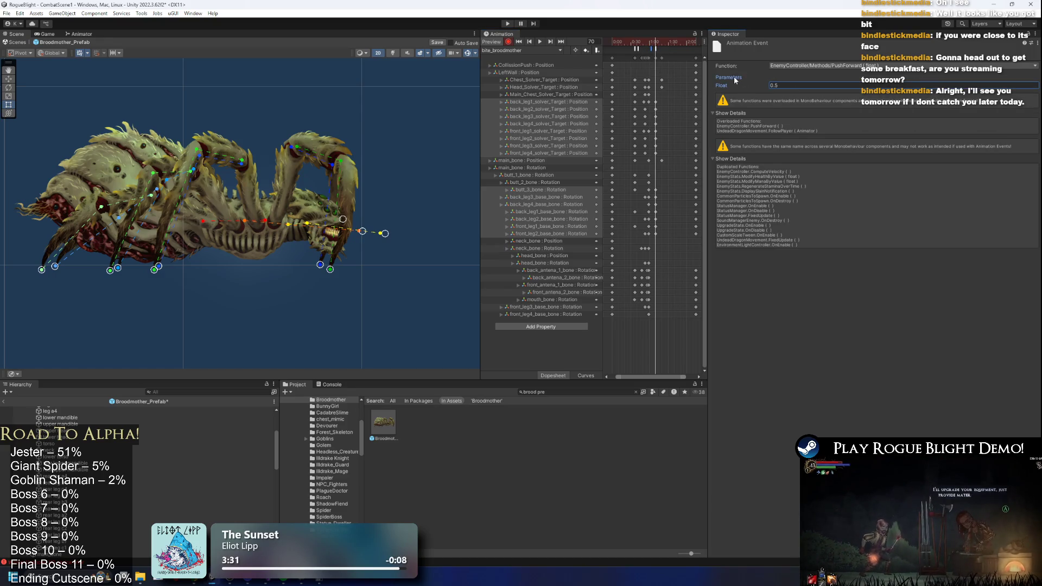
pyautogui.moveTo(651, 46)
pyautogui.mouseDown()
pyautogui.moveTo(665, 35)
pyautogui.moveTo(649, 52)
pyautogui.moveTo(657, 41)
pyautogui.mouseUp()
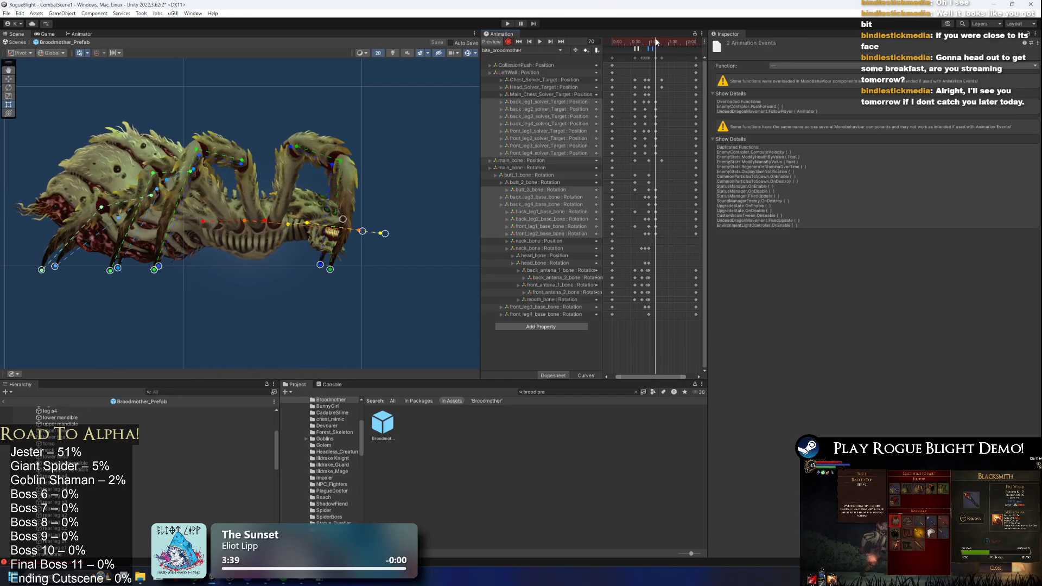
pyautogui.click(655, 59)
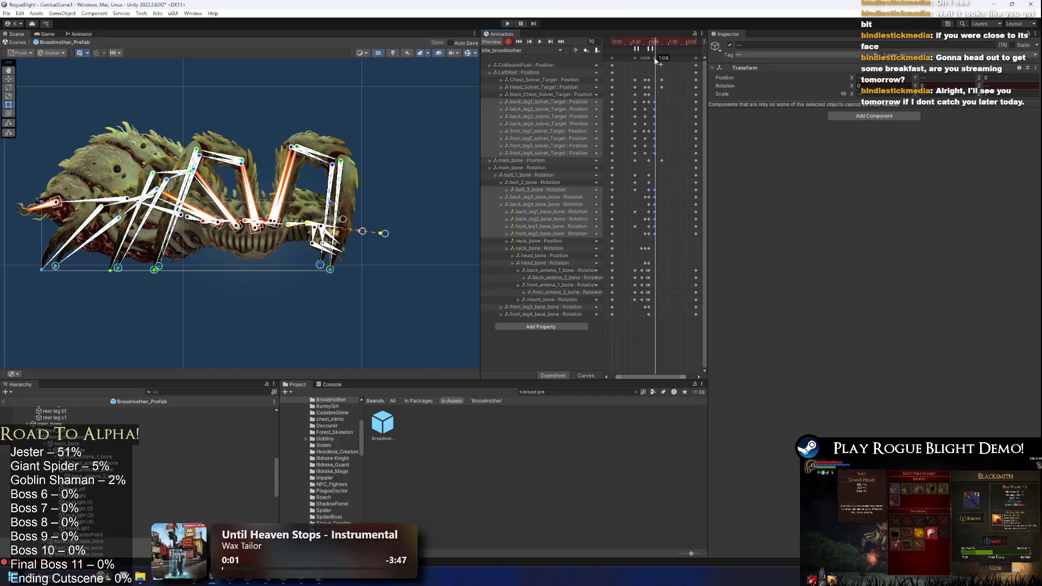
# - Delete the old front_leg1_solver_Target keyframe around frame 54
pyautogui.press('space')
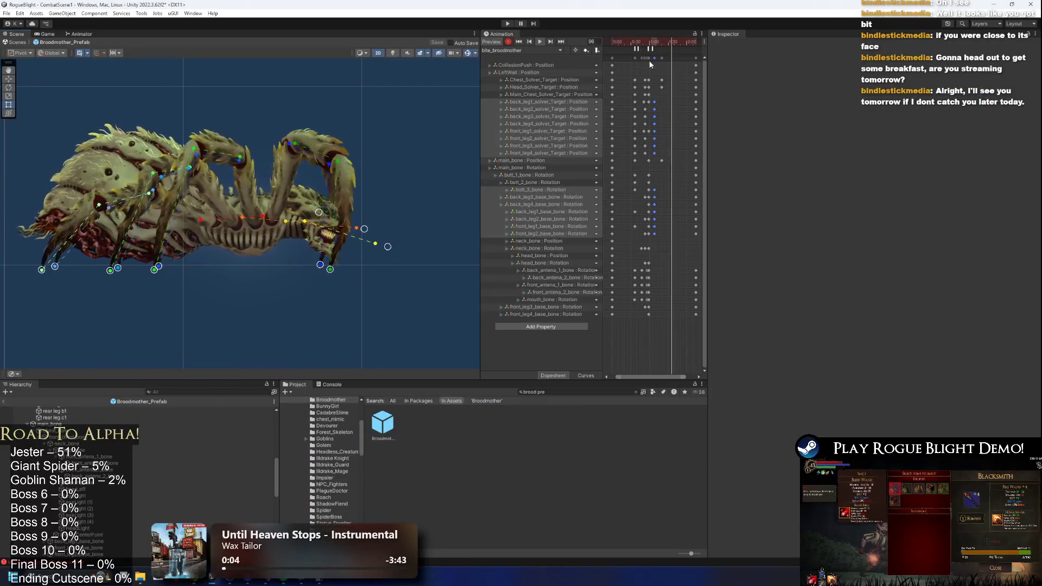
pyautogui.click(648, 42)
pyautogui.scroll(2, 662, 113)
pyautogui.click(645, 101)
pyautogui.click(643, 131)
pyautogui.press('Delete')
# - At frame 61, reposition the front leg's foot target to key a new pose and preview it
pyautogui.moveTo(630, 41); pyautogui.dragTo(623, 41)
pyautogui.press('space')
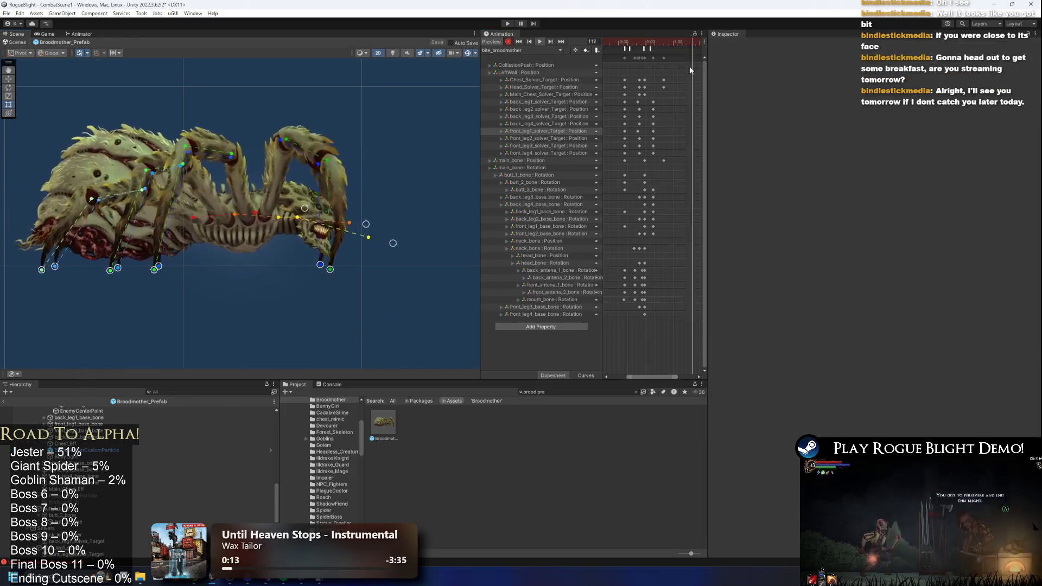
pyautogui.click(638, 42)
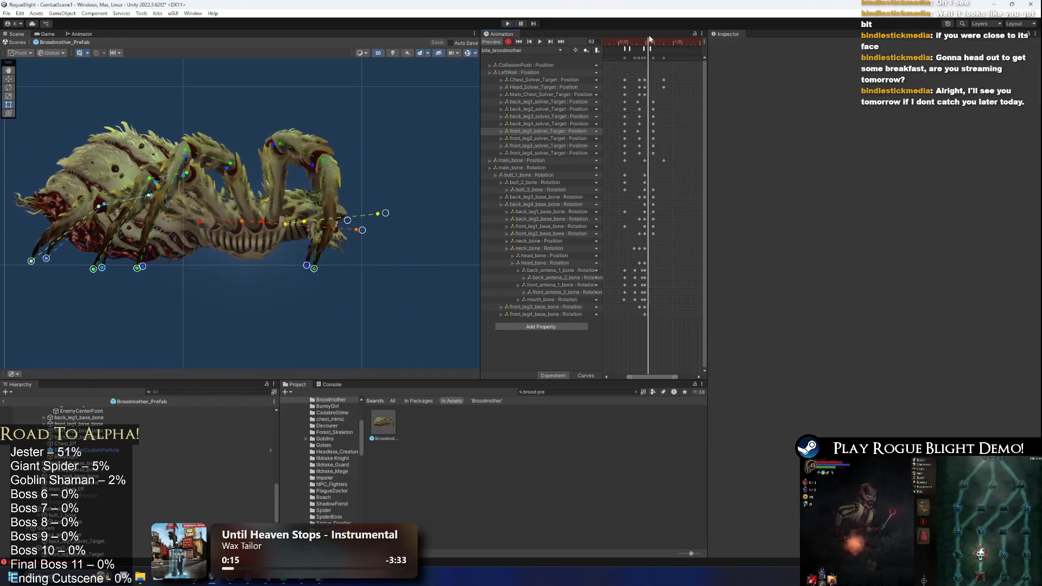
pyautogui.click(638, 40)
pyautogui.moveTo(638, 41); pyautogui.dragTo(646, 41)
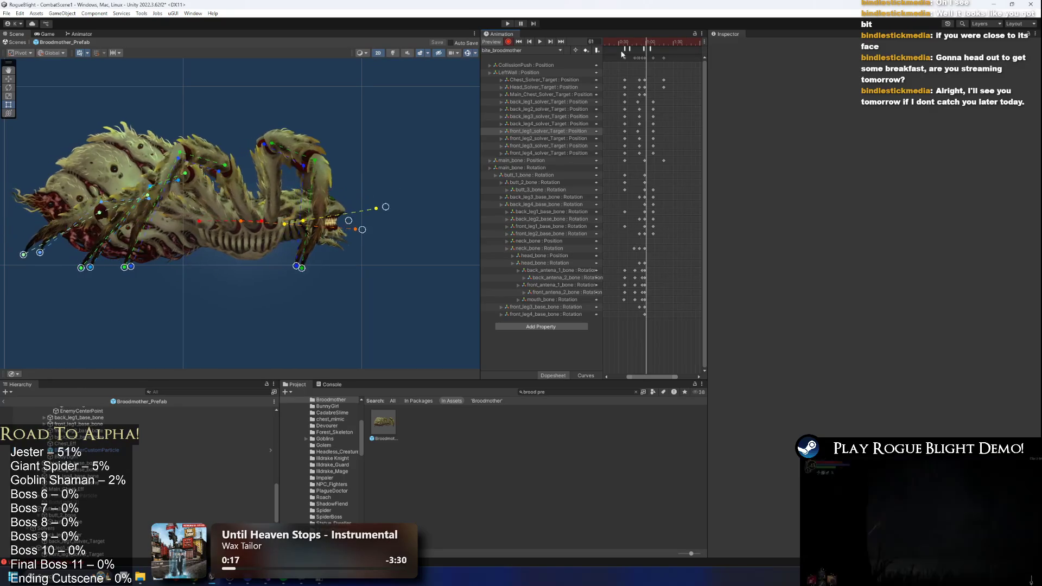
pyautogui.moveTo(296, 265); pyautogui.dragTo(305, 256)
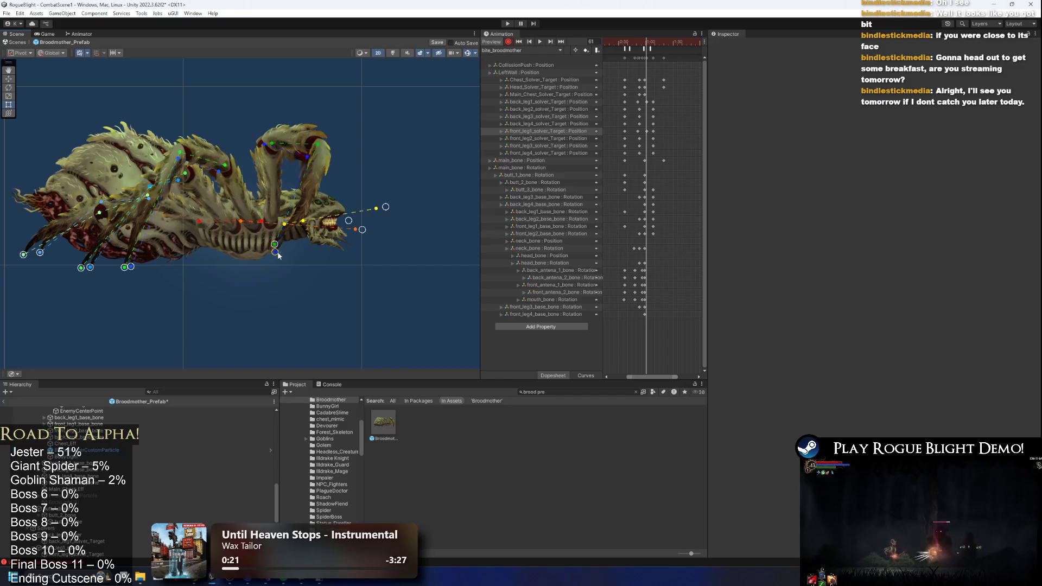
pyautogui.press('space')
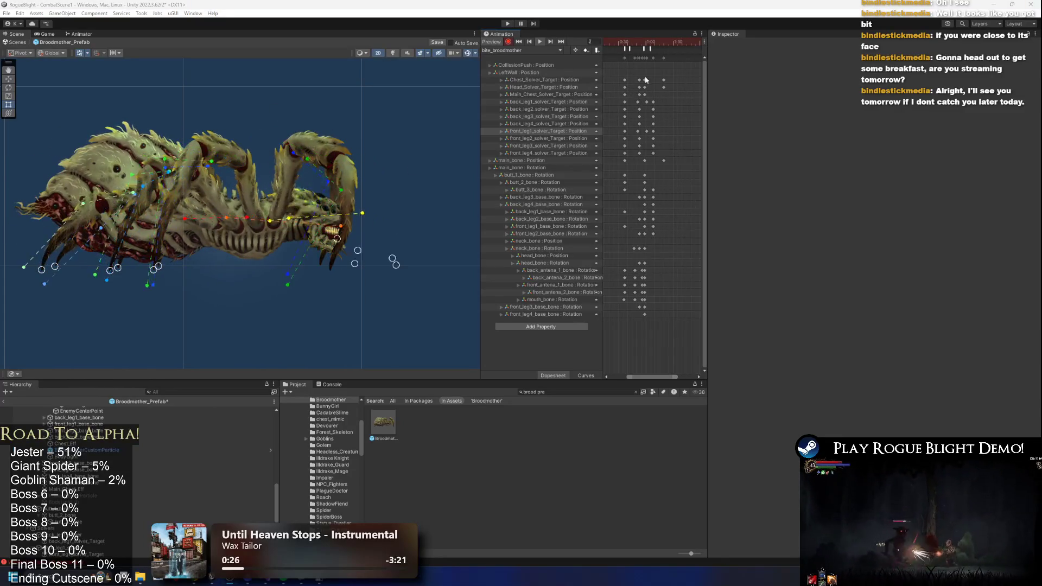
# - Review the new leg motion across frames 53 to 65 with the spider recentred in view
pyautogui.click(640, 44)
pyautogui.moveTo(640, 44); pyautogui.dragTo(651, 47)
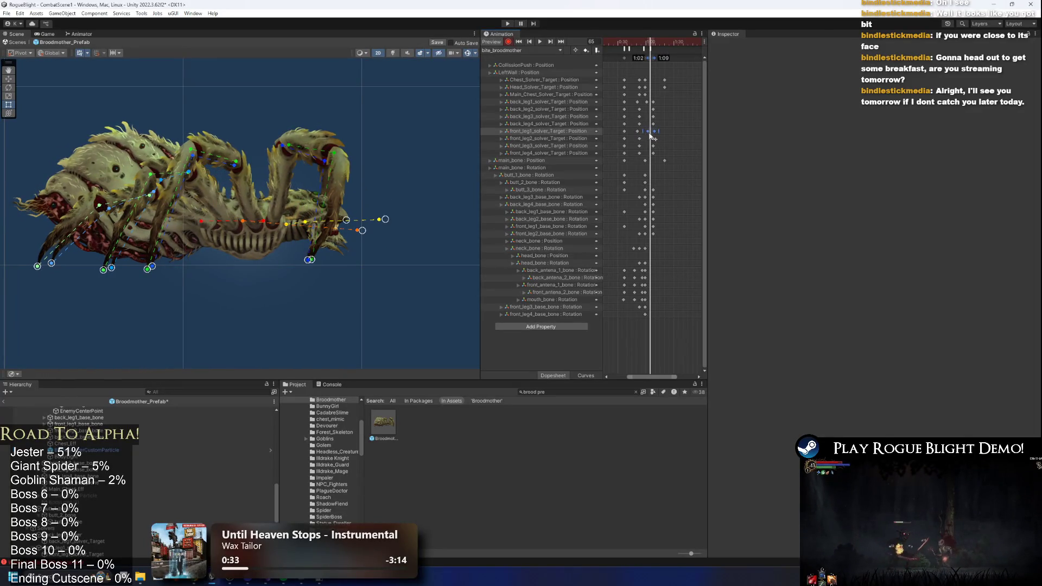
pyautogui.click(618, 44)
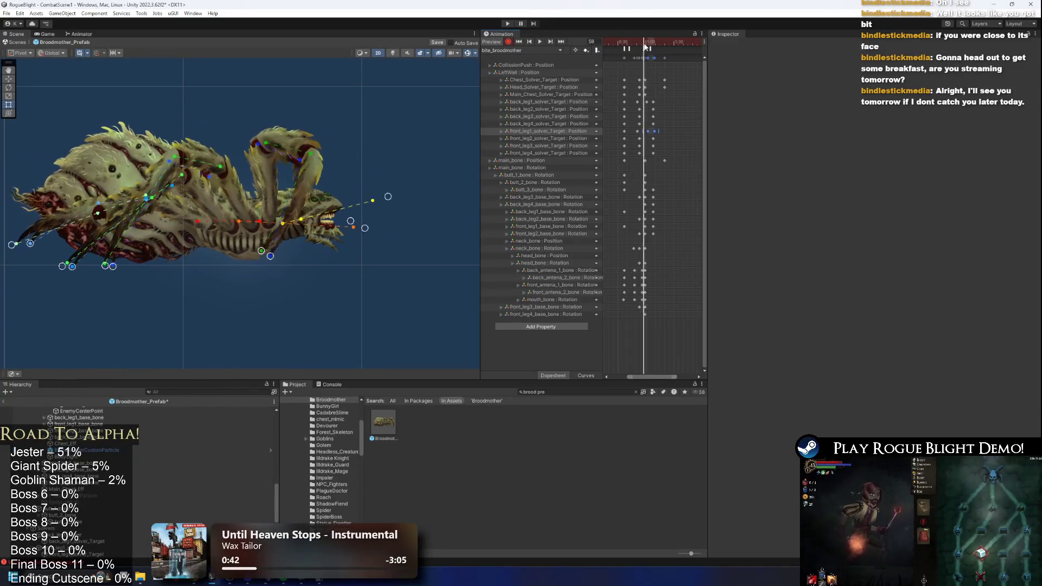
pyautogui.moveTo(638, 49); pyautogui.dragTo(641, 49)
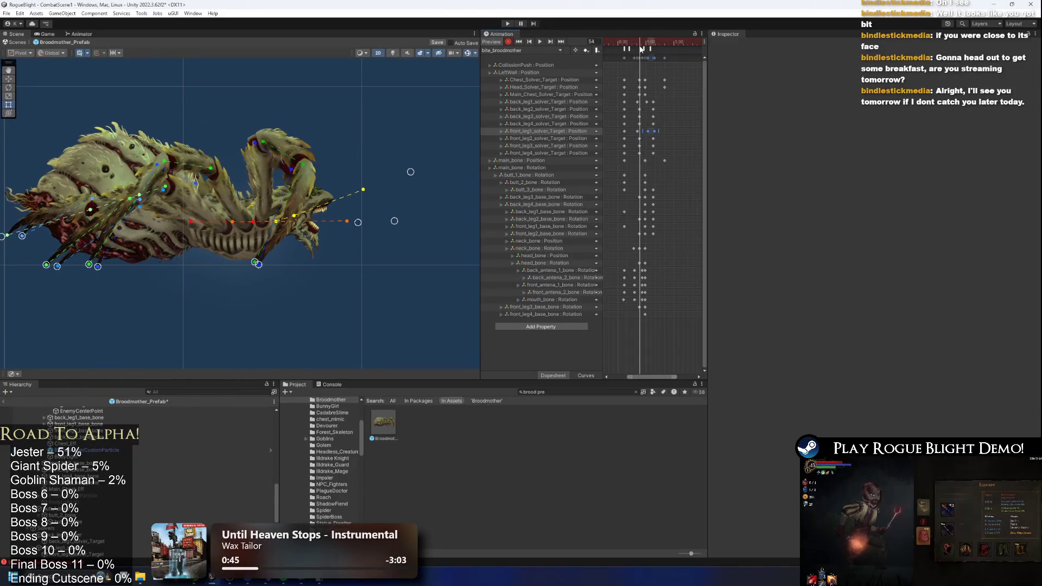
pyautogui.moveTo(139, 239); pyautogui.dragTo(206, 250)
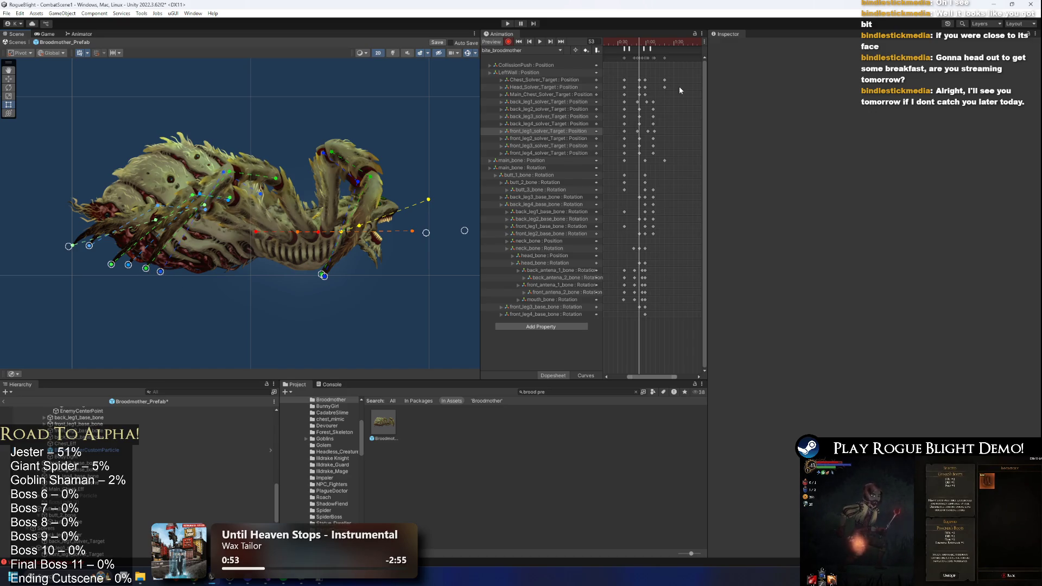
pyautogui.moveTo(638, 42)
pyautogui.mouseDown()
pyautogui.moveTo(610, 43)
pyautogui.moveTo(651, 50)
pyautogui.moveTo(640, 52)
pyautogui.mouseUp()
pyautogui.scroll(2, 146, 210)
pyautogui.scroll(2, 163, 230)
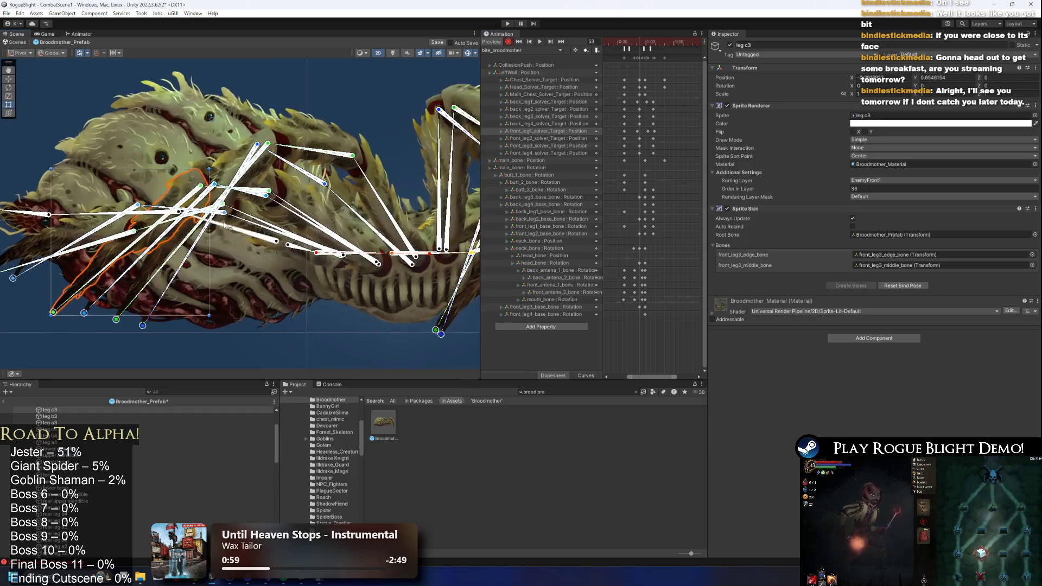
# - At frame 78, rotate back_leg4 and back_leg2 base bones, undoing the front_leg3 rotation
pyautogui.click(245, 222)
pyautogui.moveTo(248, 218); pyautogui.dragTo(261, 226)
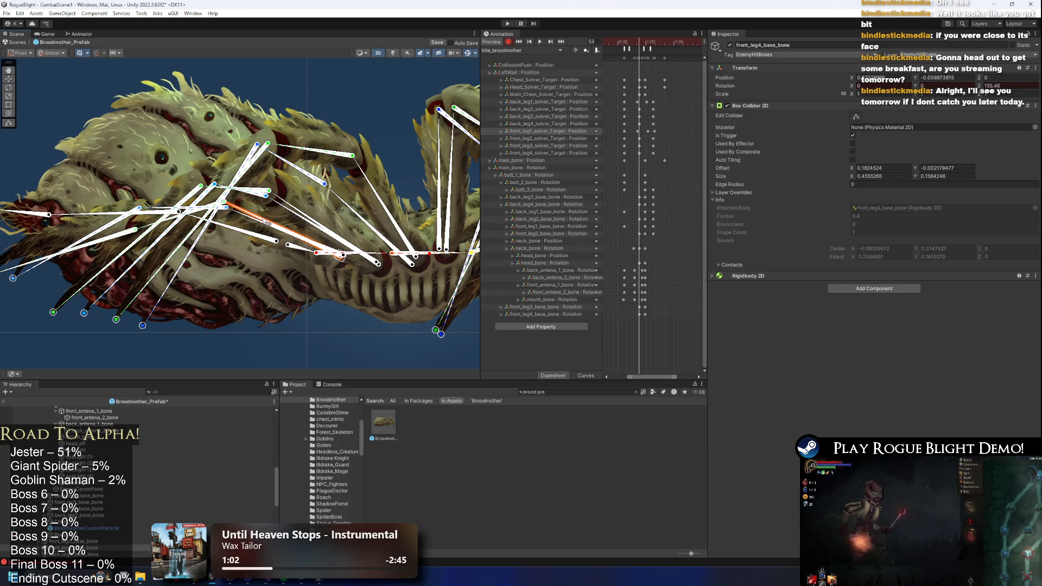
pyautogui.click(292, 216)
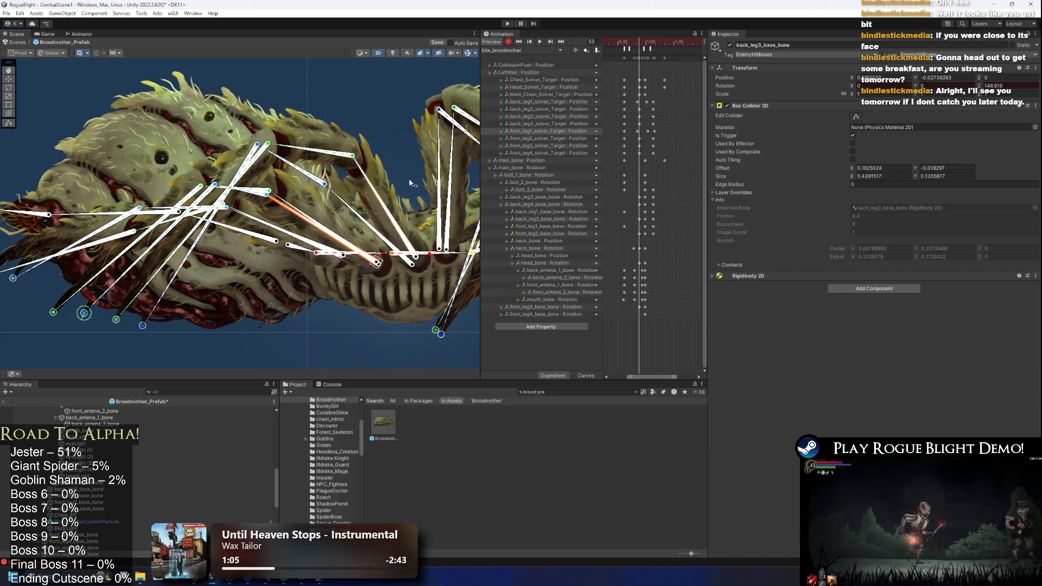
pyautogui.moveTo(644, 43); pyautogui.dragTo(665, 43)
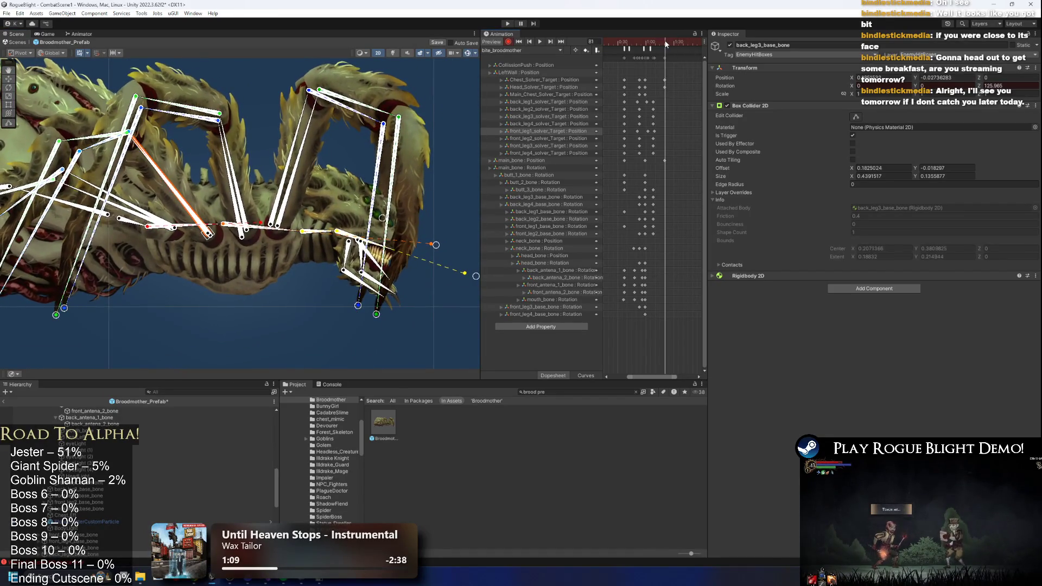
pyautogui.click(313, 166)
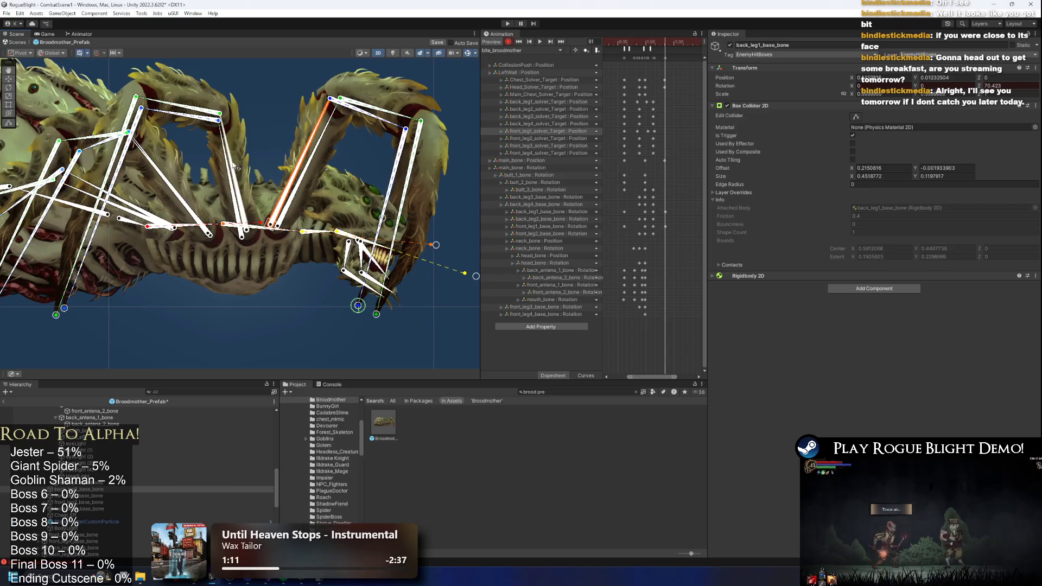
pyautogui.moveTo(231, 166); pyautogui.dragTo(242, 170)
pyautogui.moveTo(195, 212)
pyautogui.mouseDown()
pyautogui.moveTo(179, 191)
pyautogui.moveTo(131, 208)
pyautogui.moveTo(258, 176)
pyautogui.moveTo(236, 191)
pyautogui.mouseUp()
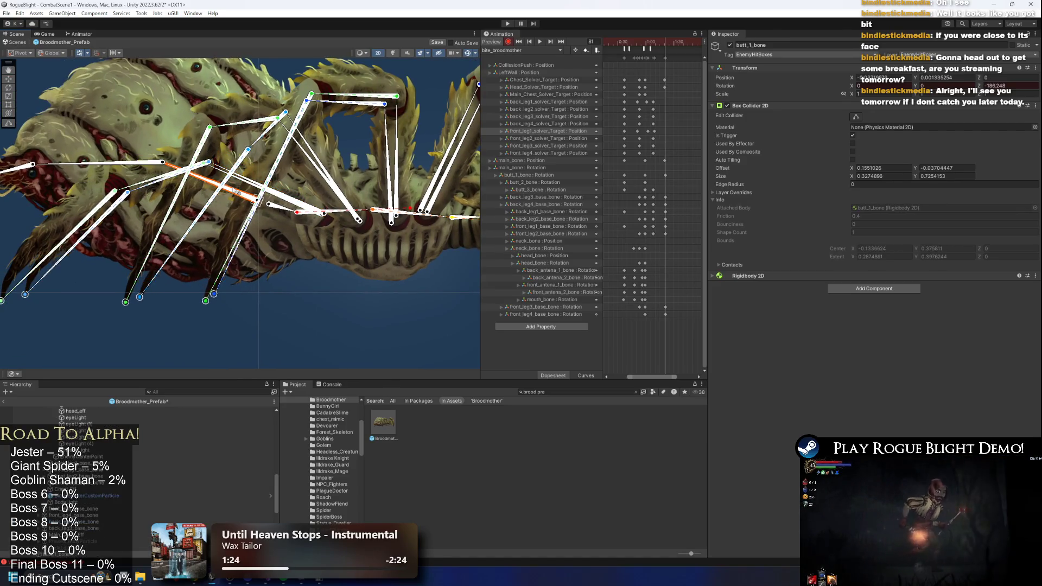
pyautogui.hotkey('ctrl', 'z')
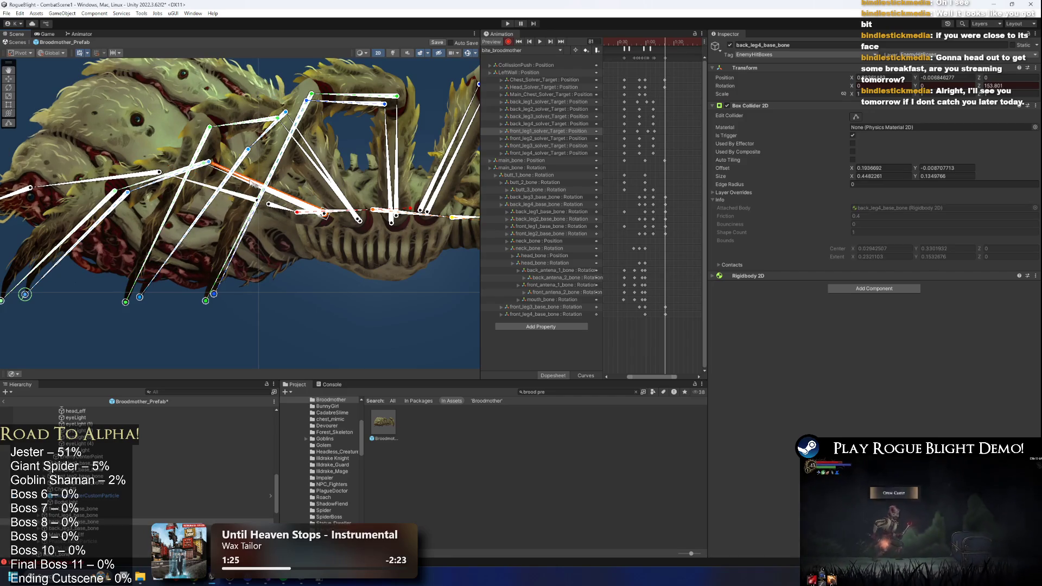
# - Rotate front_leg4, back_leg3 and back_leg1 base bones into the spread-leg pose, then preview
pyautogui.click(248, 185)
pyautogui.moveTo(654, 42)
pyautogui.mouseDown()
pyautogui.moveTo(621, 42)
pyautogui.moveTo(652, 43)
pyautogui.mouseUp()
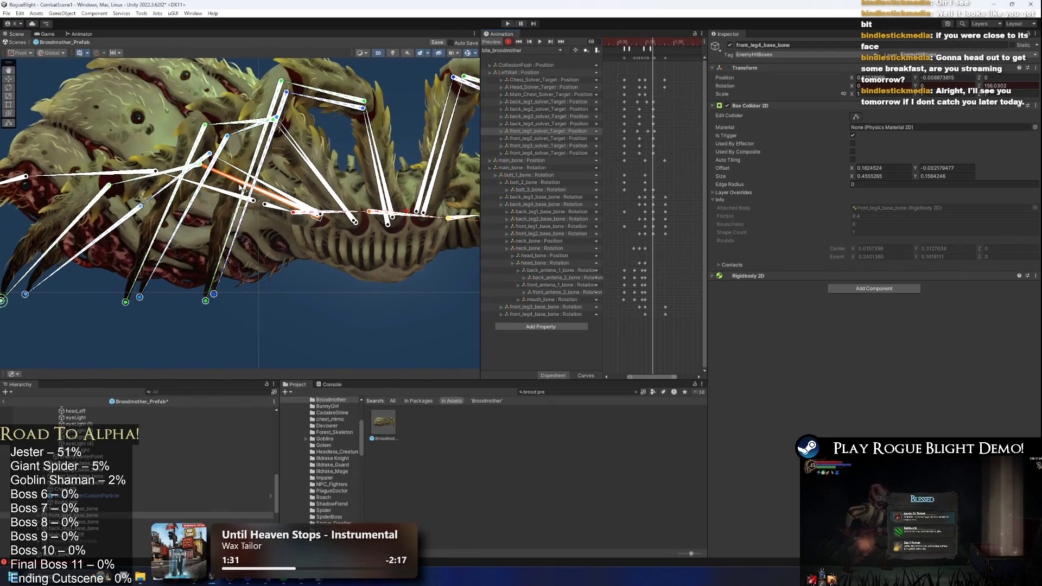
pyautogui.moveTo(235, 185); pyautogui.dragTo(233, 191)
pyautogui.click(237, 181)
pyautogui.moveTo(318, 168); pyautogui.dragTo(308, 165)
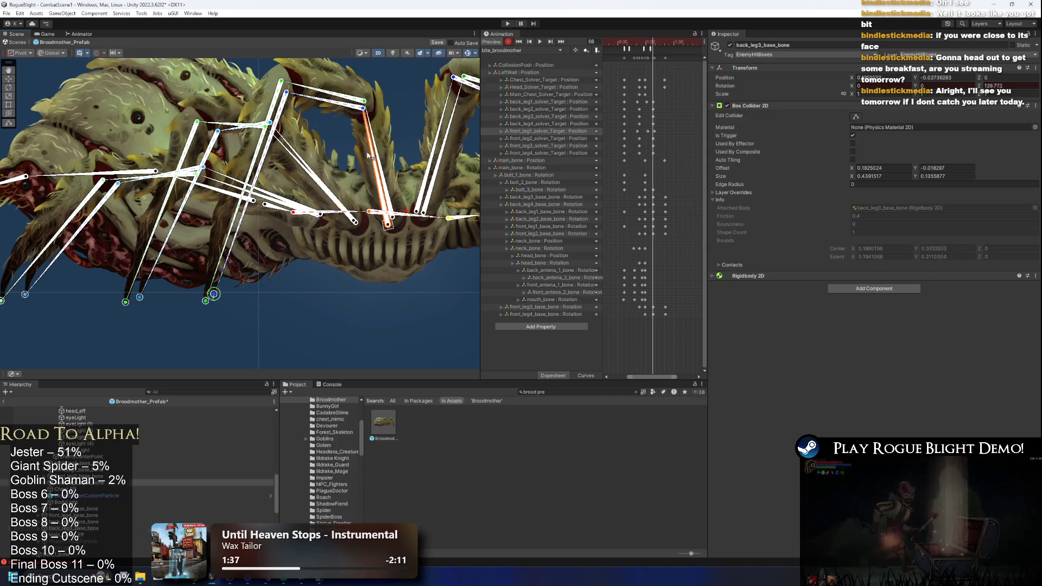
pyautogui.moveTo(271, 109)
pyautogui.mouseDown()
pyautogui.moveTo(291, 101)
pyautogui.moveTo(340, 128)
pyautogui.moveTo(298, 120)
pyautogui.mouseUp()
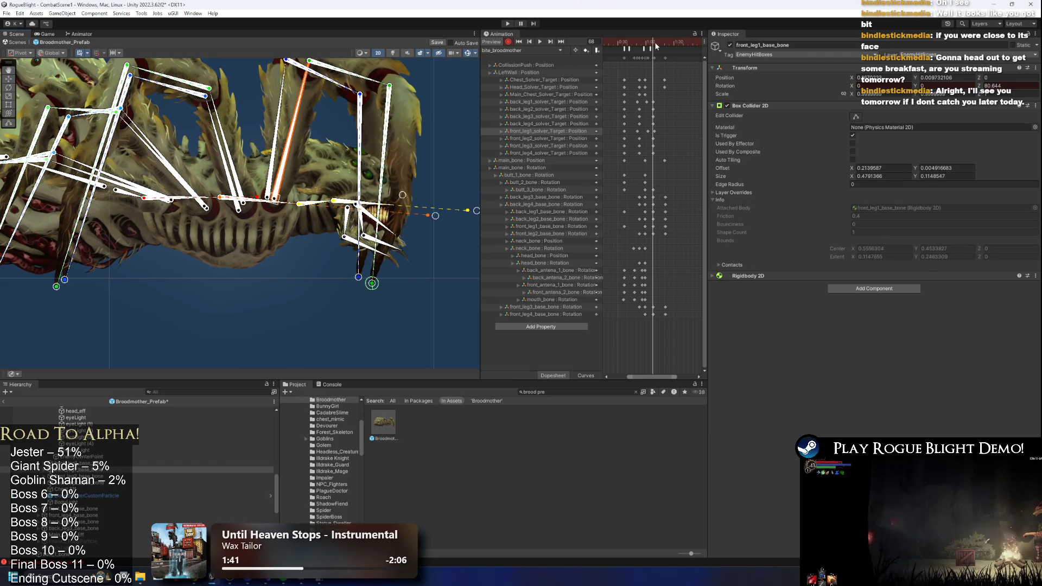
pyautogui.press('space')
pyautogui.click(278, 293)
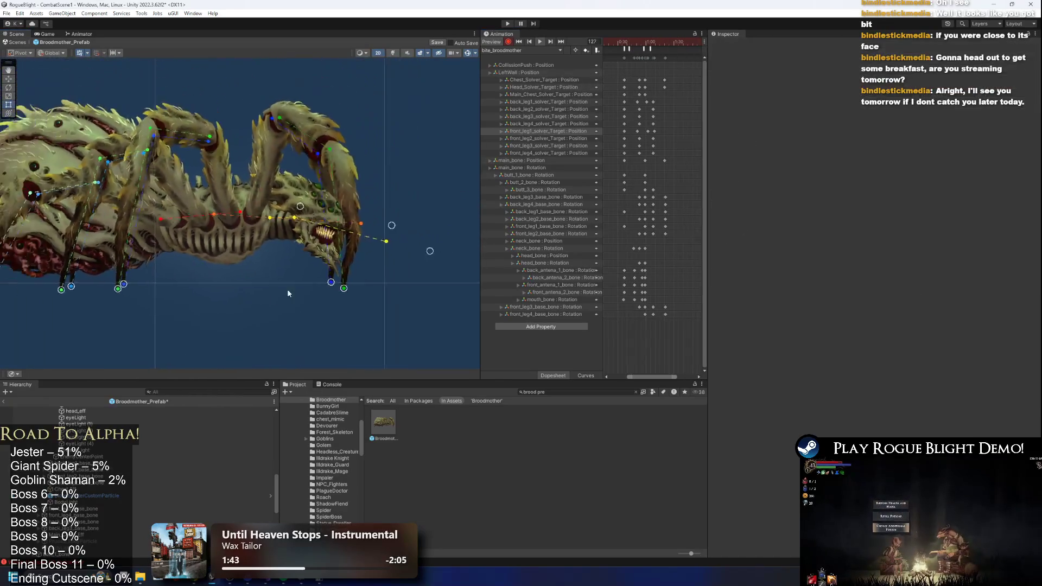
# - Select the lower torso, scrub the timeline back toward frame 34, and select butt_1_bone
pyautogui.scroll(-2, 261, 266)
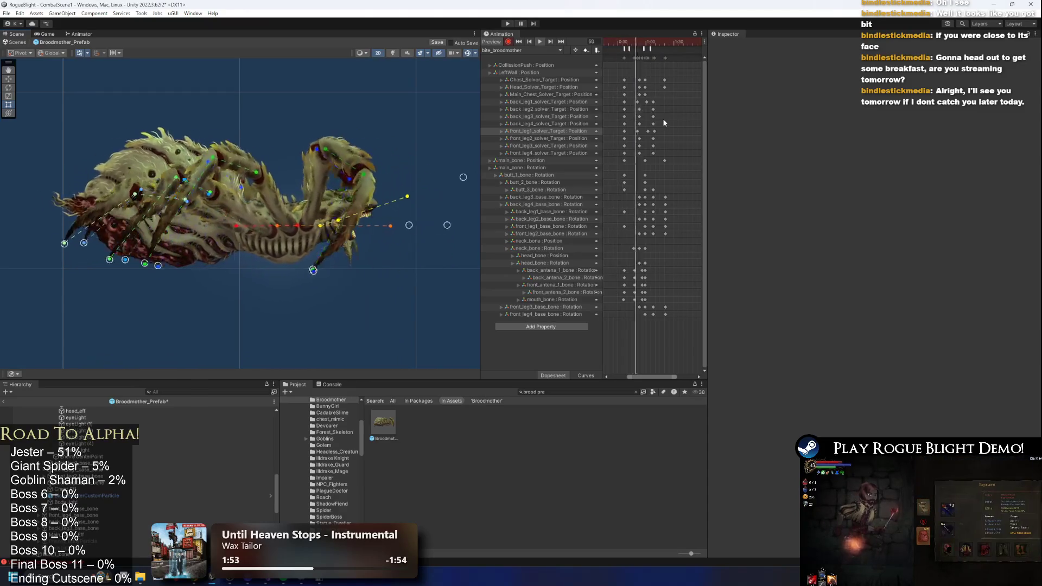
pyautogui.scroll(2, 170, 183)
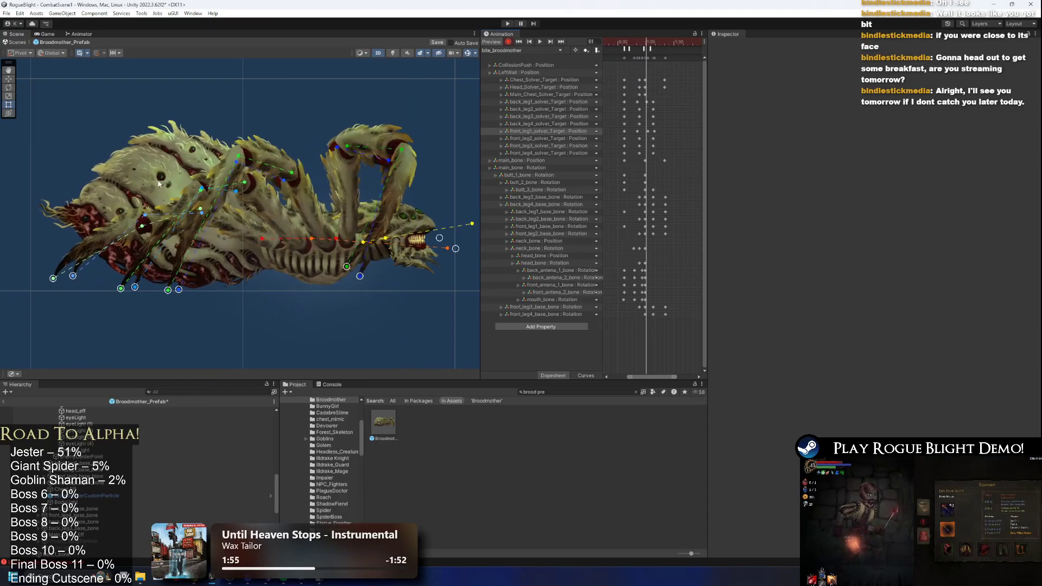
pyautogui.click(257, 189)
pyautogui.moveTo(611, 48); pyautogui.dragTo(650, 48)
pyautogui.scroll(1, 174, 205)
pyautogui.click(228, 229)
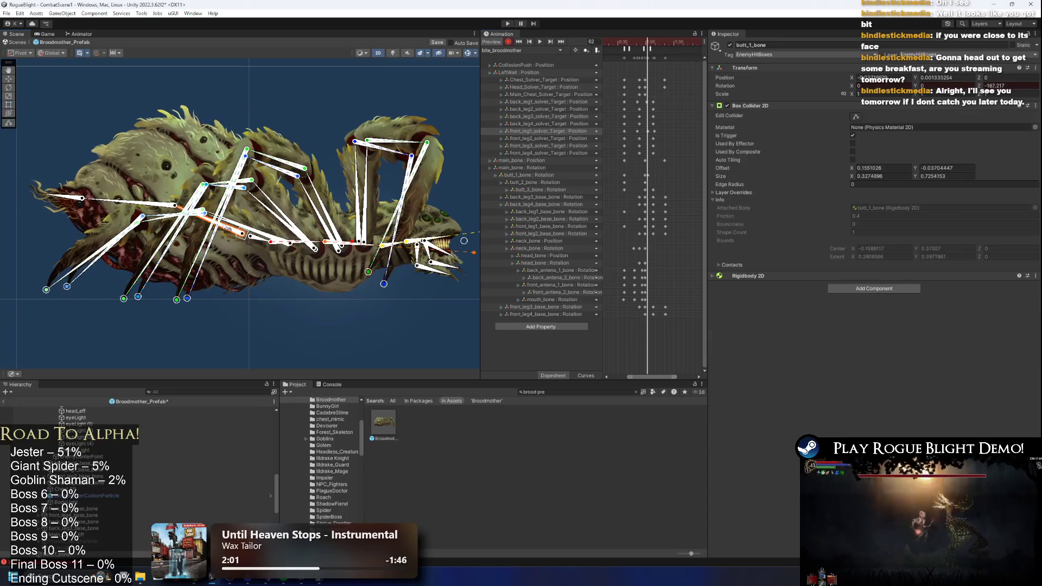
# - Select butt_1 to butt_3 bones and narrow the keyframe selection to butt_3_bone at frame 77
pyautogui.click(142, 202)
pyautogui.click(81, 181)
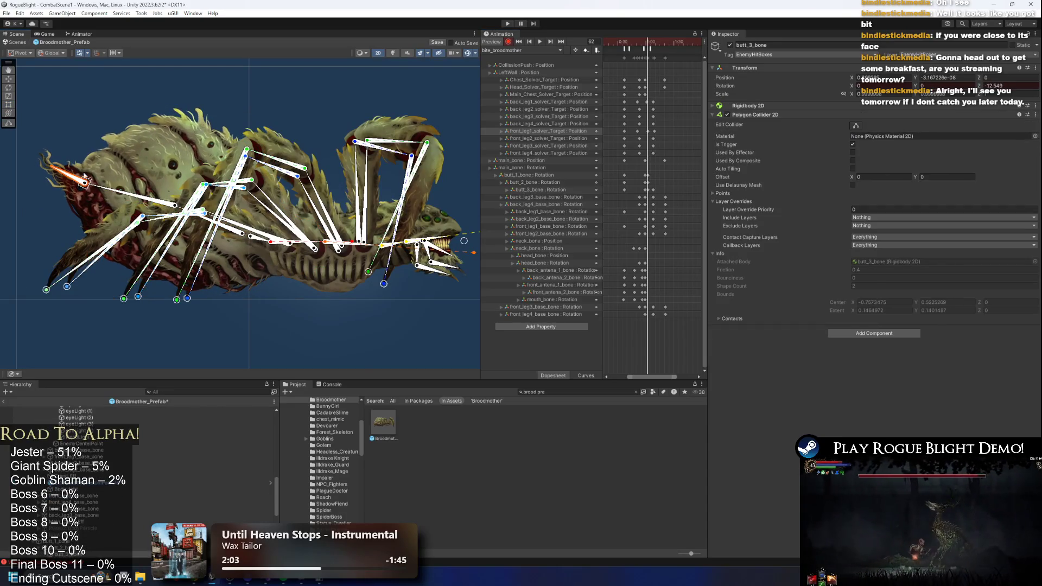
pyautogui.moveTo(652, 170); pyautogui.dragTo(647, 192)
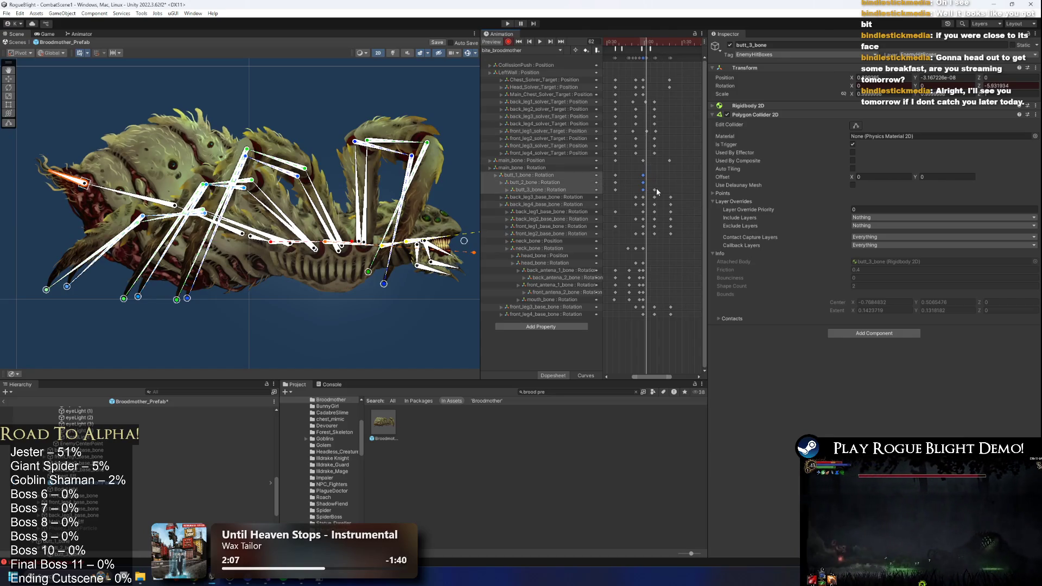
pyautogui.click(655, 190)
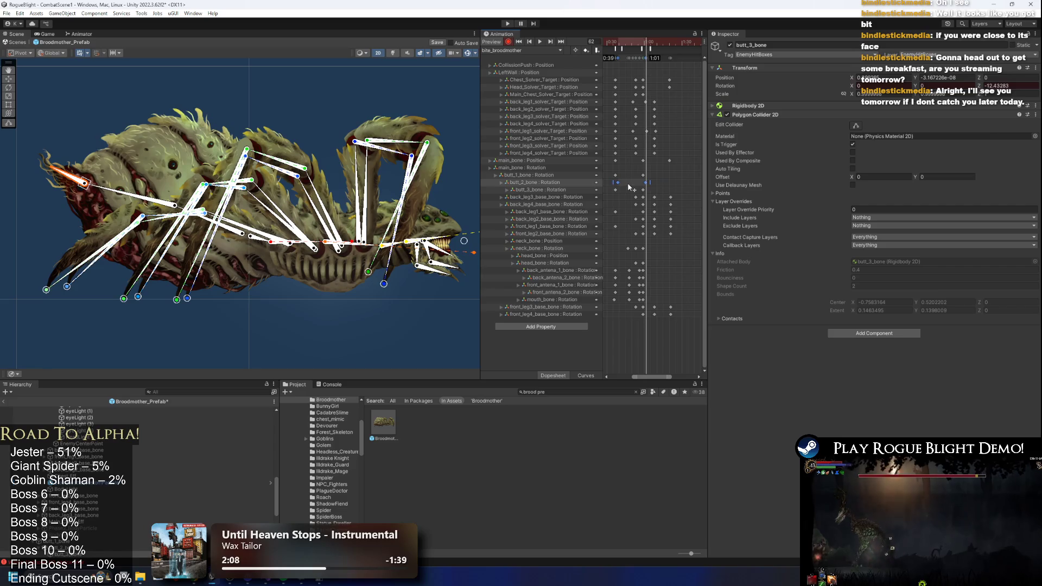
pyautogui.moveTo(609, 188); pyautogui.dragTo(644, 194)
pyautogui.moveTo(646, 41); pyautogui.dragTo(665, 42)
pyautogui.click(224, 235)
pyautogui.click(65, 244)
pyautogui.click(61, 260)
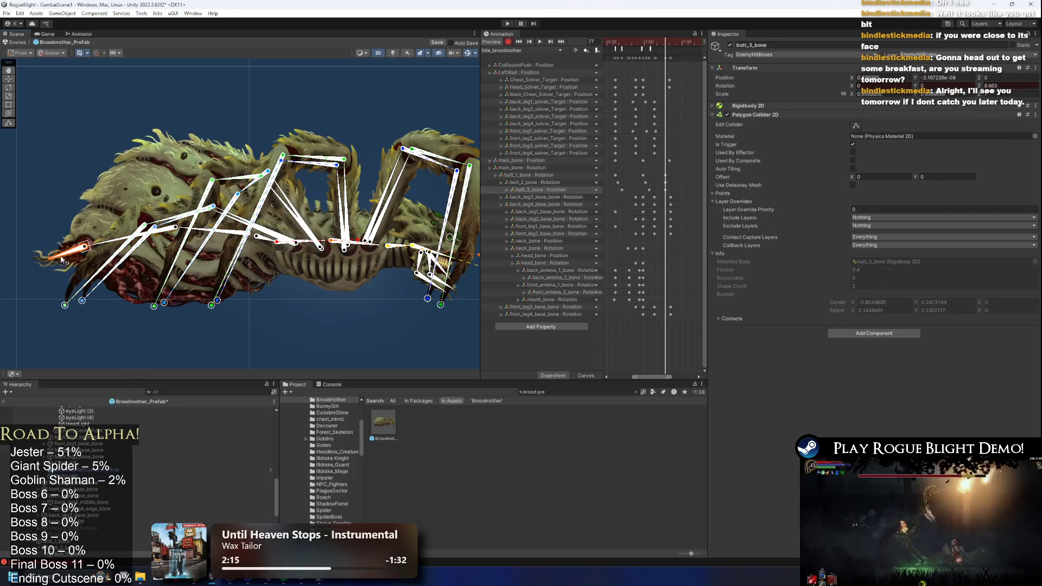
pyautogui.click(106, 246)
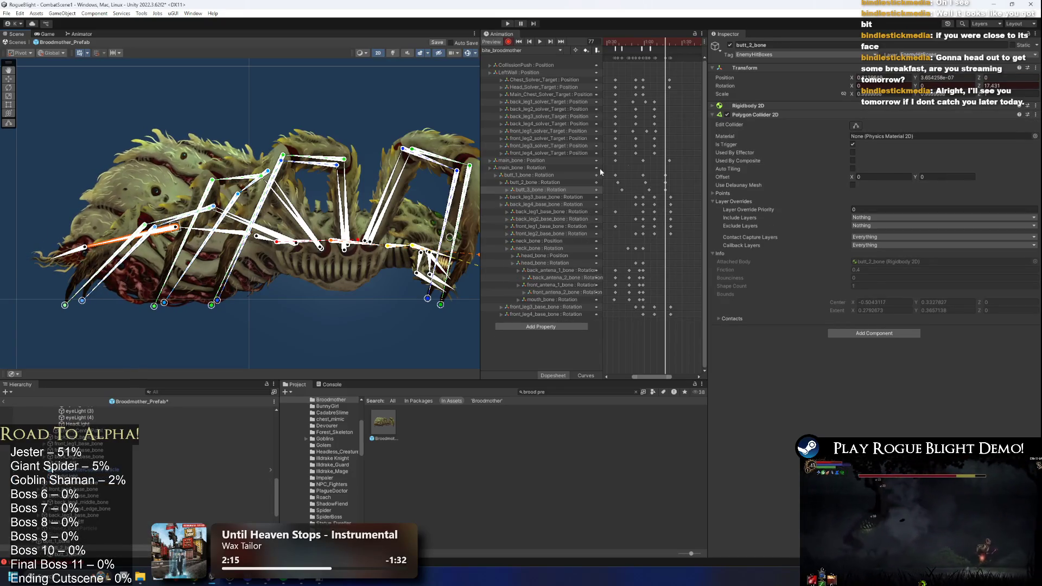
pyautogui.click(672, 191)
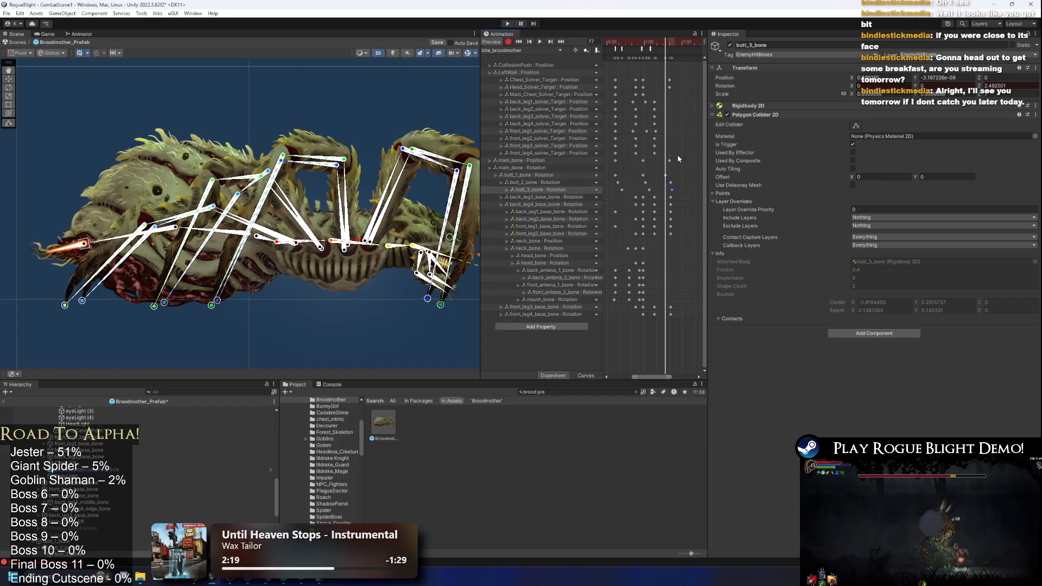
pyautogui.hscroll(3, 678, 169)
# - At frame 99, bend the tail tip with butt_3_bone, retime butt_2_bone's key near 1:47, and preview
pyautogui.click(663, 42)
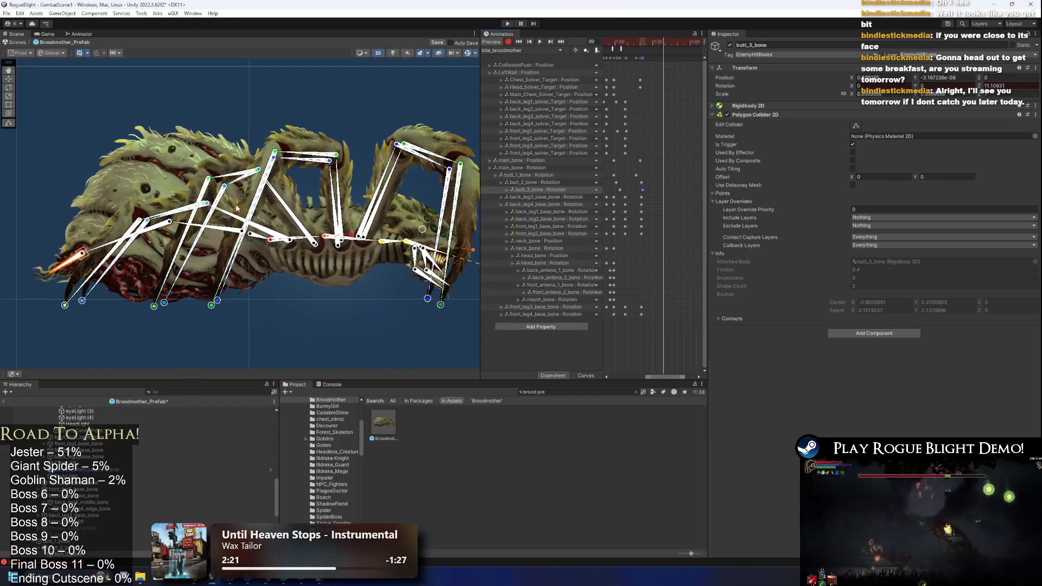
pyautogui.moveTo(82, 253)
pyautogui.mouseDown()
pyautogui.moveTo(108, 238)
pyautogui.moveTo(69, 243)
pyautogui.mouseUp()
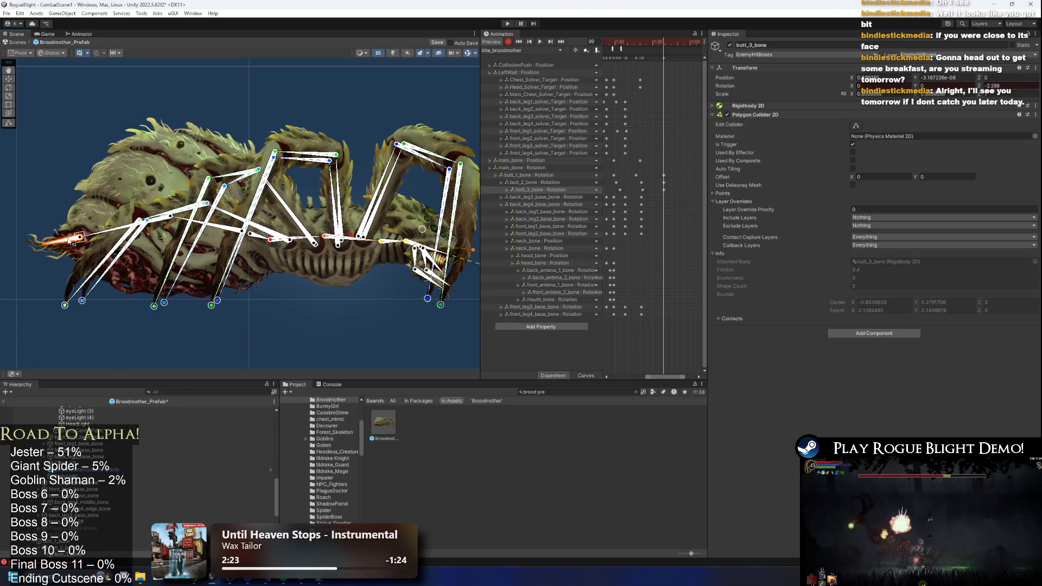
pyautogui.click(663, 184)
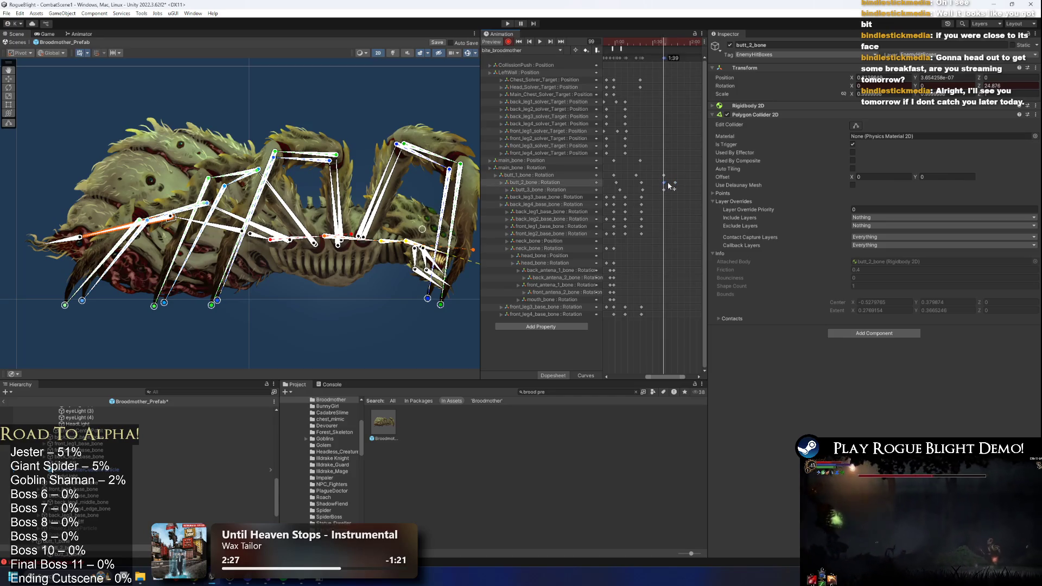
pyautogui.moveTo(676, 185); pyautogui.dragTo(676, 185)
pyautogui.click(671, 190)
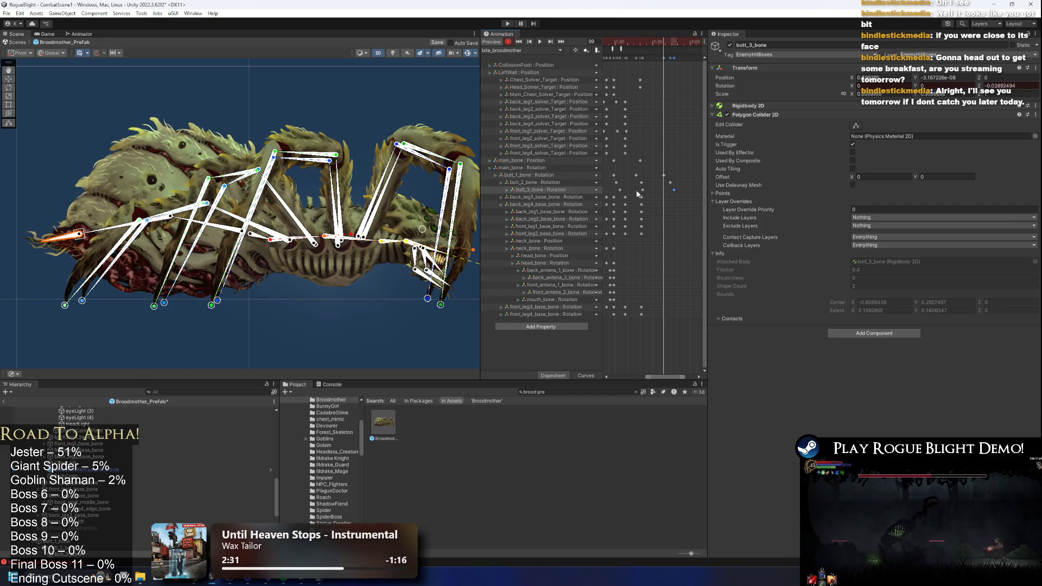
pyautogui.scroll(-3, 649, 190)
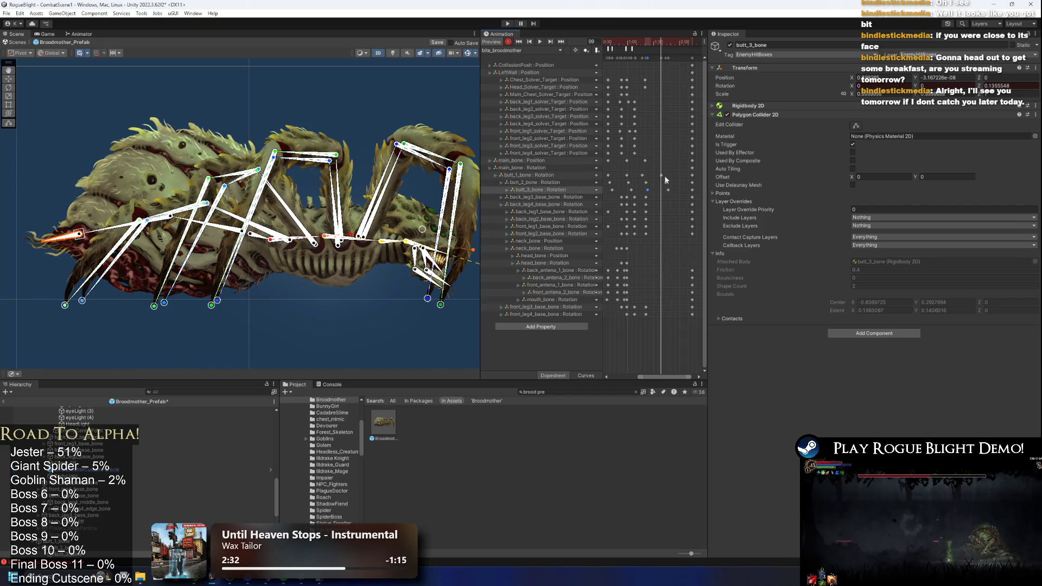
pyautogui.press('space')
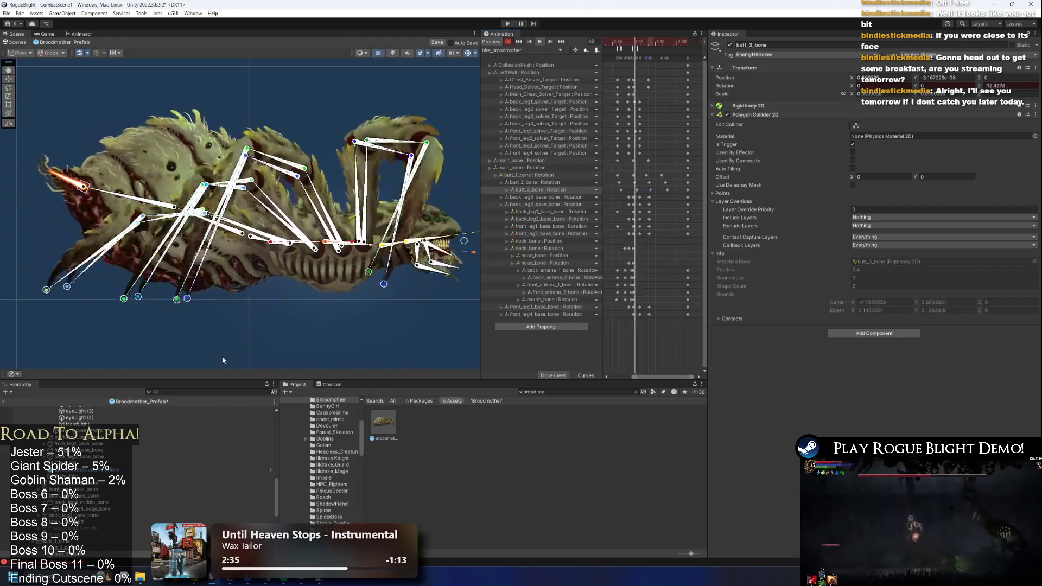
pyautogui.click(225, 327)
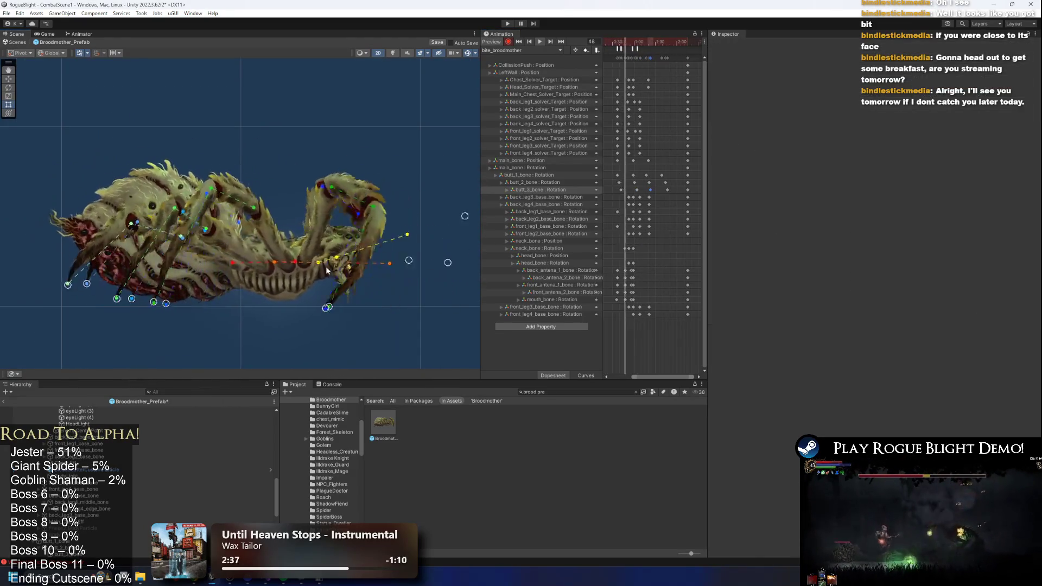
# - Delete the neck_bone and head_bone tracks from the idle animation and save the prefab
pyautogui.scroll(-1, 675, 244)
pyautogui.scroll(-2, 617, 244)
pyautogui.moveTo(620, 237); pyautogui.dragTo(608, 265)
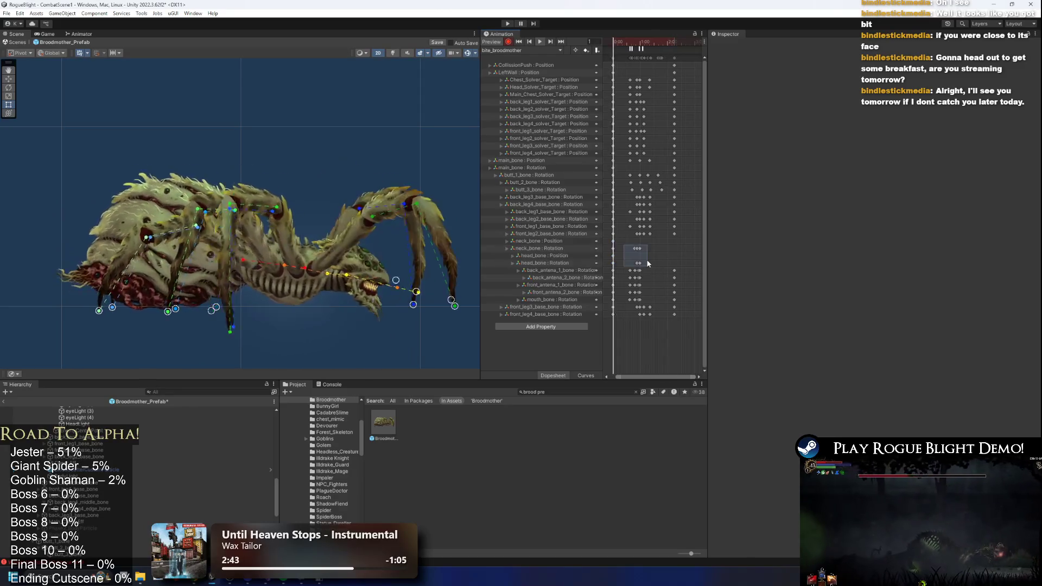
pyautogui.press('Delete')
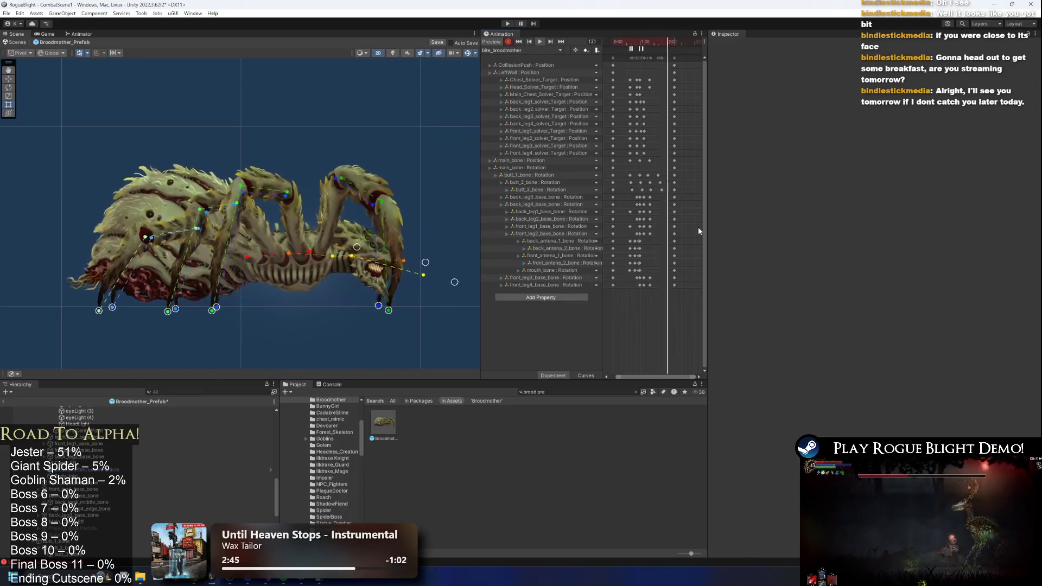
pyautogui.hotkey('ctrl', 's')
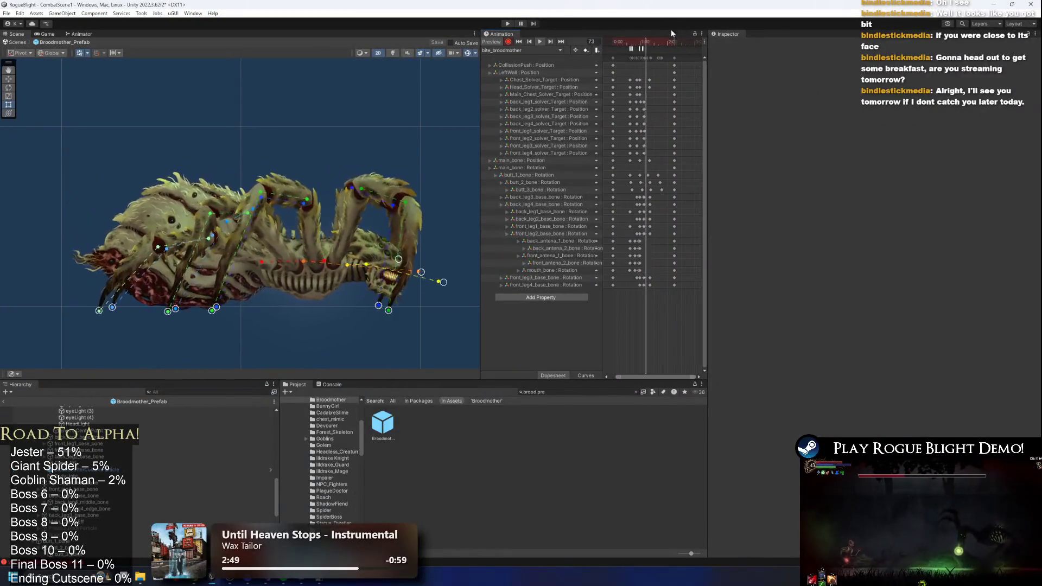
# - Shift the butt_1_bone tail keyframes earlier around frame 29, then start Play mode
pyautogui.moveTo(644, 44); pyautogui.dragTo(621, 41)
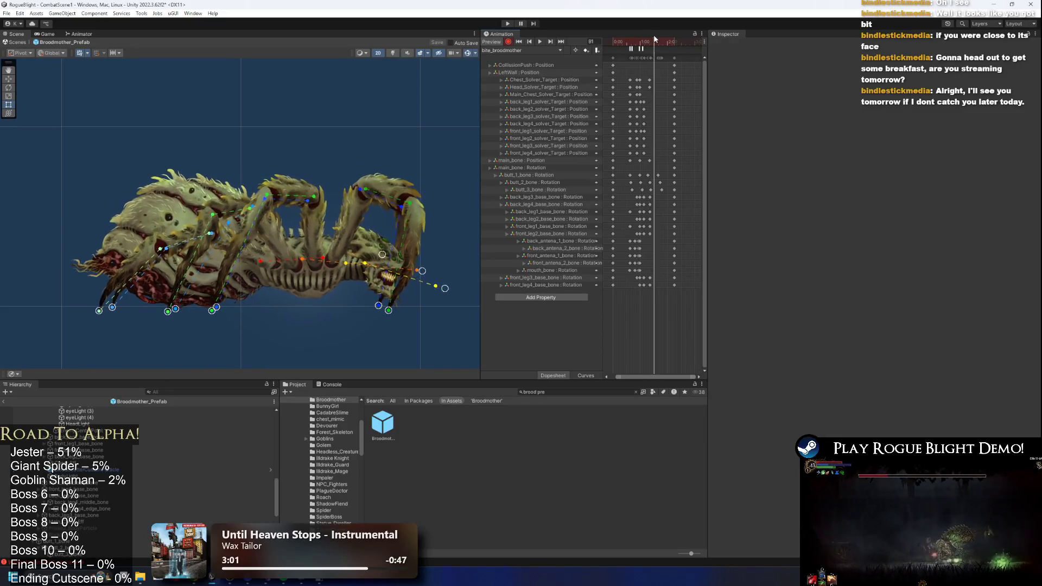
pyautogui.moveTo(676, 177); pyautogui.dragTo(651, 190)
pyautogui.click(674, 176)
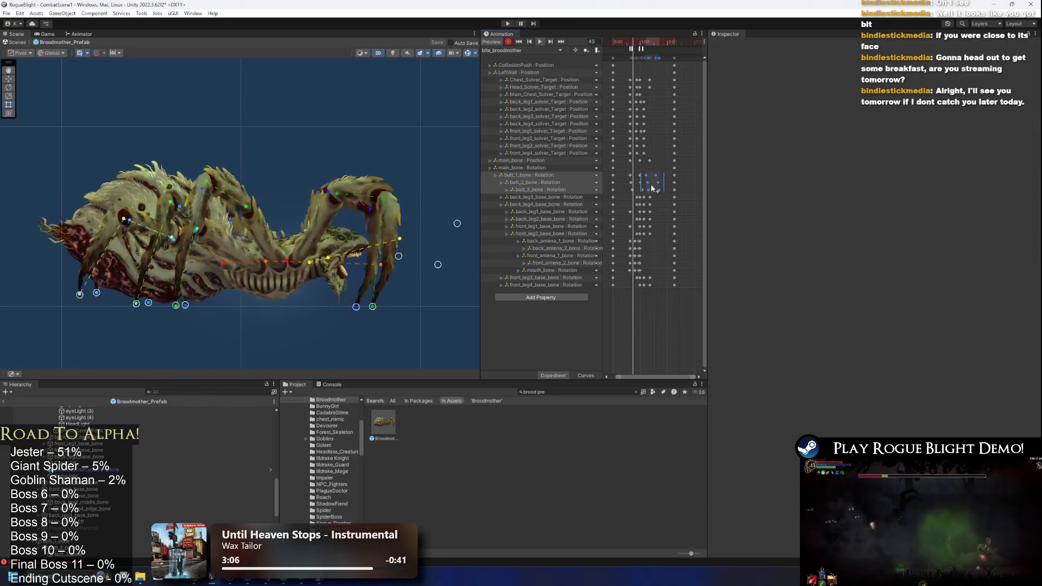
pyautogui.moveTo(671, 171); pyautogui.dragTo(662, 191)
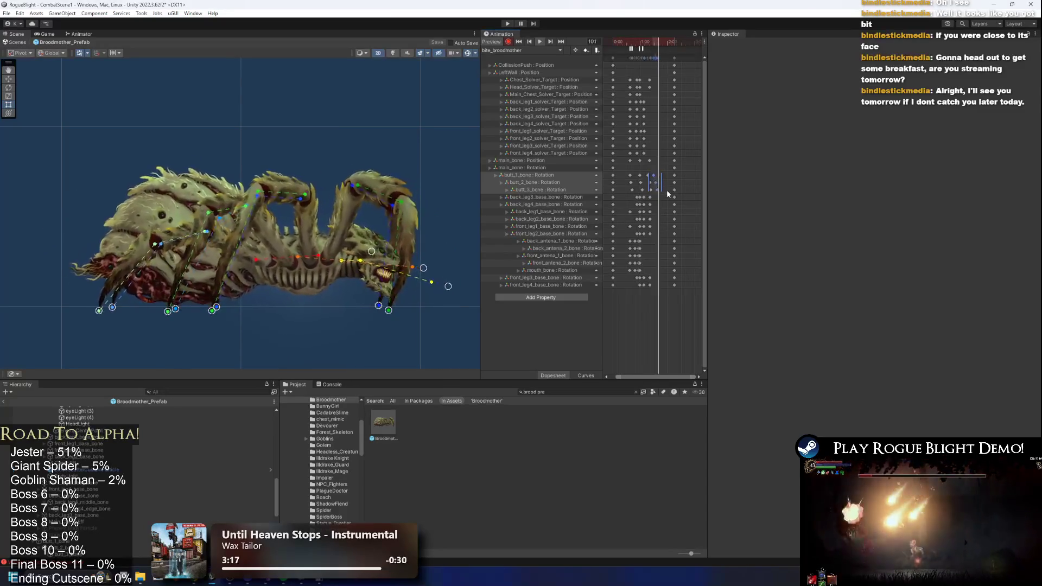
pyautogui.click(693, 116)
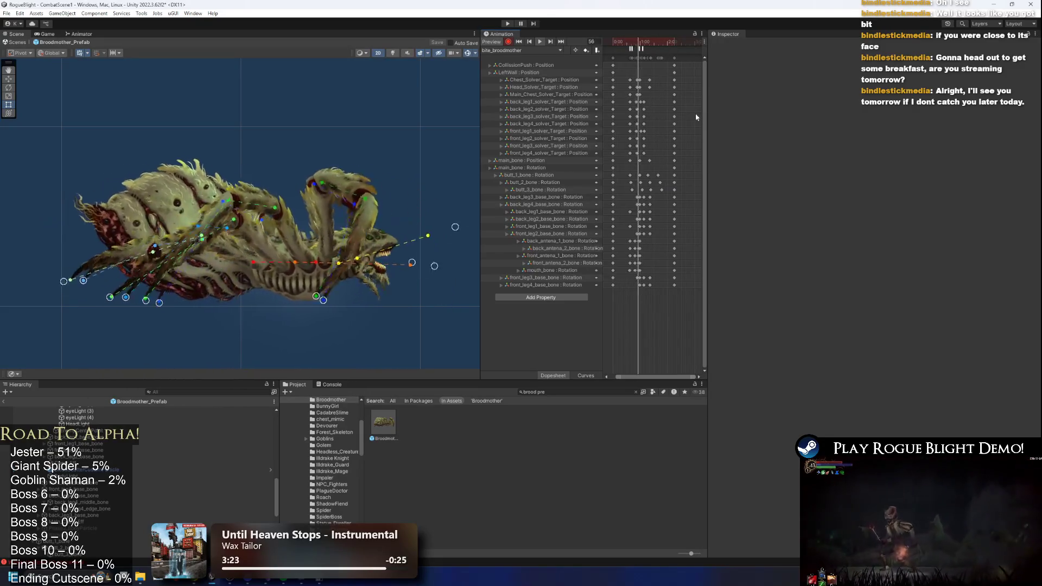
pyautogui.click(506, 24)
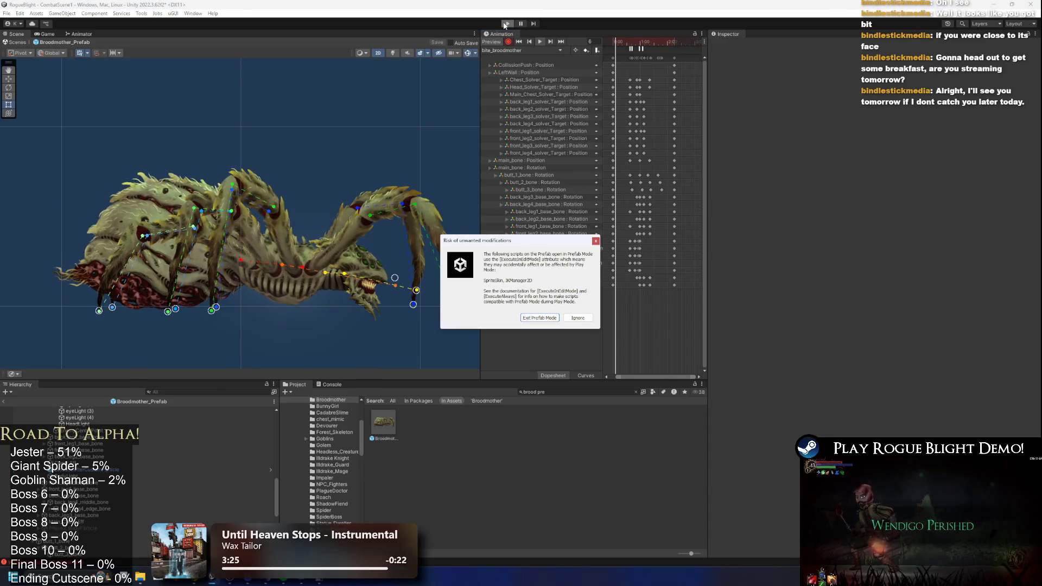
# - Fight the Broodmother past the warning, dodging and slashing with the knight, then stop the game
pyautogui.press('Return')
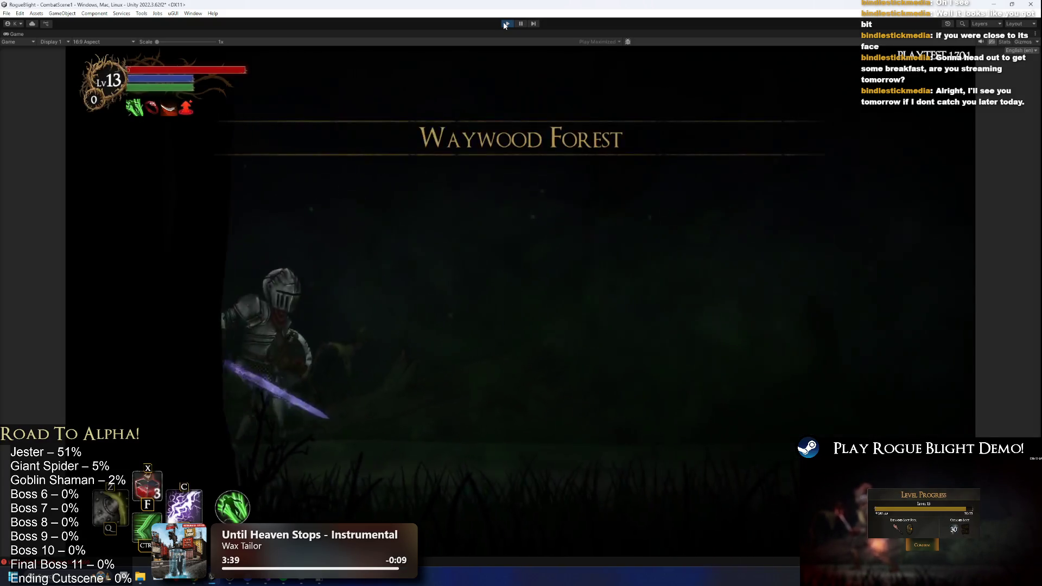
pyautogui.press('d')
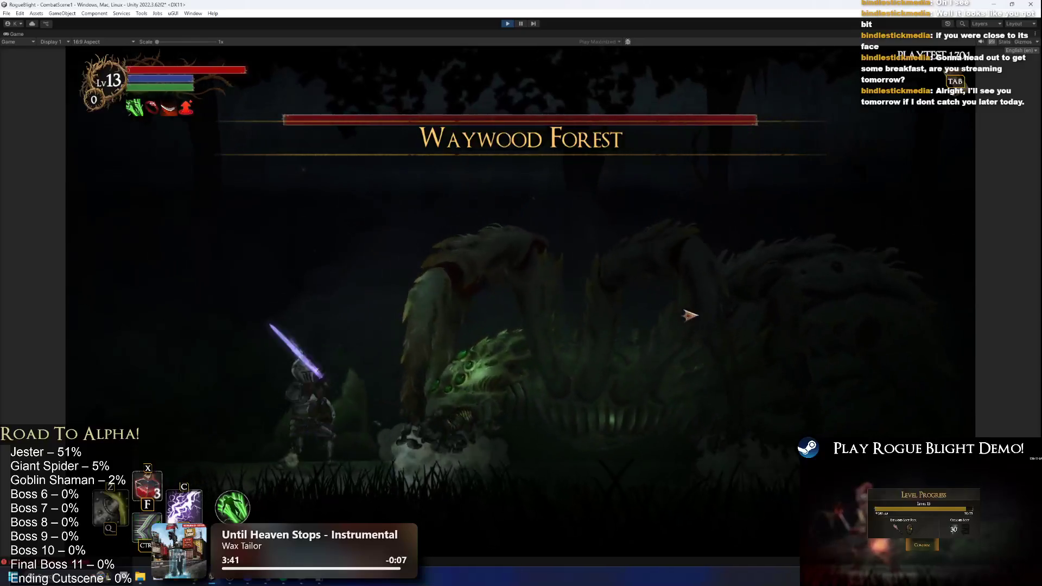
pyautogui.press('a')
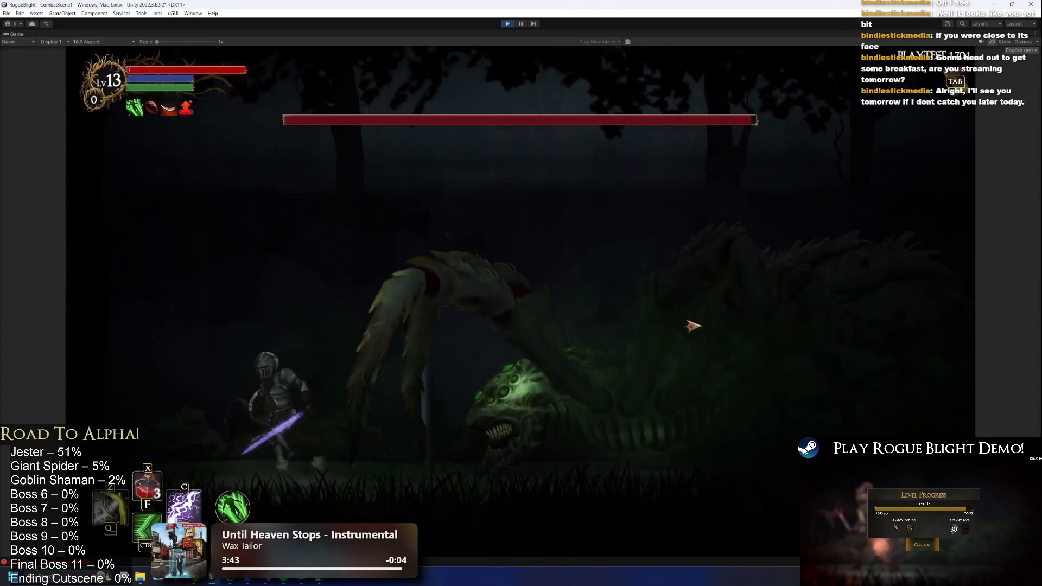
pyautogui.click(694, 332)
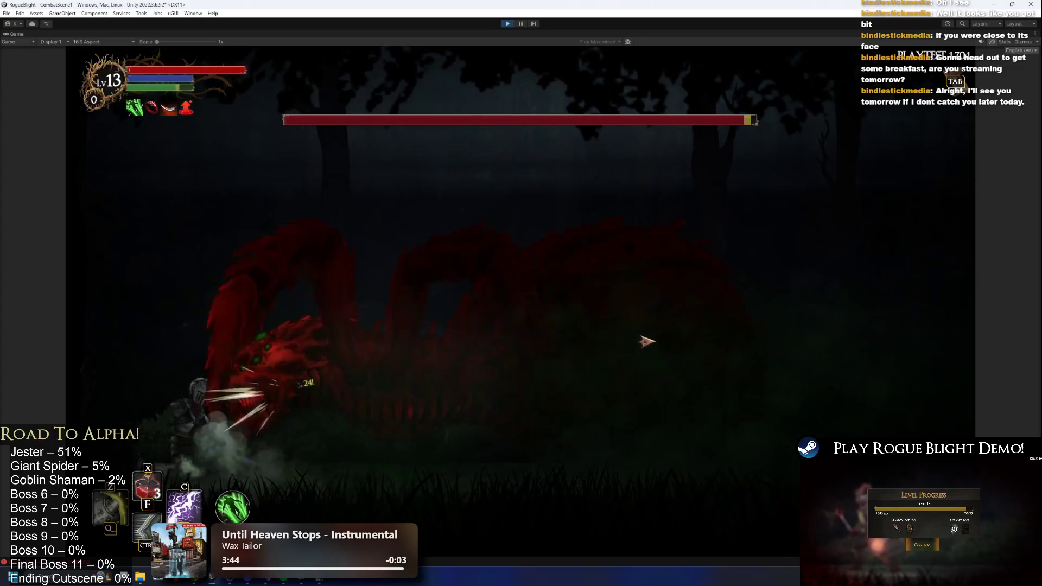
pyautogui.press('d')
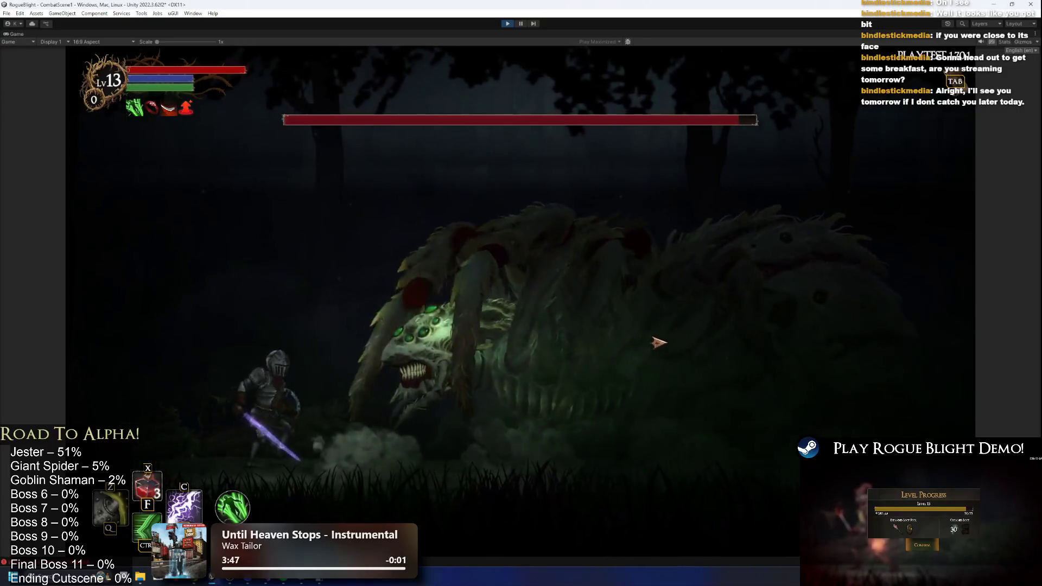
pyautogui.click(681, 353)
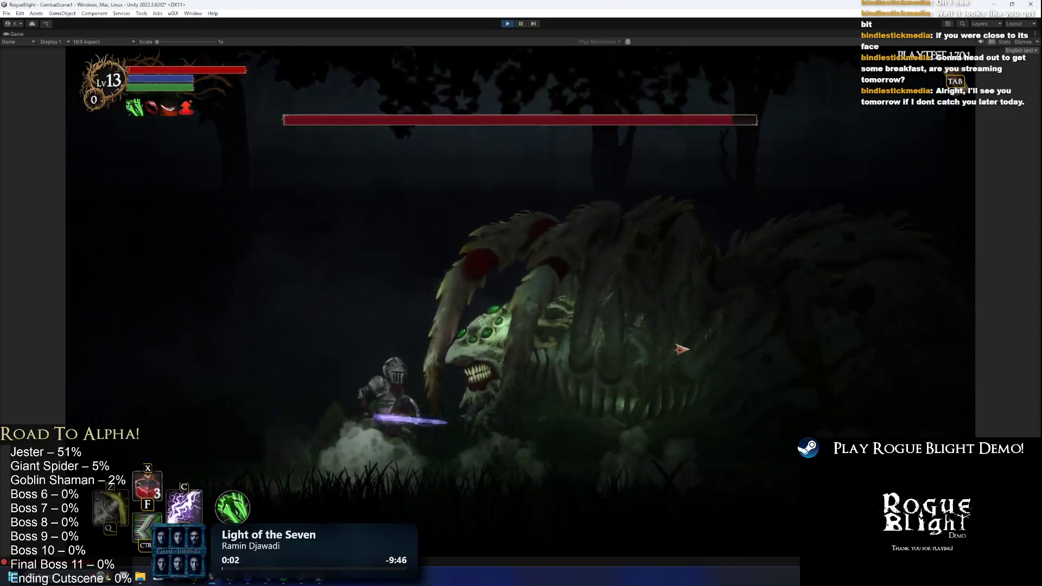
pyautogui.click(681, 348)
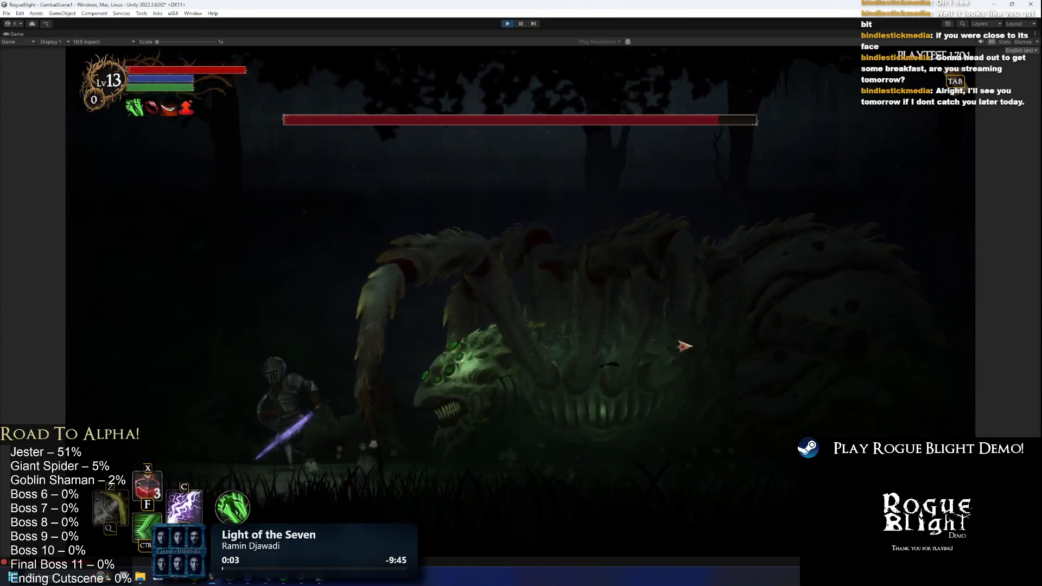
pyautogui.press('d')
pyautogui.press('a')
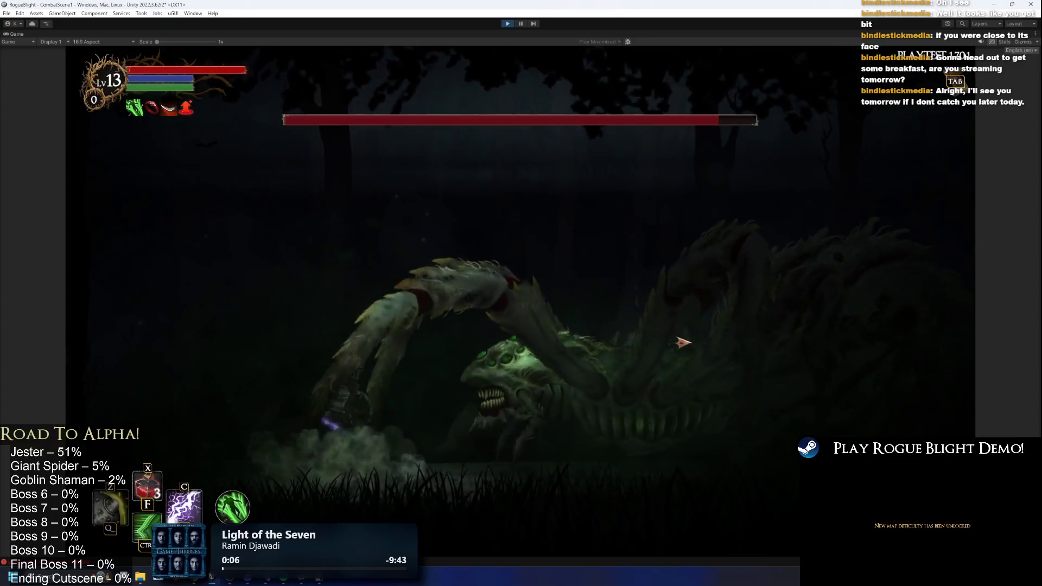
pyautogui.click(635, 331)
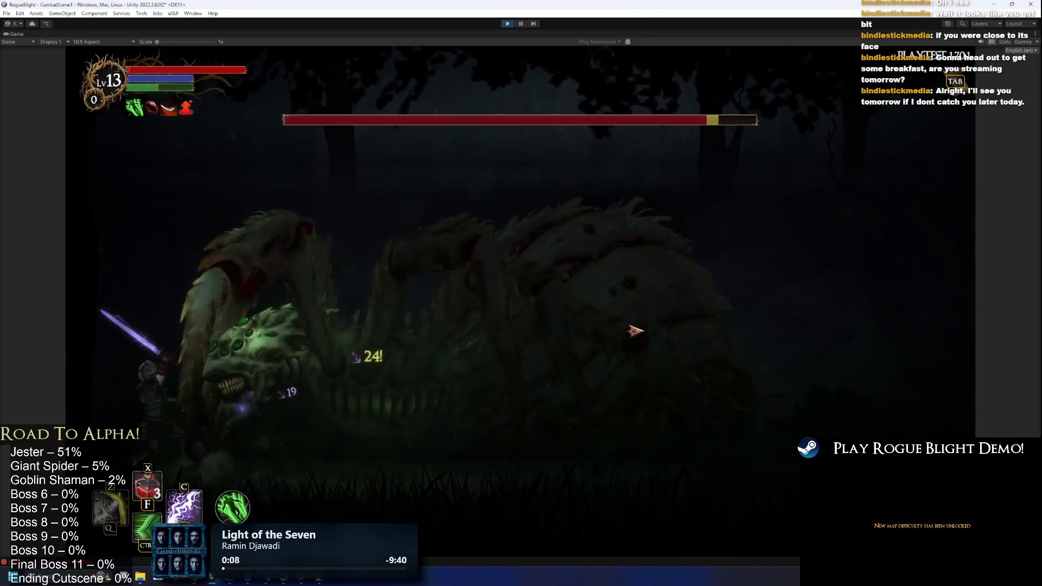
pyautogui.press('d')
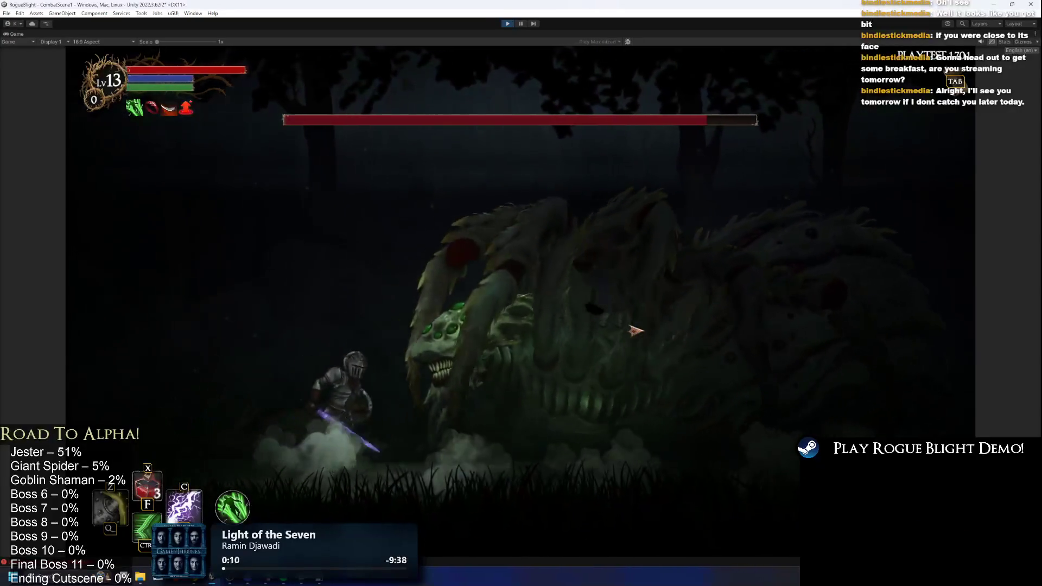
pyautogui.press('a')
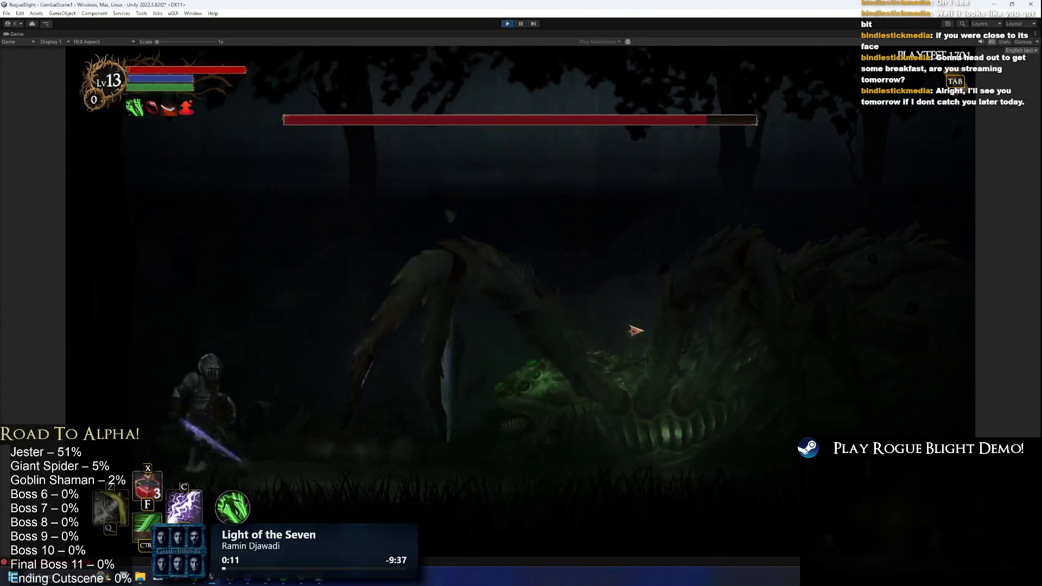
pyautogui.press('d')
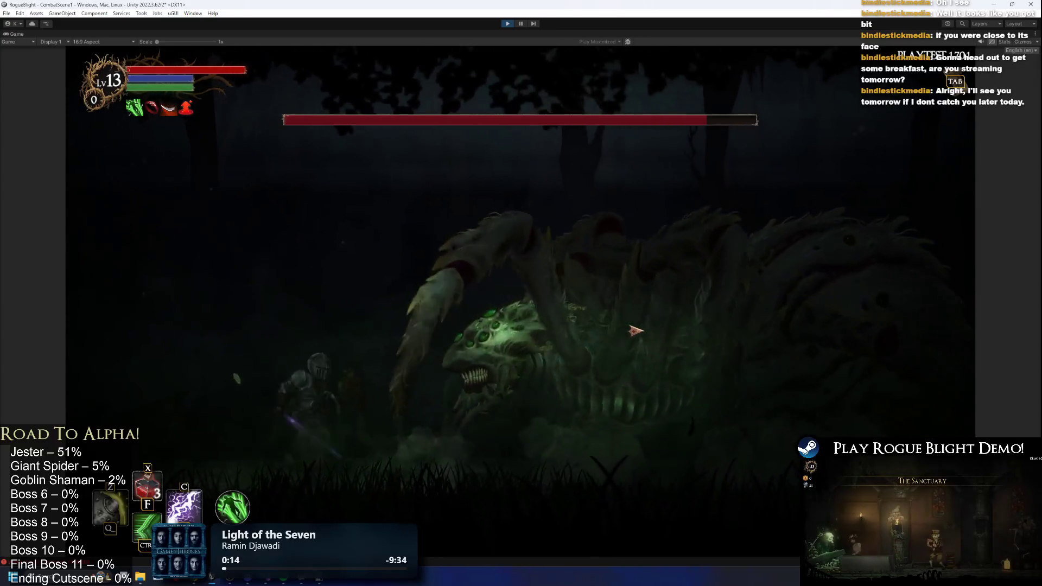
pyautogui.press('d')
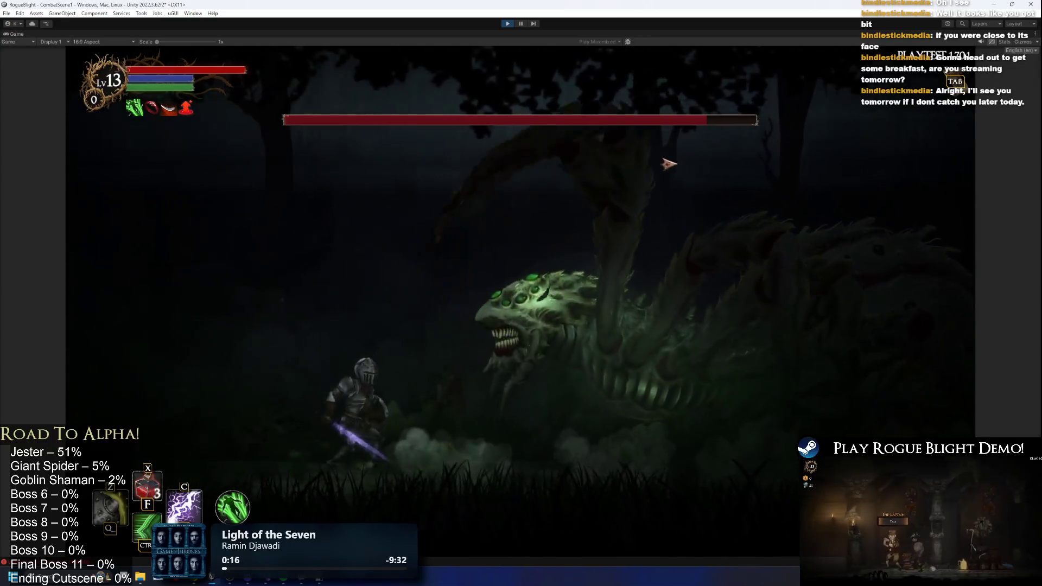
pyautogui.press('a')
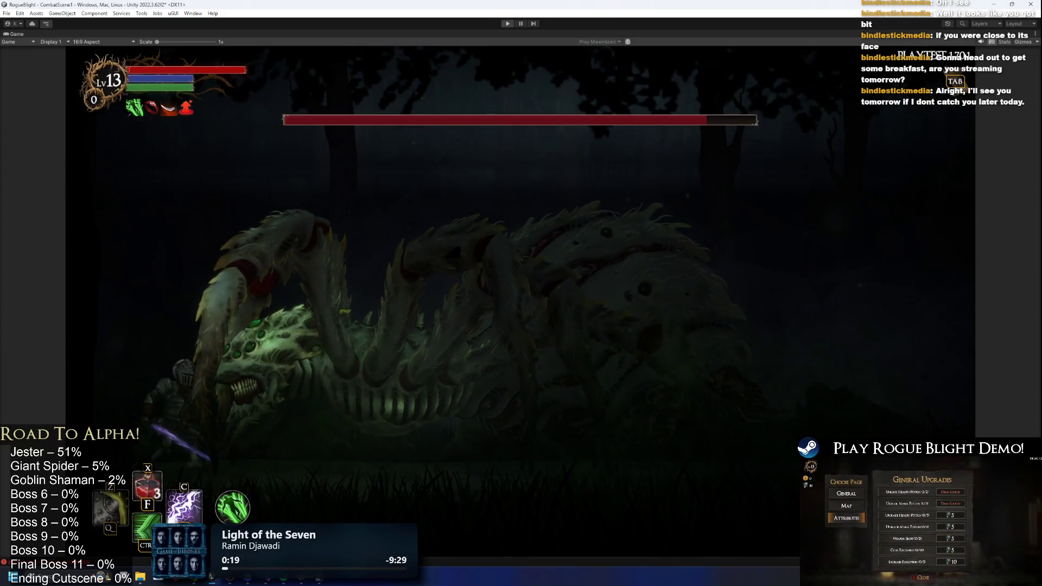
pyautogui.hotkey('ctrl', 'p')
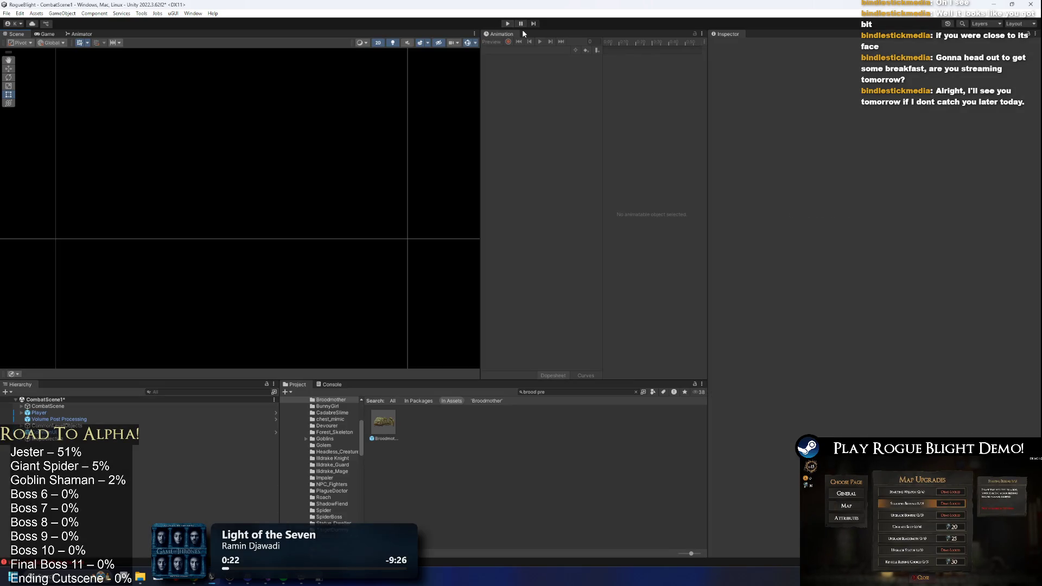
# - In the Broodmother prefab, set the claw action's sub-action max distance to 1.9 and start the game
pyautogui.doubleClick(382, 425)
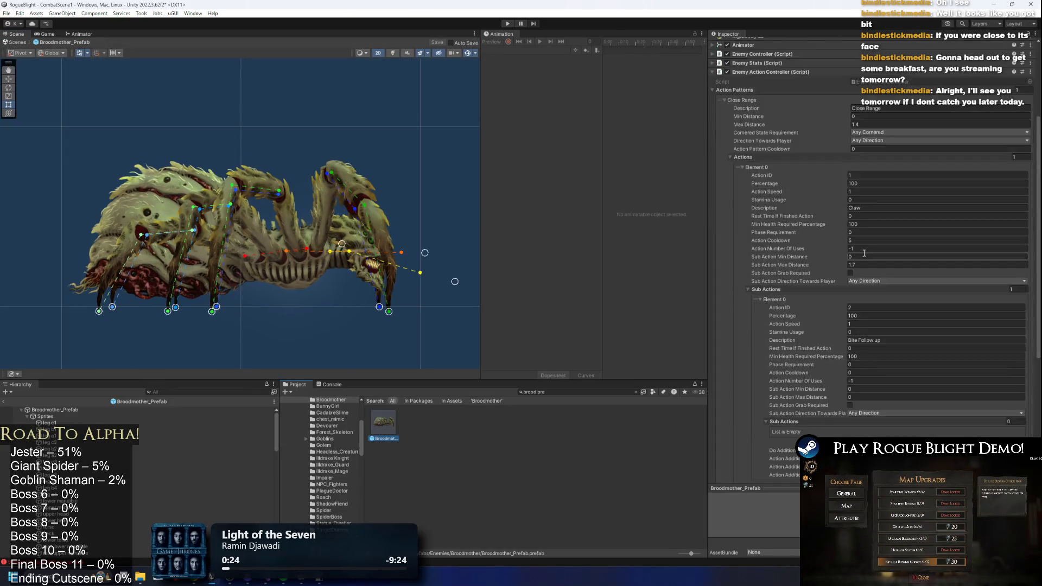
pyautogui.scroll(2, 867, 262)
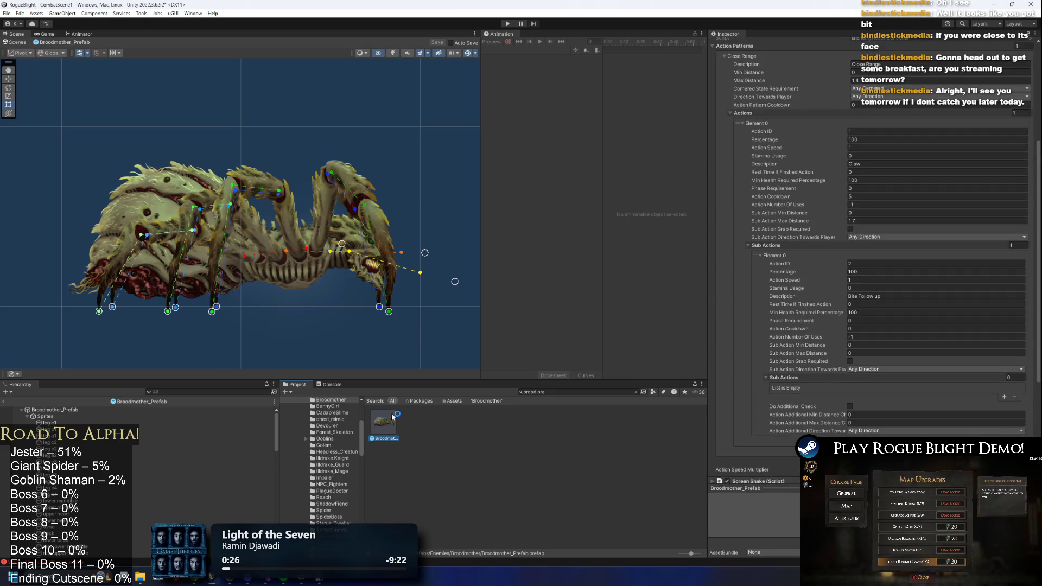
pyautogui.click(82, 34)
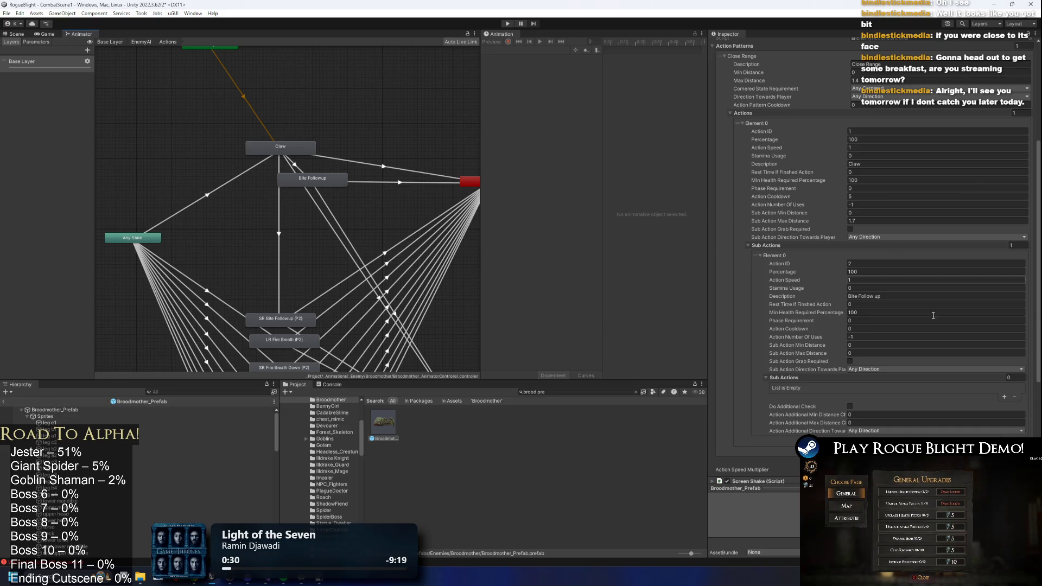
pyautogui.click(866, 221)
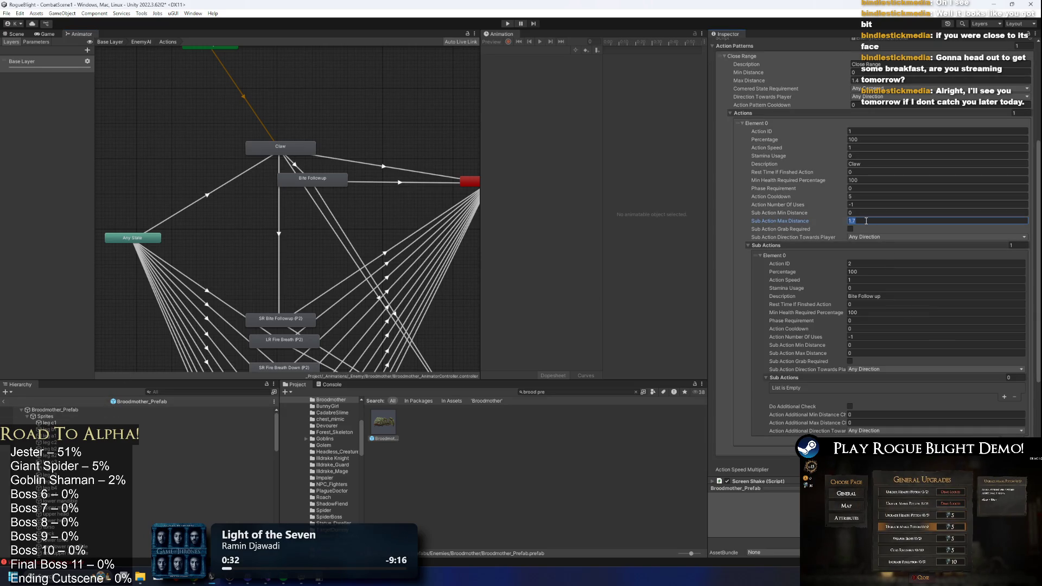
pyautogui.write('1.9')
pyautogui.press('Return')
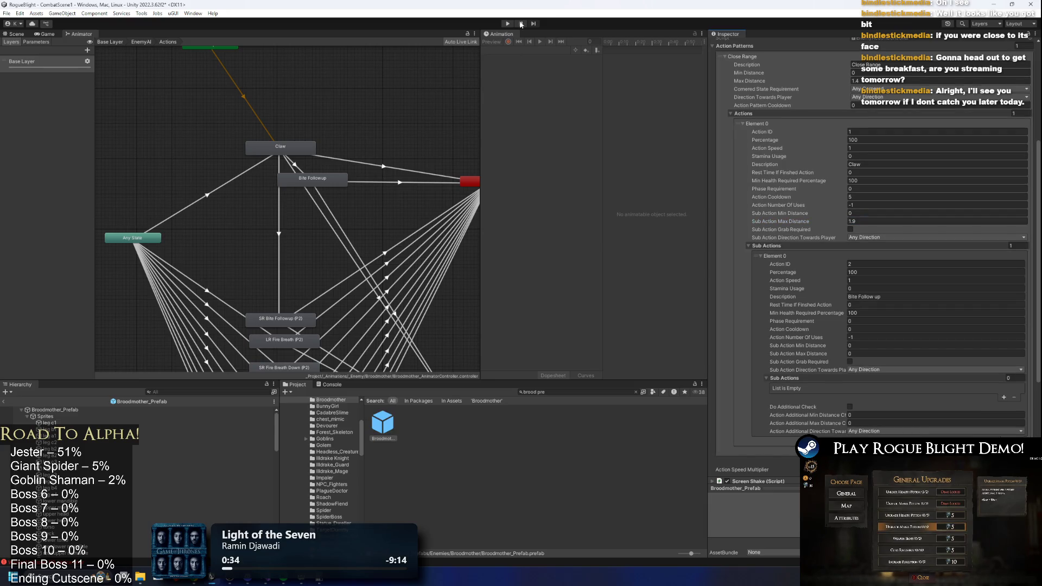
pyautogui.click(508, 24)
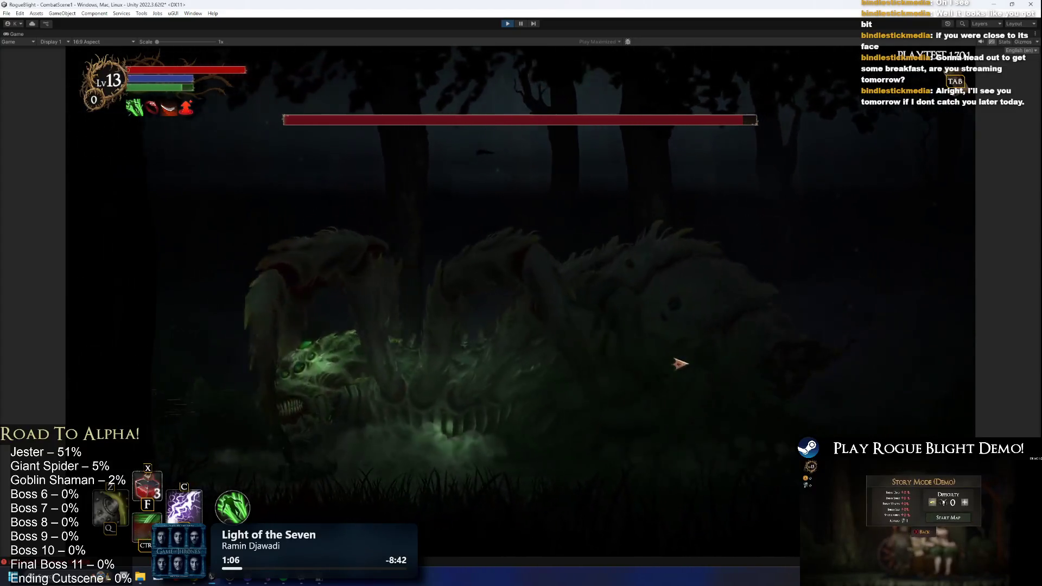
# - Attack the Broodmother in the playtest, then stop the game
pyautogui.click(651, 360)
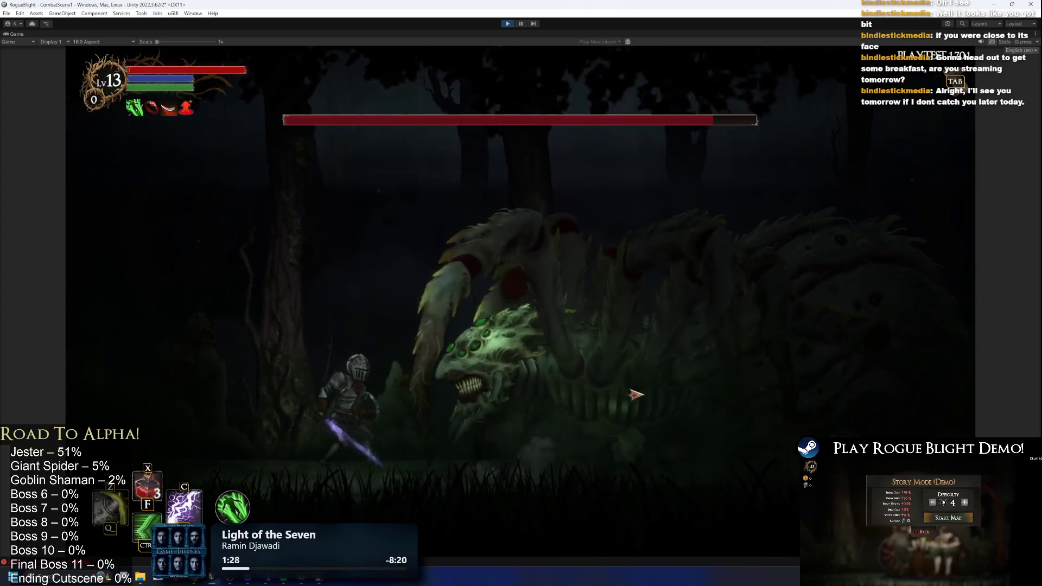
pyautogui.click(516, 44)
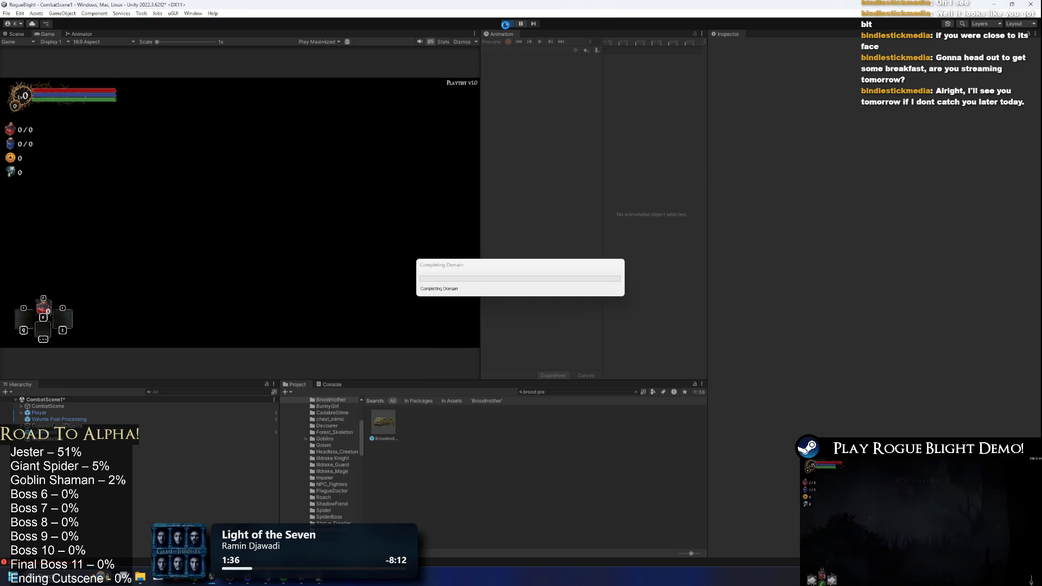
# - Restart the game and begin a Snipping Tool video capture of the game area
pyautogui.click(505, 24)
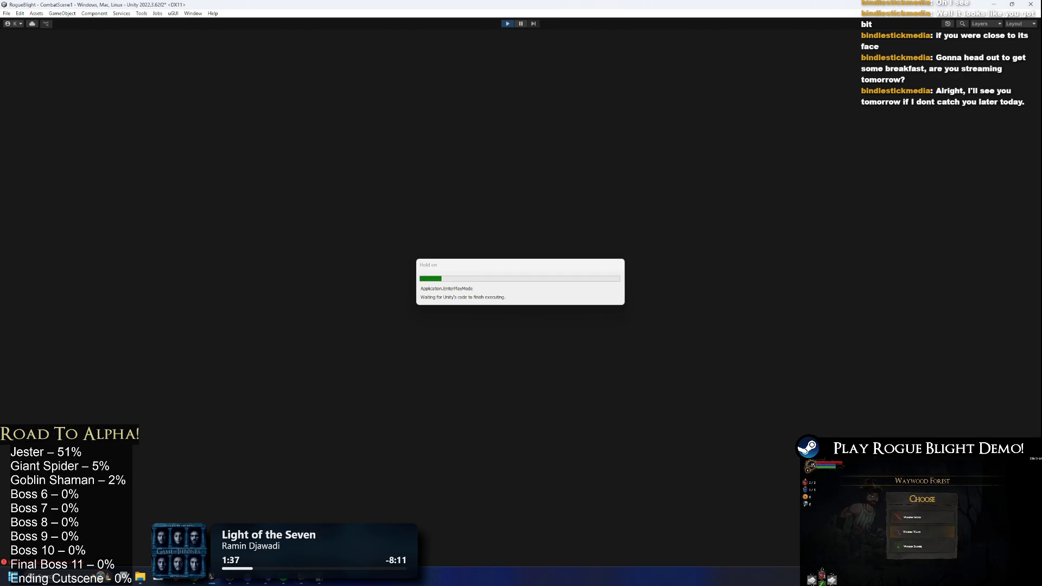
pyautogui.moveTo(302, 579)
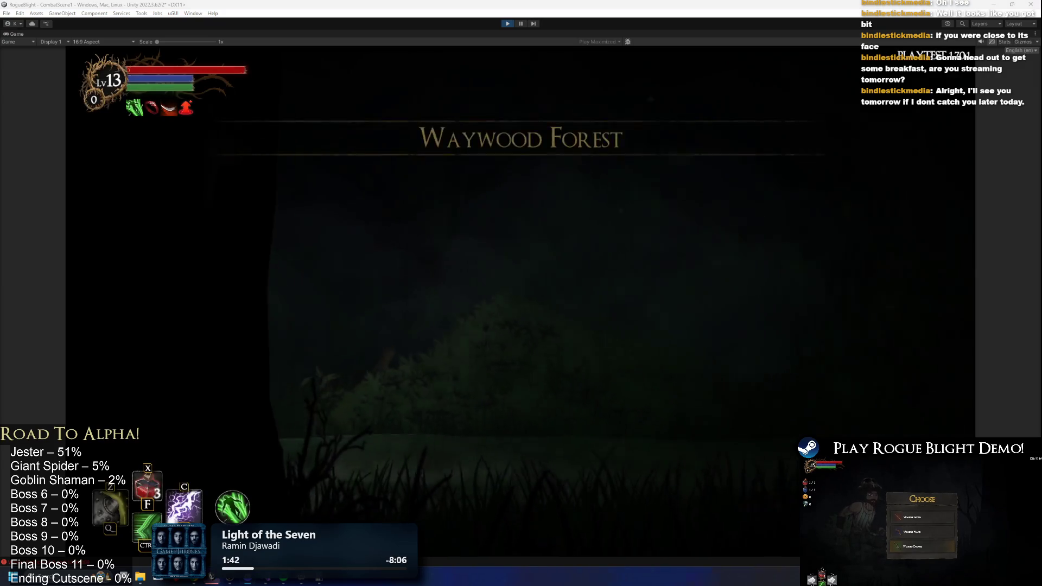
pyautogui.press('a')
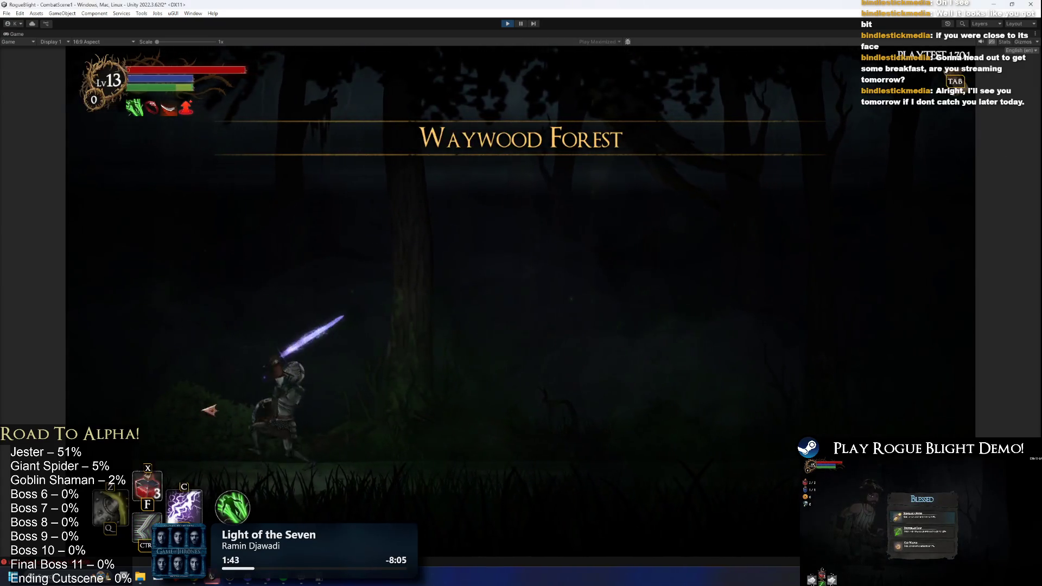
pyautogui.press('super')
pyautogui.press('super')
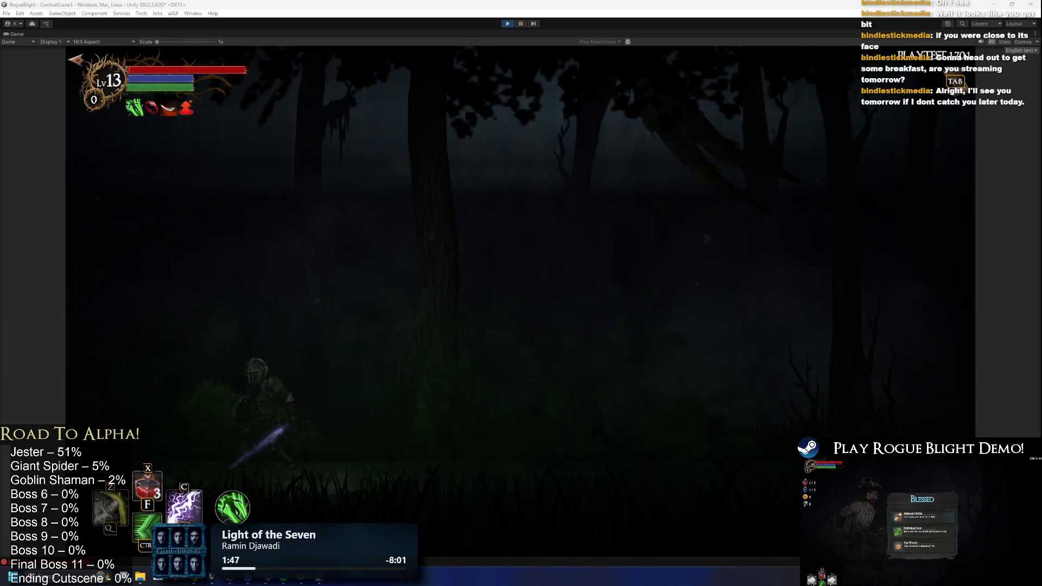
pyautogui.press('super+shift+r')
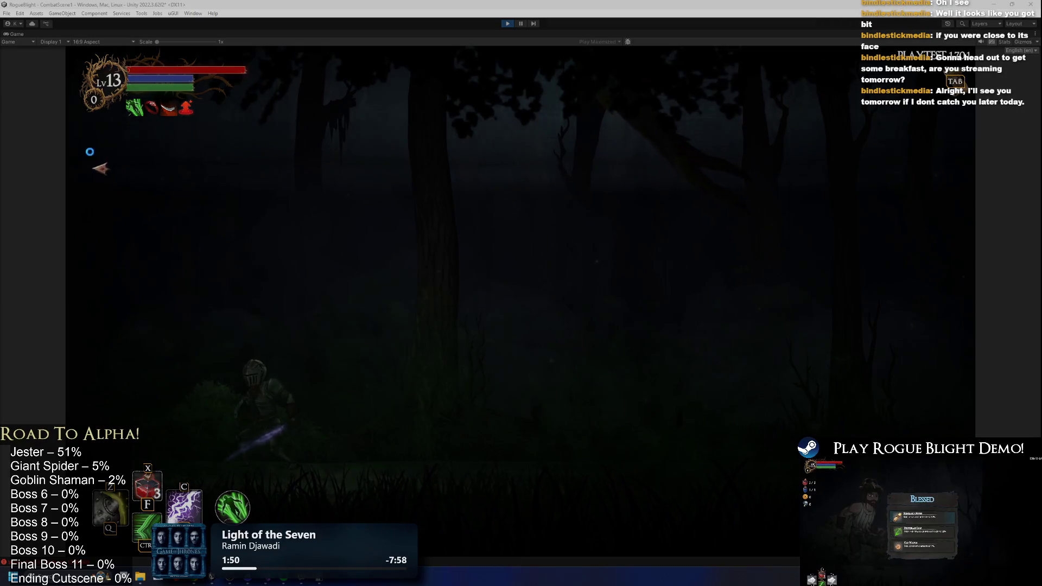
pyautogui.moveTo(67, 47)
pyautogui.mouseDown()
pyautogui.moveTo(109, 87)
pyautogui.moveTo(233, 428)
pyautogui.moveTo(1004, 526)
pyautogui.moveTo(973, 553)
pyautogui.mouseUp()
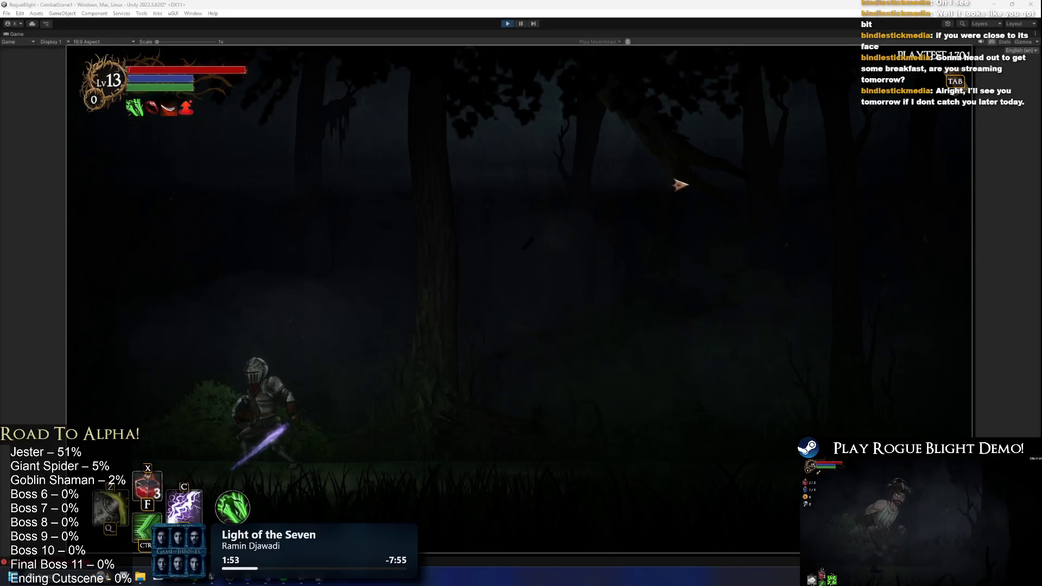
# - Fight the boss on camera, dodging its lunges and slashing, then reopen the Broodmother prefab
pyautogui.press('d')
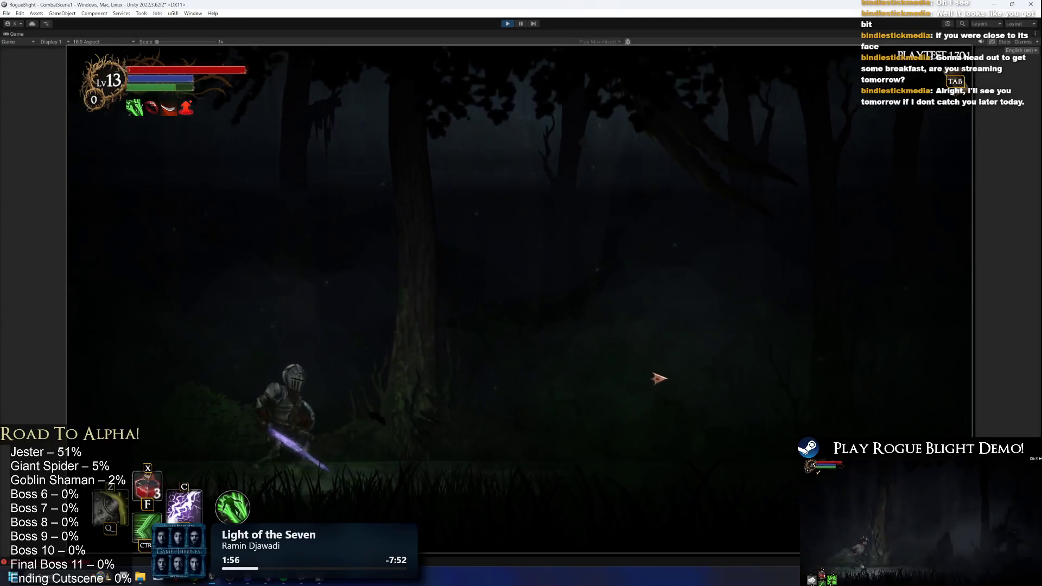
pyautogui.press('a')
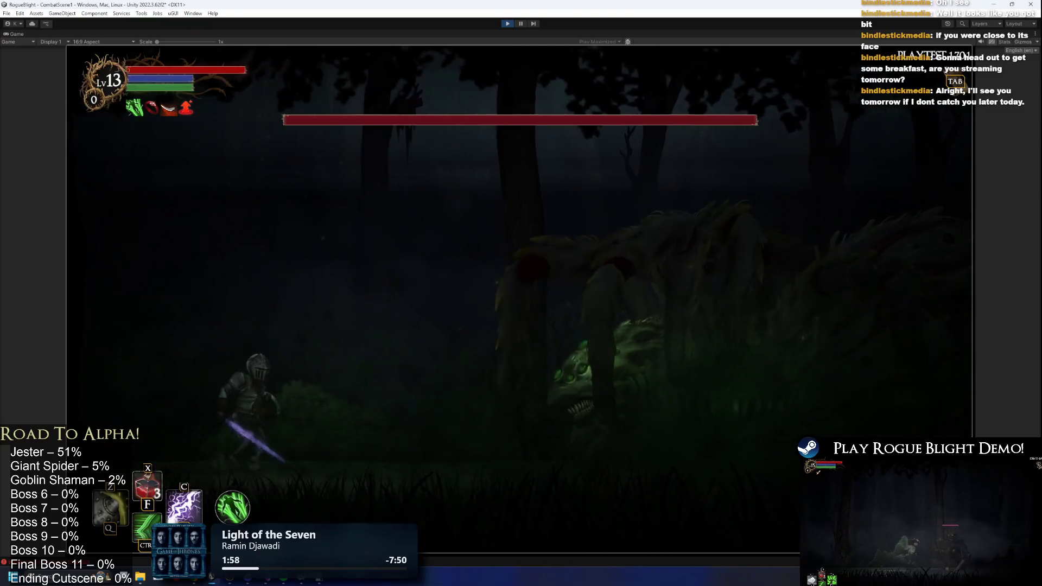
pyautogui.press('d')
pyautogui.press('a')
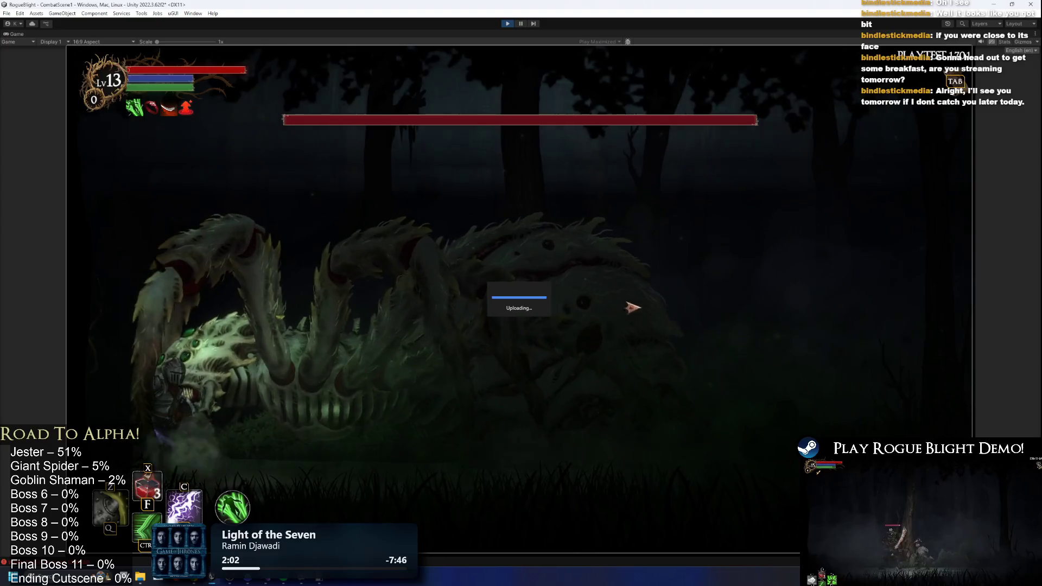
pyautogui.click(628, 326)
pyautogui.press('d')
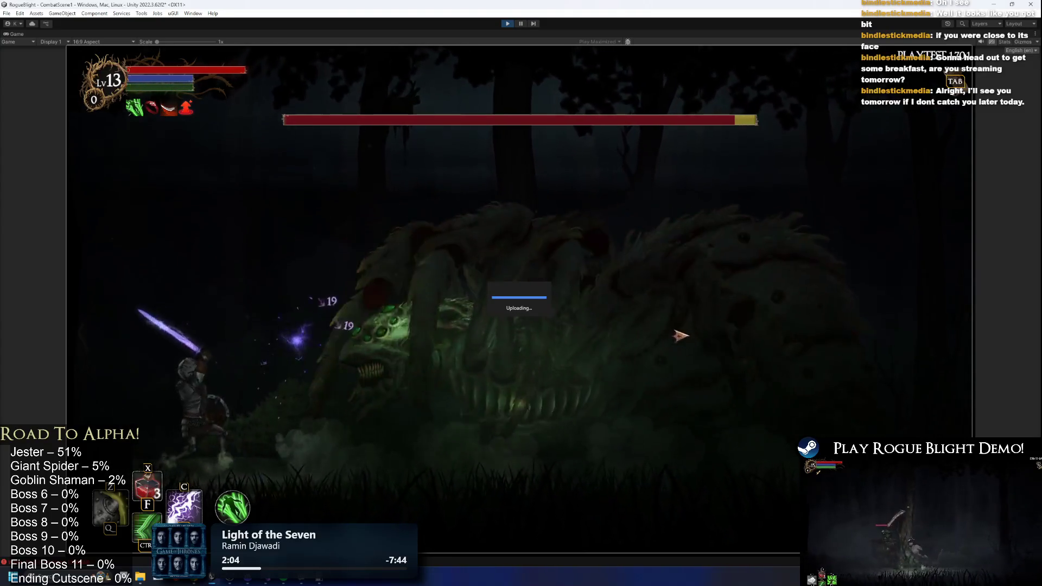
pyautogui.click(762, 355)
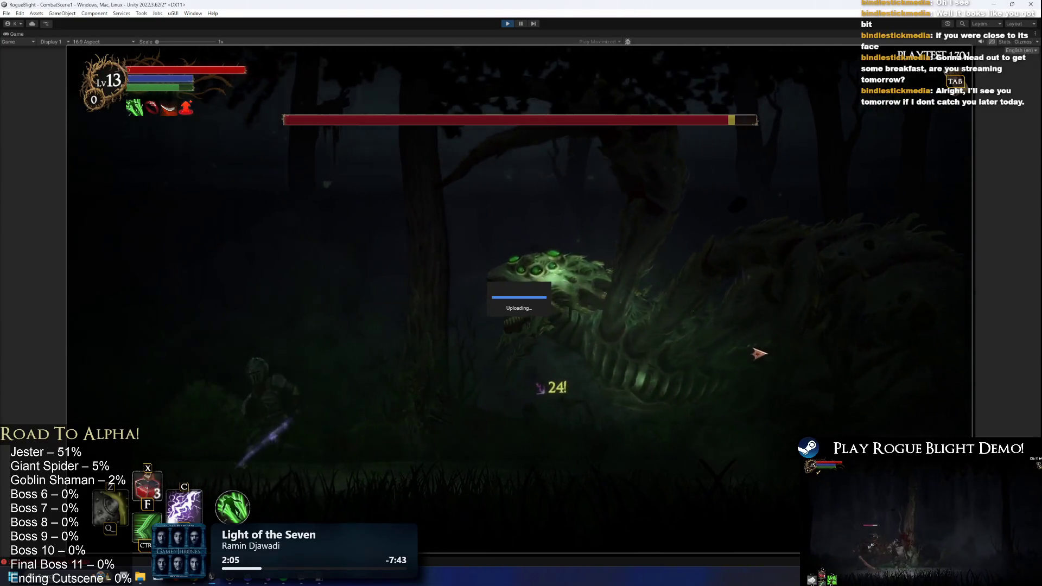
pyautogui.press('a')
pyautogui.click(707, 391)
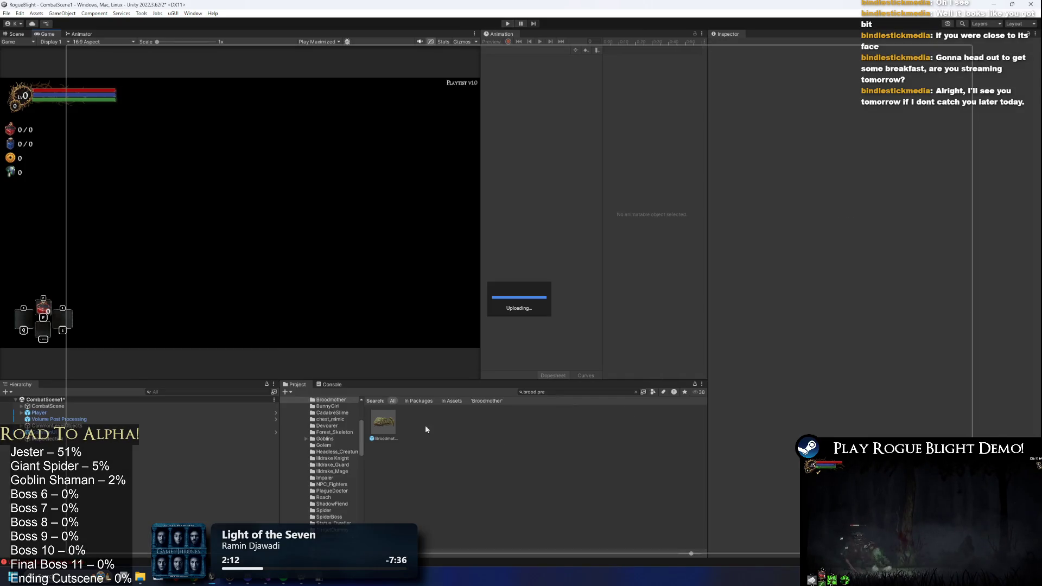
pyautogui.doubleClick(386, 421)
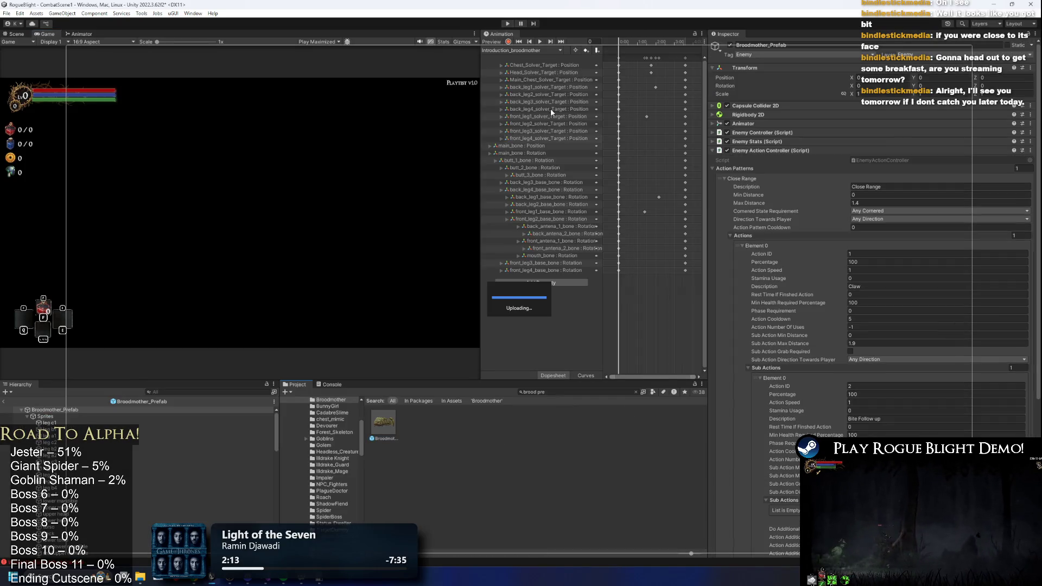
# - Set the bite_broodmother PushForward event's Float to 1.8 at frame 50 and start the game
pyautogui.click(520, 50)
pyautogui.click(538, 60)
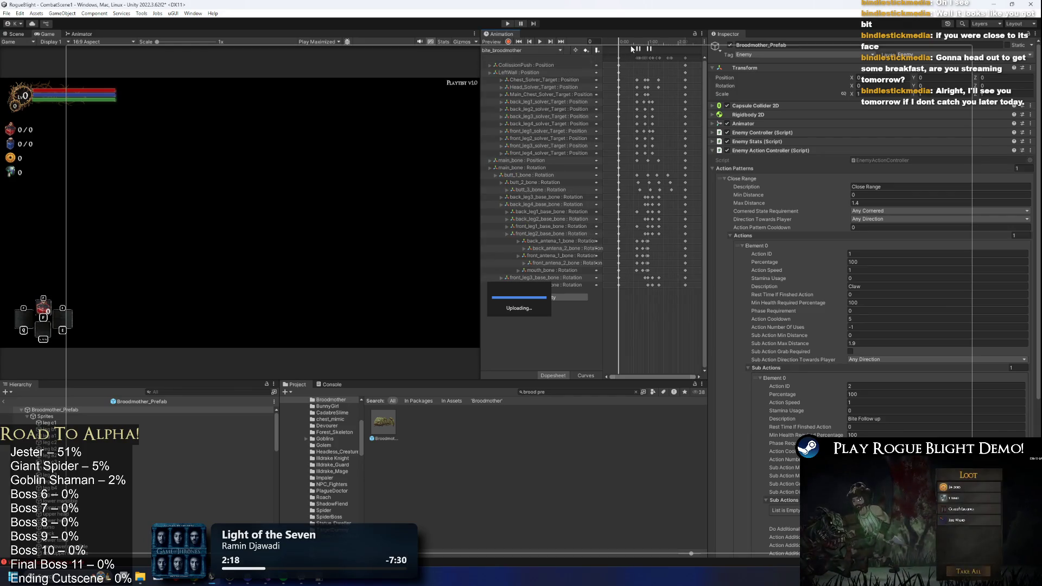
pyautogui.click(17, 33)
pyautogui.moveTo(624, 41)
pyautogui.mouseDown()
pyautogui.moveTo(654, 39)
pyautogui.moveTo(639, 38)
pyautogui.mouseUp()
pyautogui.click(641, 48)
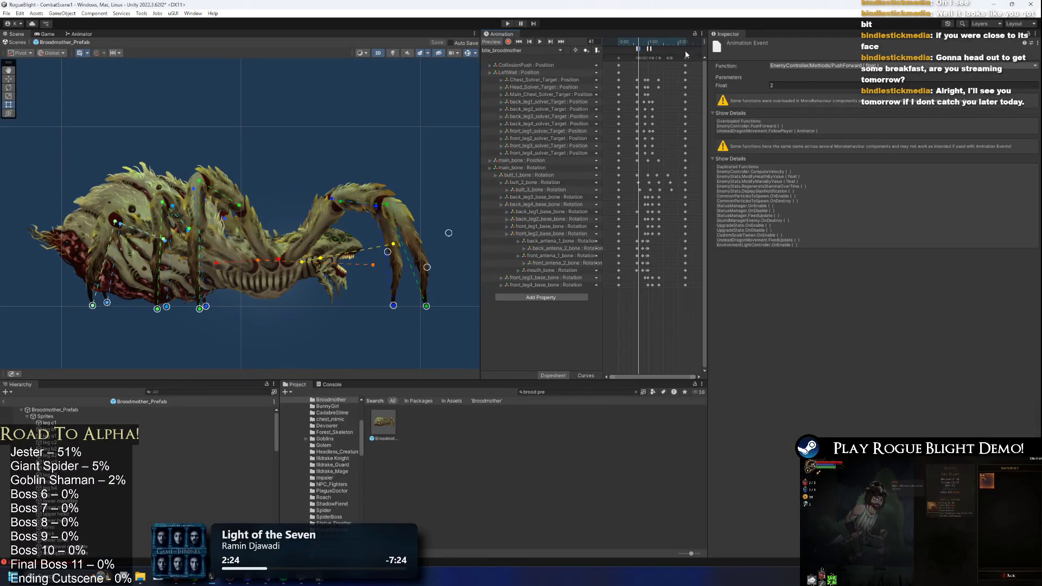
pyautogui.click(637, 49)
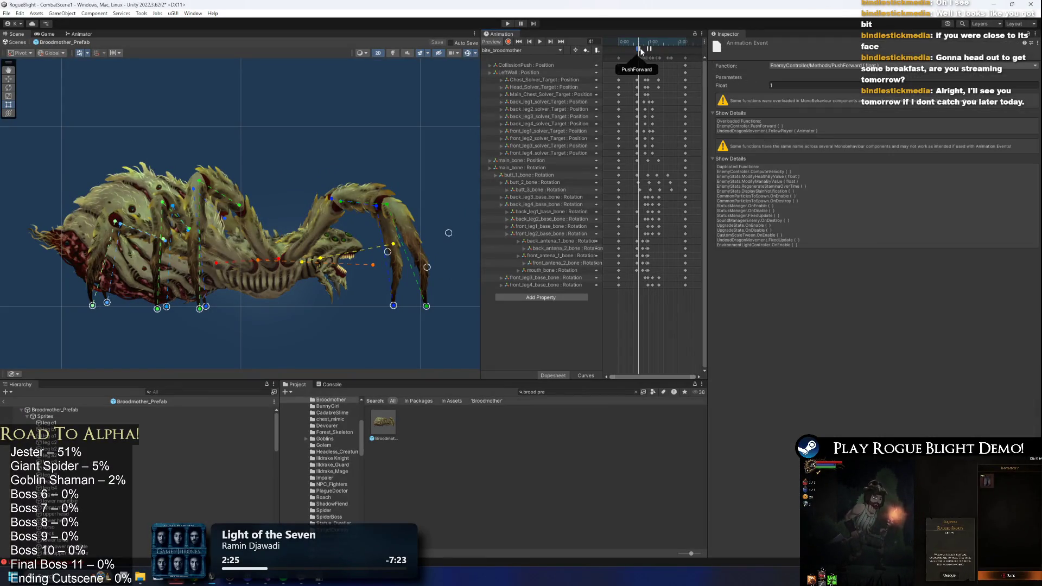
pyautogui.write('1')
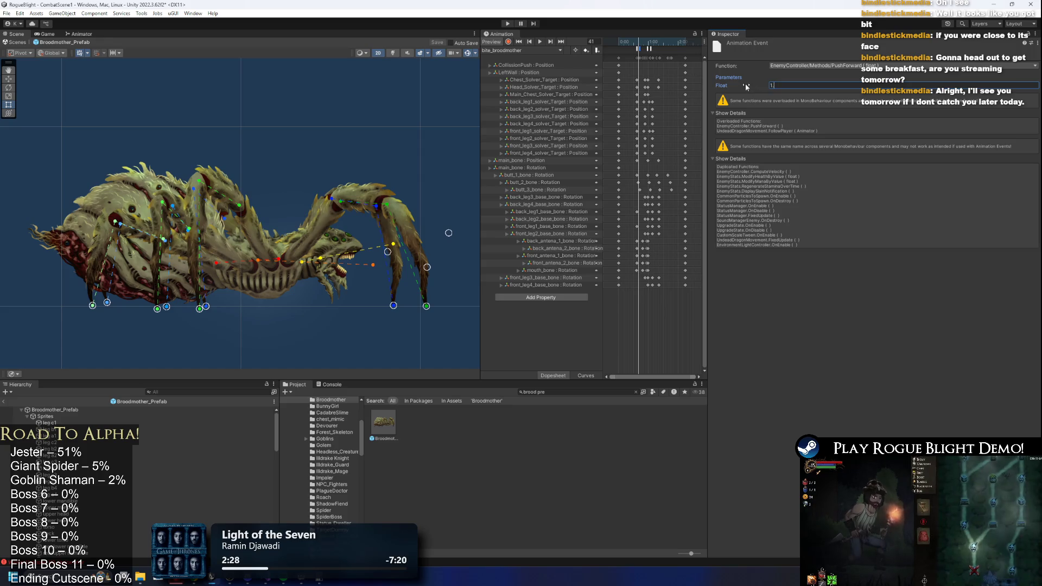
pyautogui.click(507, 24)
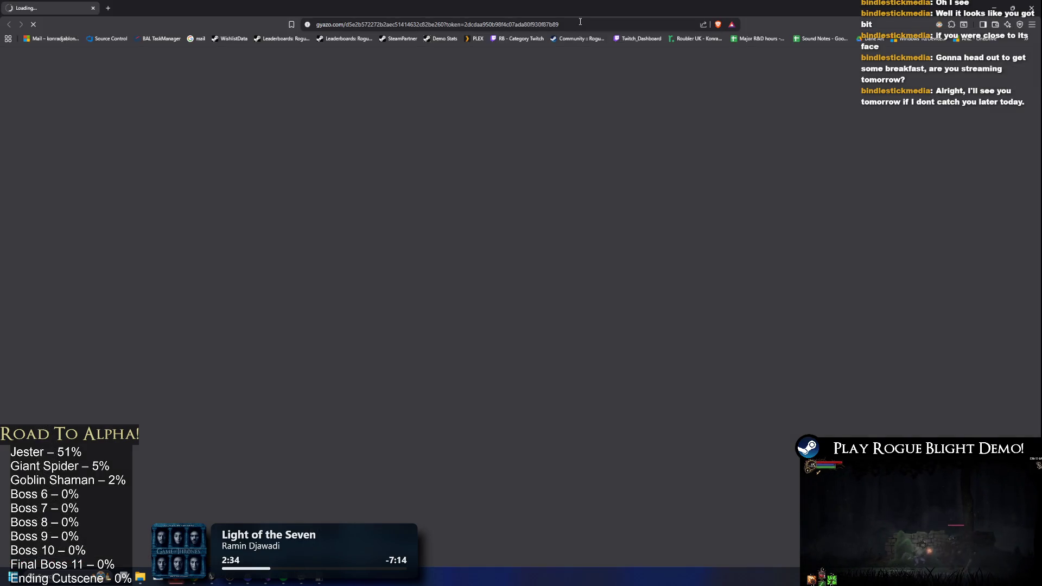
# - Remove the token from the Gyazo capture link and load the shortened address
pyautogui.click(587, 26)
pyautogui.click(586, 26)
pyautogui.hotkey('ctrl', 'BackSpace')
pyautogui.hotkey('ctrl', 'BackSpace')
pyautogui.hotkey('ctrl', 'BackSpace')
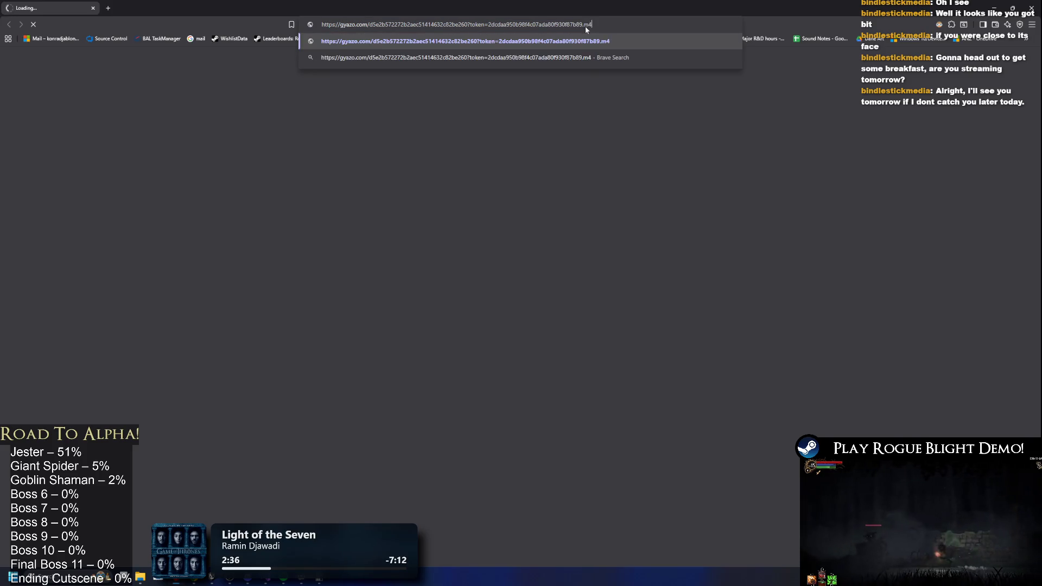
pyautogui.press('Return')
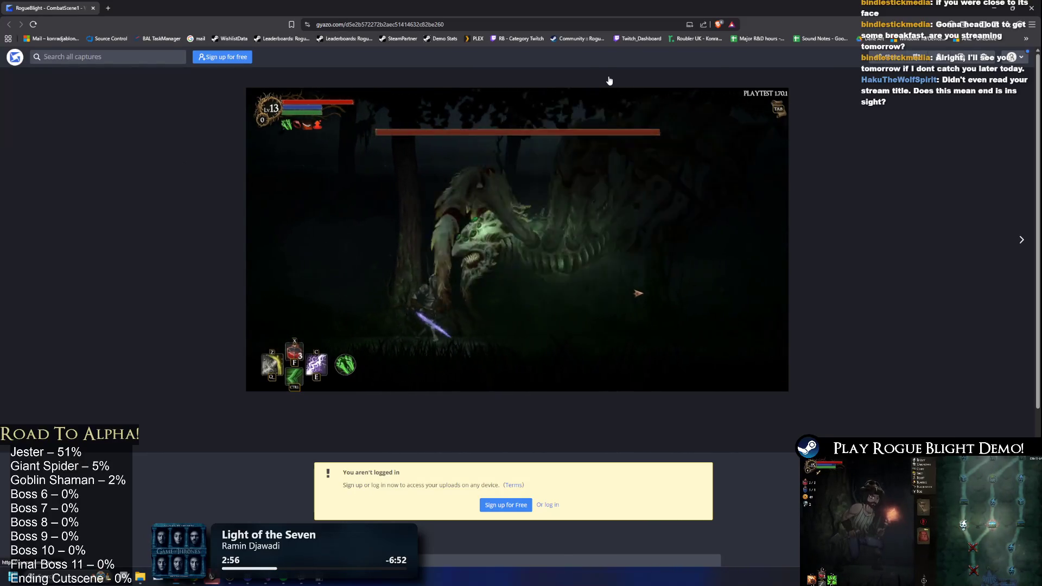
# - Append .mp4 to load the raw clip, watch it, and return to Unity
pyautogui.click(363, 27)
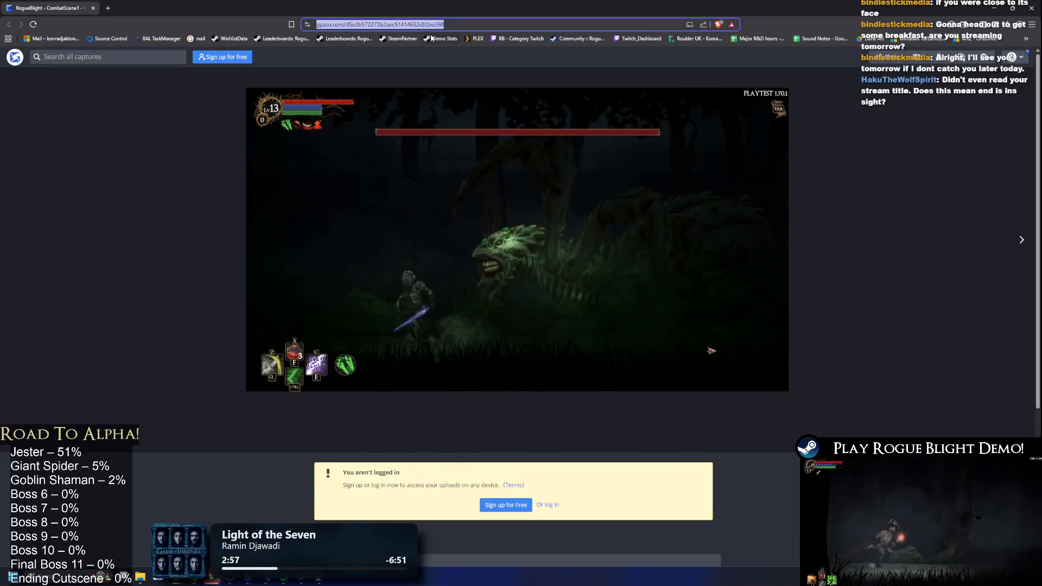
pyautogui.press('End')
pyautogui.write('.mp4')
pyautogui.press('Return')
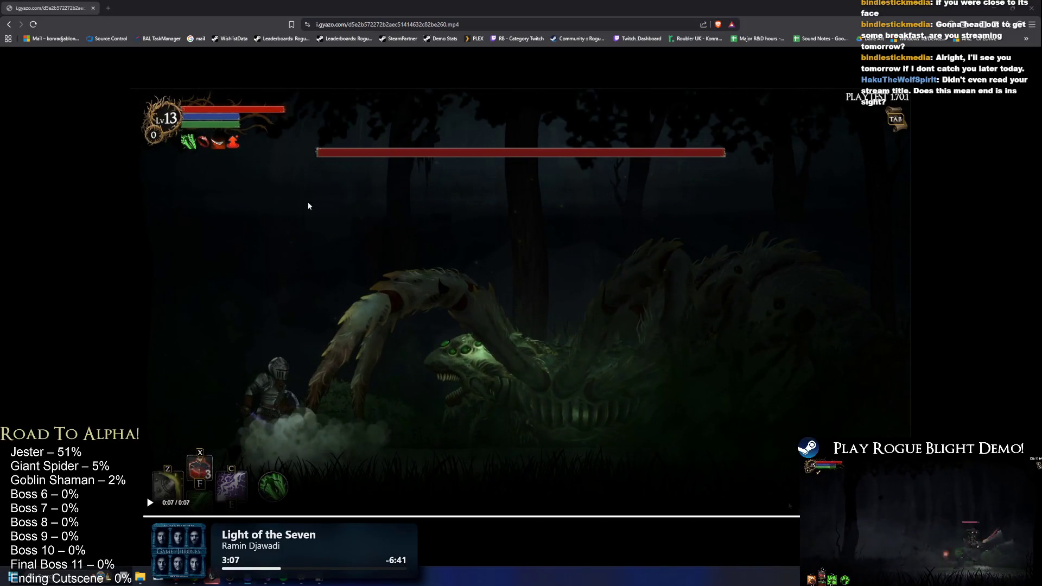
pyautogui.hotkey('alt', 'Tab')
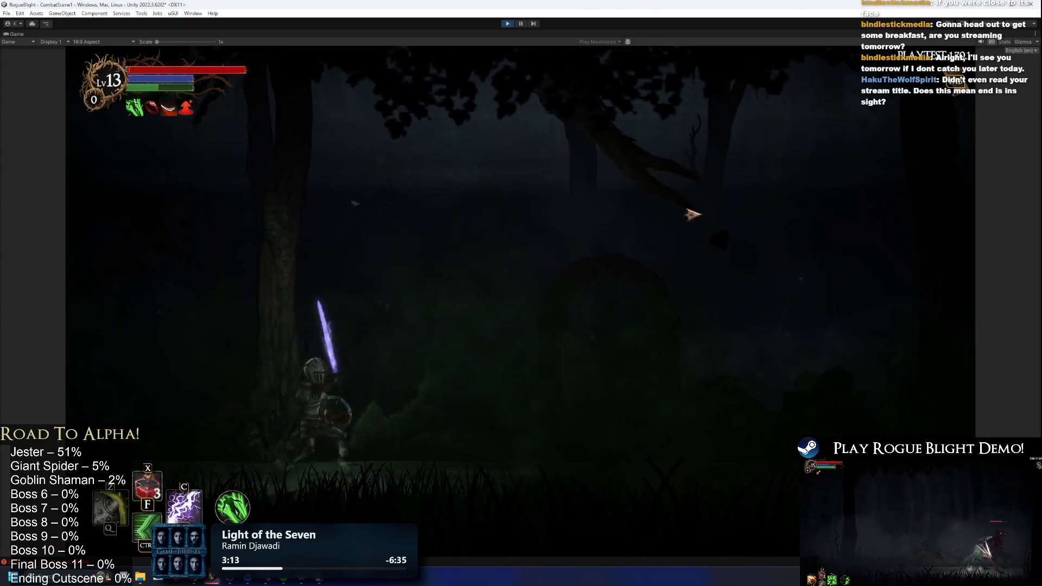
# - Wrap up the playtest, reopen the Broodmother prefab, and preview the bite clip at frame 35 and the claws clip
pyautogui.press('a')
pyautogui.press('d')
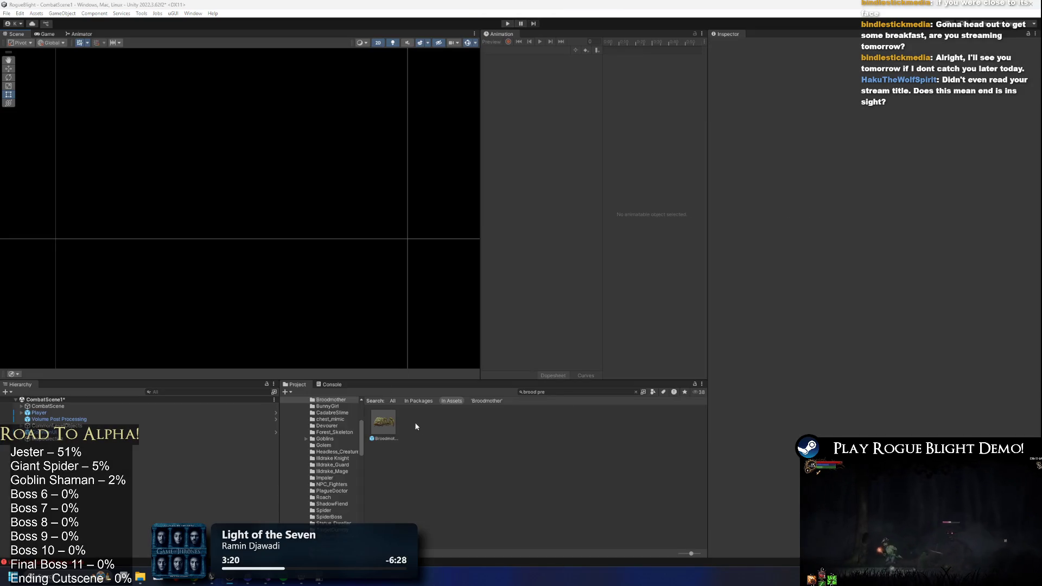
pyautogui.doubleClick(393, 425)
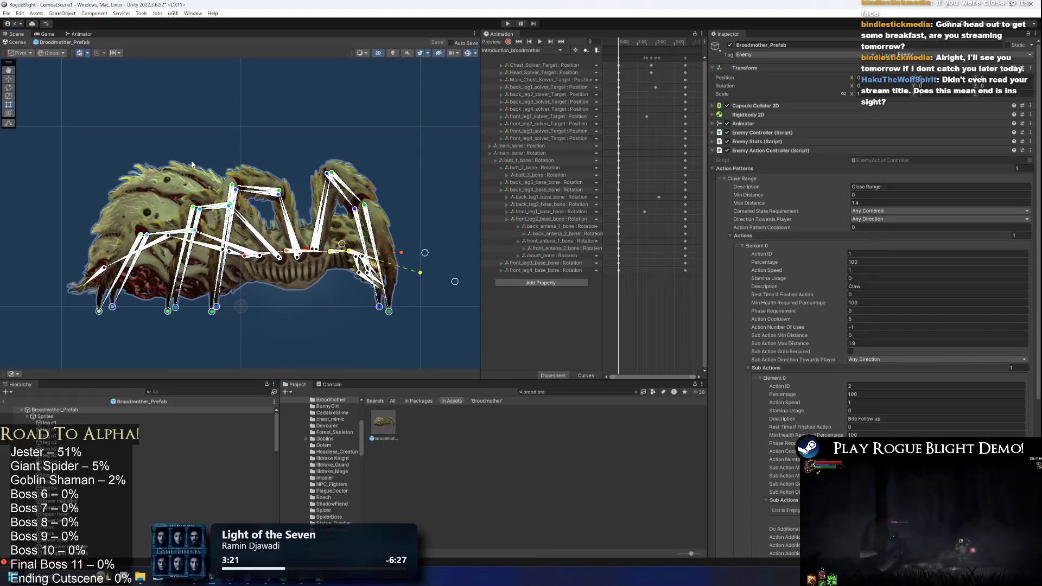
pyautogui.click(532, 52)
pyautogui.click(530, 61)
pyautogui.moveTo(625, 44)
pyautogui.mouseDown()
pyautogui.moveTo(688, 44)
pyautogui.moveTo(565, 55)
pyautogui.moveTo(672, 45)
pyautogui.mouseUp()
pyautogui.click(560, 50)
pyautogui.click(537, 70)
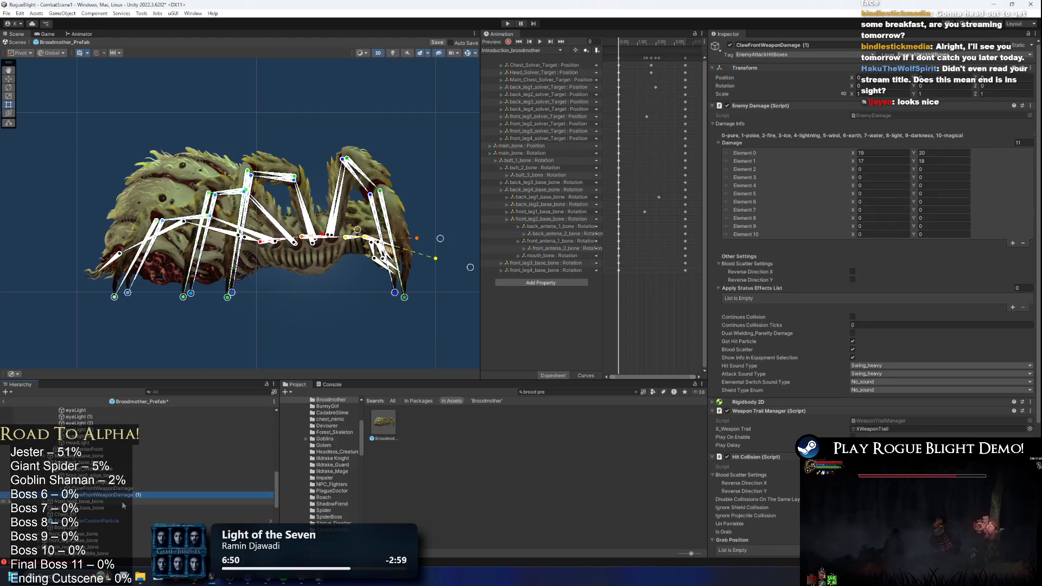
# - Rename ClawFrontWeaponDamage (1) to HeadWeaponDamage, dropping the leftover (1) suffix
pyautogui.scroll(3, 118, 449)
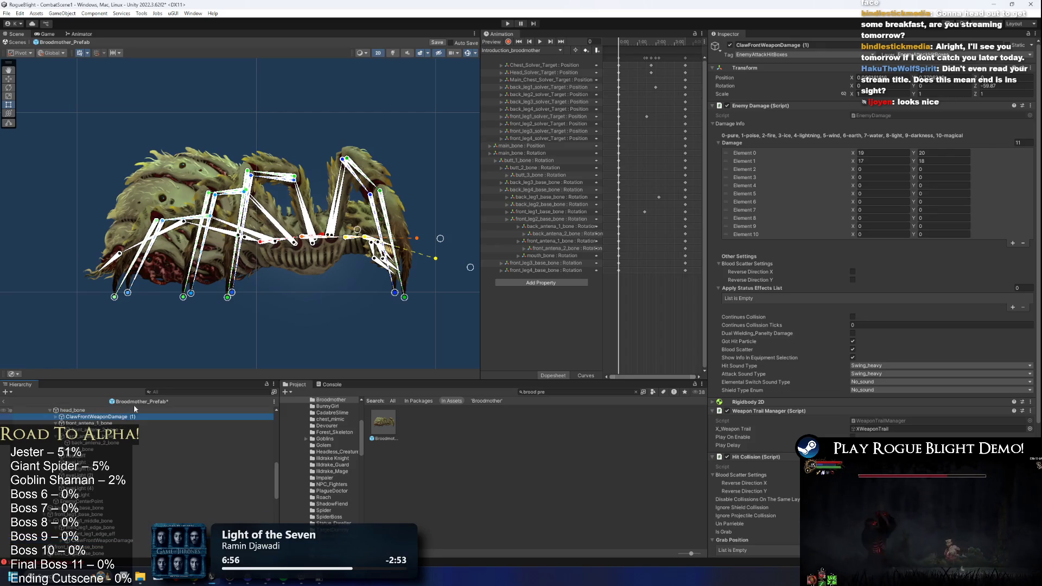
pyautogui.scroll(3, 258, 252)
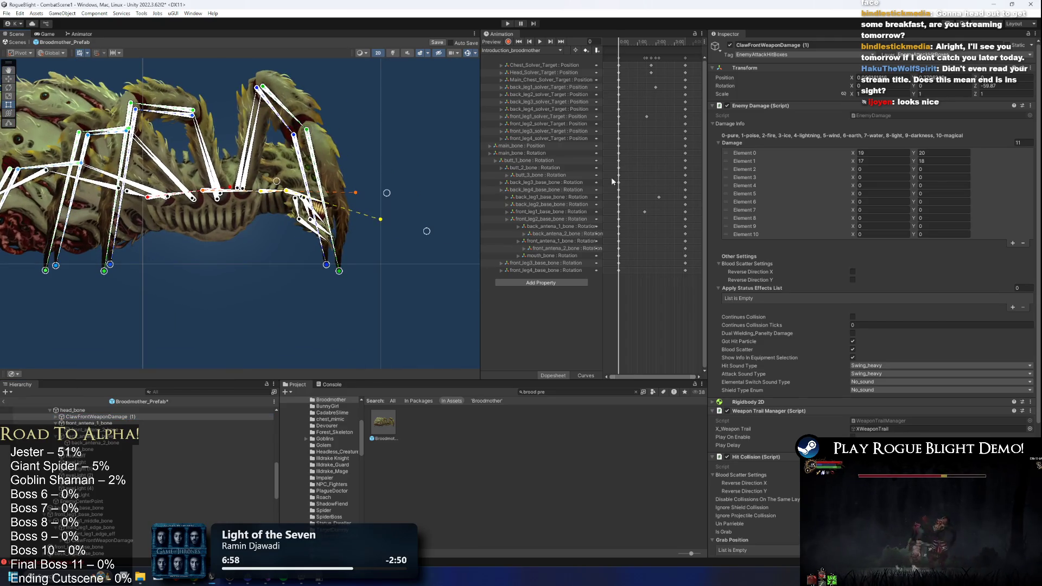
pyautogui.rightClick(101, 417)
pyautogui.click(166, 121)
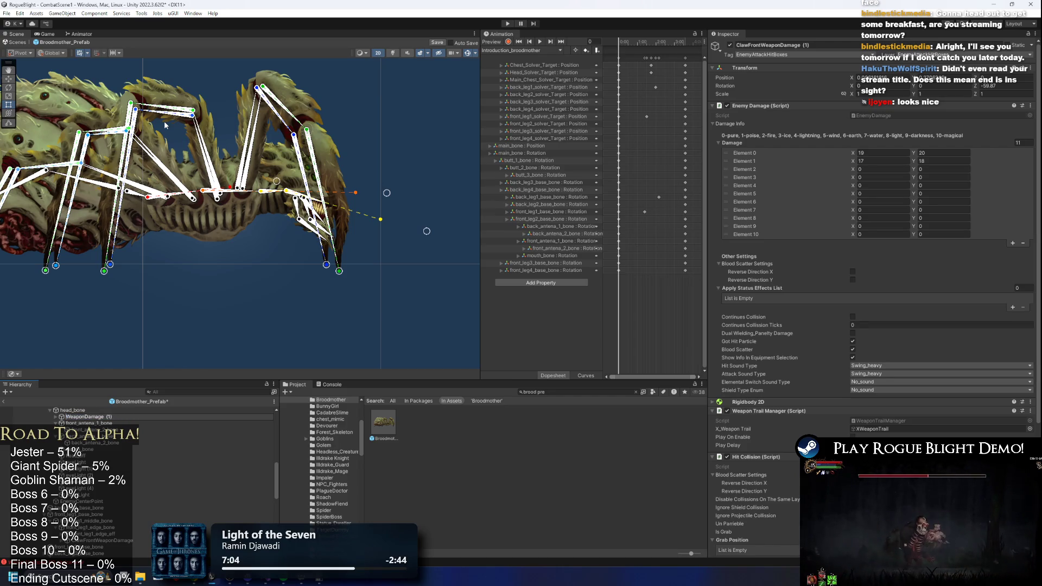
pyautogui.write('Head')
pyautogui.press('Return')
pyautogui.rightClick(132, 417)
pyautogui.click(173, 118)
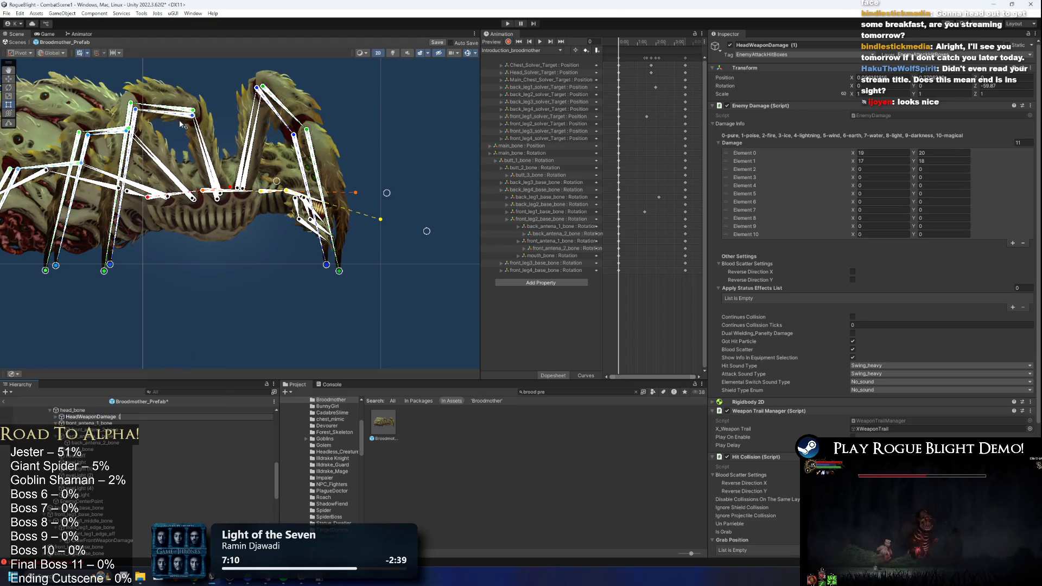
pyautogui.press('Return')
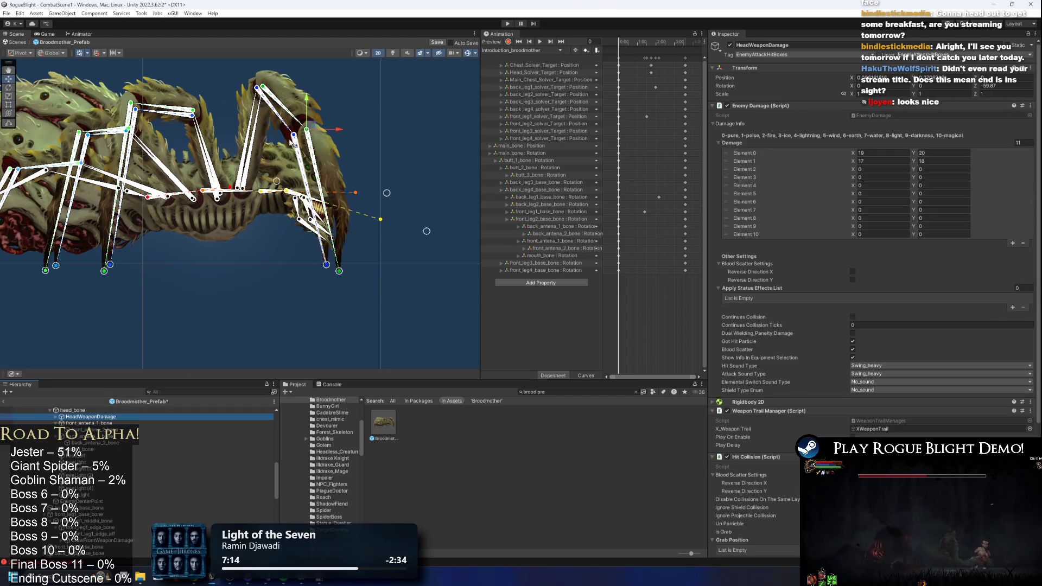
pyautogui.scroll(2, 304, 138)
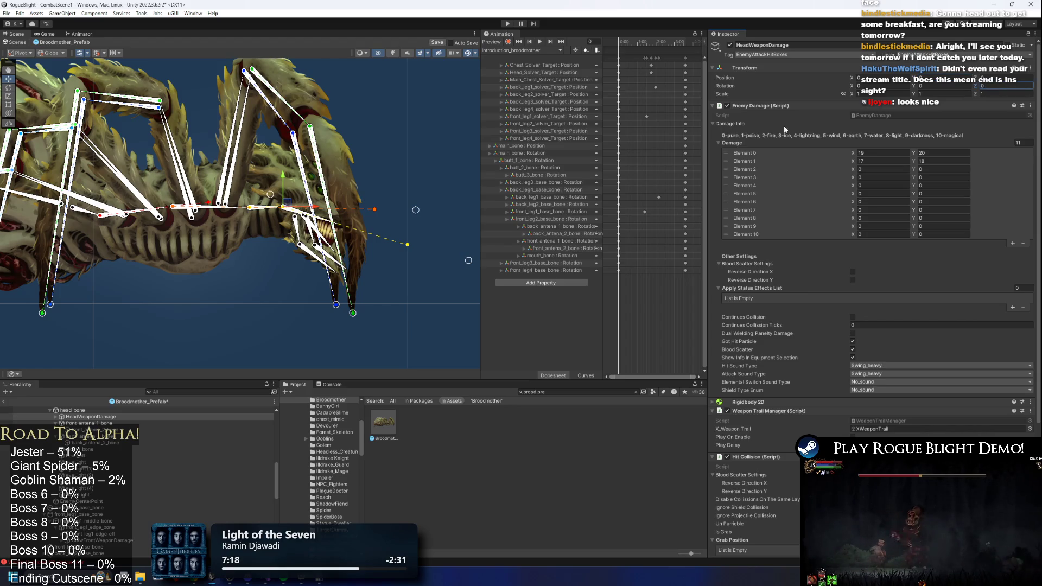
# - Raise the HeadWeaponDamage collider's top edge and pull in its right edge around the head, then save
pyautogui.scroll(-5, 858, 407)
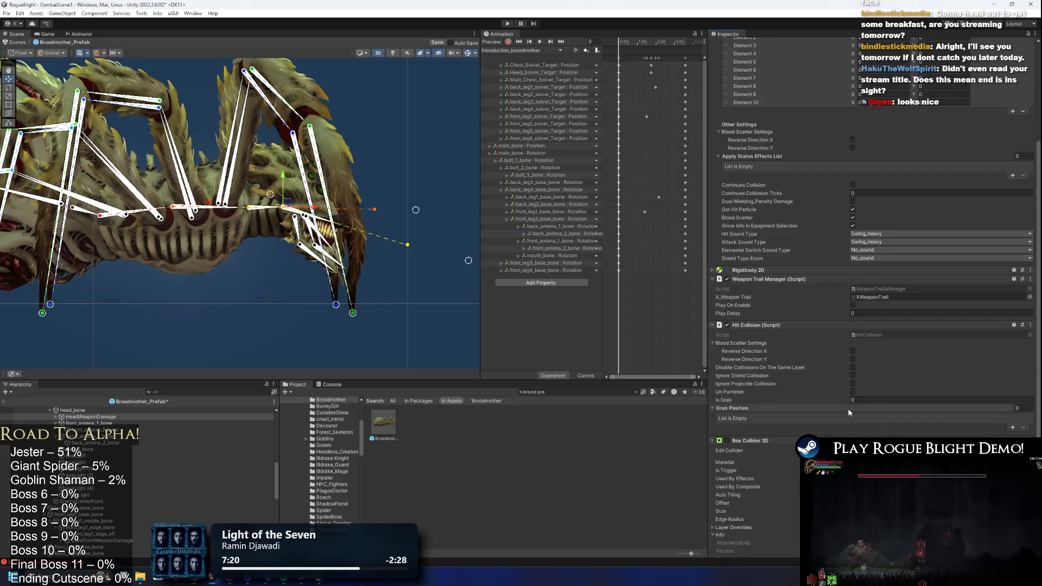
pyautogui.click(860, 412)
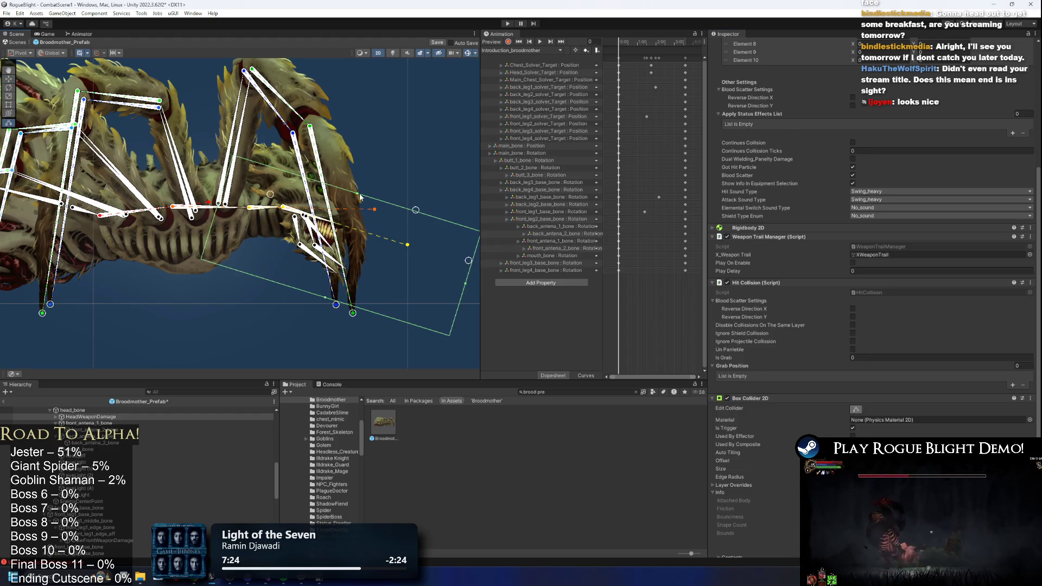
pyautogui.scroll(2, 360, 187)
pyautogui.moveTo(360, 190); pyautogui.dragTo(359, 170)
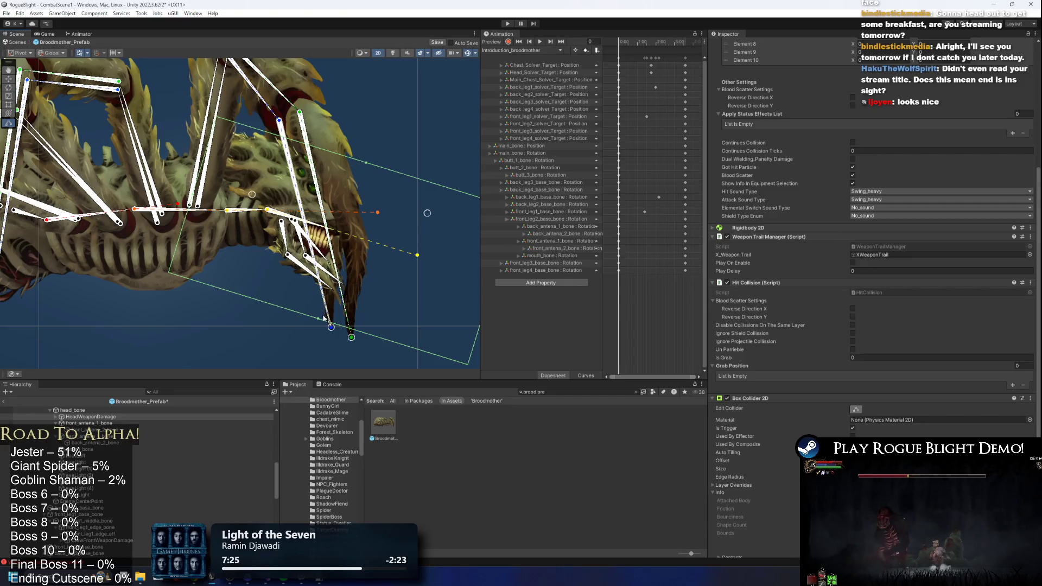
pyautogui.moveTo(402, 296); pyautogui.dragTo(278, 262)
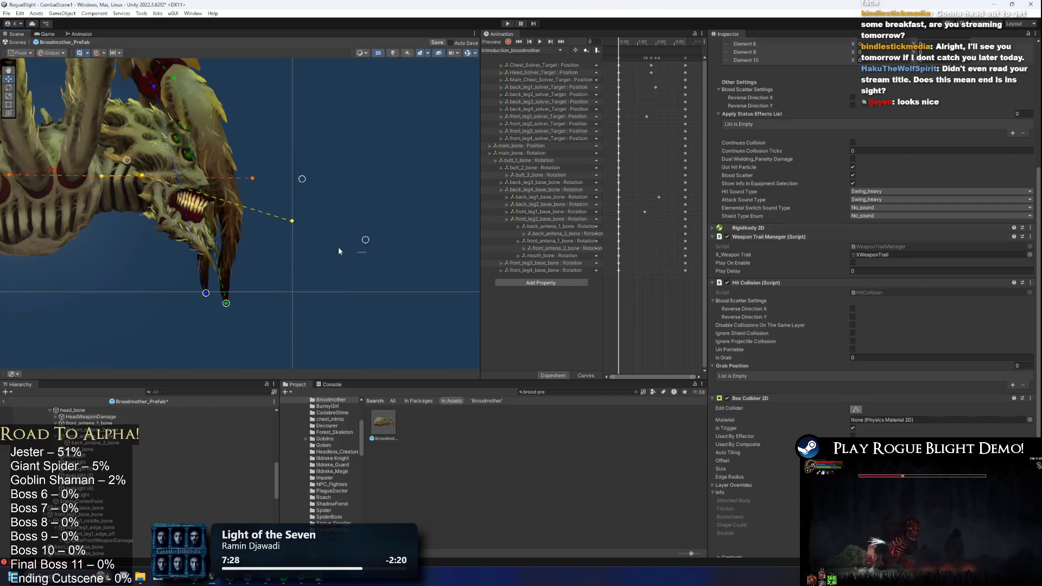
pyautogui.moveTo(367, 255); pyautogui.dragTo(216, 234)
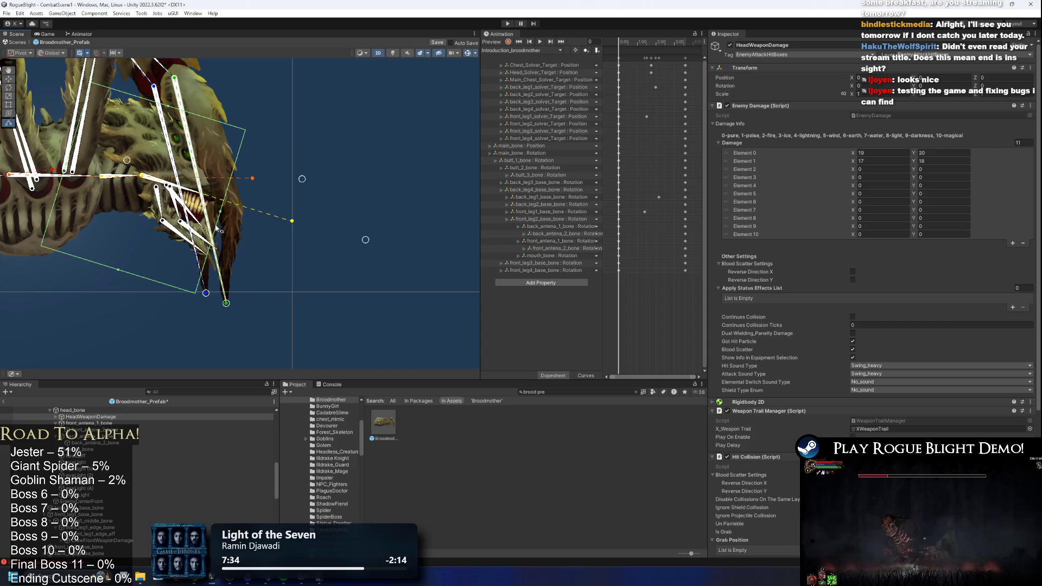
pyautogui.press('f')
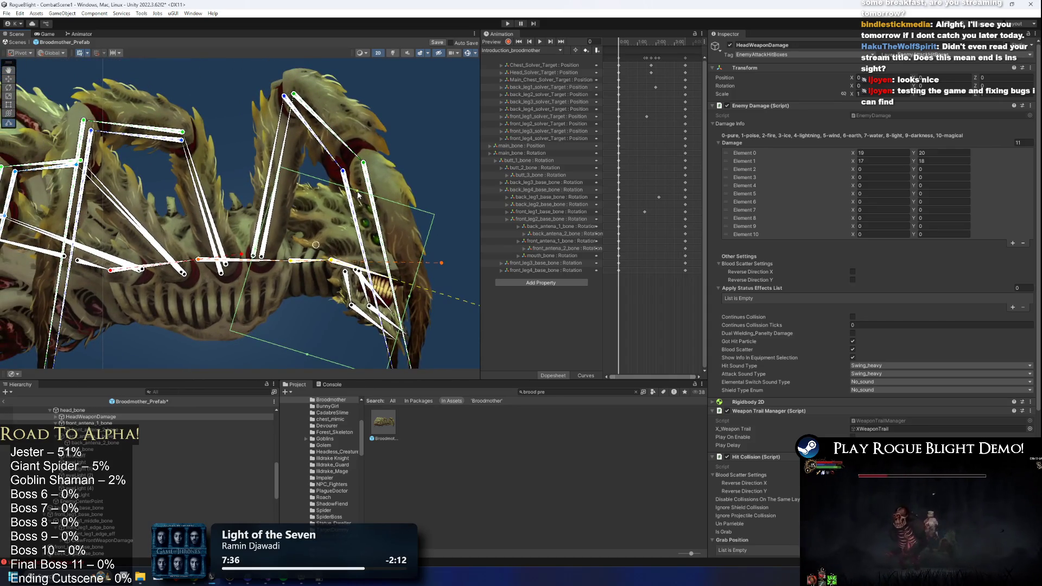
pyautogui.moveTo(304, 361); pyautogui.dragTo(277, 325)
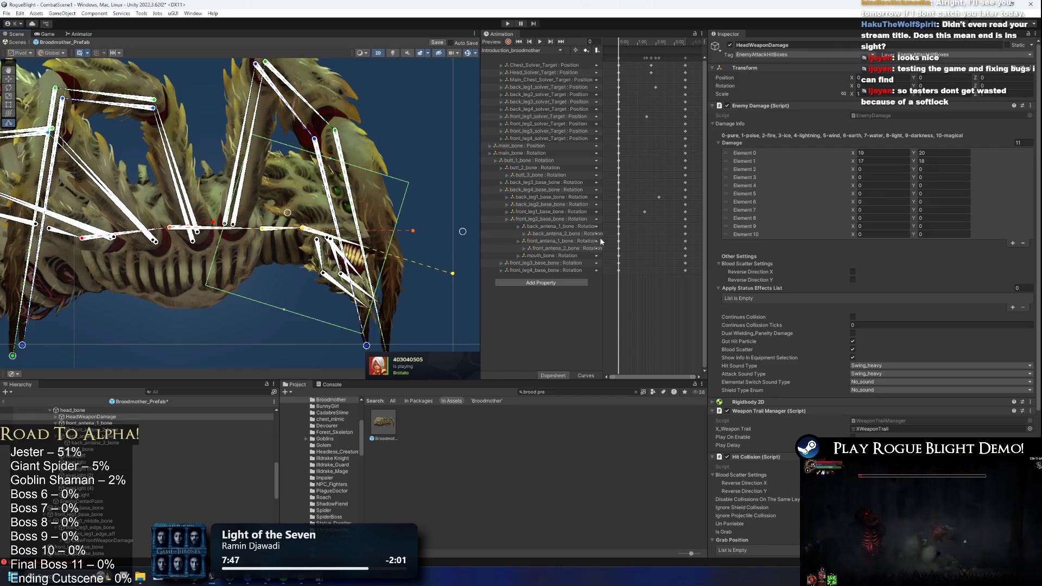
pyautogui.hotkey('ctrl', 's')
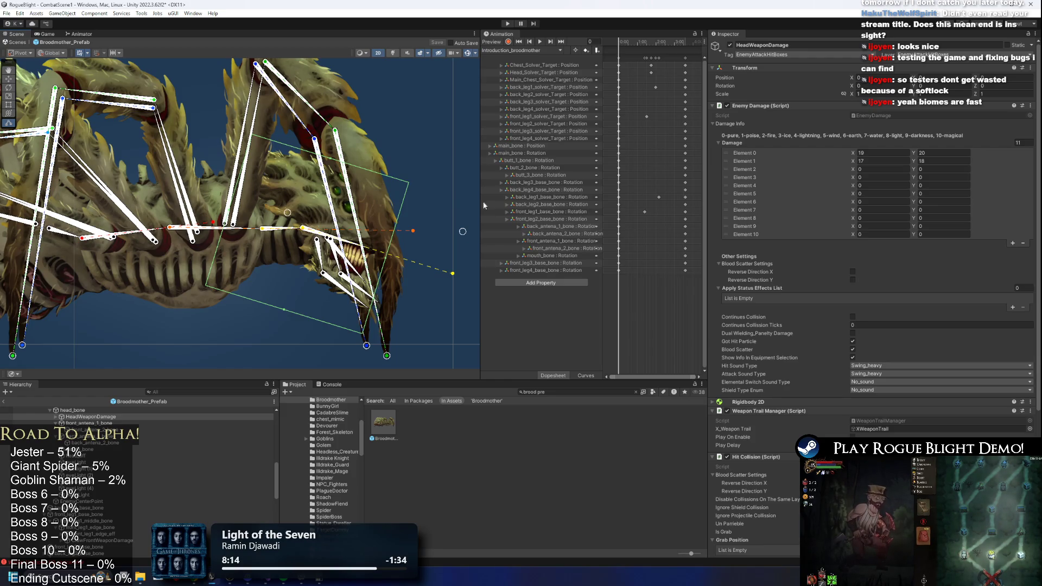
# - Select the XWeaponTrail's EndPoint under HeadWeaponDamage and move it down near the fangs
pyautogui.click(56, 416)
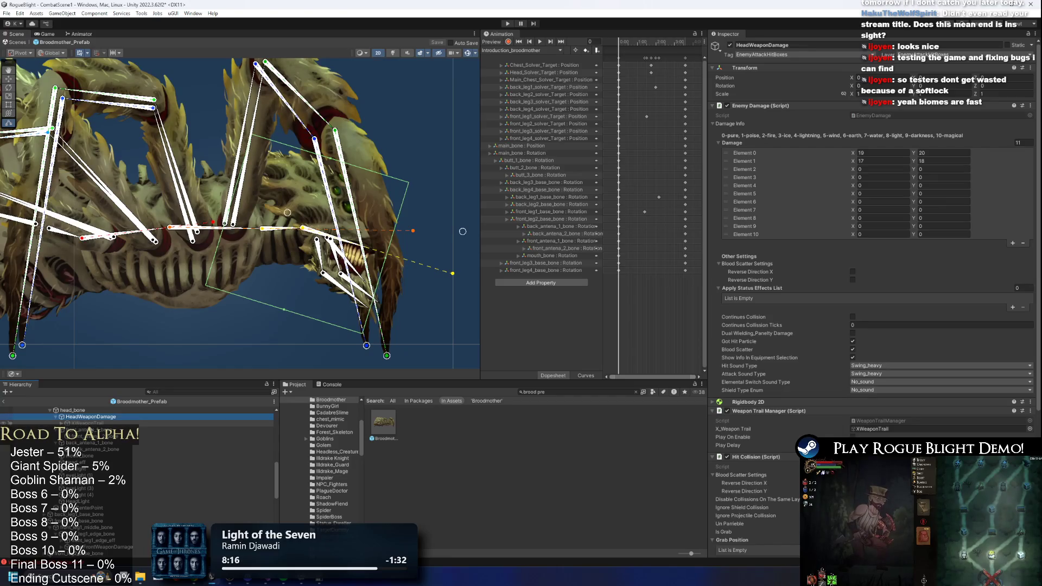
pyautogui.click(98, 423)
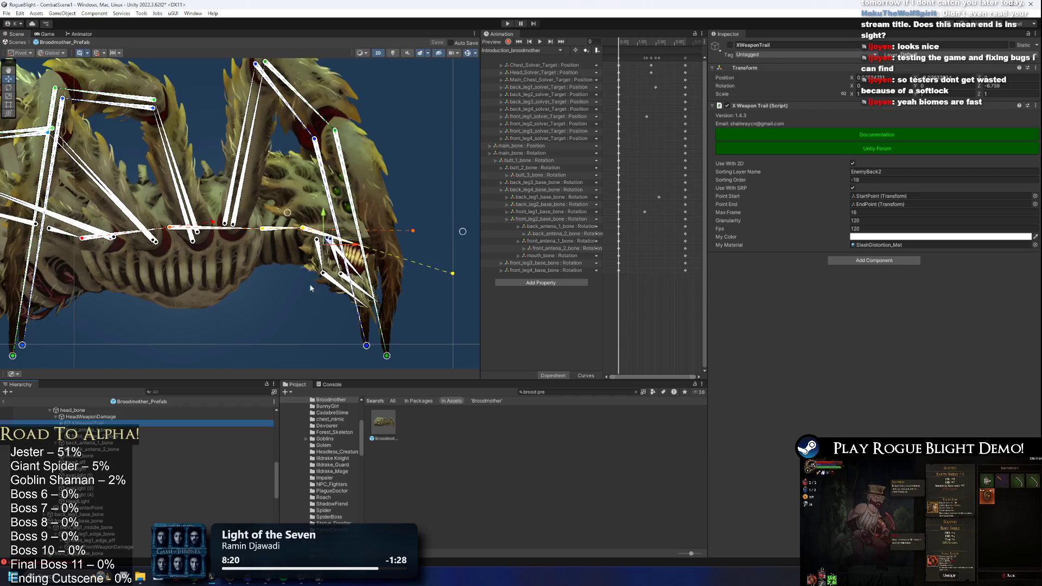
pyautogui.click(61, 423)
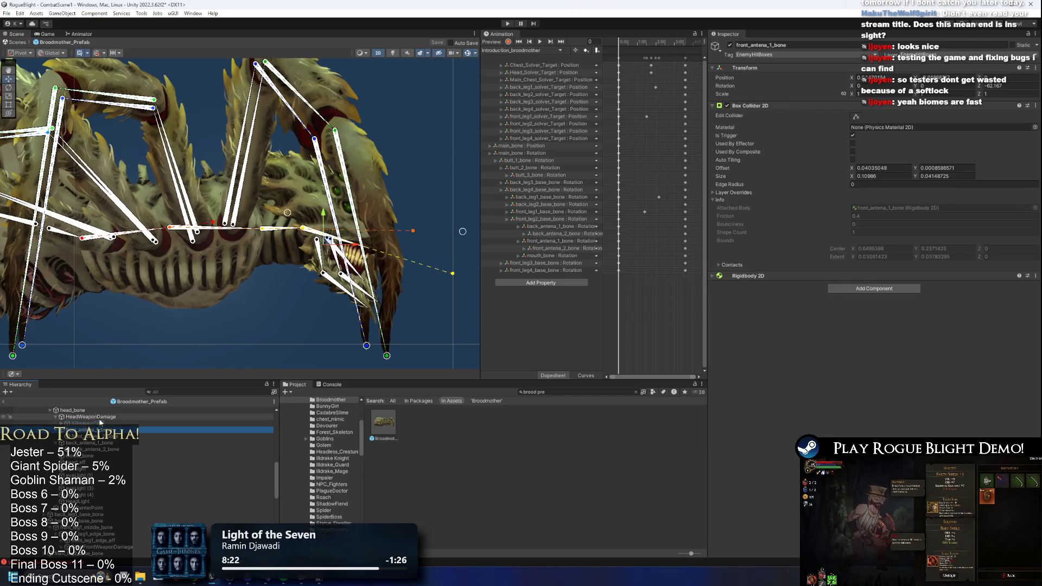
pyautogui.click(108, 430)
pyautogui.press('f')
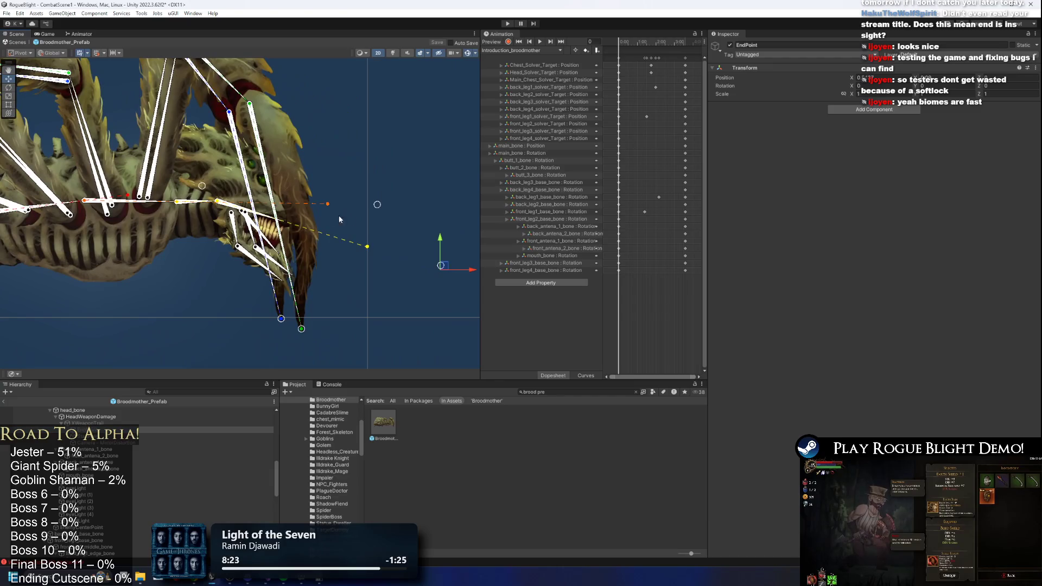
pyautogui.moveTo(250, 144)
pyautogui.mouseDown()
pyautogui.moveTo(242, 229)
pyautogui.moveTo(230, 198)
pyautogui.mouseUp()
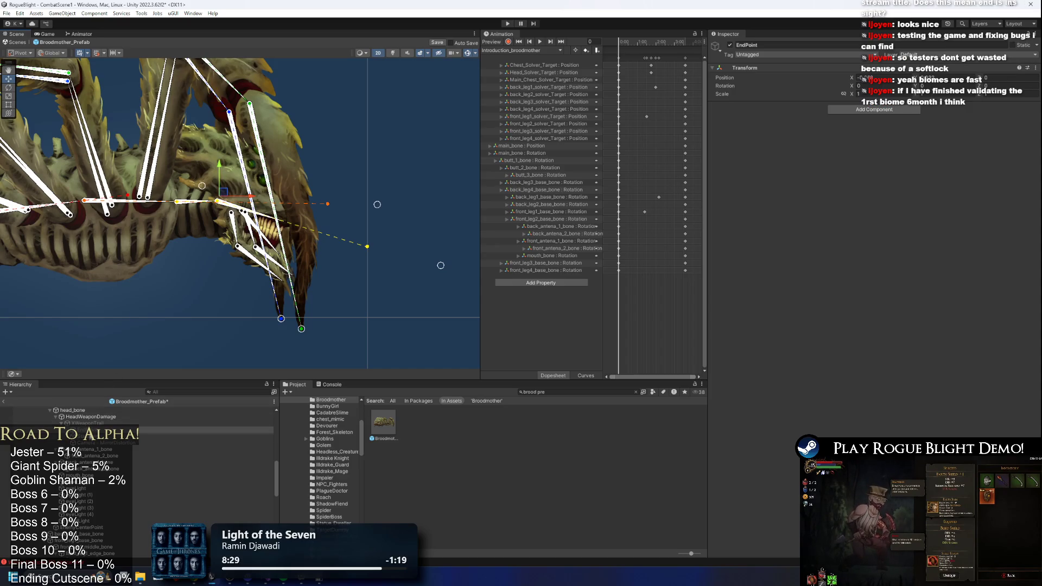
# - Align the trail's StartPoint and EndPoint along the fang, nudging each into place
pyautogui.click(225, 147)
pyautogui.moveTo(226, 146); pyautogui.dragTo(225, 124)
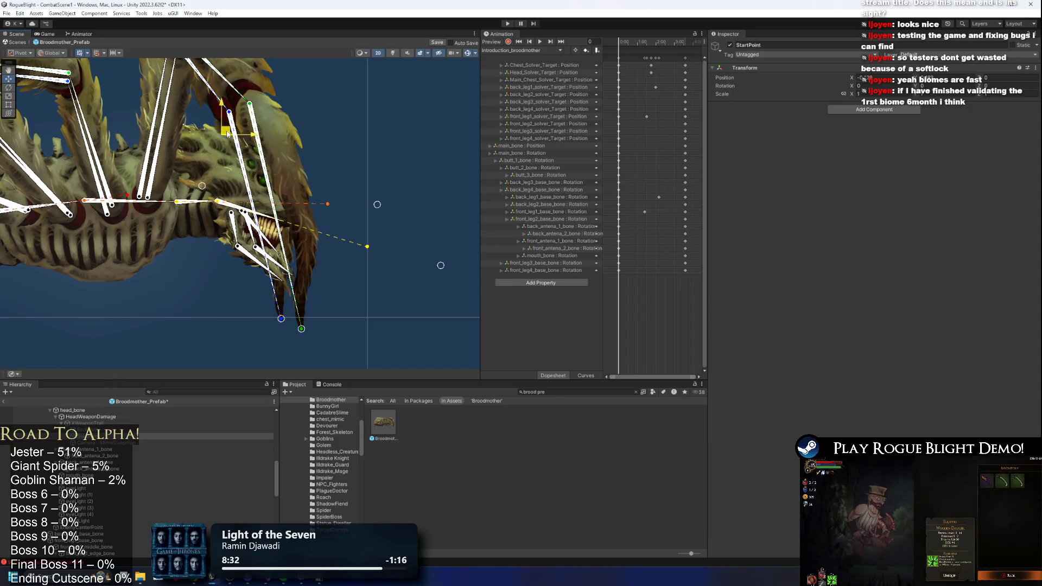
pyautogui.click(97, 430)
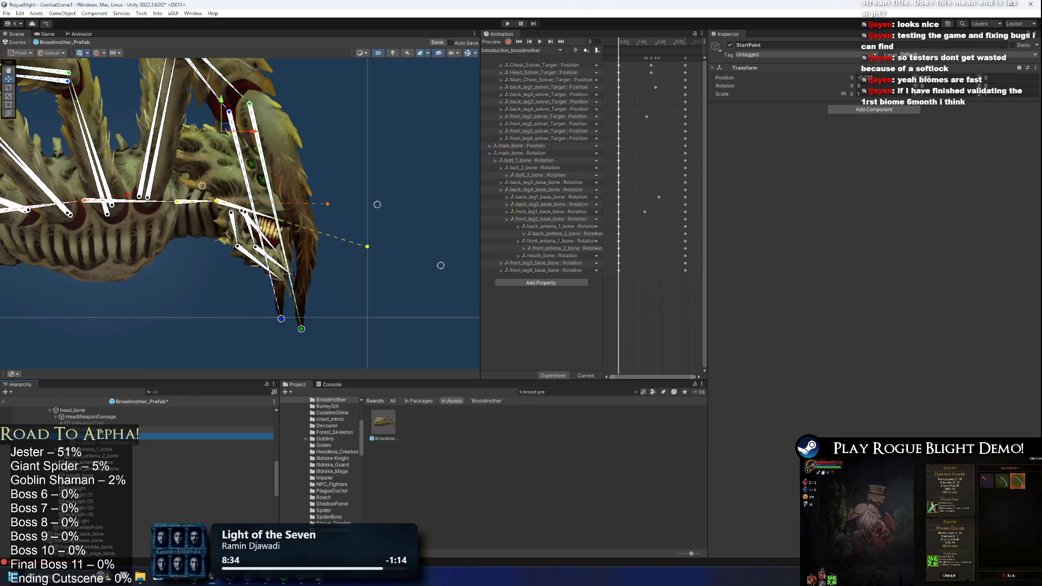
pyautogui.moveTo(220, 197)
pyautogui.mouseDown()
pyautogui.moveTo(204, 168)
pyautogui.moveTo(194, 172)
pyautogui.mouseUp()
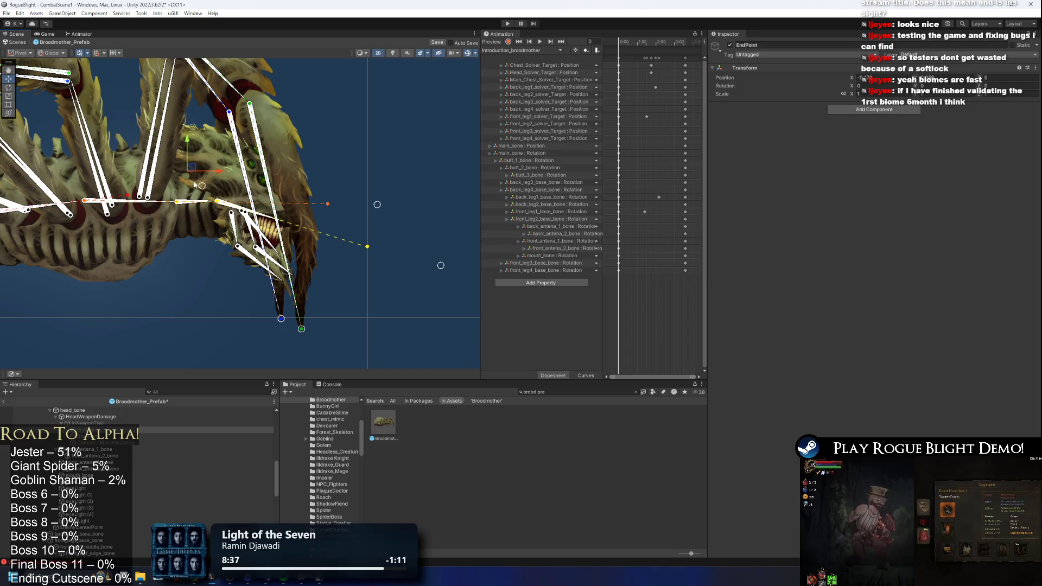
pyautogui.click(221, 135)
pyautogui.moveTo(221, 135); pyautogui.dragTo(213, 129)
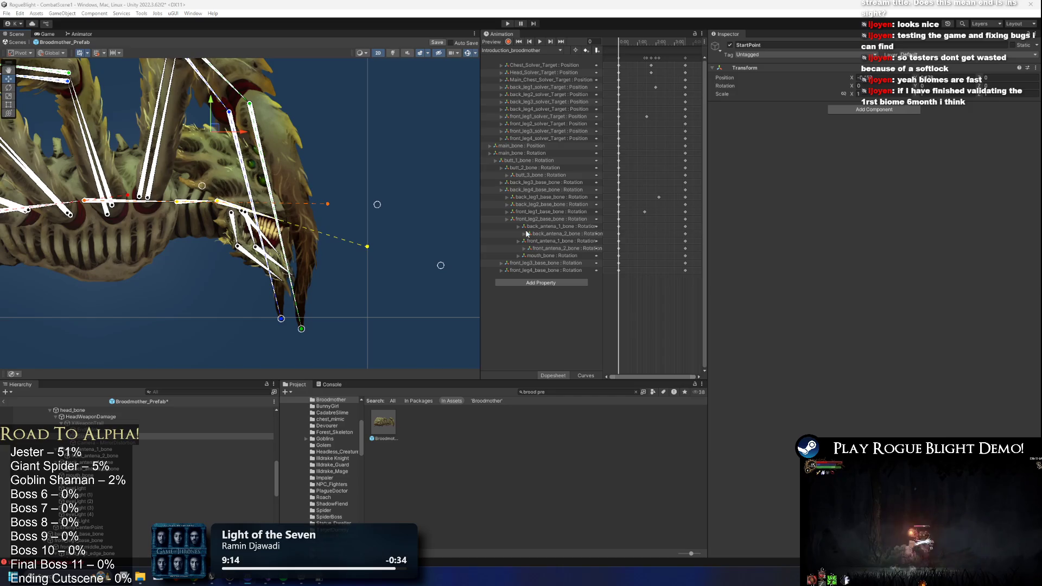
pyautogui.moveTo(121, 220); pyautogui.dragTo(244, 242)
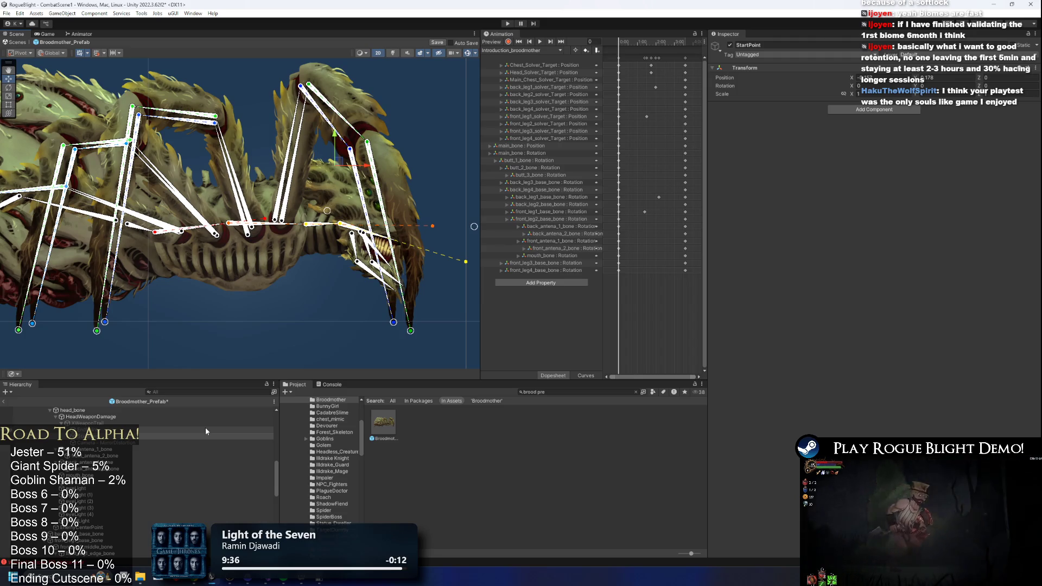
# - Save the Broodmother prefab and show HeadWeaponDamage's box collider for editing
pyautogui.hotkey('ctrl', 's')
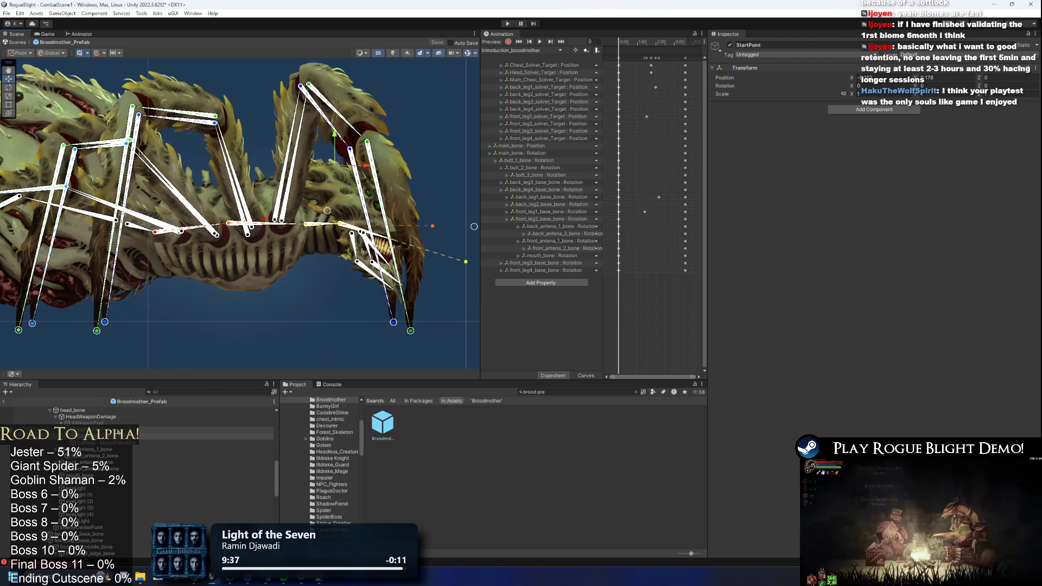
pyautogui.click(179, 417)
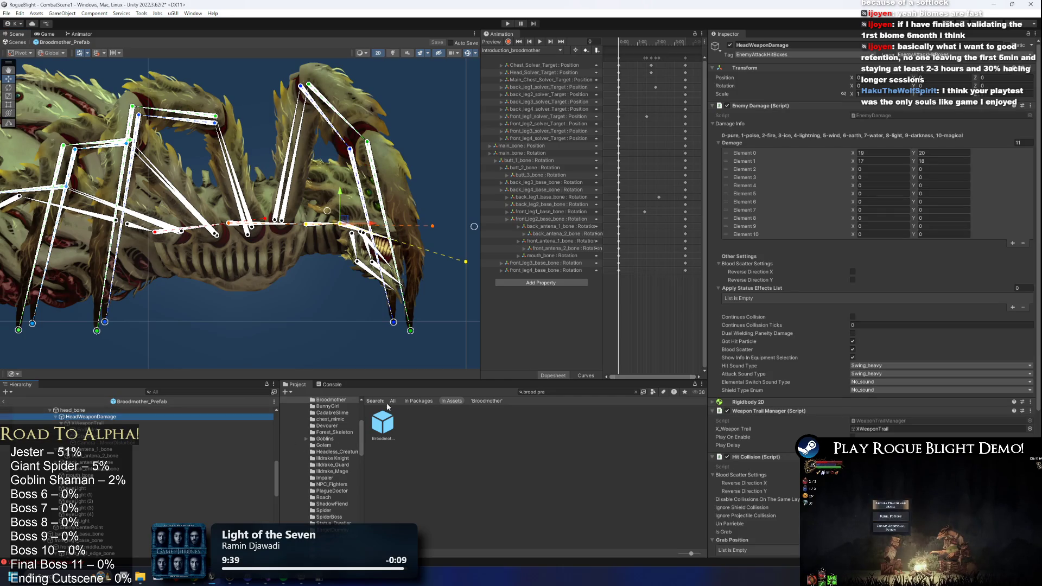
pyautogui.moveTo(334, 178); pyautogui.dragTo(371, 204)
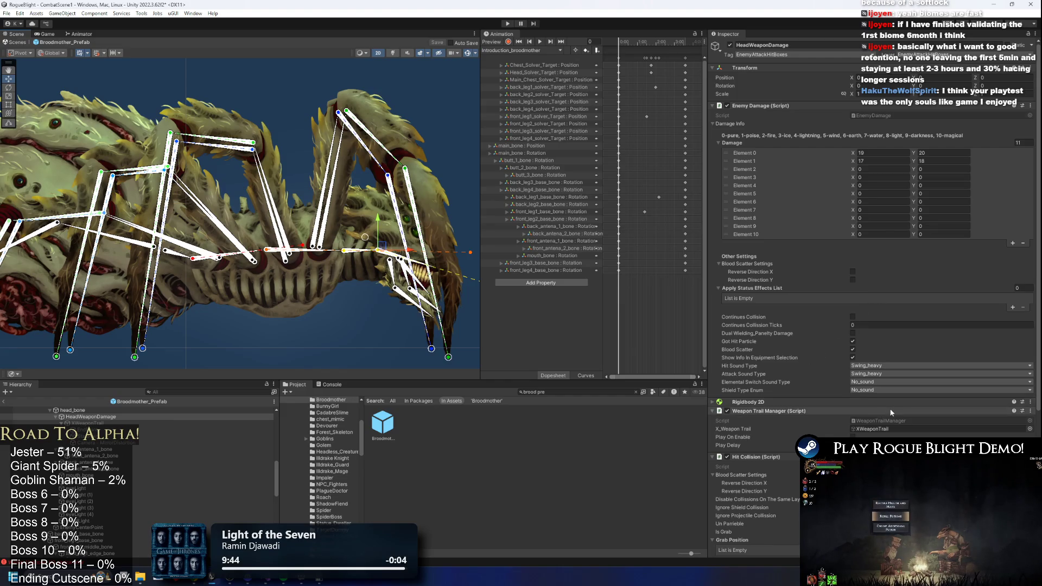
pyautogui.scroll(-5, 851, 379)
pyautogui.click(856, 385)
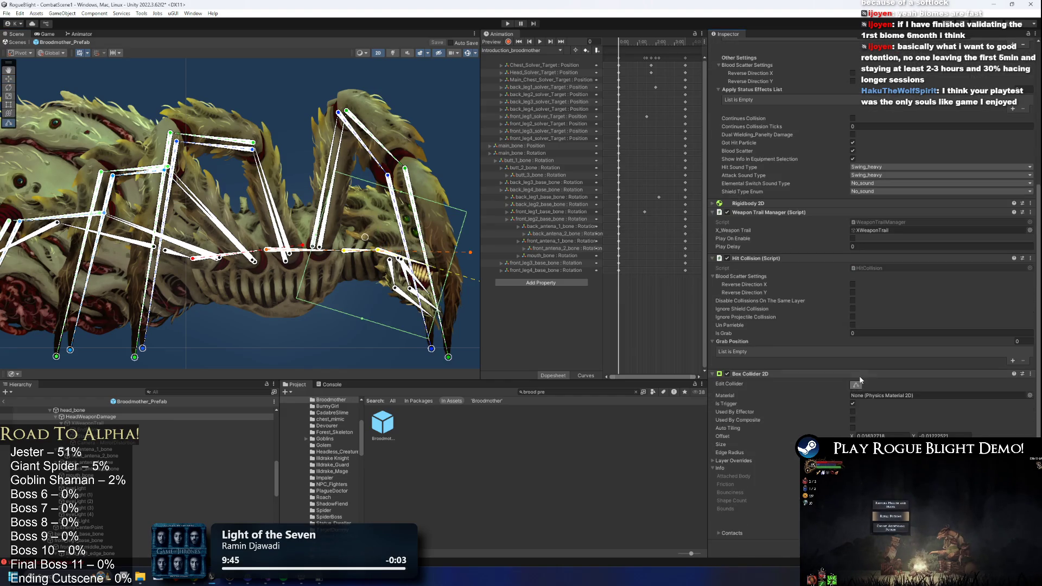
# - Tick Un Parriable on the head bite hitbox and select the XWeaponTrail
pyautogui.scroll(5, 860, 380)
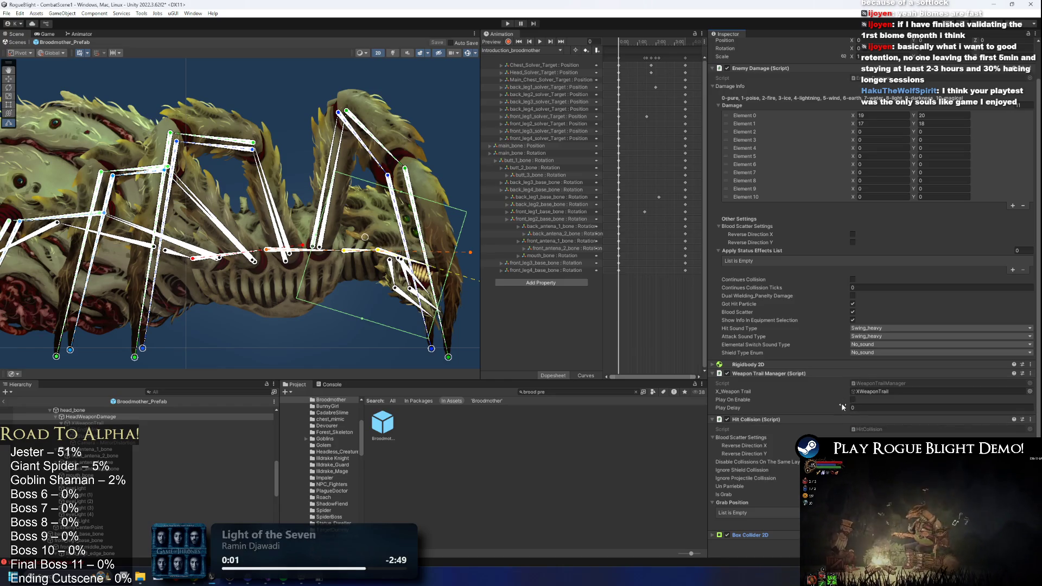
pyautogui.click(852, 487)
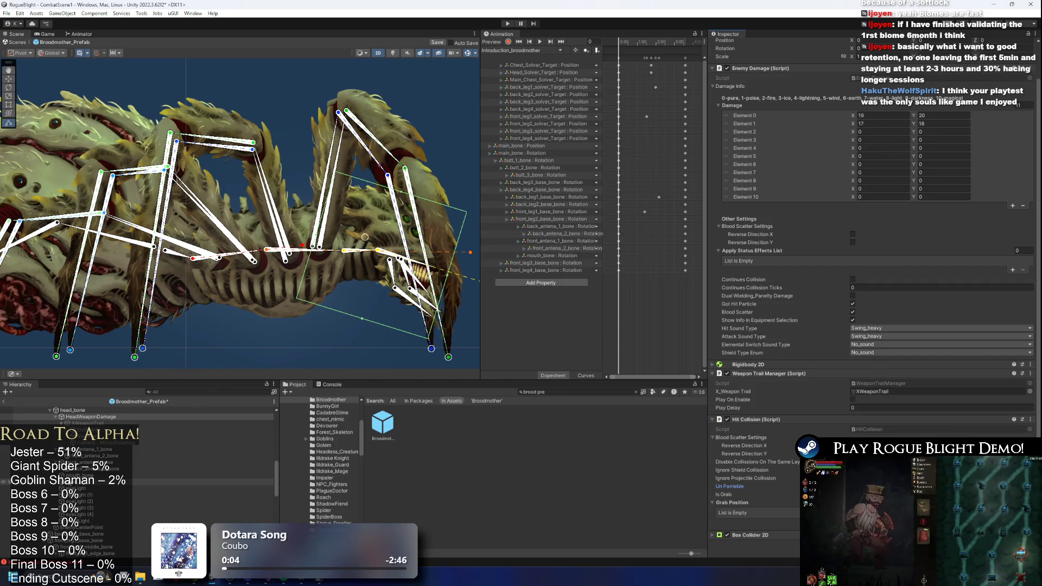
pyautogui.click(93, 425)
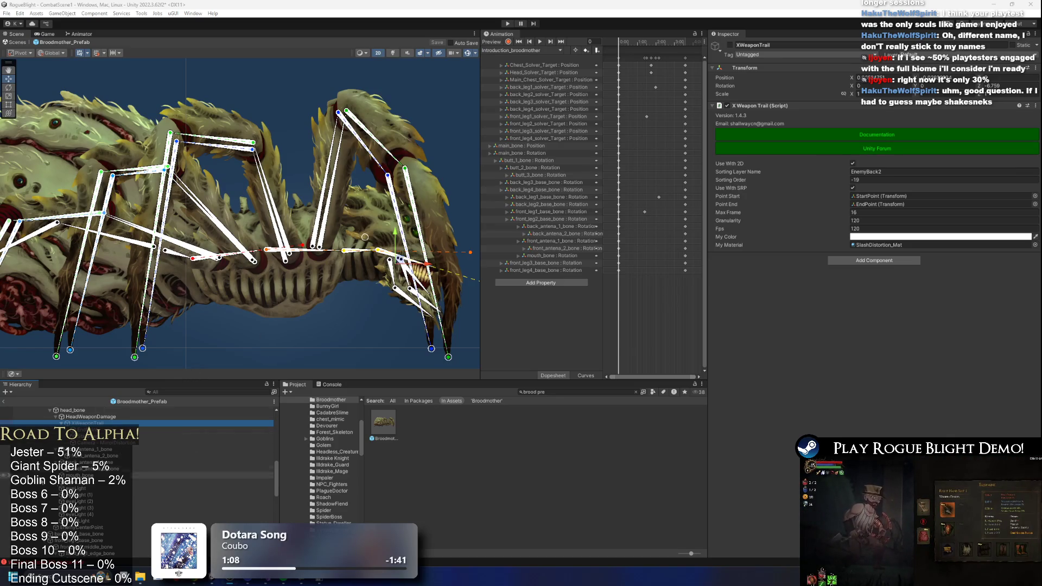
# - Check the trail's EndPoint, StartPoint and head_bone collider, then reselect HeadWeaponDamage
pyautogui.click(93, 429)
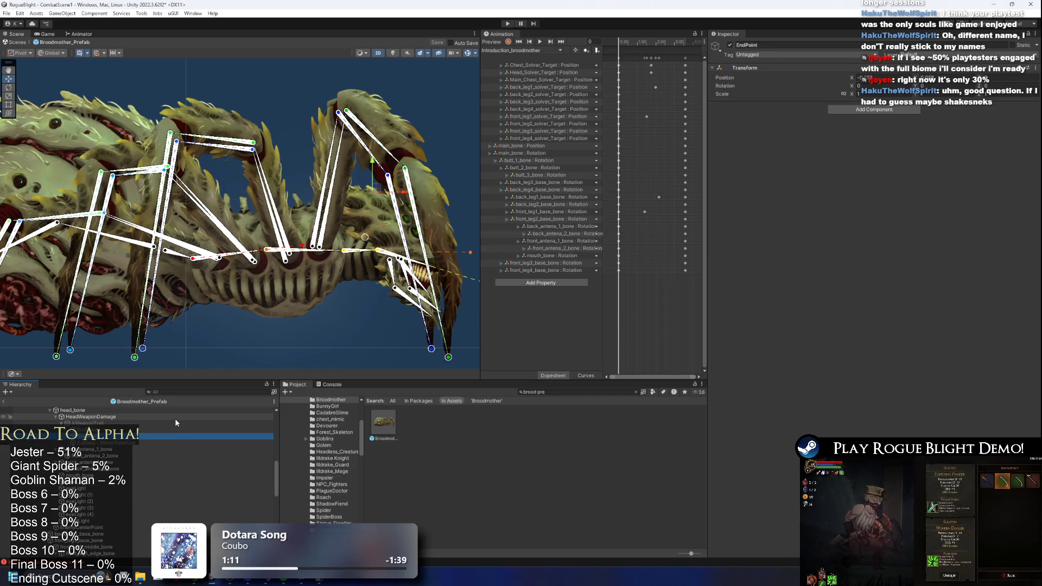
pyautogui.press('Down')
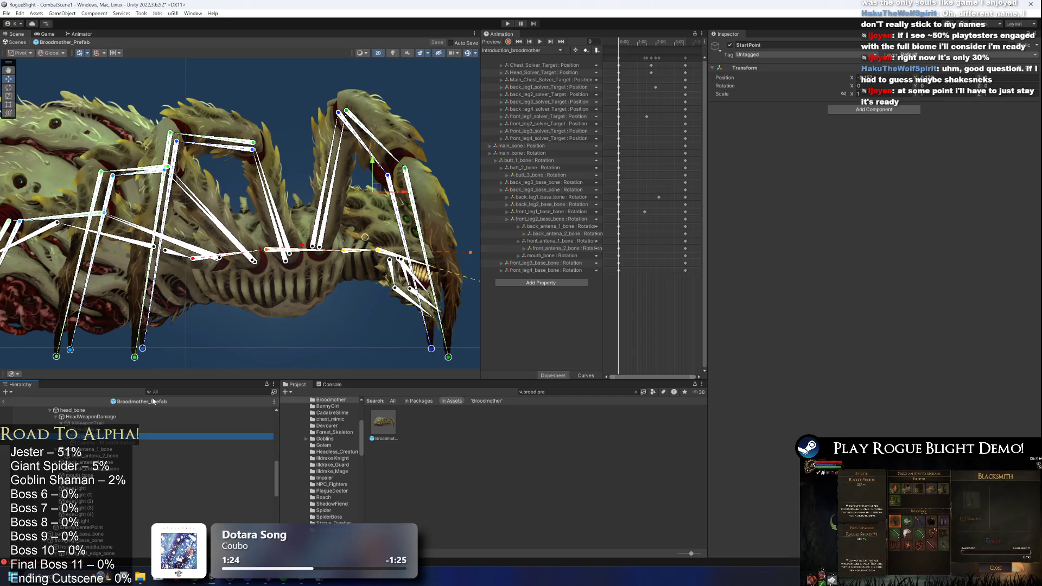
pyautogui.click(382, 253)
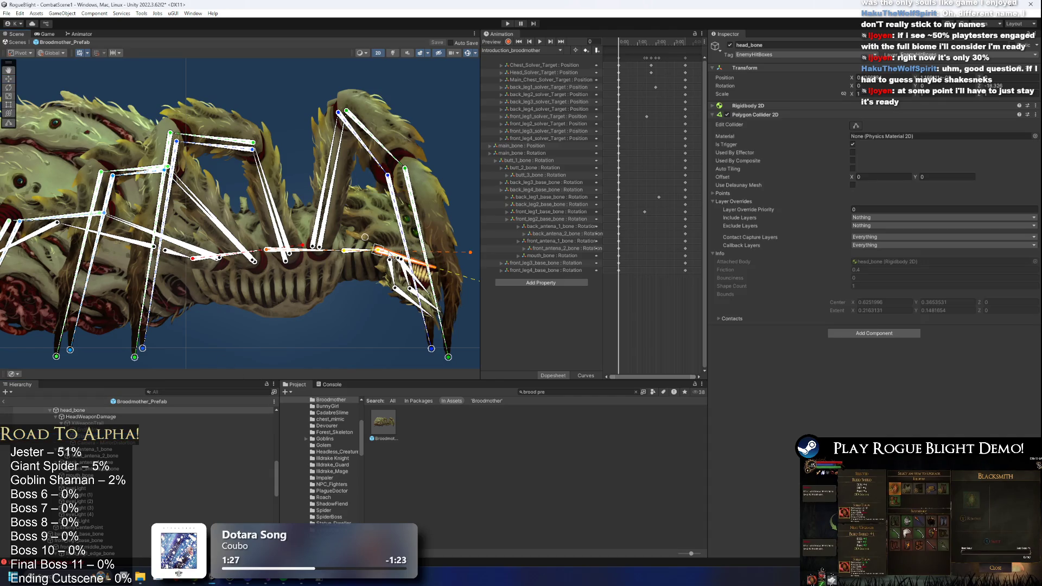
pyautogui.click(108, 416)
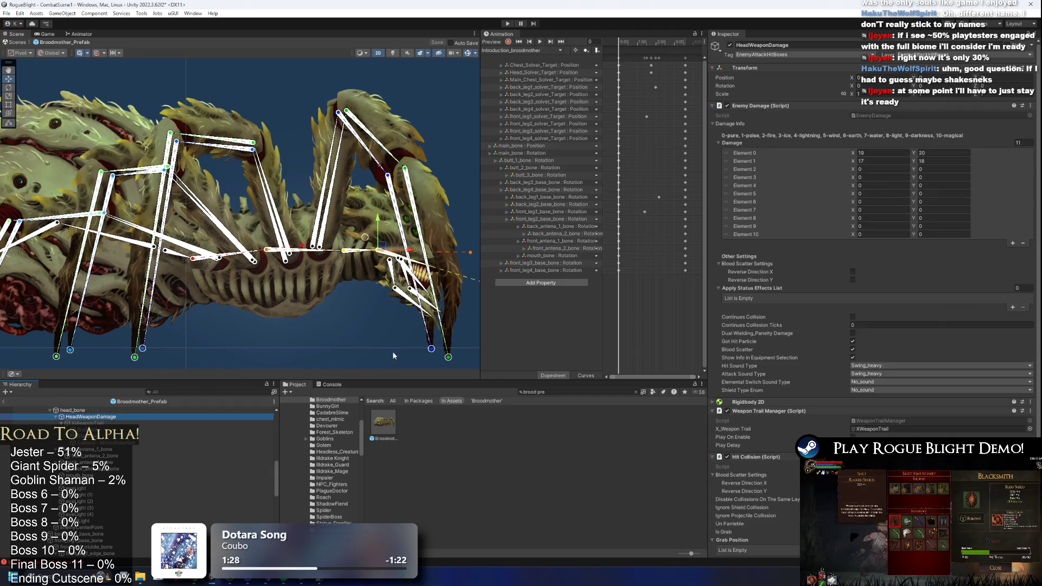
pyautogui.scroll(-3, 855, 264)
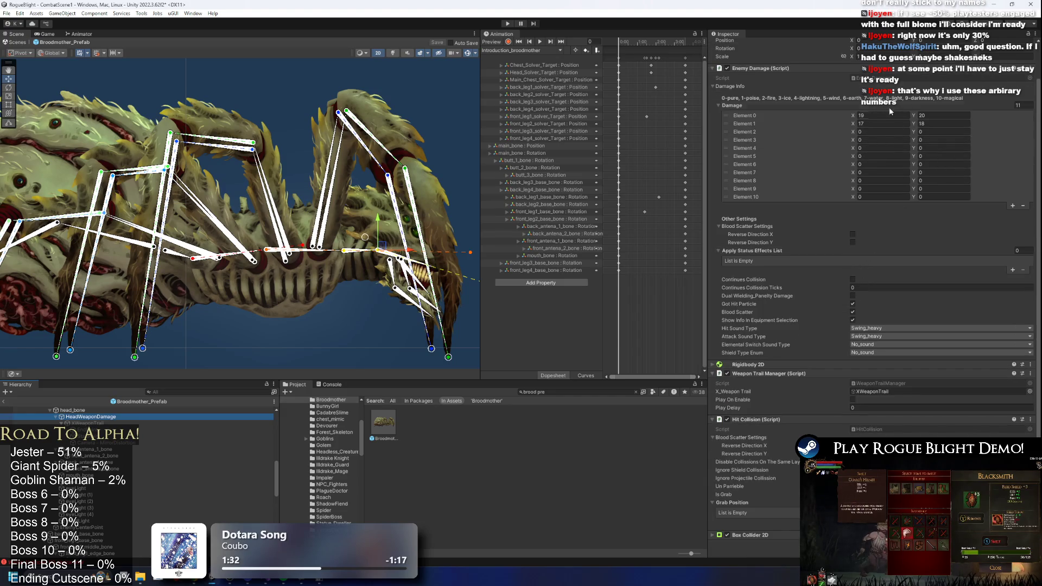
# - Set the head bite's Element 0 damage to 33 (min) and 35 (max)
pyautogui.click(938, 116)
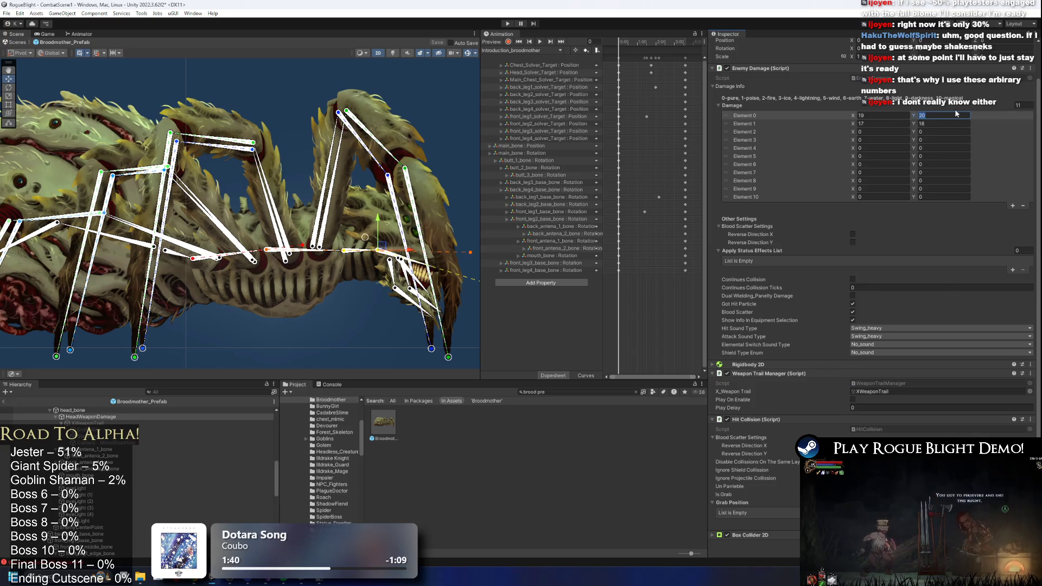
pyautogui.write('3')
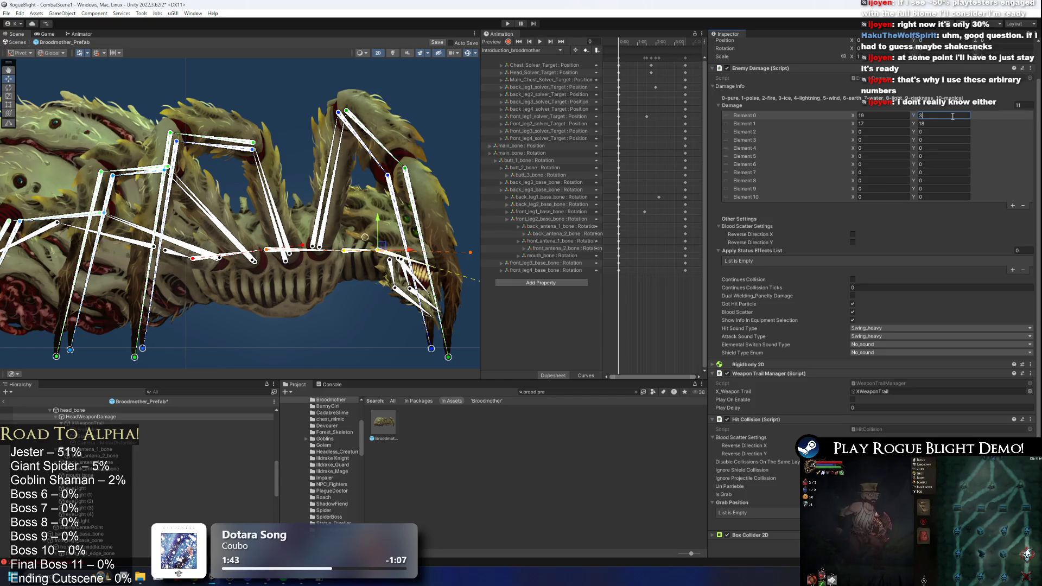
pyautogui.write('5')
pyautogui.click(869, 116)
pyautogui.write('3')
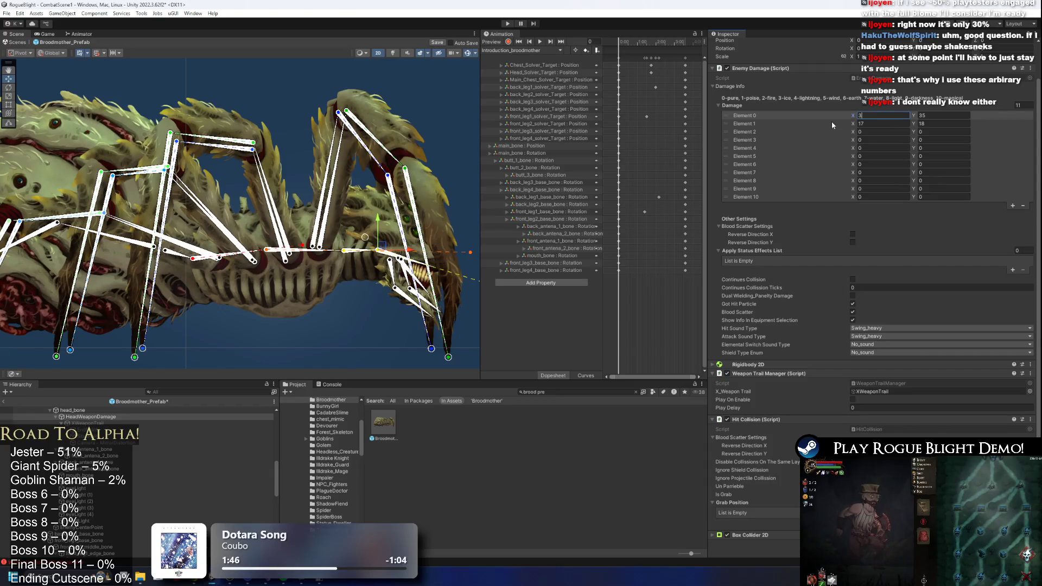
pyautogui.write('2')
pyautogui.press('Return')
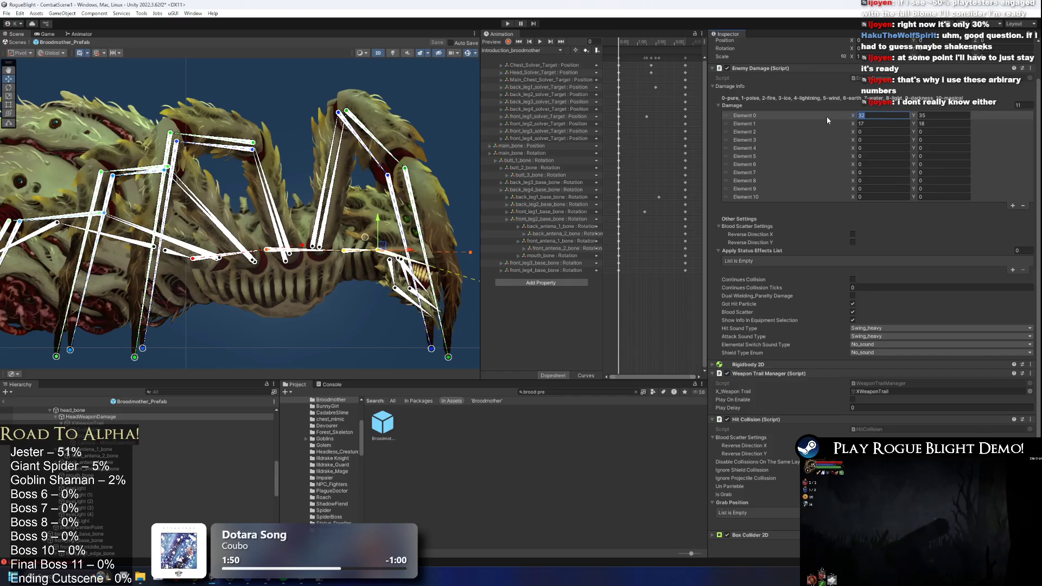
pyautogui.write('33')
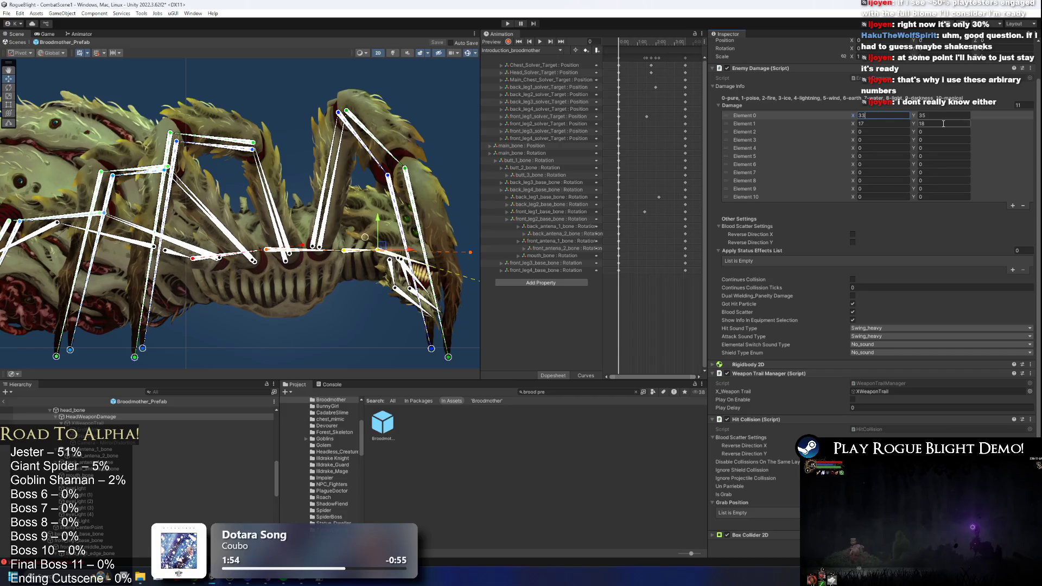
pyautogui.click(879, 328)
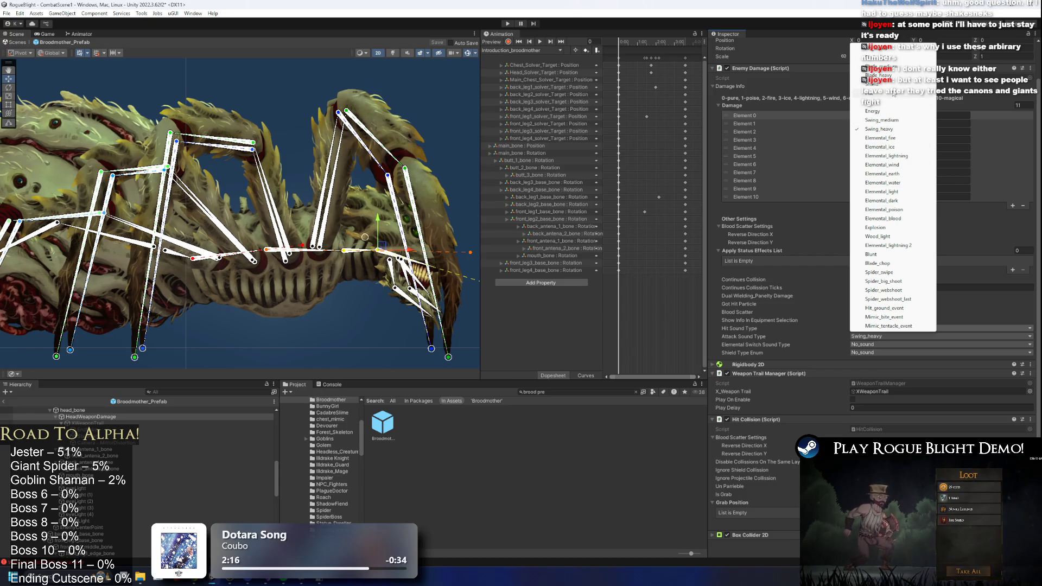
# - Set the hit sound type to Mimic_bite_event, keeping Fist as the attack sound
pyautogui.click(907, 103)
pyautogui.click(882, 337)
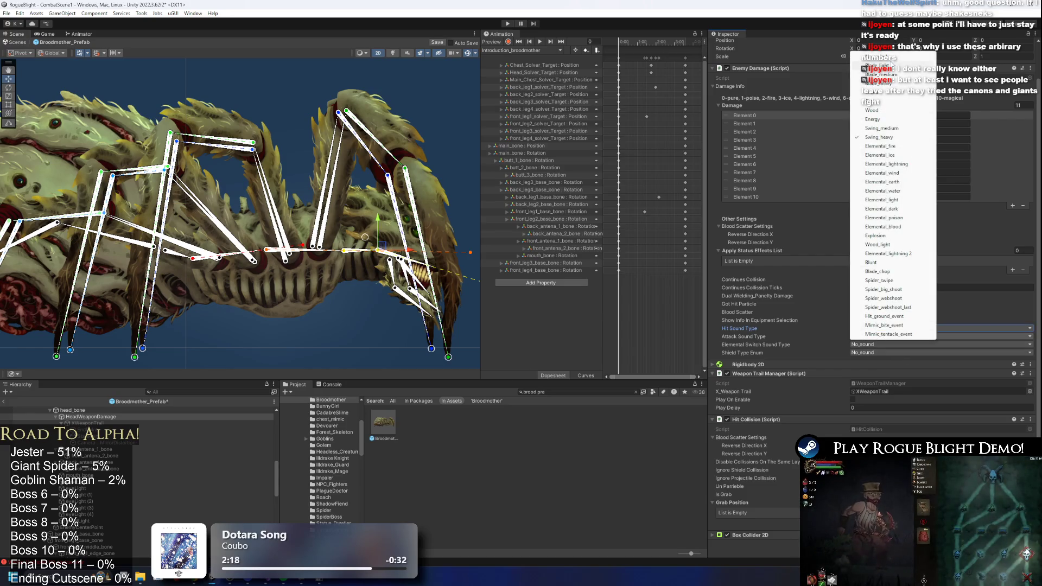
pyautogui.click(877, 326)
pyautogui.click(882, 336)
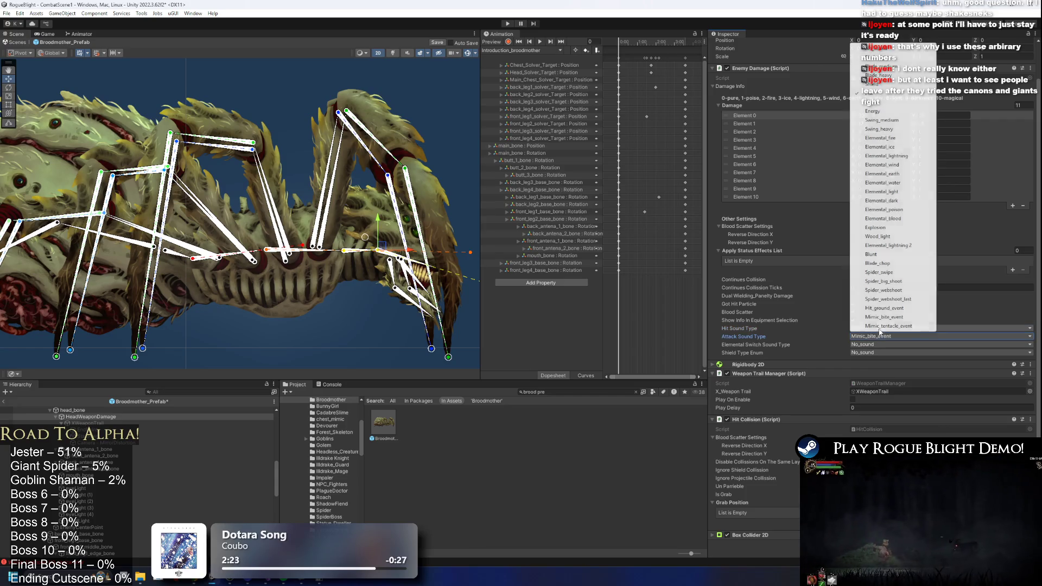
pyautogui.click(889, 317)
pyautogui.click(882, 328)
pyautogui.click(876, 105)
pyautogui.hotkey('ctrl', 'z')
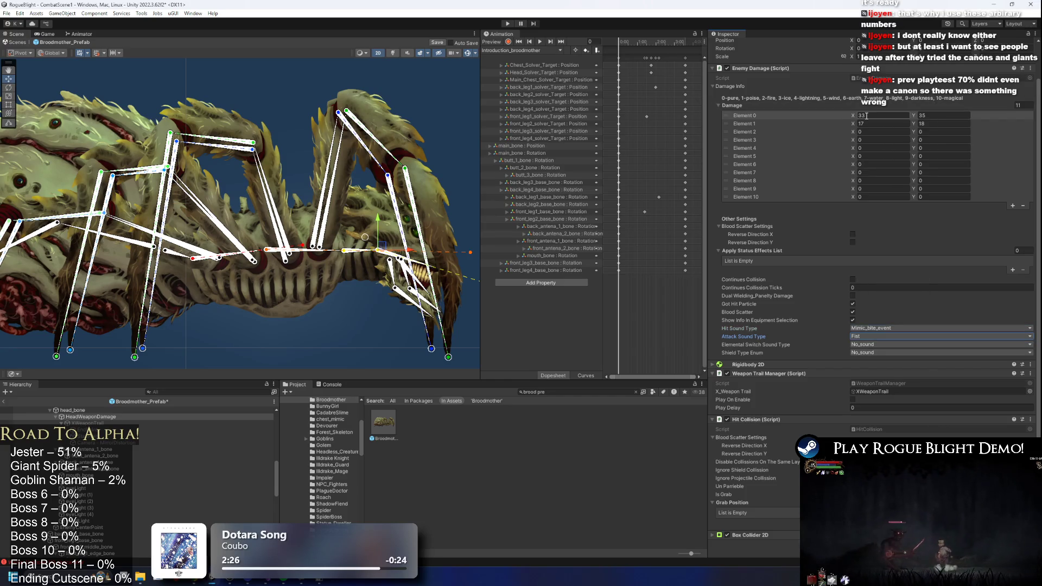
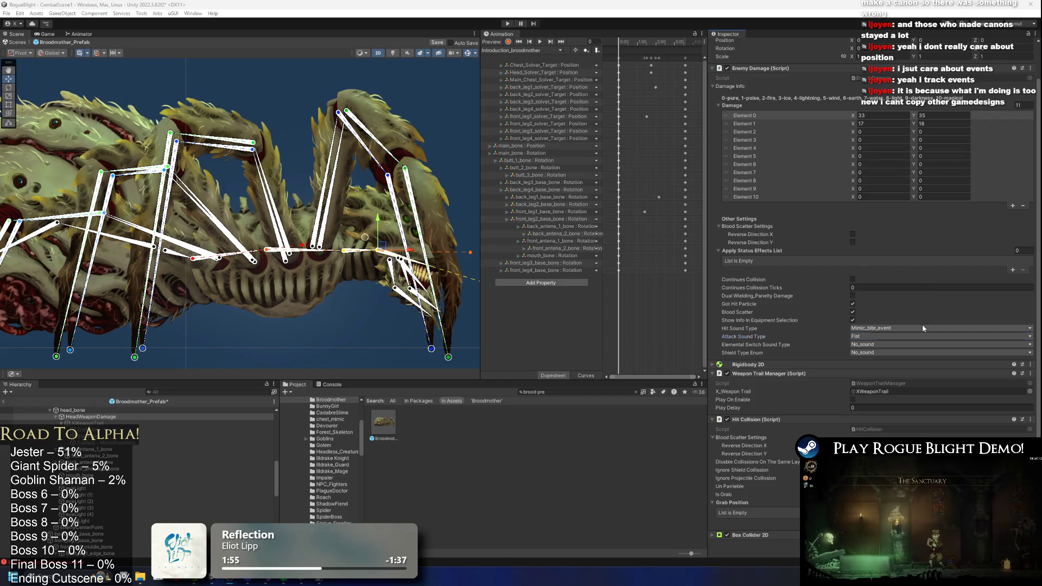
# - Select the Broodmother_Prefab root in the Hierarchy and save the prefab changes
pyautogui.click(126, 388)
pyautogui.scroll(5, 83, 411)
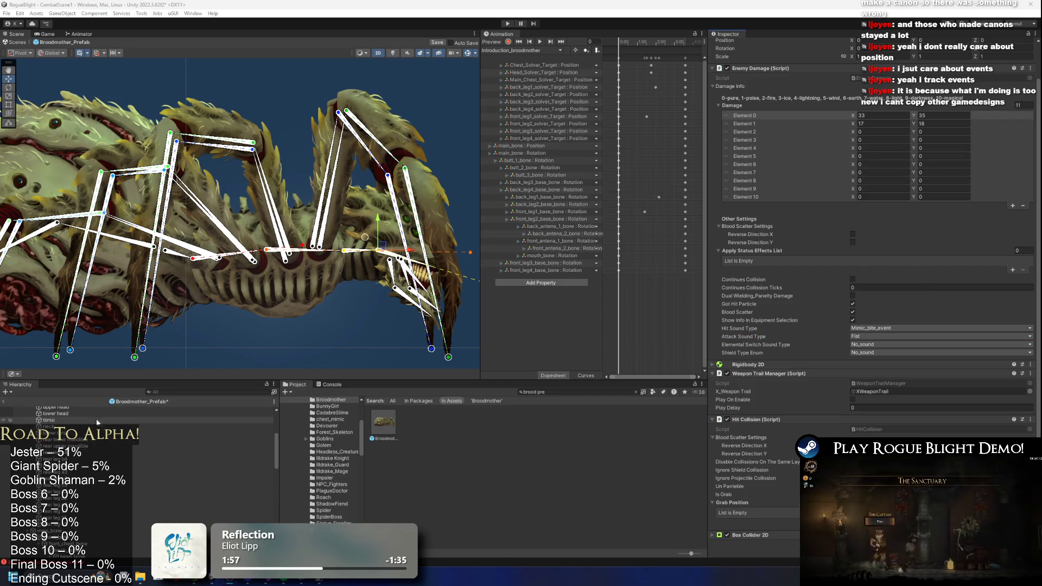
pyautogui.click(80, 408)
pyautogui.hotkey('ctrl', 's')
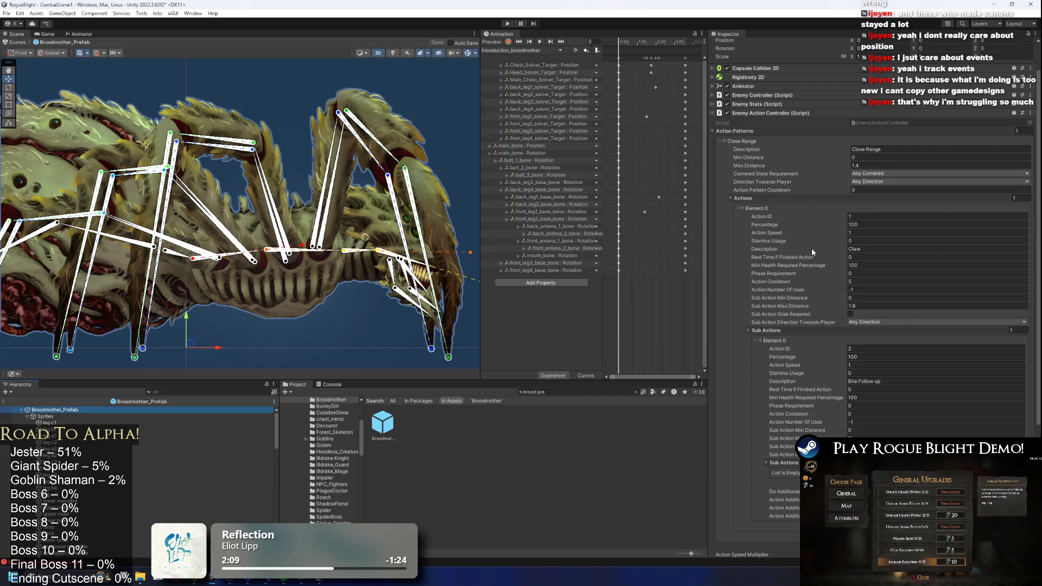
# - Collapse Action Patterns and expand Upgrade State and Custom Scale Tween in the Inspector
pyautogui.click(746, 132)
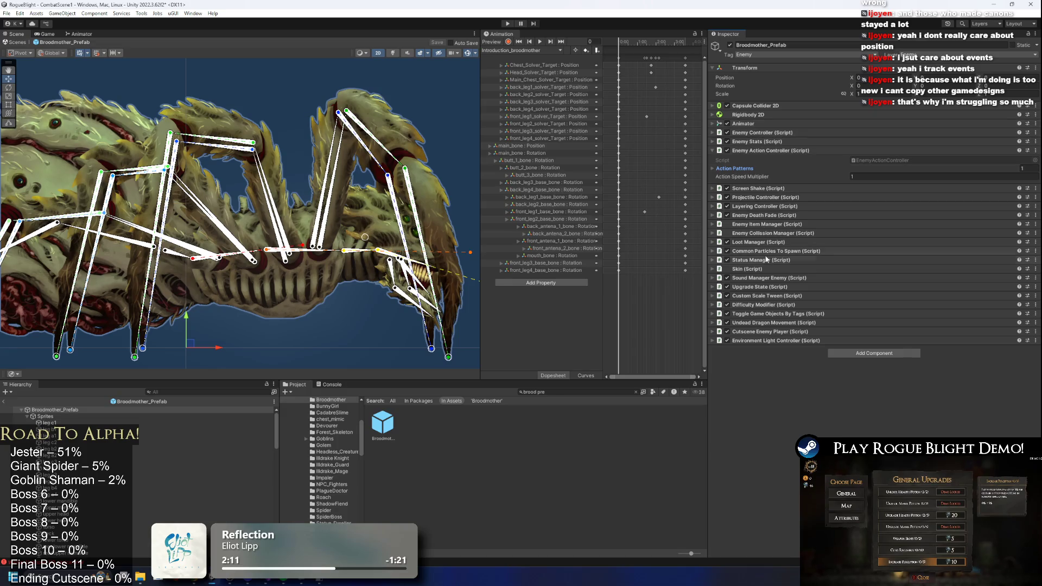
pyautogui.click(763, 287)
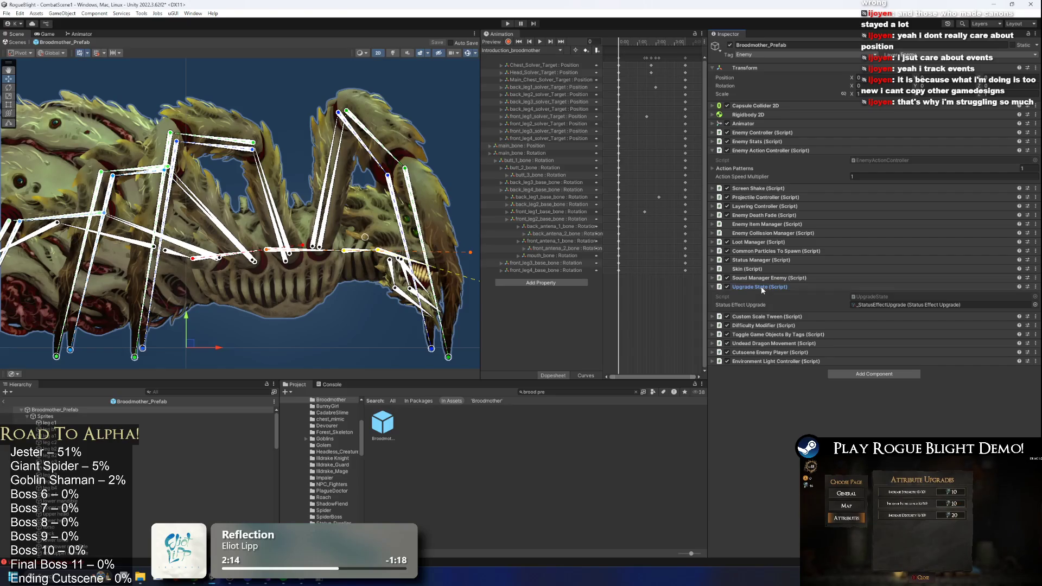
pyautogui.click(761, 287)
pyautogui.click(767, 296)
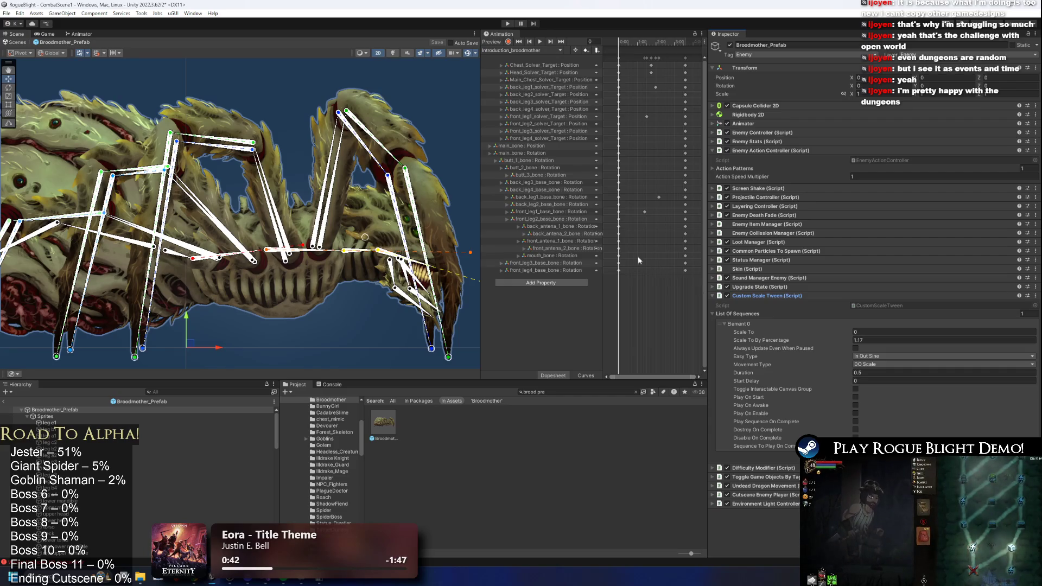
# - Collapse the Custom Scale Tween and Action Patterns sections in the Inspector
pyautogui.click(787, 296)
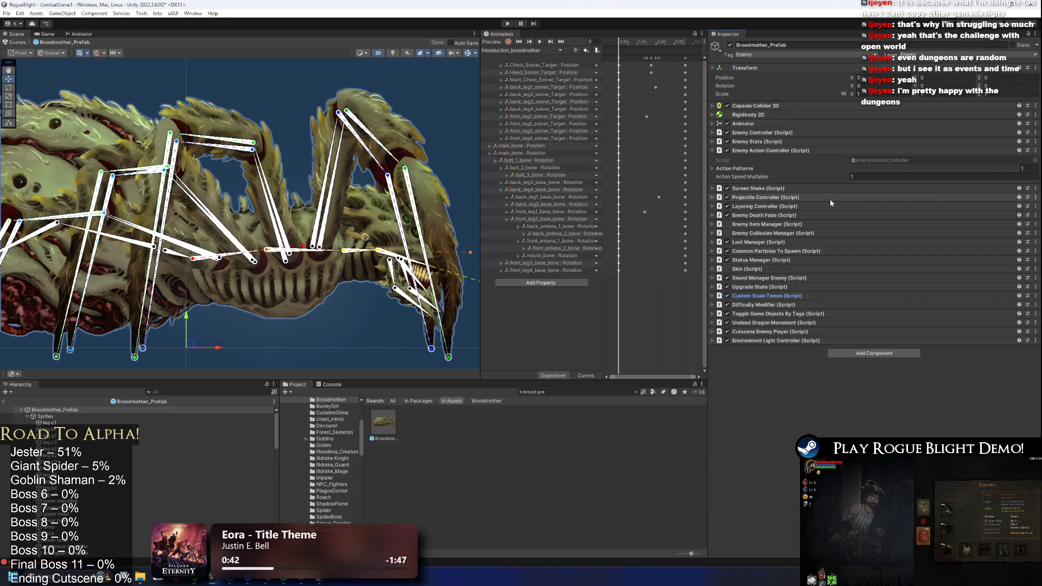
pyautogui.click(759, 169)
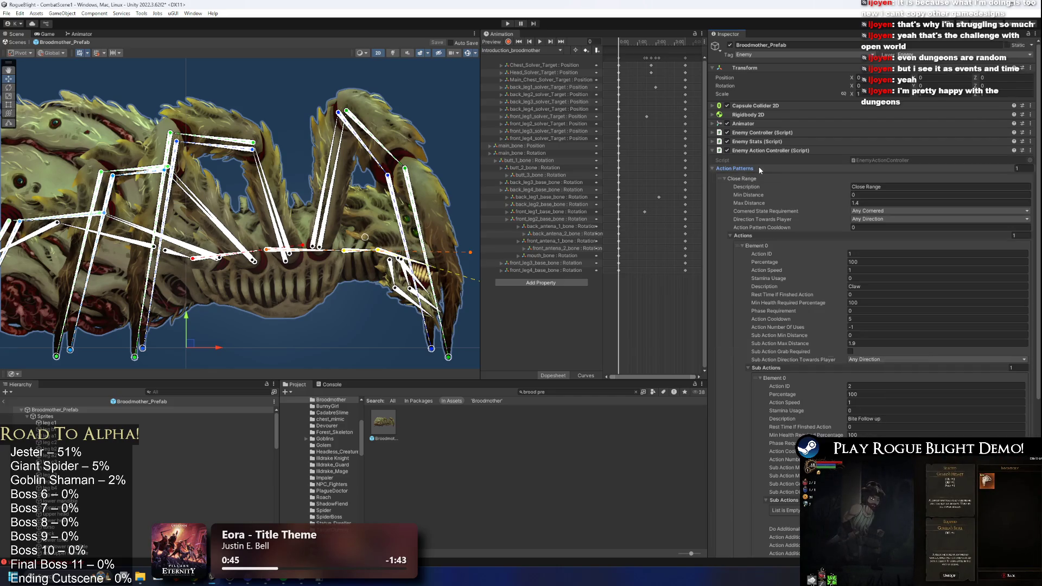
pyautogui.click(759, 168)
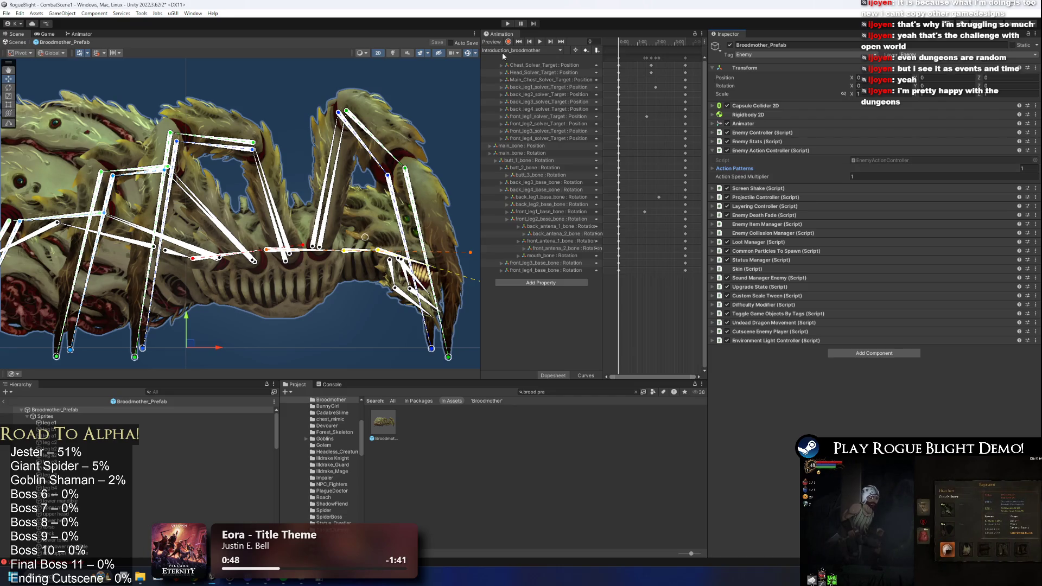
# - Load the bite_broodmother clip and add a third element to Enemy Collision Manager's Attack Objs
pyautogui.click(560, 51)
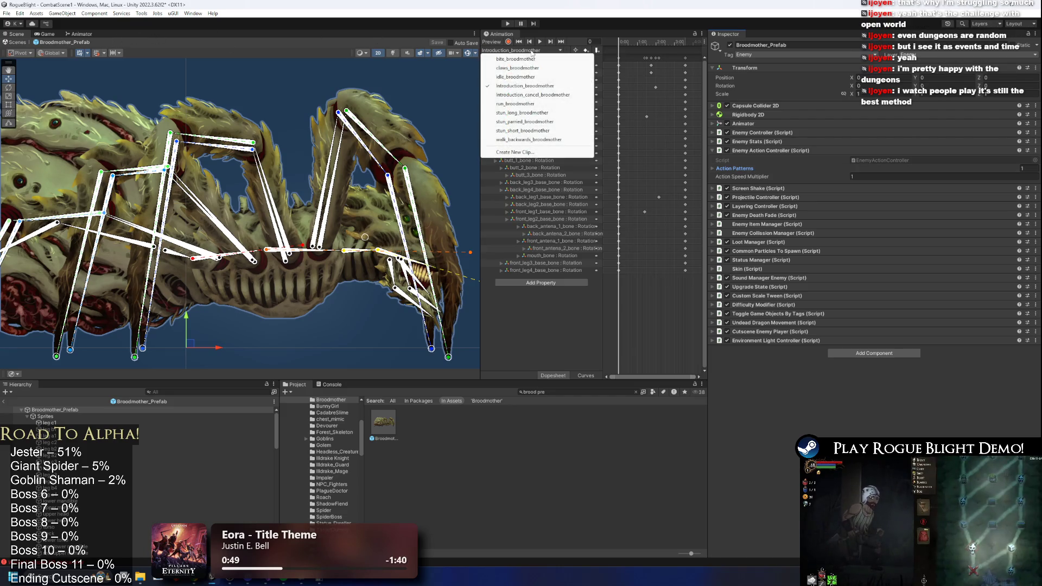
pyautogui.click(529, 61)
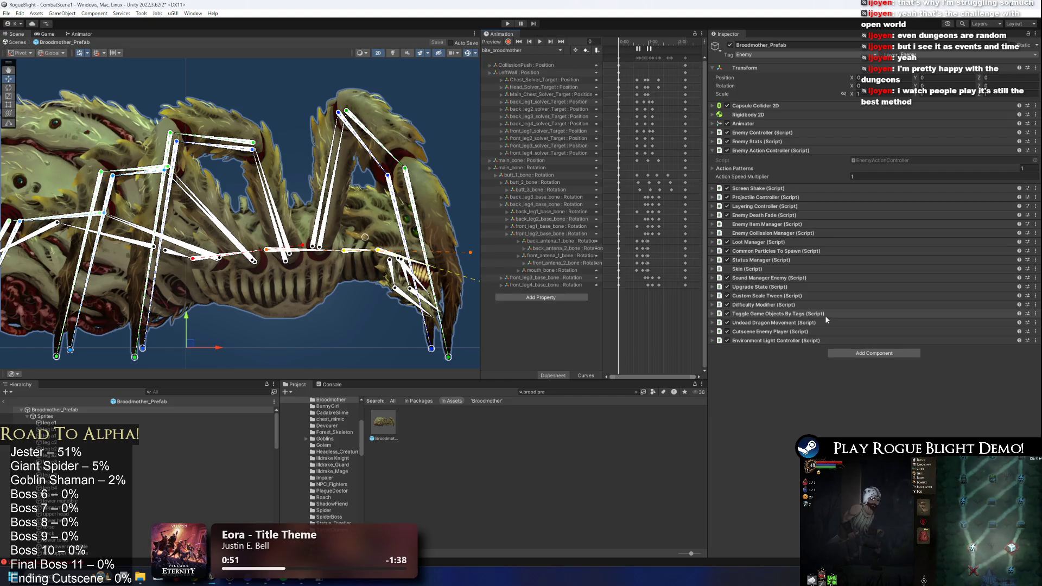
pyautogui.click(785, 233)
pyautogui.click(1018, 295)
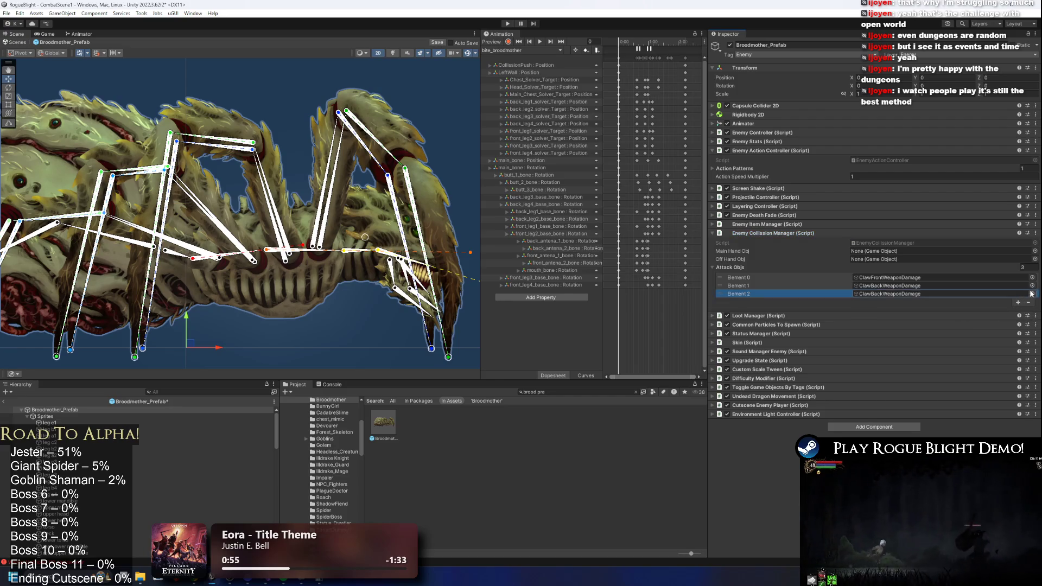
# - Assign HeadWeaponDamage to Attack Objs Element 2 by searching 'head' in the object picker
pyautogui.click(1032, 293)
pyautogui.write('head')
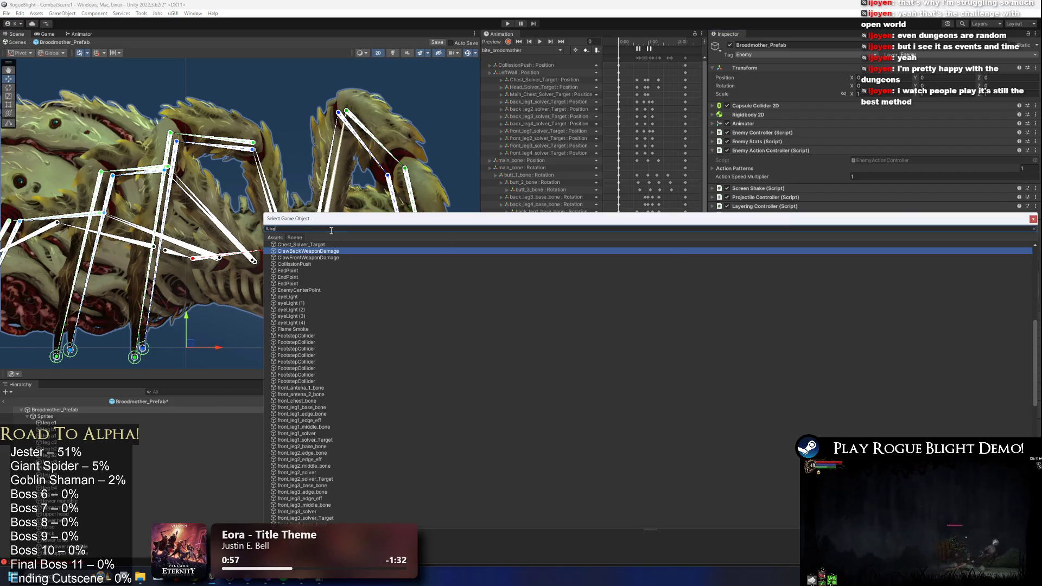
pyautogui.doubleClick(312, 285)
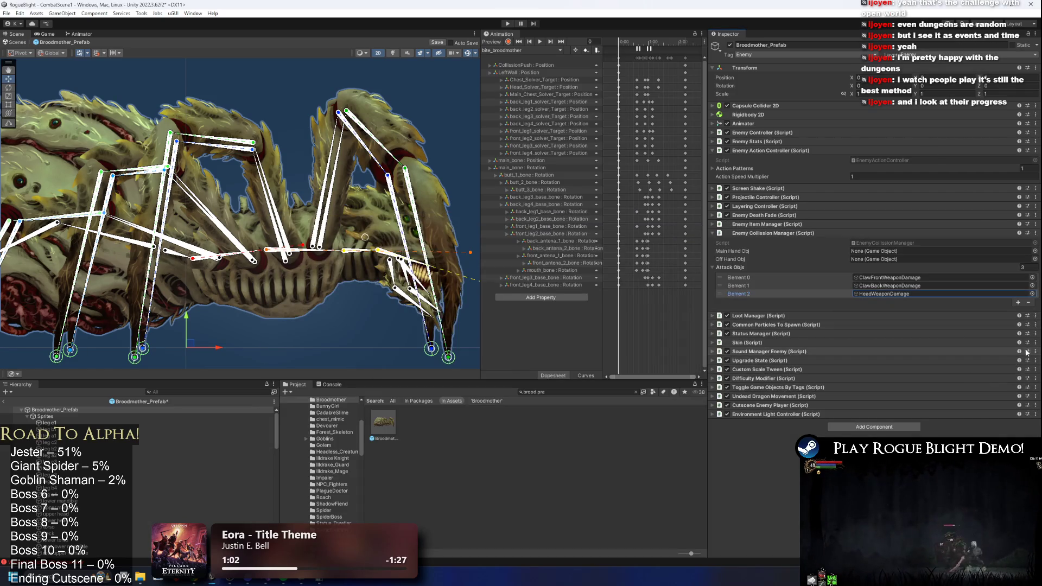
# - Add HeadWeaponDamage as the third entry of Sound Manager Enemy's Enemy Damage List
pyautogui.click(988, 351)
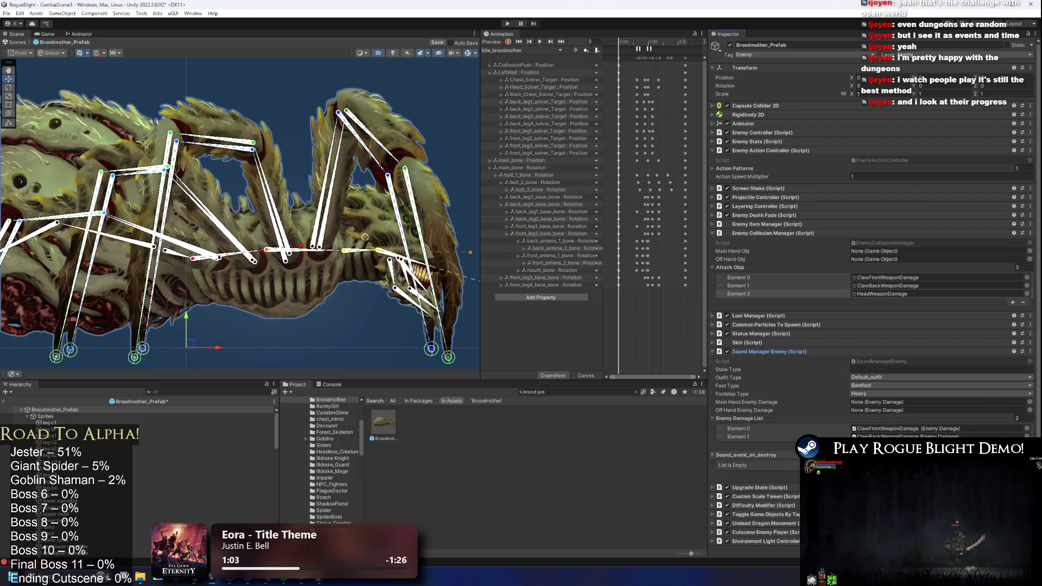
pyautogui.doubleClick(302, 265)
pyautogui.click(542, 50)
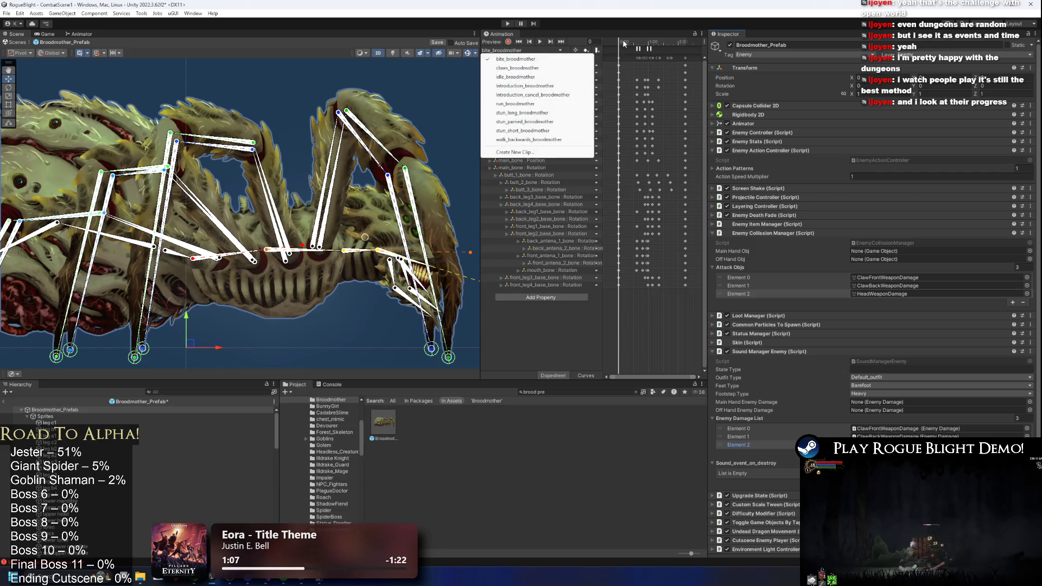
# - Add an animation event at frame 17 calling EnemyCollisionManager's EnableAttackCollision
pyautogui.click(623, 49)
pyautogui.rightClick(623, 49)
pyautogui.click(646, 55)
pyautogui.click(820, 65)
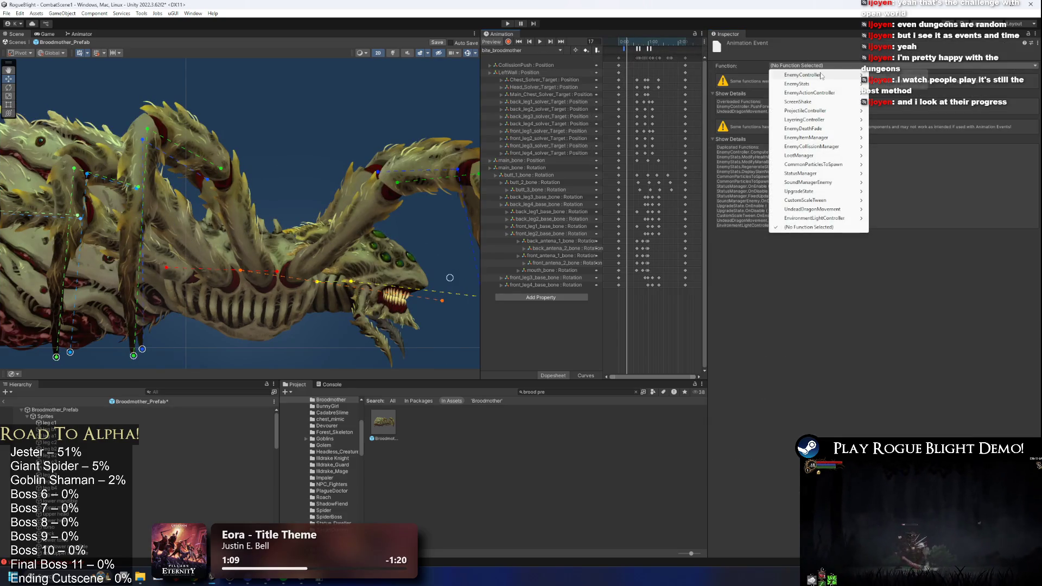
pyautogui.moveTo(847, 146)
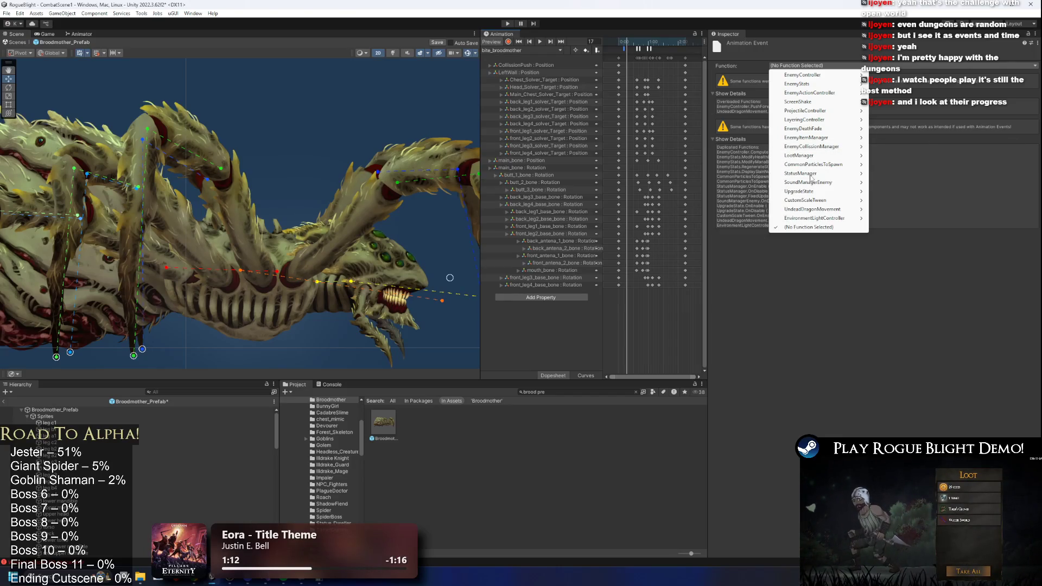
pyautogui.moveTo(814, 147)
pyautogui.moveTo(891, 155)
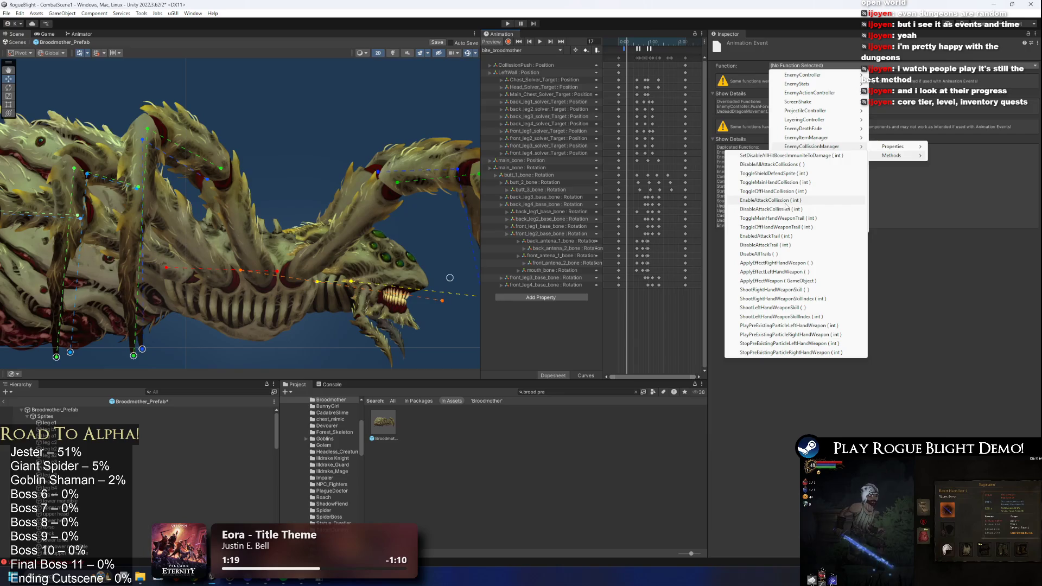
pyautogui.click(770, 200)
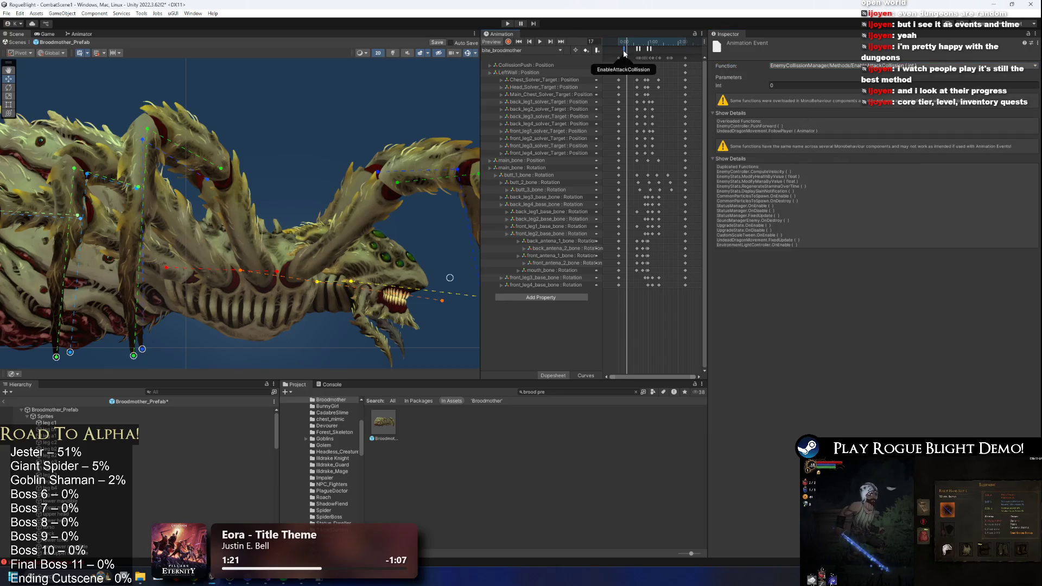
# - Add an animation event at frame 19 calling DisableAttackCollision
pyautogui.click(629, 45)
pyautogui.click(864, 66)
pyautogui.moveTo(836, 147)
pyautogui.moveTo(889, 157)
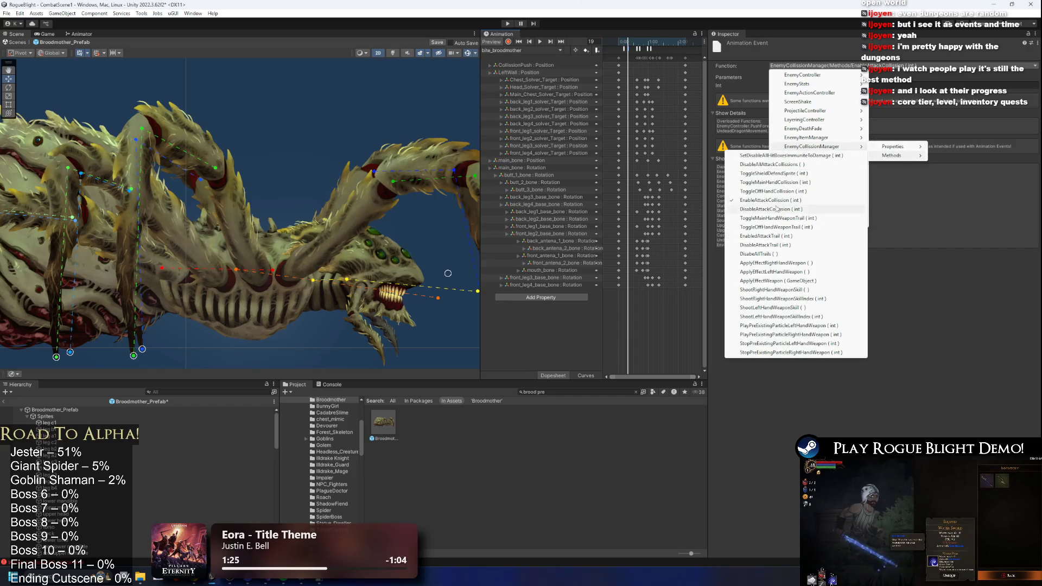
pyautogui.click(815, 200)
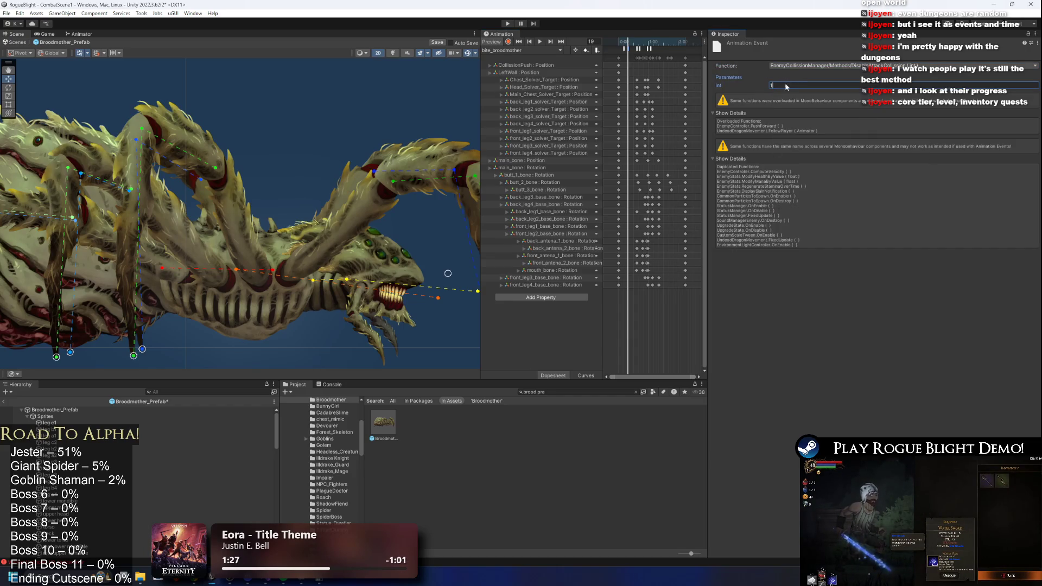
# - Review the EnableAttackCollision event and the PushForward event at frame 44
pyautogui.click(625, 49)
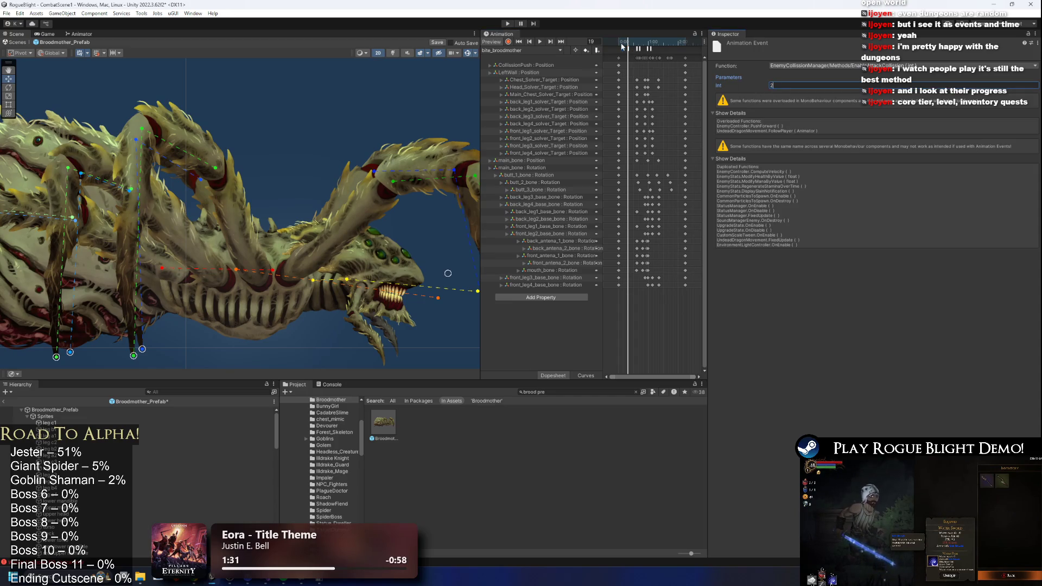
pyautogui.moveTo(630, 43); pyautogui.dragTo(638, 42)
pyautogui.click(636, 51)
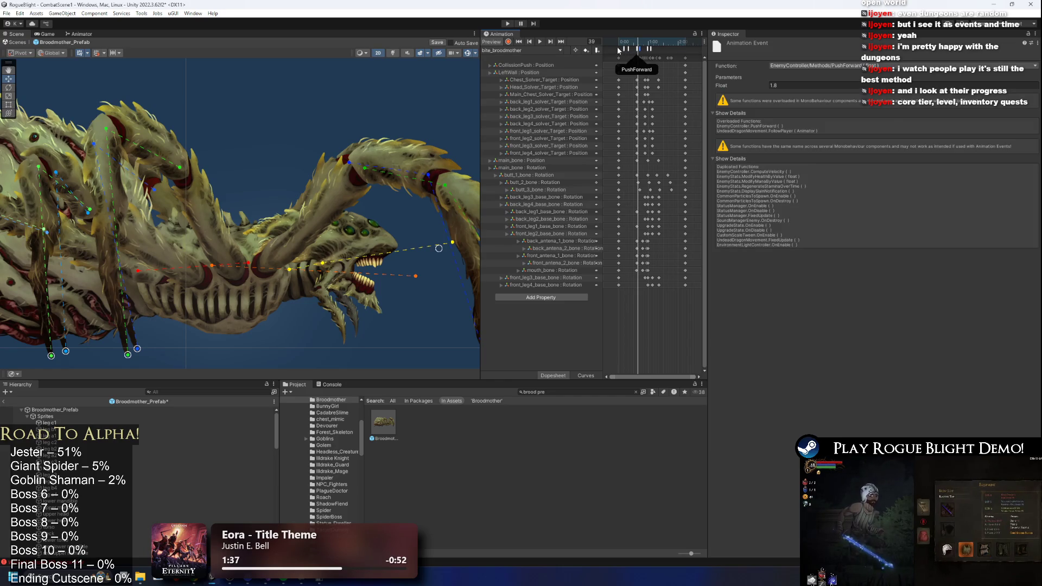
pyautogui.click(622, 51)
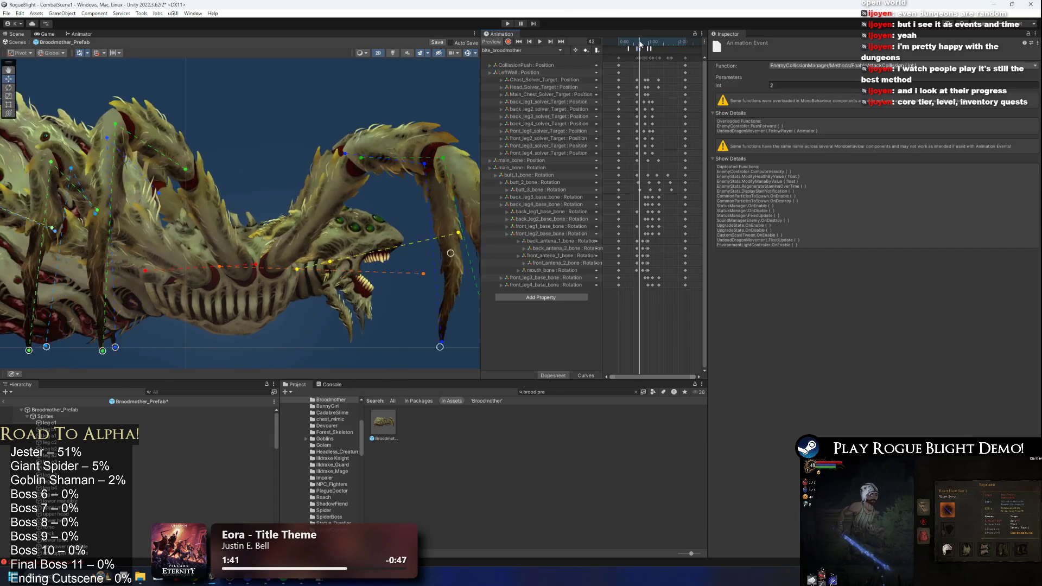
pyautogui.click(639, 49)
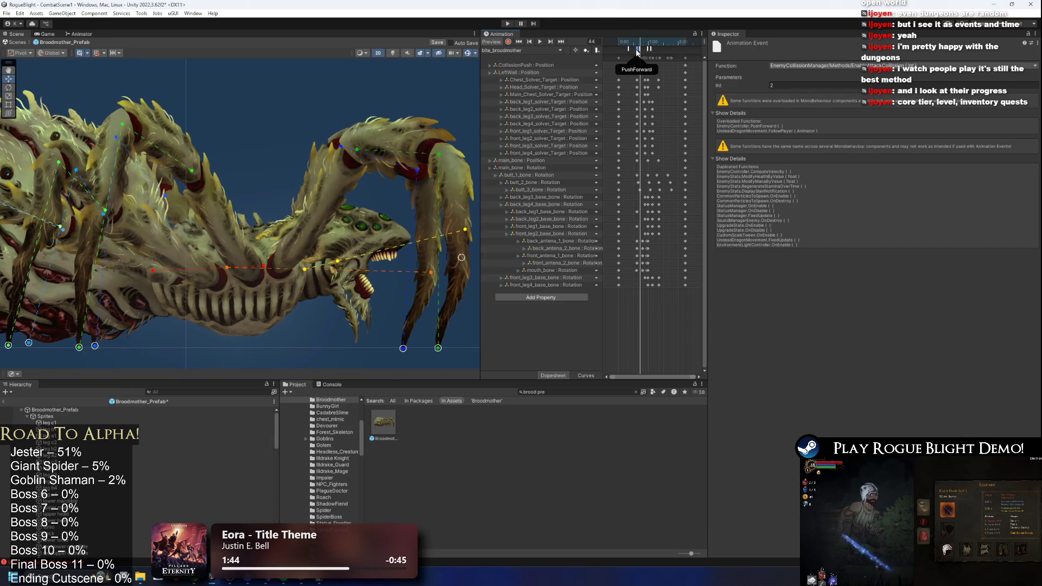
# - Check the DisableAttackCollision event while scrubbing the bite animation to frame 68
pyautogui.moveTo(639, 50); pyautogui.dragTo(649, 49)
pyautogui.click(649, 49)
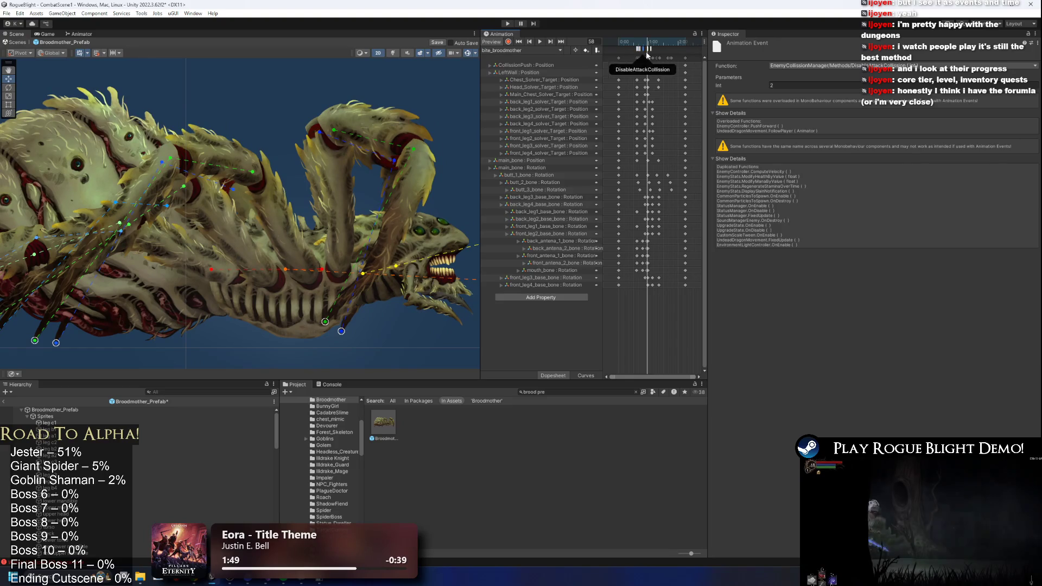
pyautogui.click(647, 42)
pyautogui.click(649, 44)
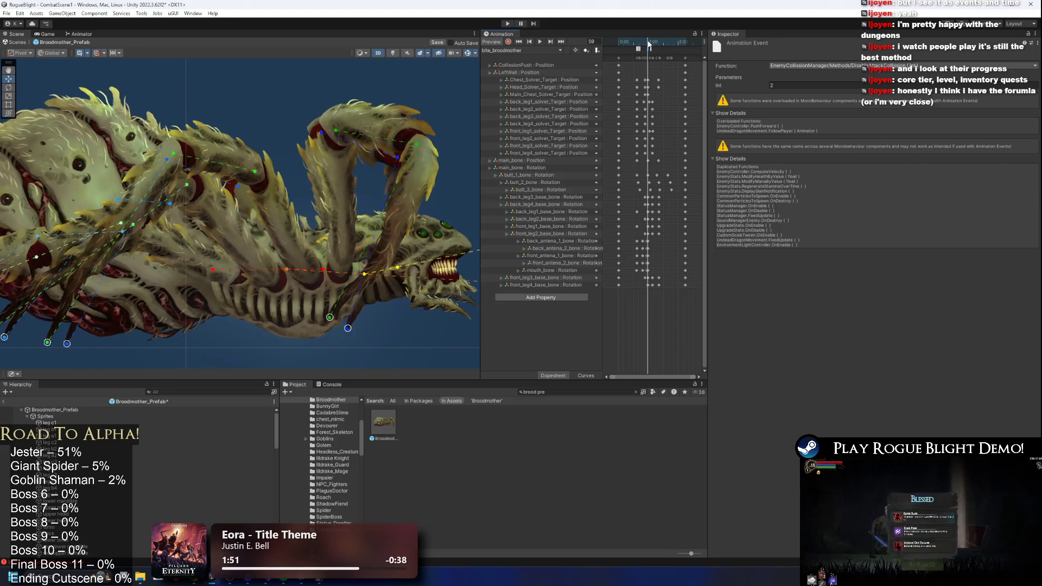
pyautogui.scroll(2, 653, 61)
pyautogui.scroll(4, 654, 64)
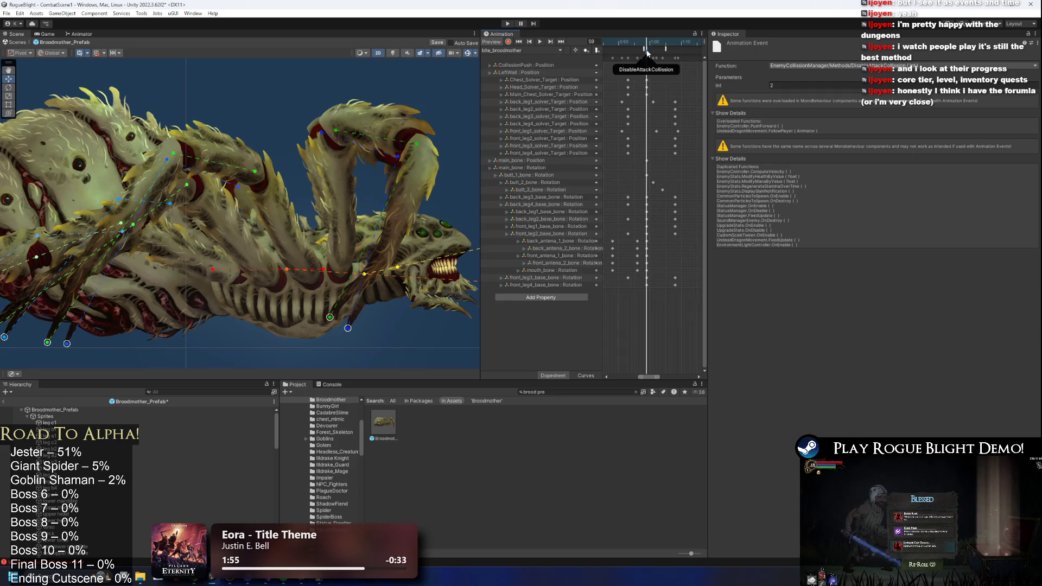
pyautogui.click(654, 43)
pyautogui.moveTo(655, 43); pyautogui.dragTo(674, 43)
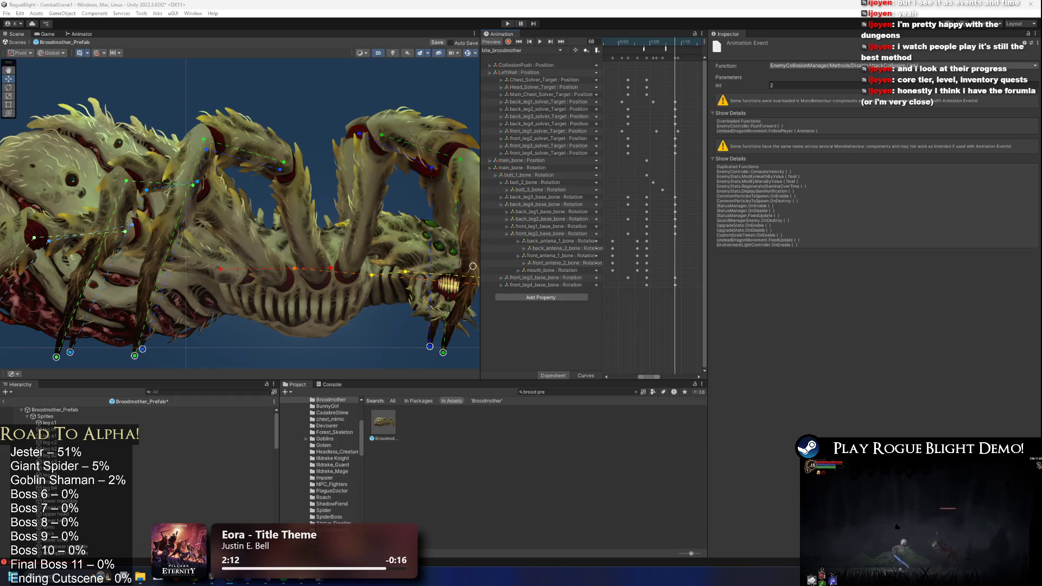
# - Drag the Inspector and Scene/Animation dividers to widen the dopesheet, zoom out, and select Broodmother_Prefab
pyautogui.scroll(-2, 674, 192)
pyautogui.moveTo(709, 176); pyautogui.dragTo(831, 176)
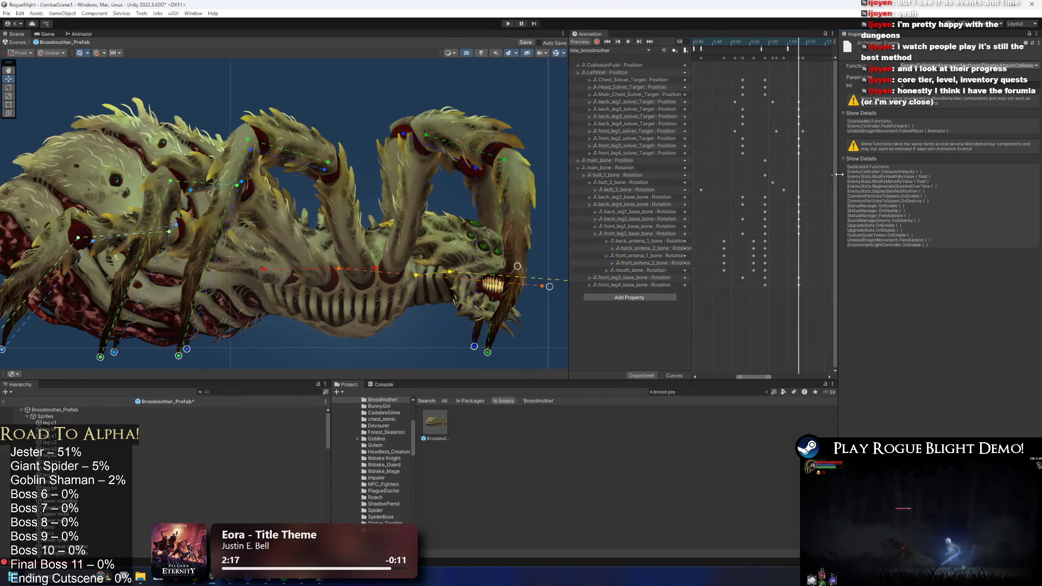
pyautogui.moveTo(566, 170); pyautogui.dragTo(463, 170)
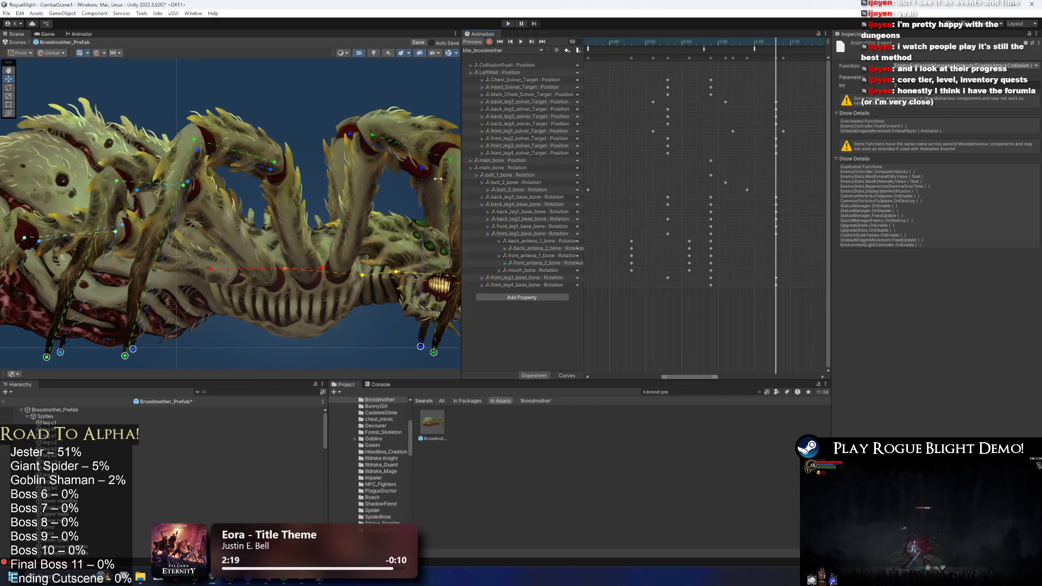
pyautogui.scroll(-4, 703, 253)
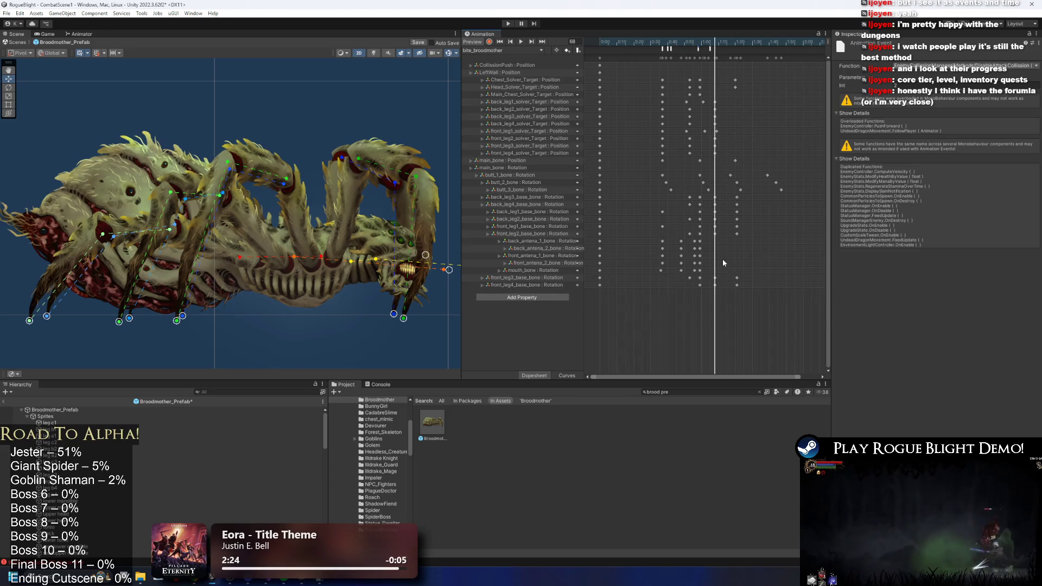
pyautogui.scroll(-2, 698, 163)
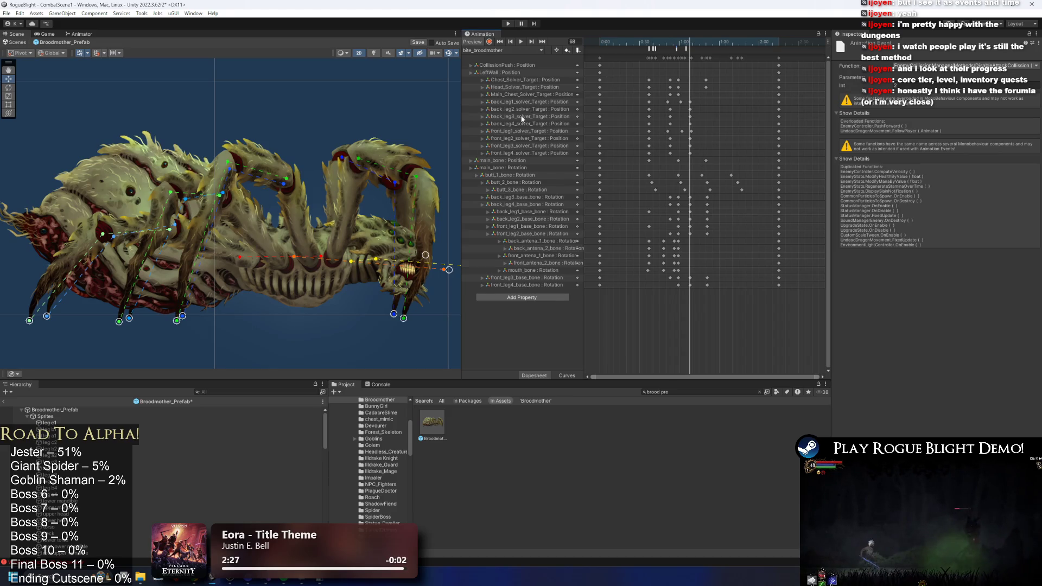
pyautogui.click(52, 411)
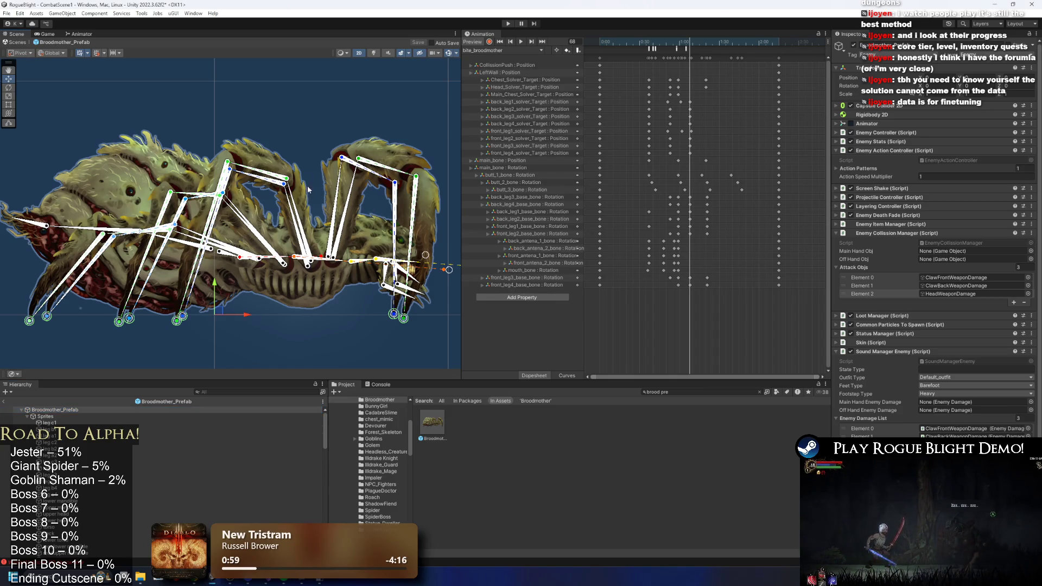
# - Scrub the bite_broodmother preview across frames 37–107 to check the bite poses
pyautogui.moveTo(311, 189); pyautogui.dragTo(308, 192)
pyautogui.moveTo(689, 44)
pyautogui.mouseDown()
pyautogui.moveTo(799, 55)
pyautogui.moveTo(728, 65)
pyautogui.moveTo(745, 62)
pyautogui.mouseUp()
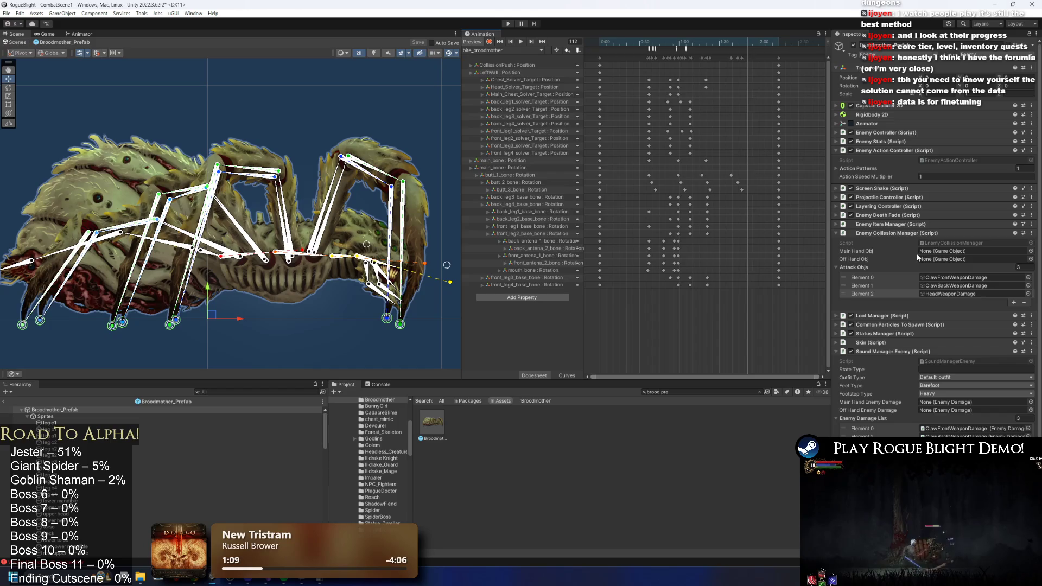
pyautogui.moveTo(654, 39)
pyautogui.mouseDown()
pyautogui.moveTo(764, 43)
pyautogui.moveTo(661, 42)
pyautogui.moveTo(690, 42)
pyautogui.mouseUp()
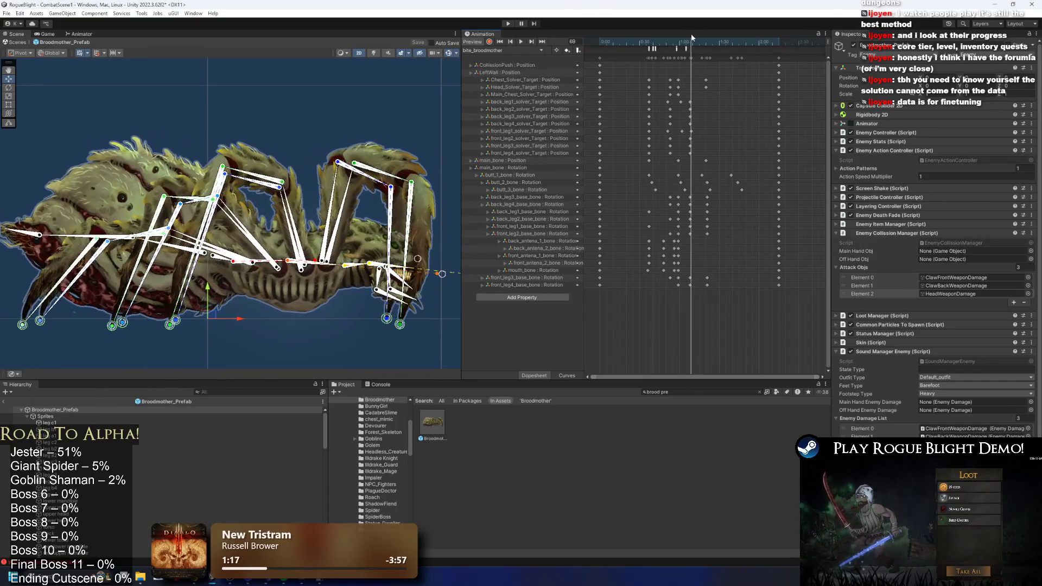
# - Inspect the StopForward event near frame 70, then enter play mode to test
pyautogui.click(689, 48)
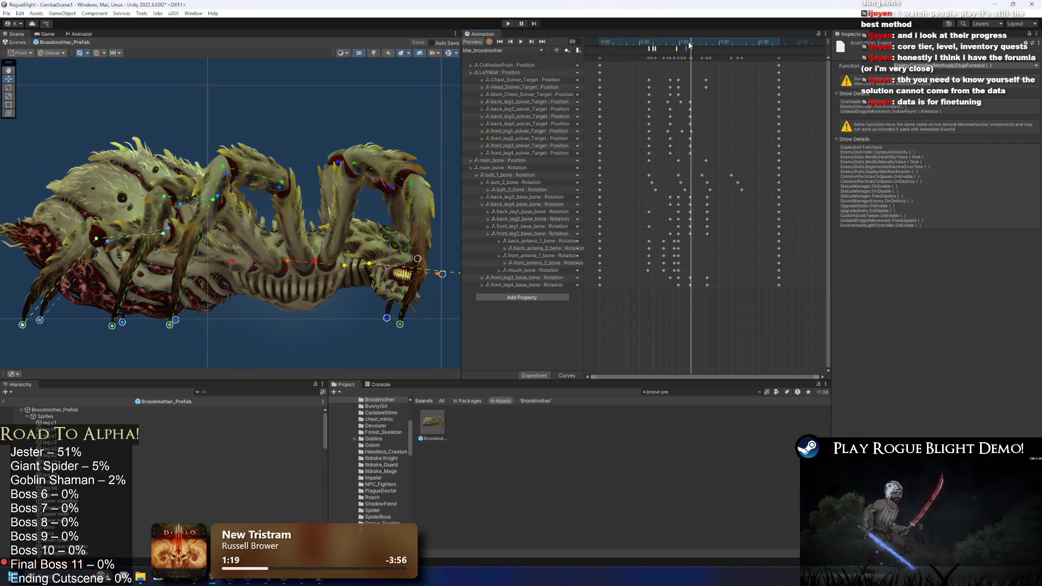
pyautogui.moveTo(693, 47)
pyautogui.mouseDown()
pyautogui.moveTo(714, 47)
pyautogui.moveTo(684, 47)
pyautogui.moveTo(738, 47)
pyautogui.moveTo(671, 46)
pyautogui.moveTo(702, 46)
pyautogui.mouseUp()
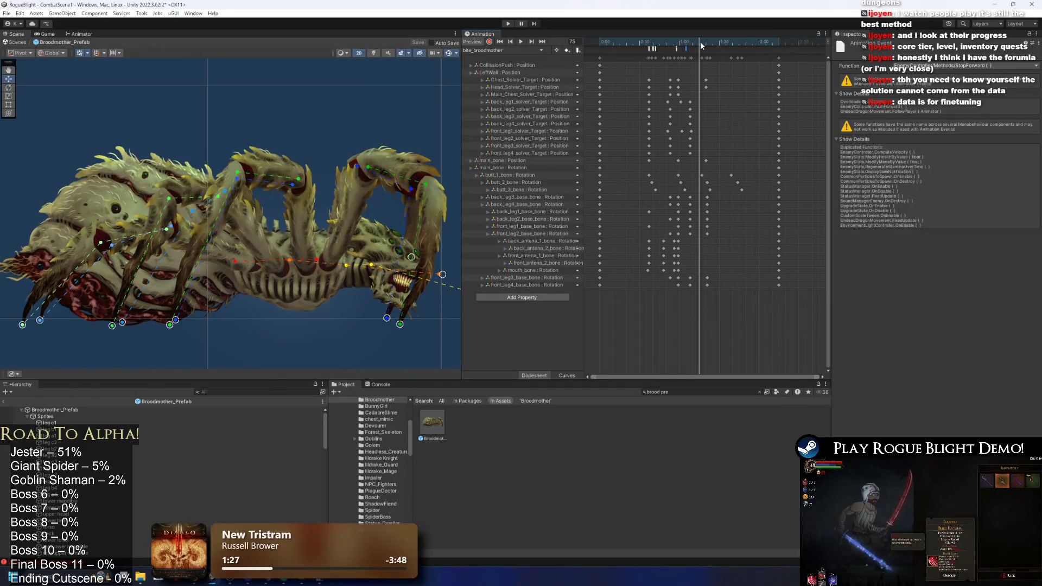
pyautogui.click(507, 23)
pyautogui.press('Return')
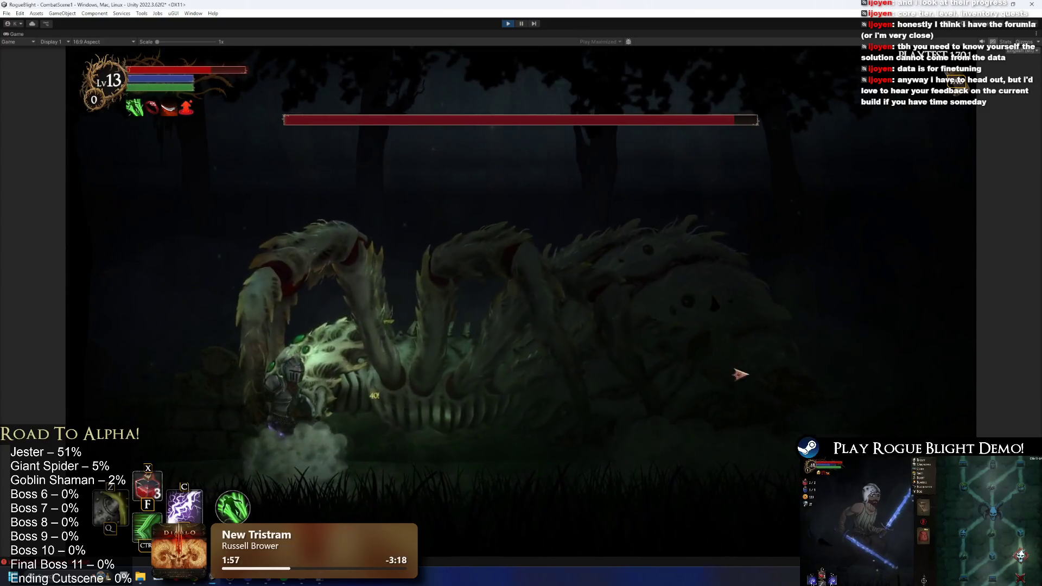
# - End the Broodmother boss-fight playtest and exit play mode with Ctrl+P
pyautogui.hotkey('ctrl', 'p')
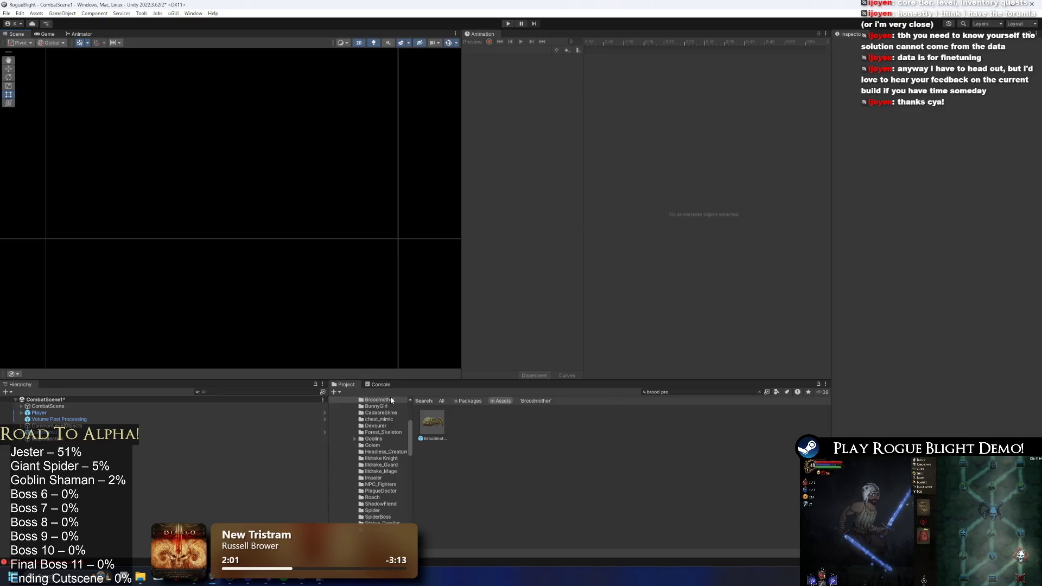
# - Find HeadWeaponDamage via Hierarchy search and raise its Element 1 damage to 25–26
pyautogui.click(440, 426)
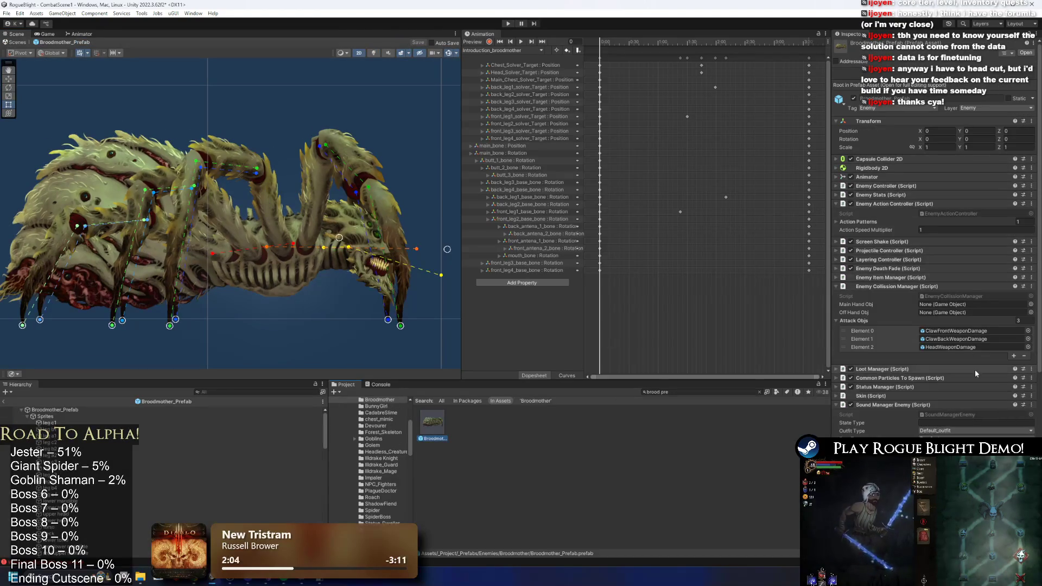
pyautogui.click(211, 392)
pyautogui.write('head wea')
pyautogui.click(57, 411)
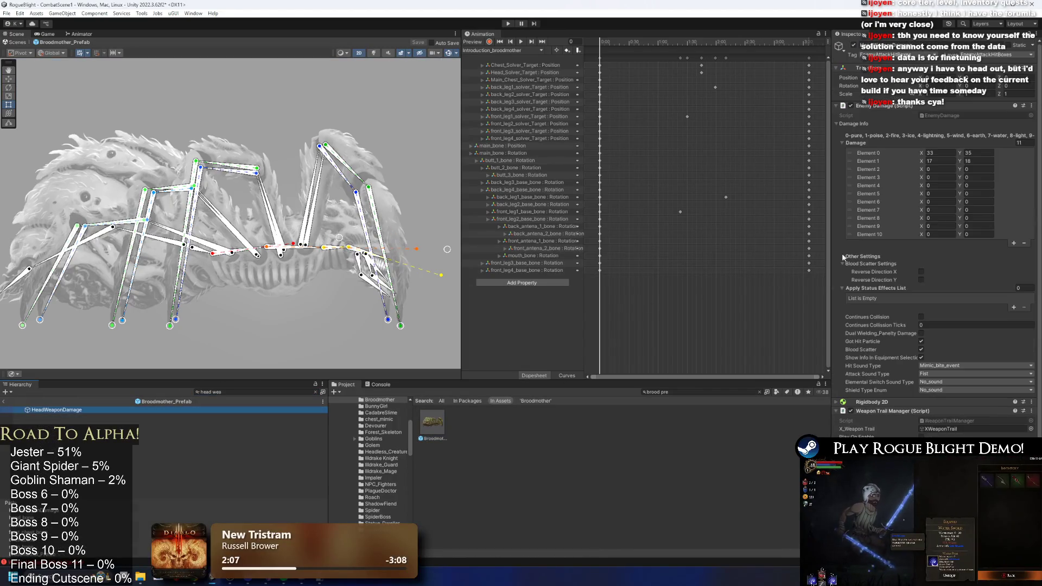
pyautogui.click(947, 161)
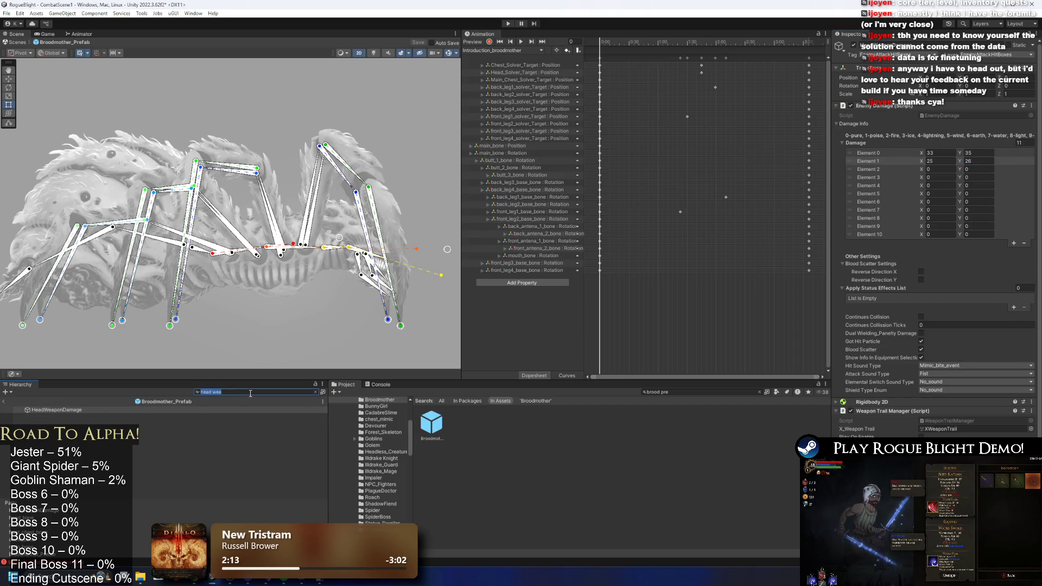
pyautogui.press('BackSpace')
# - Reload the bite_broodmother clip and scrub to frame 34
pyautogui.click(502, 50)
pyautogui.click(499, 71)
pyautogui.moveTo(607, 41); pyautogui.dragTo(657, 44)
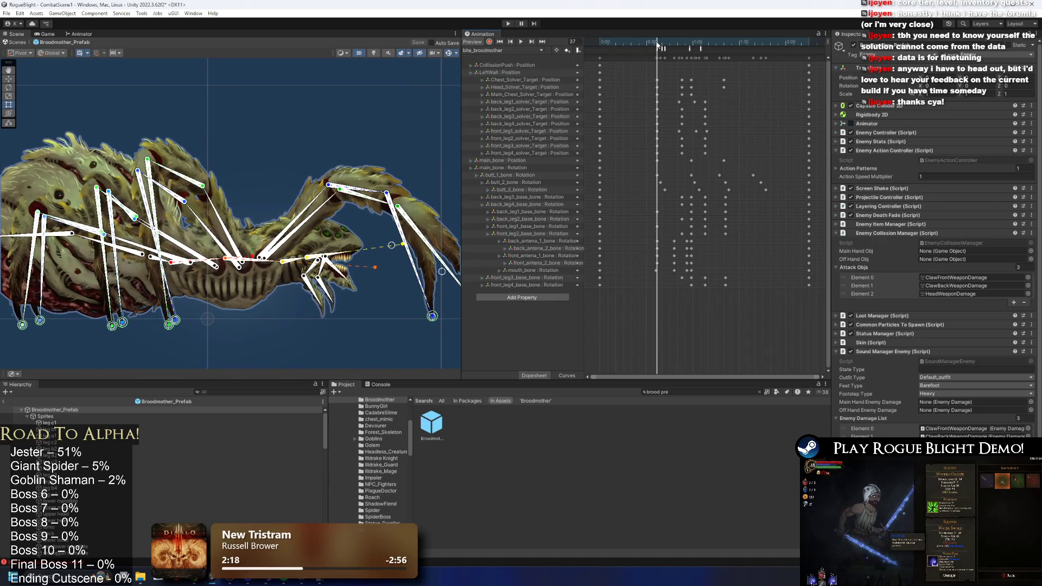
# - Turn on animation recording, select the LeftWall Position track, and return the playhead to frame 37
pyautogui.moveTo(594, 75); pyautogui.dragTo(640, 65)
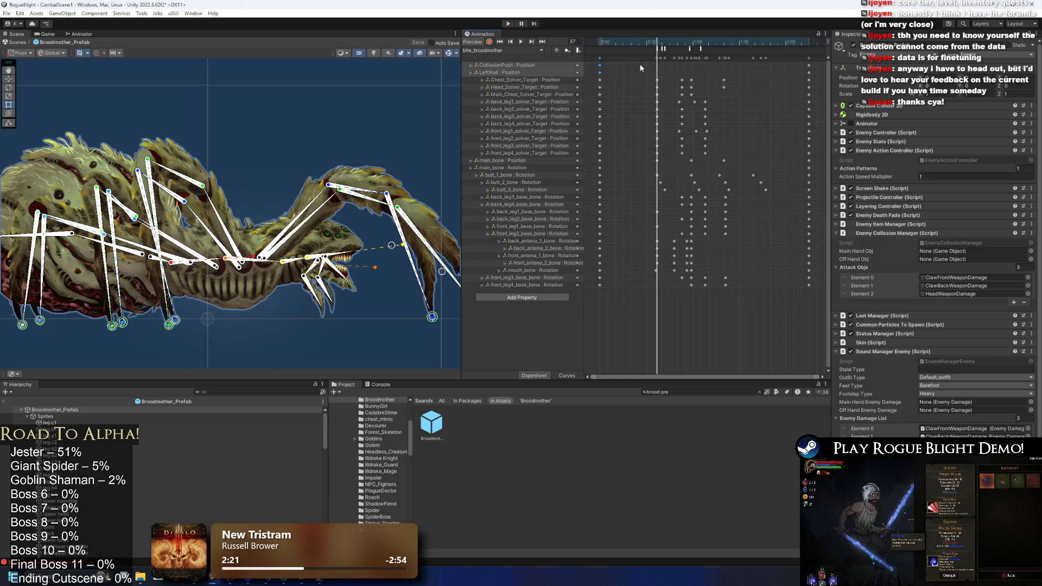
pyautogui.click(675, 69)
pyautogui.click(489, 42)
pyautogui.click(507, 74)
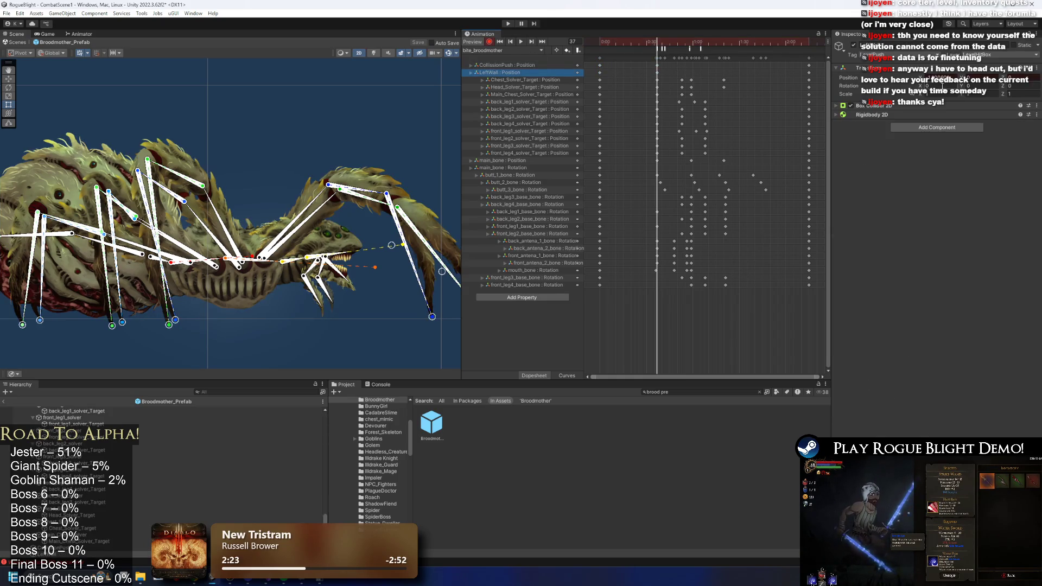
pyautogui.click(513, 74)
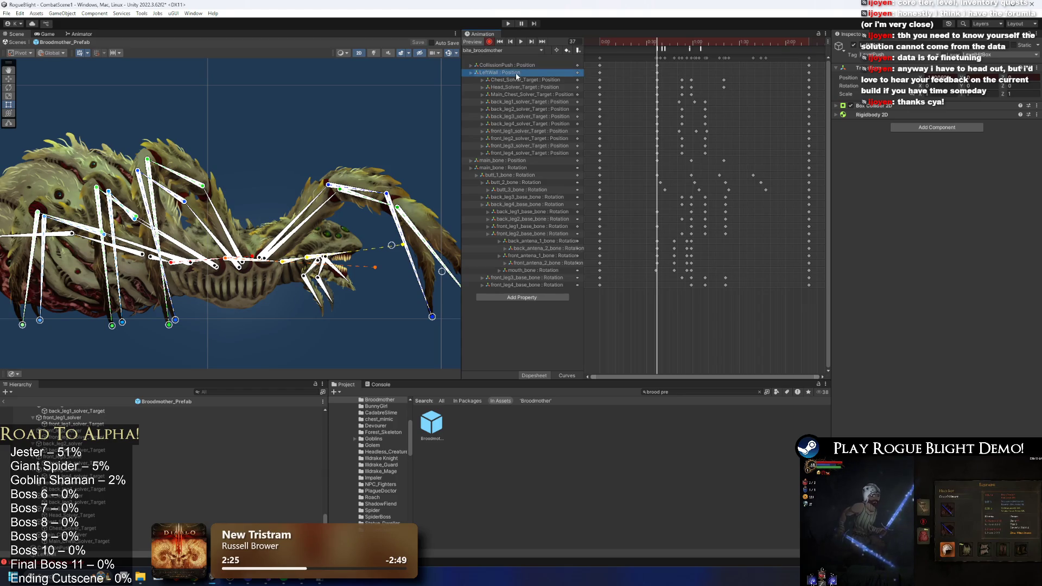
pyautogui.scroll(3, 698, 70)
pyautogui.press(',')
pyautogui.press(',')
pyautogui.press(',')
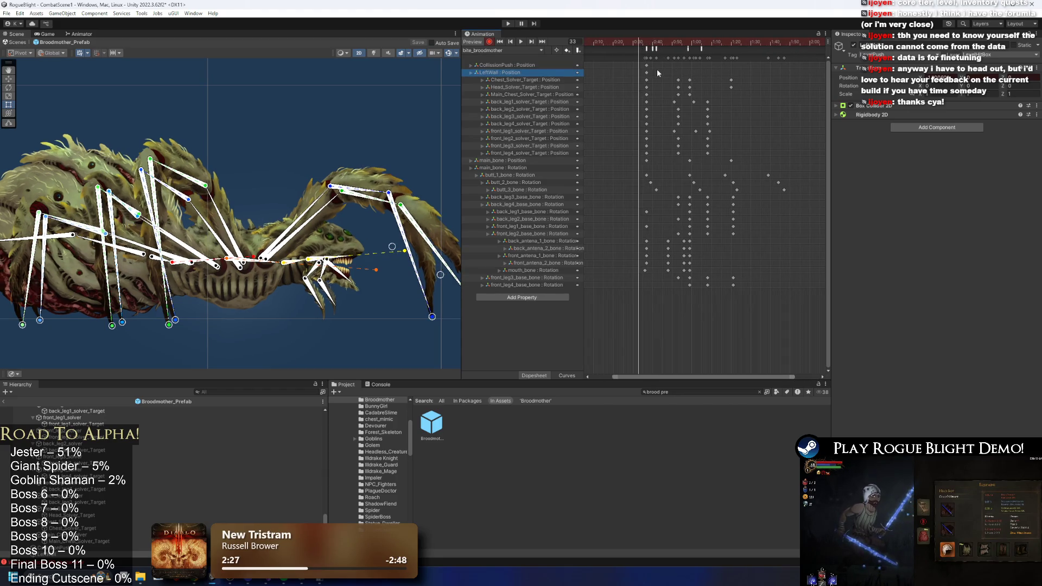
pyautogui.scroll(1, 650, 82)
pyautogui.click(641, 43)
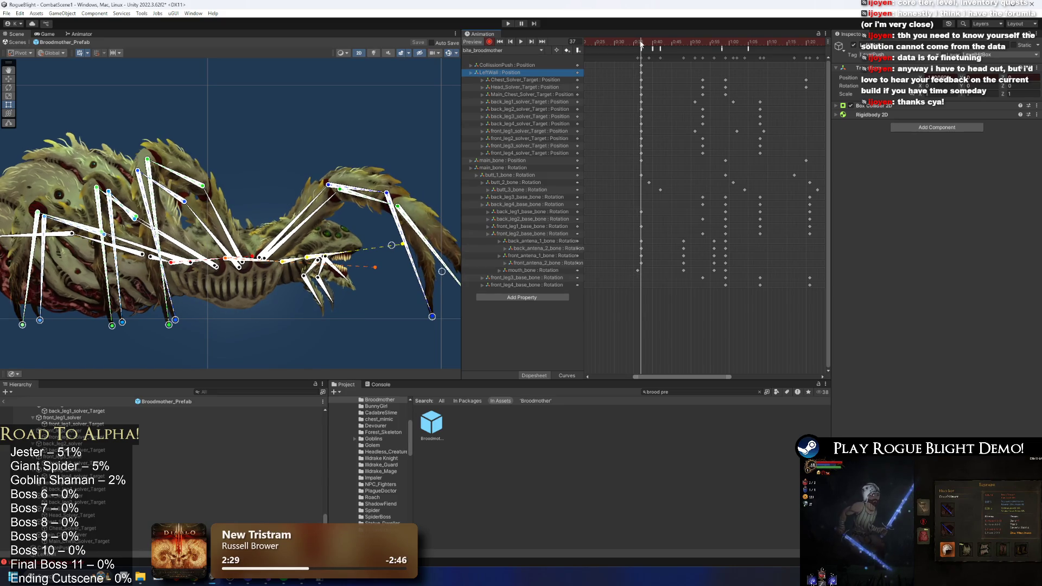
# - Select the CollissionPush : Position track and enable Edit Collider on its Box Collider 2D
pyautogui.click(521, 65)
pyautogui.click(529, 65)
pyautogui.click(530, 72)
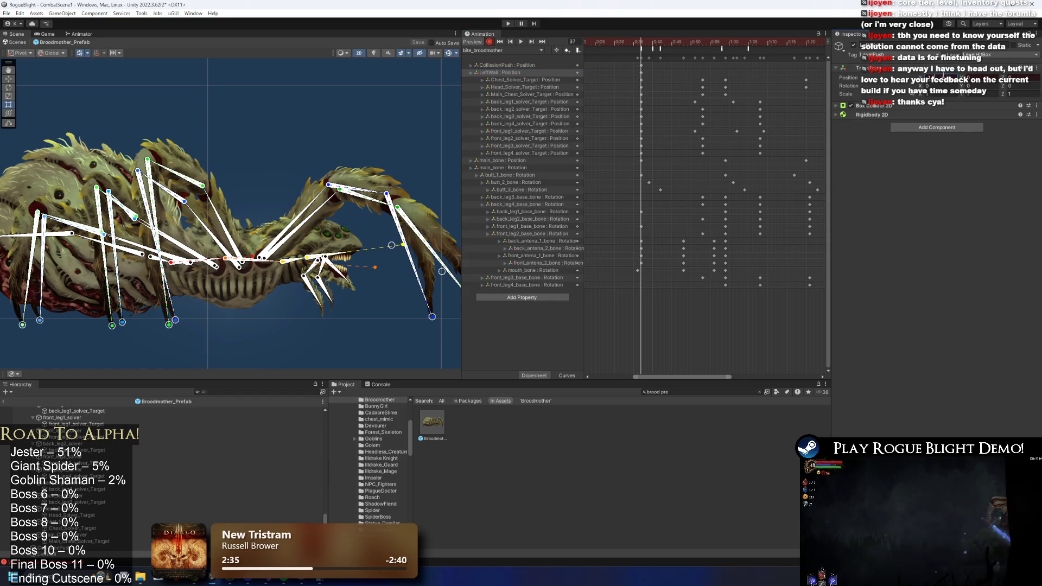
pyautogui.click(711, 63)
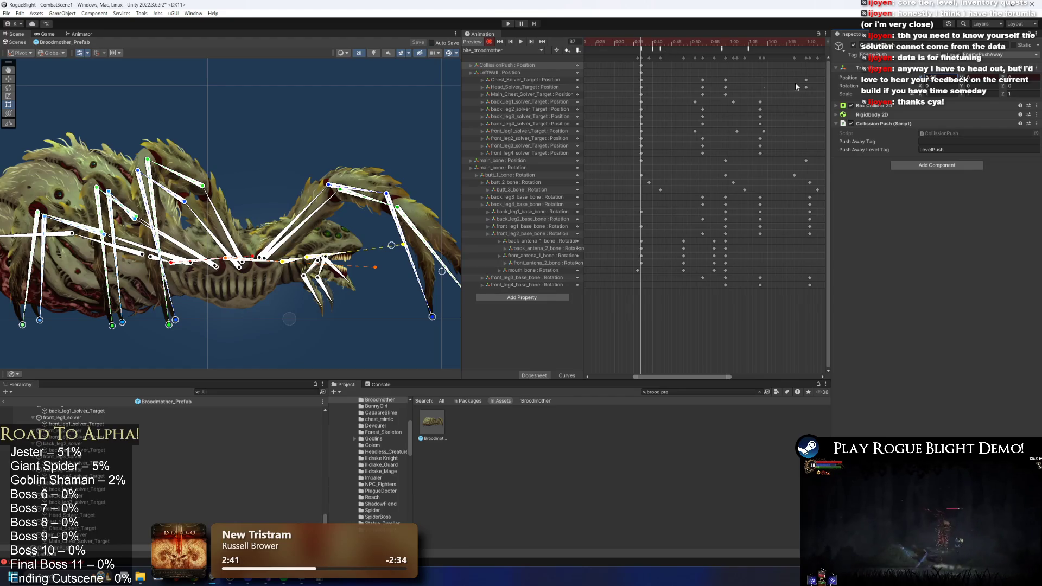
pyautogui.click(916, 106)
pyautogui.click(925, 118)
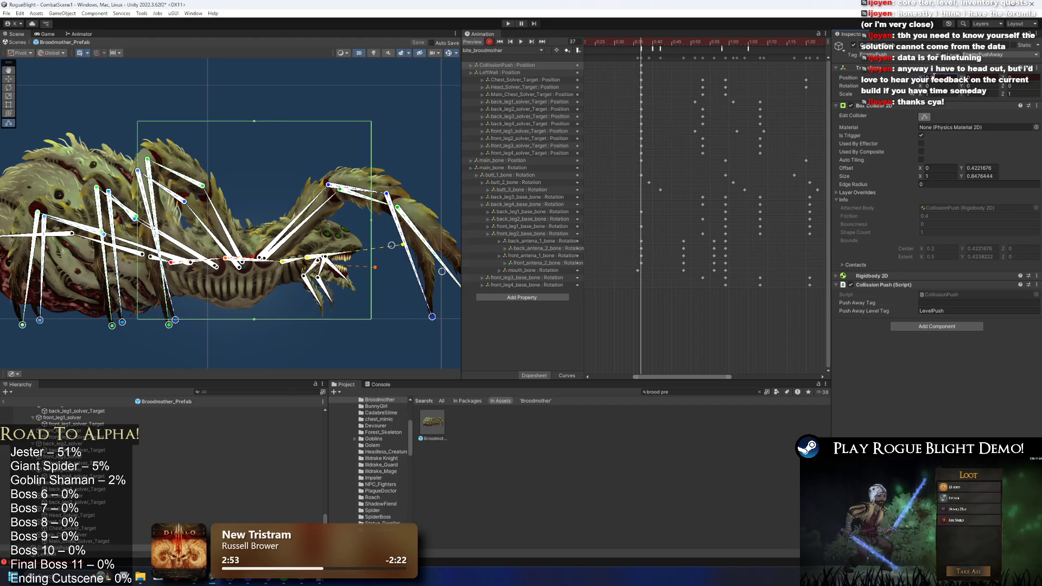
# - Set the LeftWall keyframe's Box Collider 2D value to -1.1
pyautogui.click(641, 73)
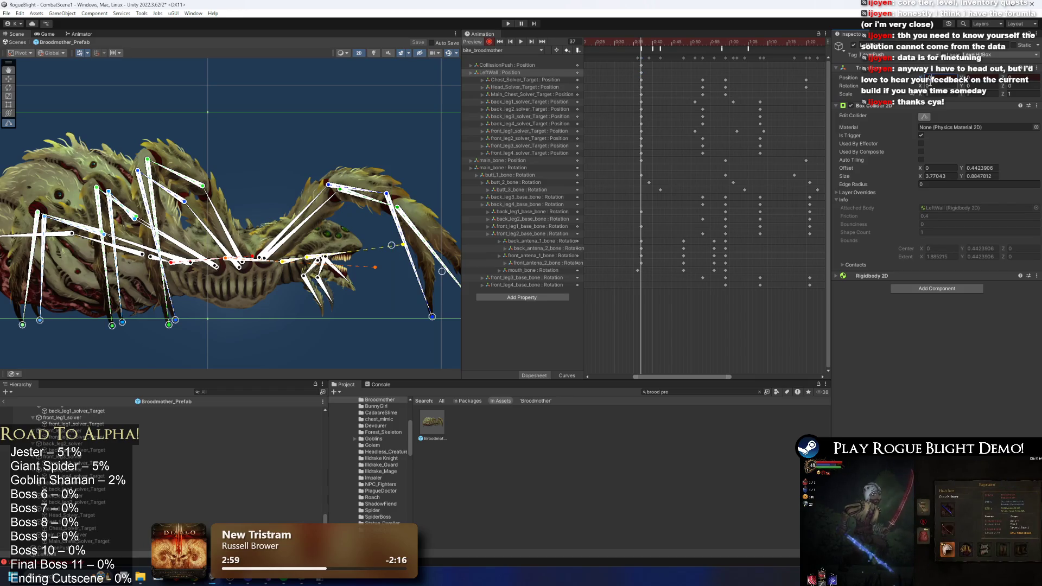
pyautogui.write('-95')
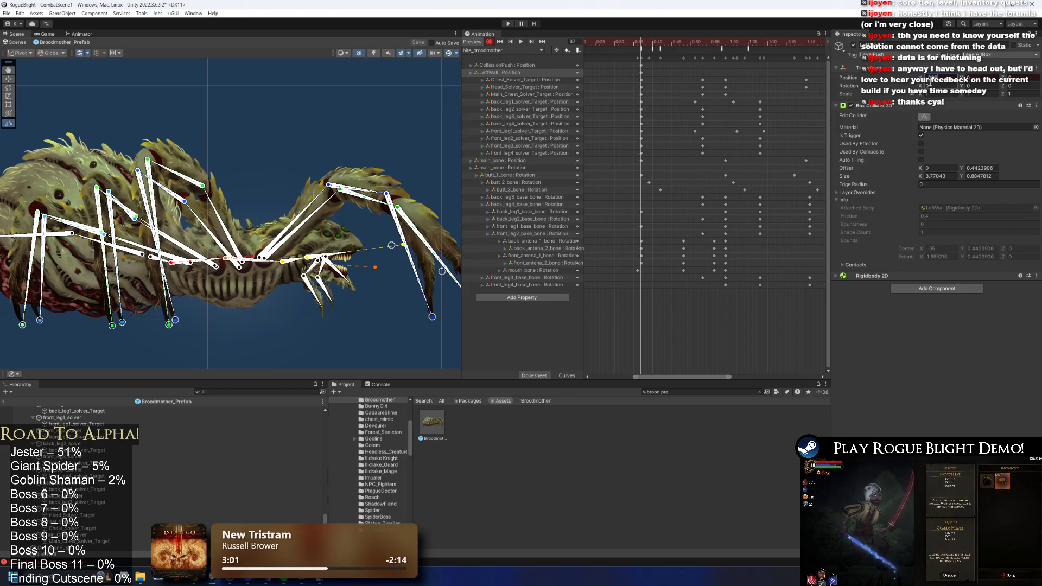
pyautogui.press('BackSpace')
pyautogui.press('BackSpace')
pyautogui.write('1.1')
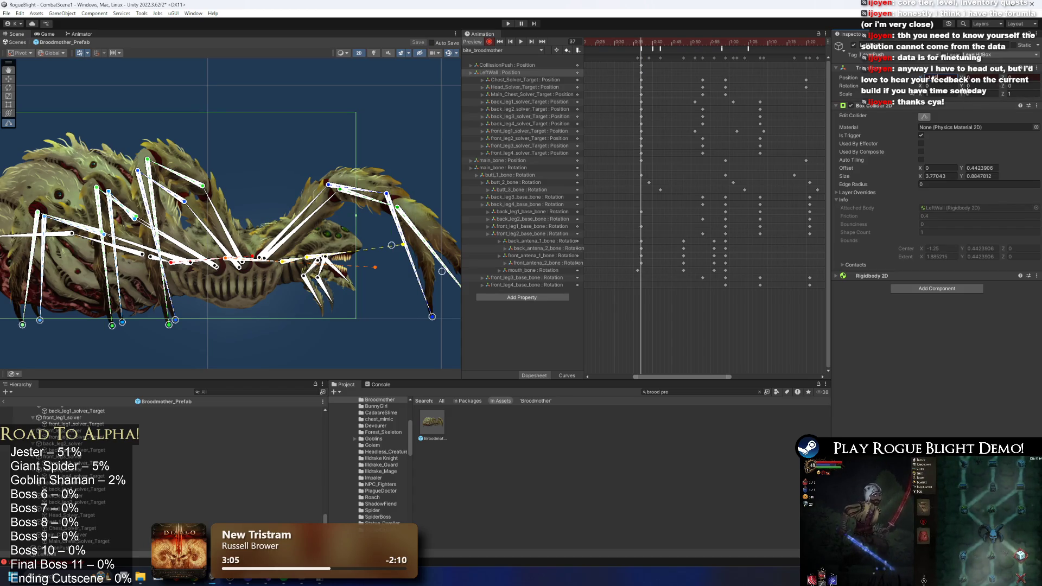
# - Select the CollisionPush keyframe, scrub to frame 59, preview the whole bite, and launch the game
pyautogui.click(641, 65)
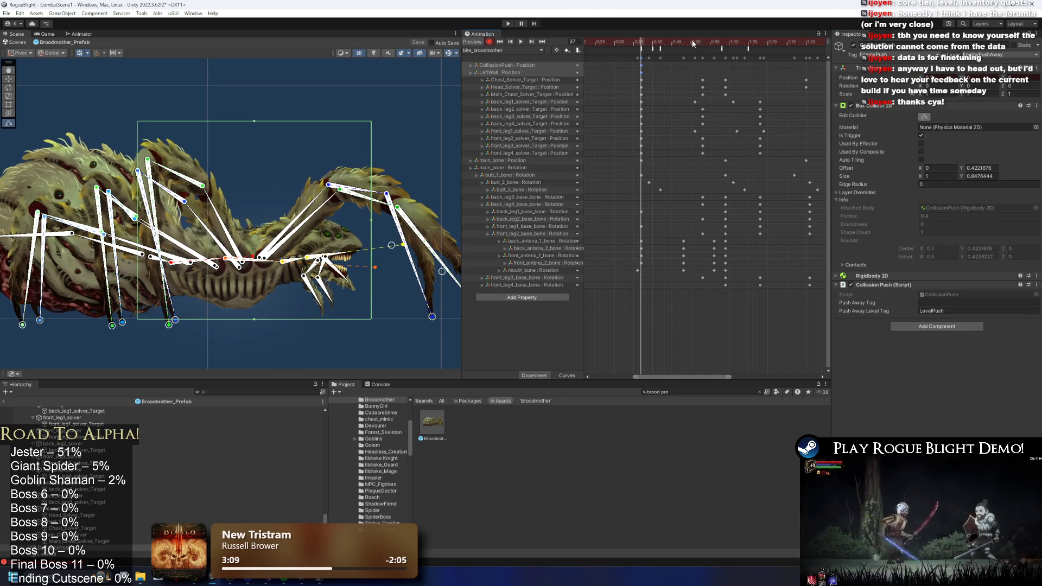
pyautogui.click(719, 41)
pyautogui.moveTo(720, 41)
pyautogui.mouseDown()
pyautogui.moveTo(687, 41)
pyautogui.moveTo(768, 45)
pyautogui.mouseUp()
pyautogui.press('a')
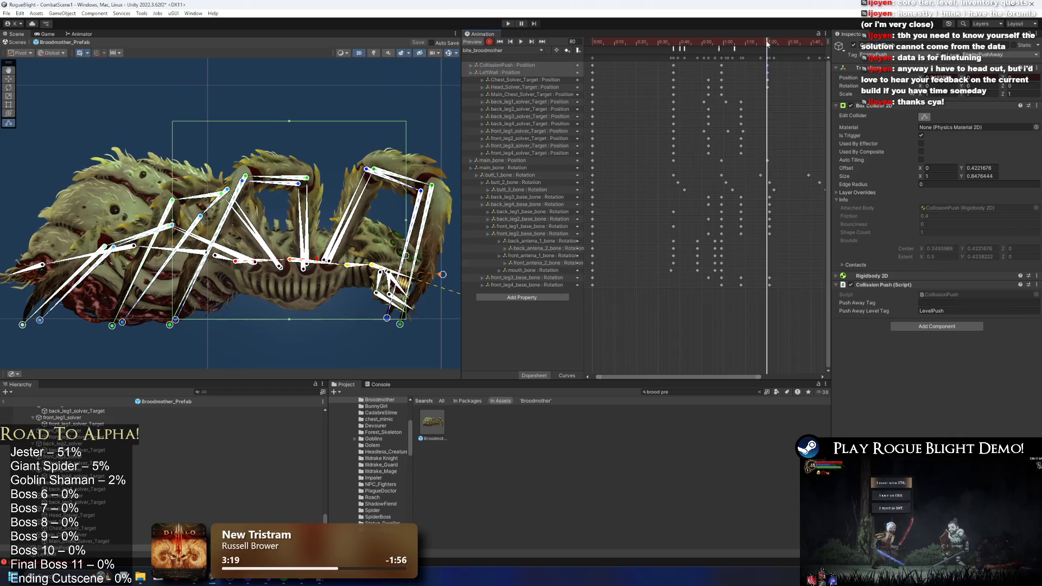
pyautogui.press('space')
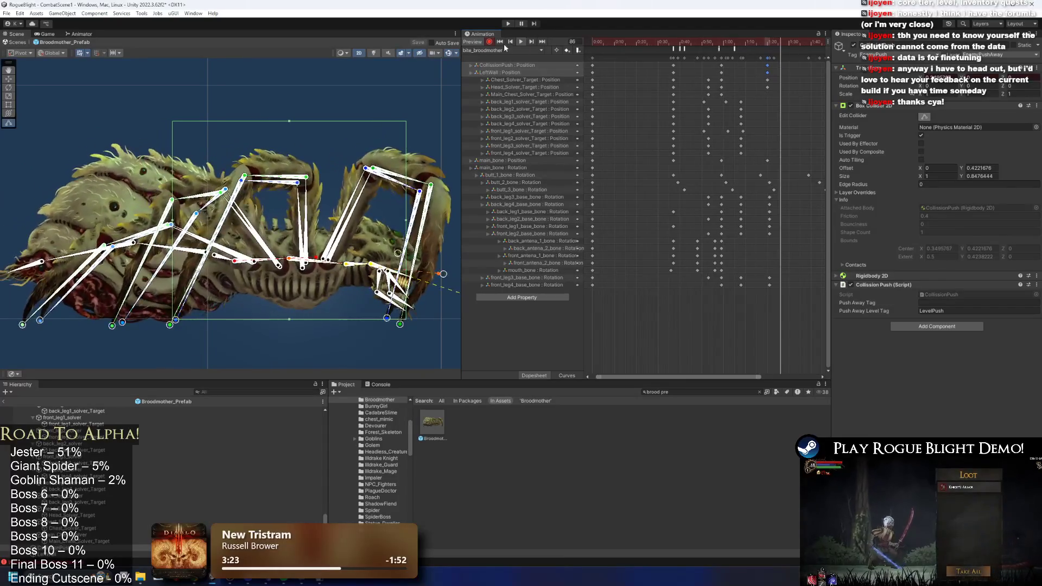
pyautogui.click(508, 24)
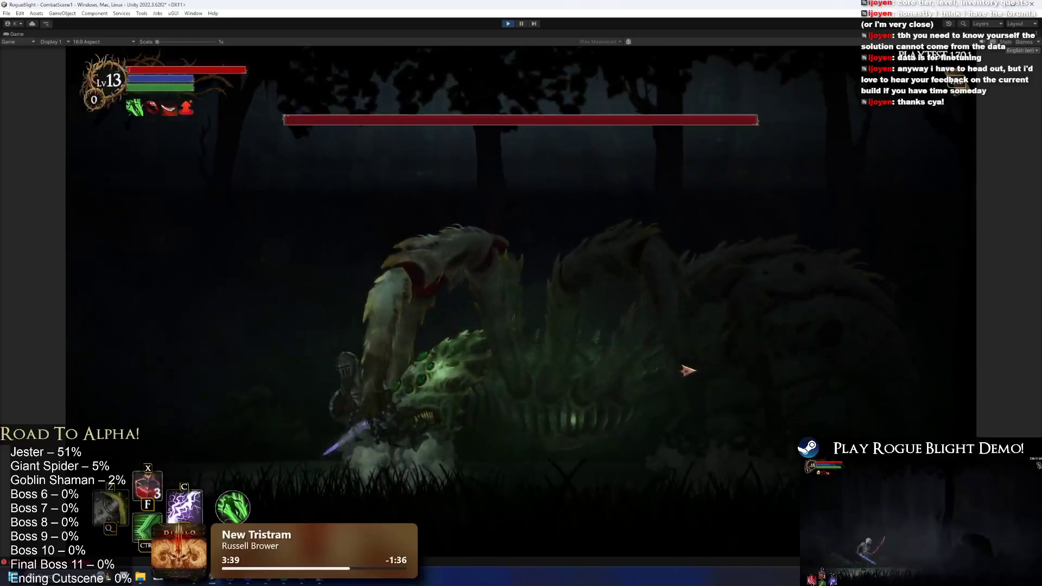
# - Open the fight with a flurry of melee slashes at the spider boss
pyautogui.click(693, 372)
pyautogui.press('a')
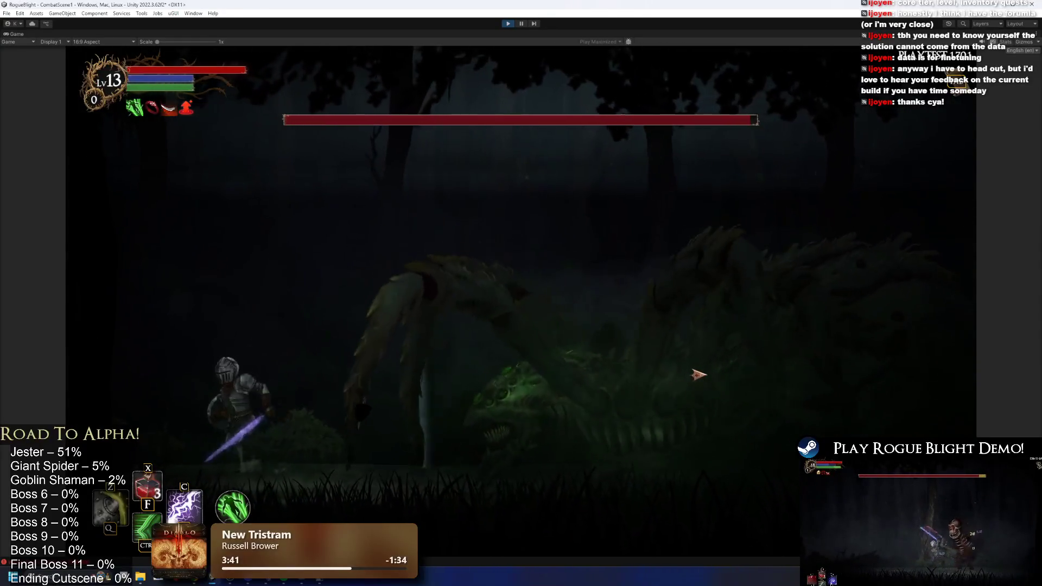
pyautogui.click(698, 374)
pyautogui.click(673, 377)
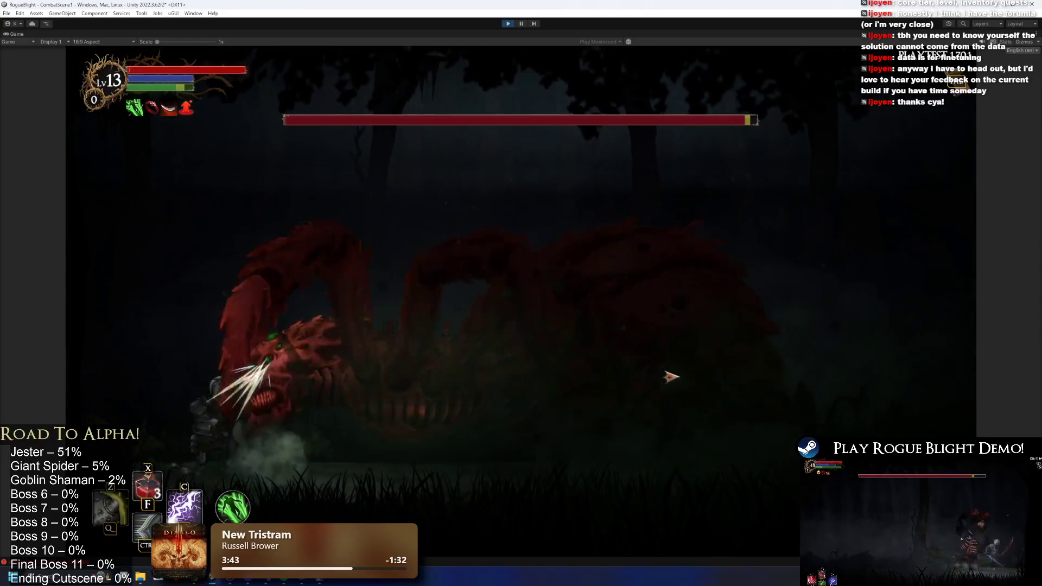
pyautogui.click(673, 378)
pyautogui.click(631, 413)
# - Dodge the boss's lunges and slams by moving left and right, slashing when close
pyautogui.press('d')
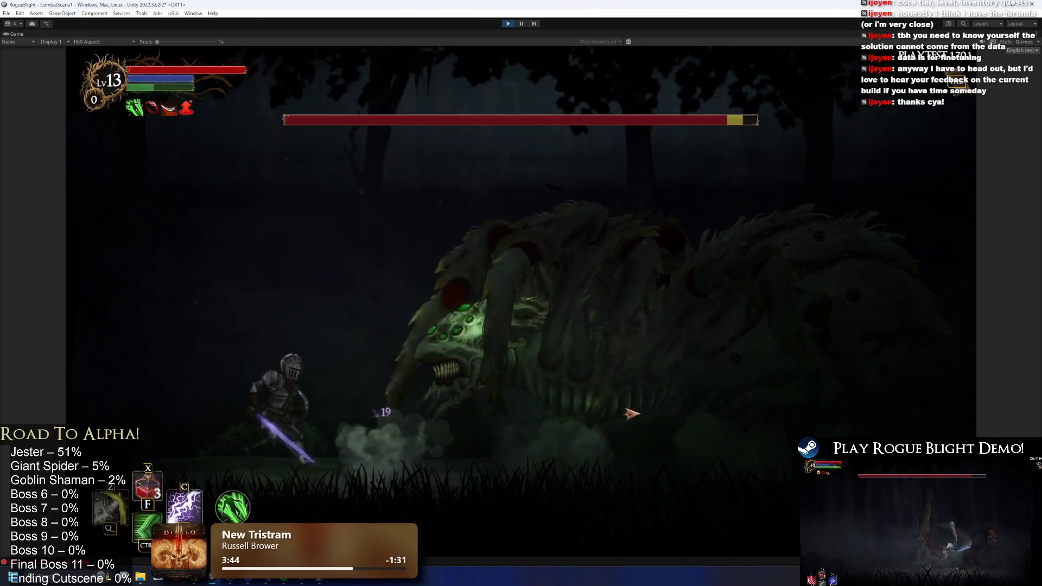
pyautogui.press('a')
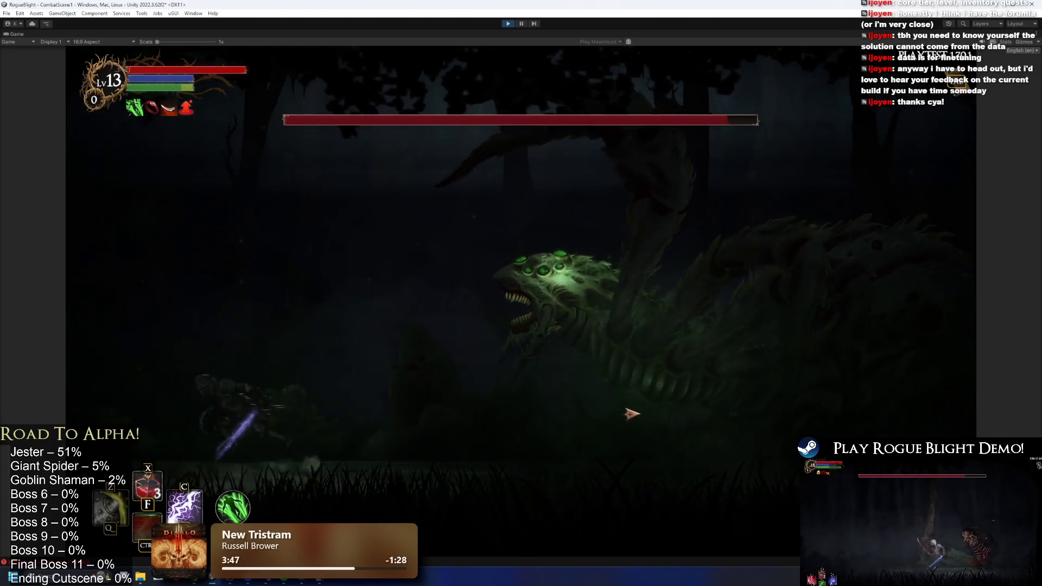
pyautogui.press('d')
pyautogui.press('a')
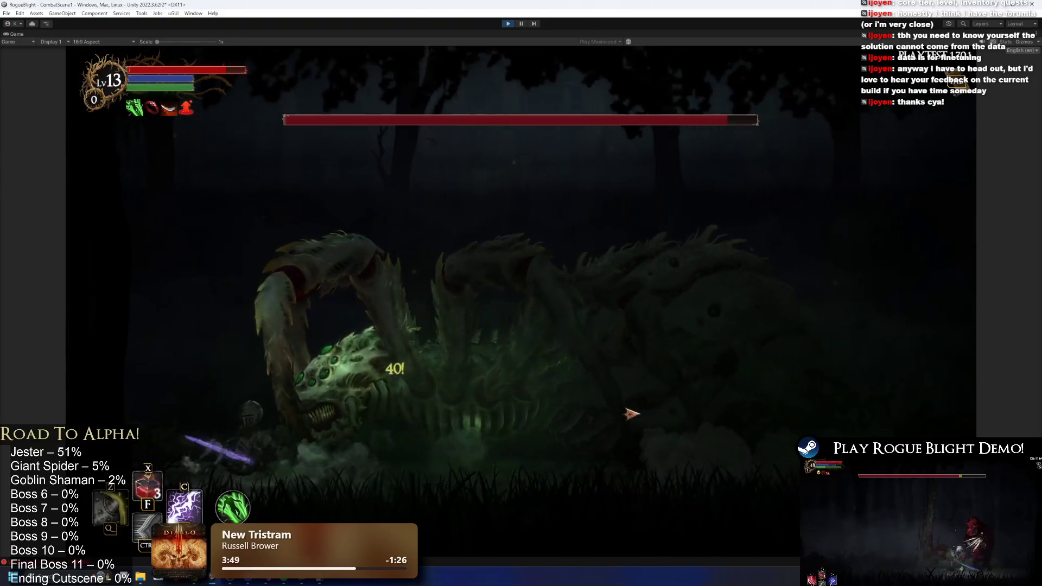
pyautogui.press('a')
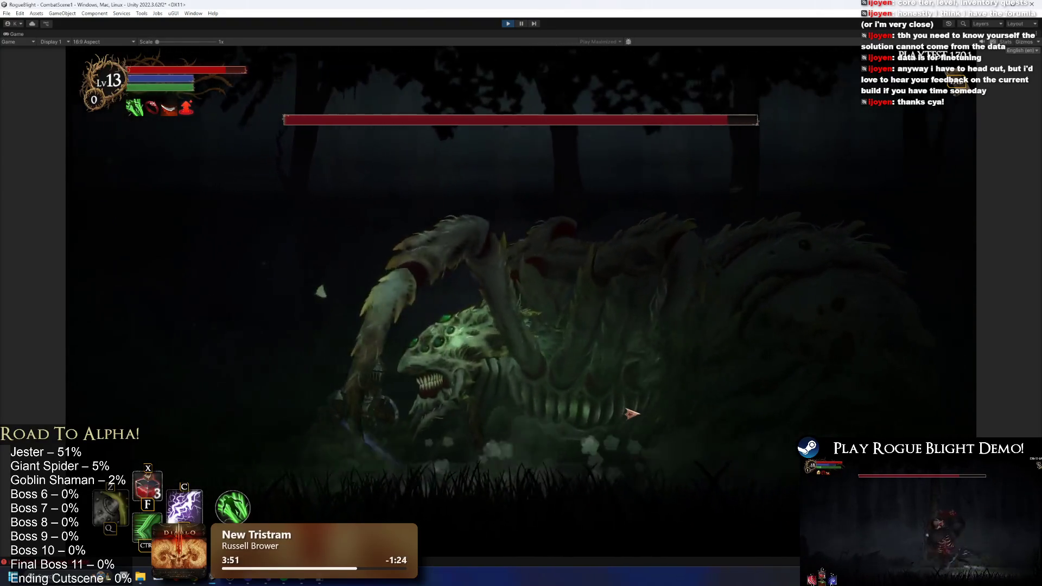
pyautogui.press('d')
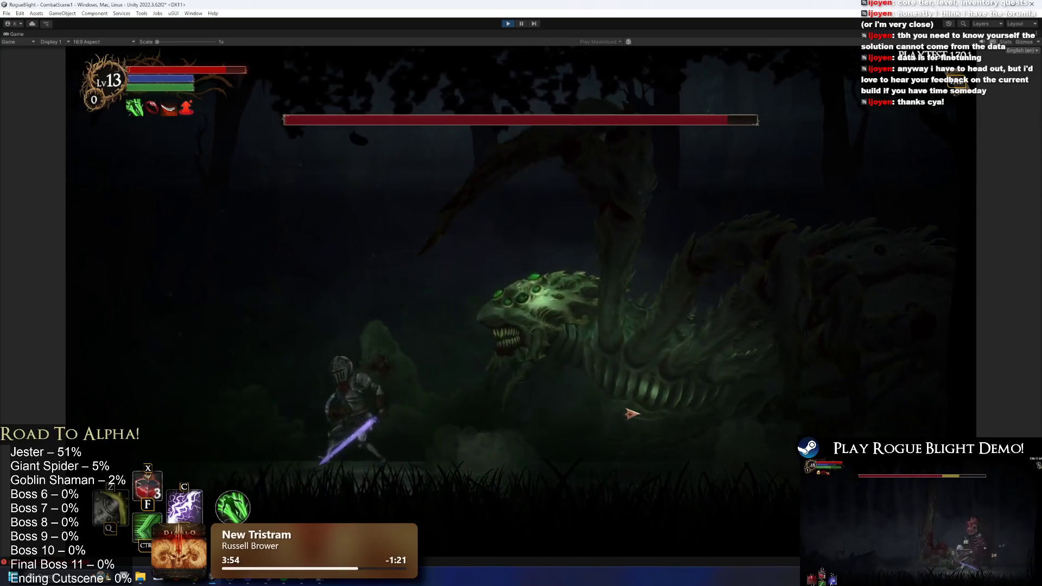
pyautogui.press('a')
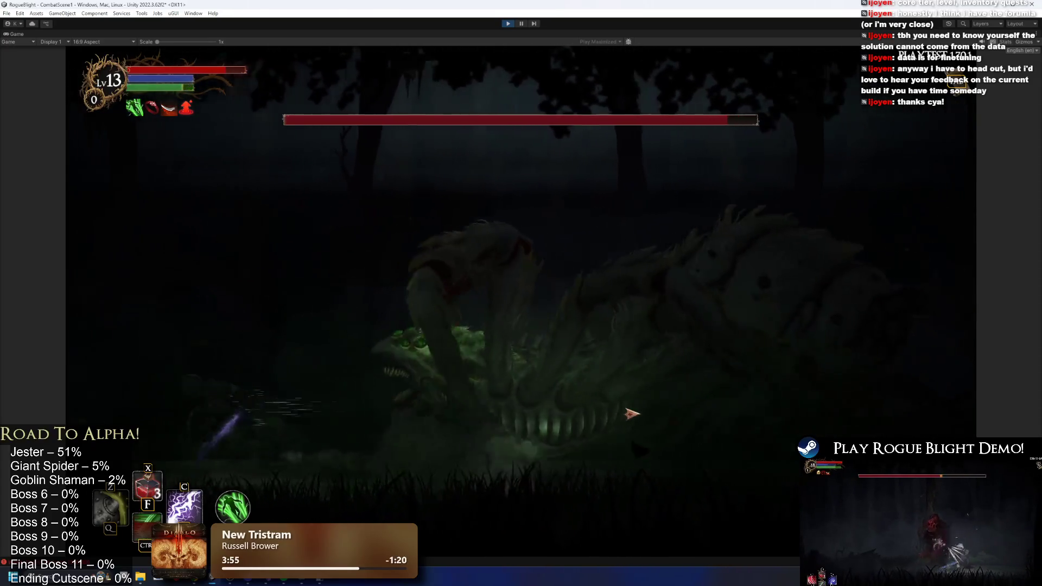
pyautogui.press('d')
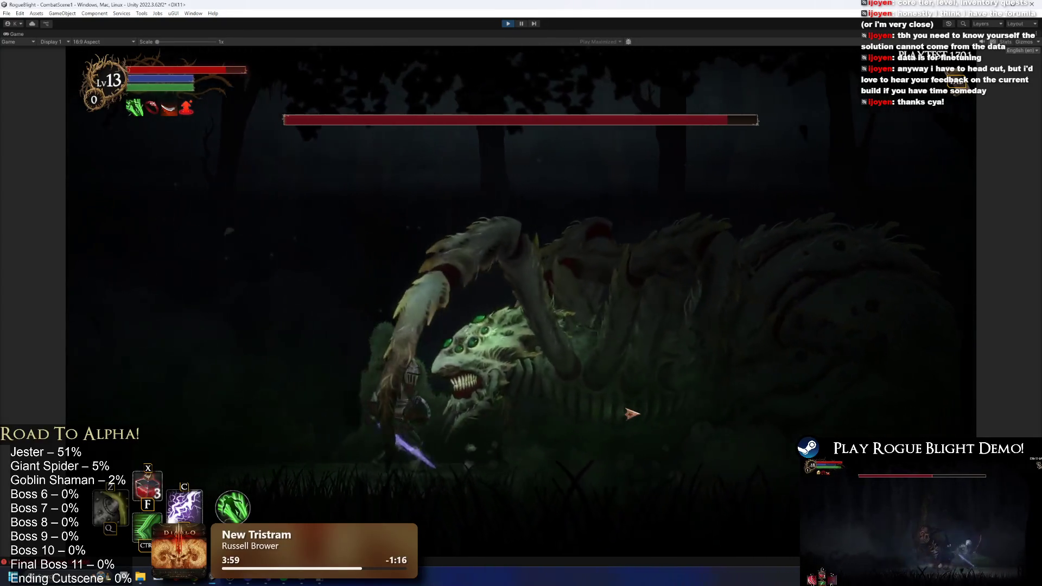
pyautogui.press('a')
pyautogui.press('d')
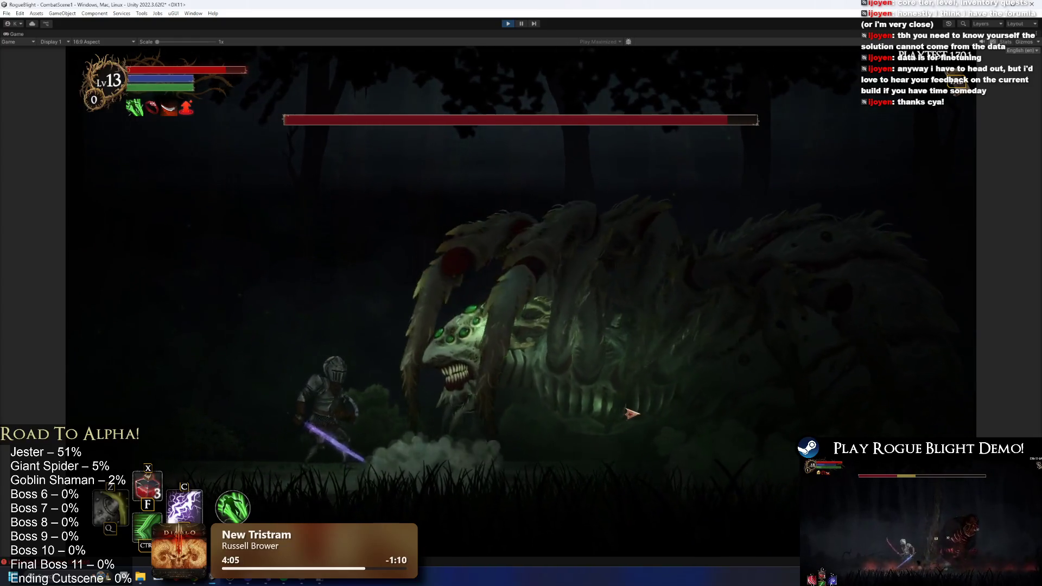
pyautogui.press('a')
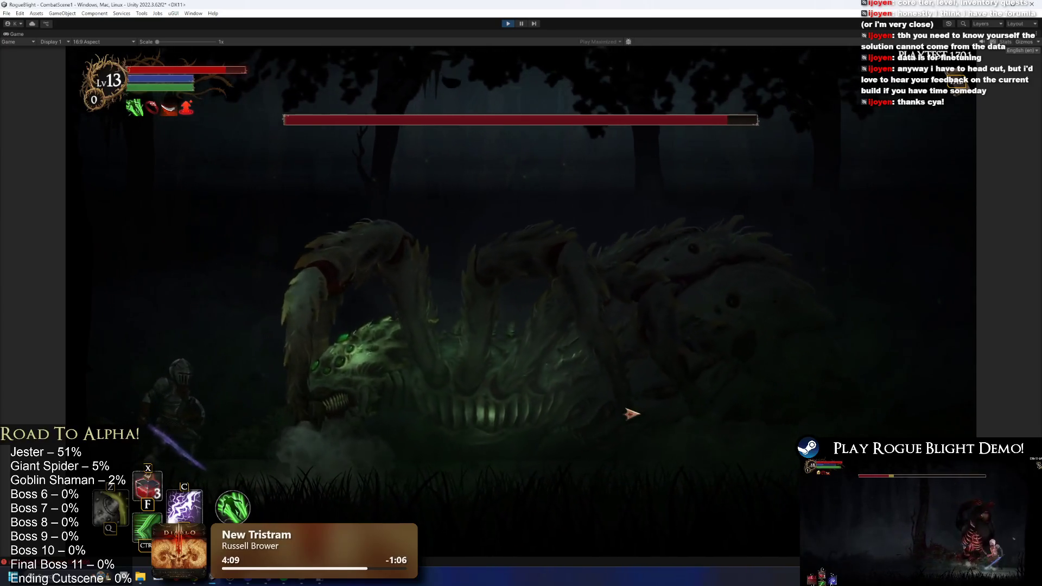
pyautogui.press('d')
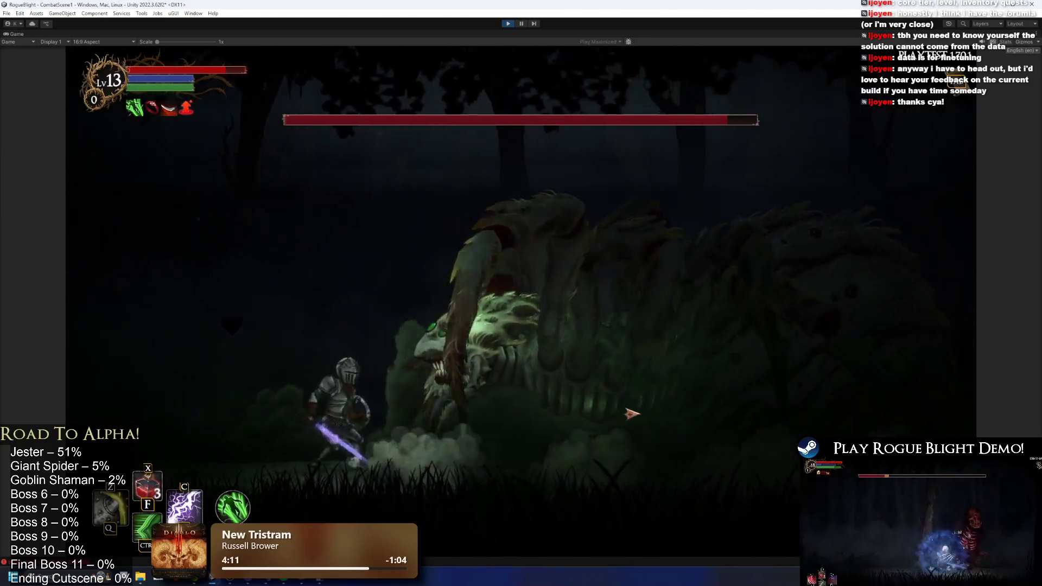
pyautogui.press('d')
pyautogui.press('a')
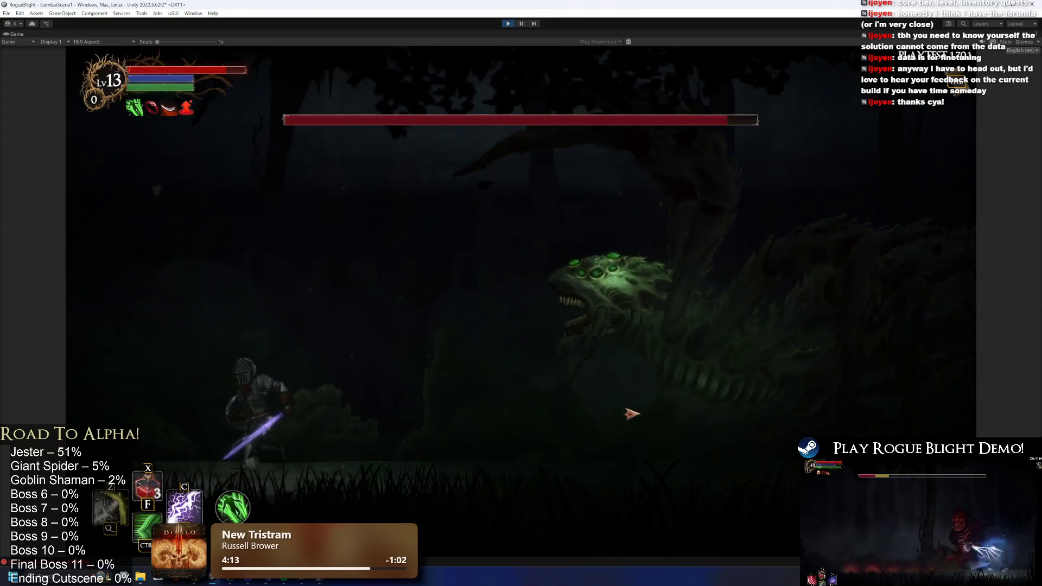
pyautogui.press('d')
pyautogui.click(631, 414)
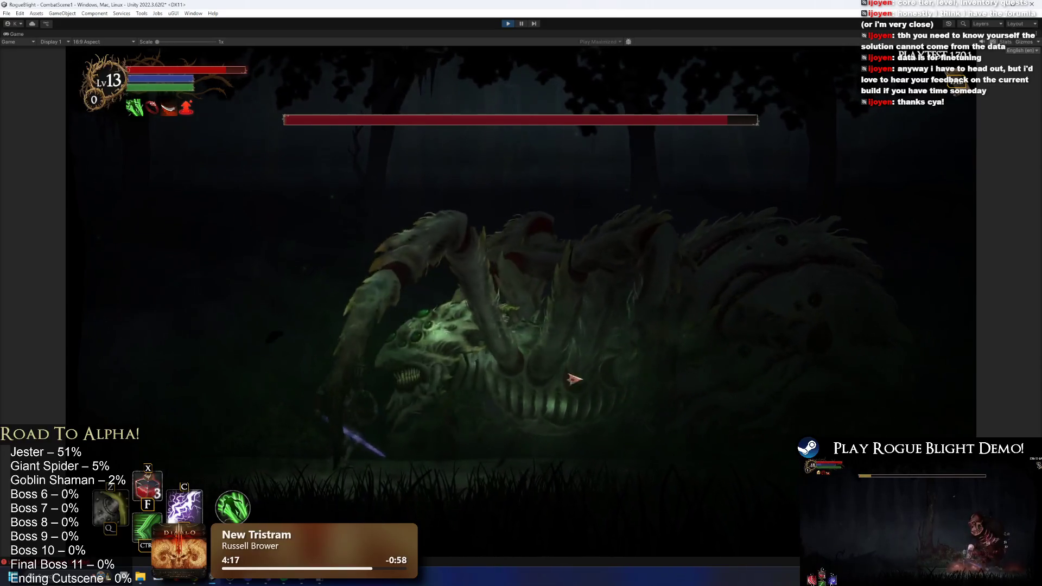
pyautogui.click(736, 389)
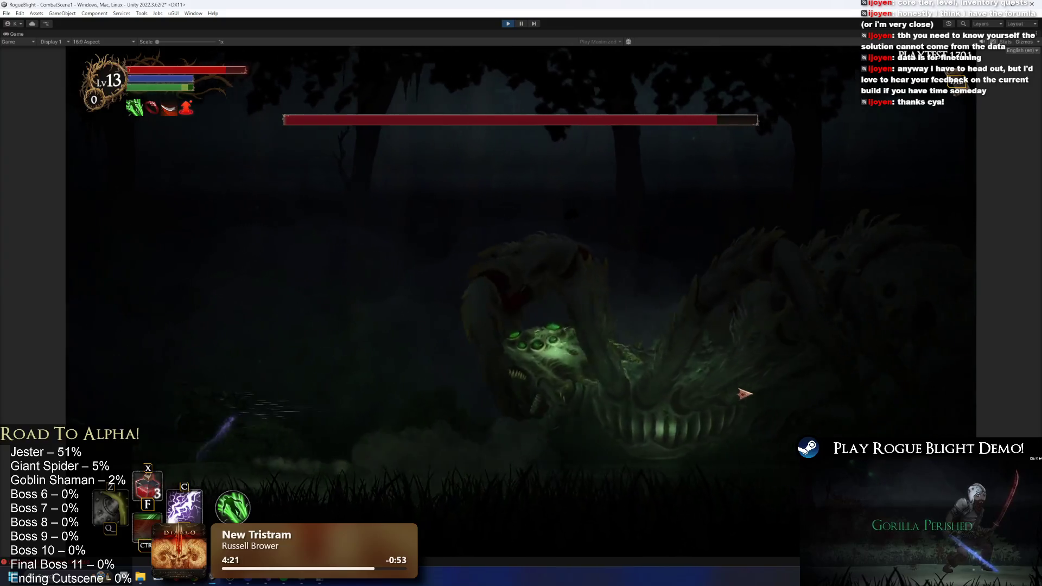
# - Hit the boss with the Z and C skills, jumping away and running back in to strike
pyautogui.press('c')
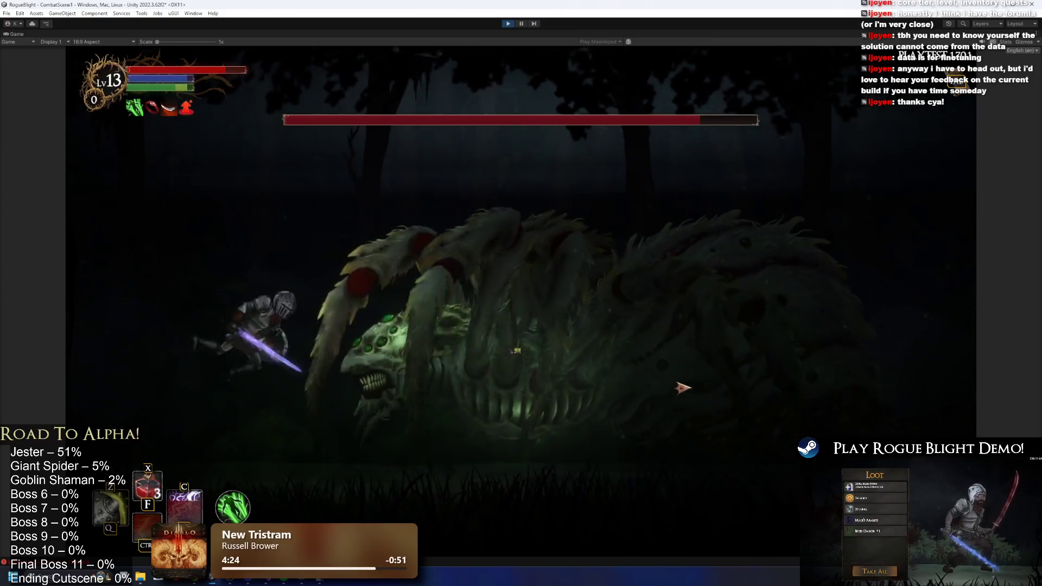
pyautogui.press('z')
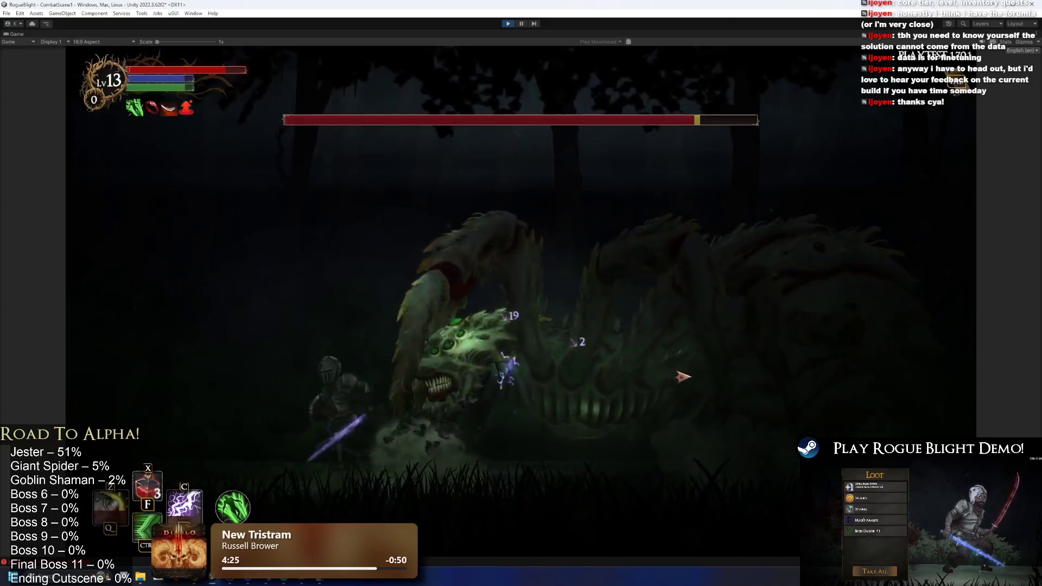
pyautogui.press('c')
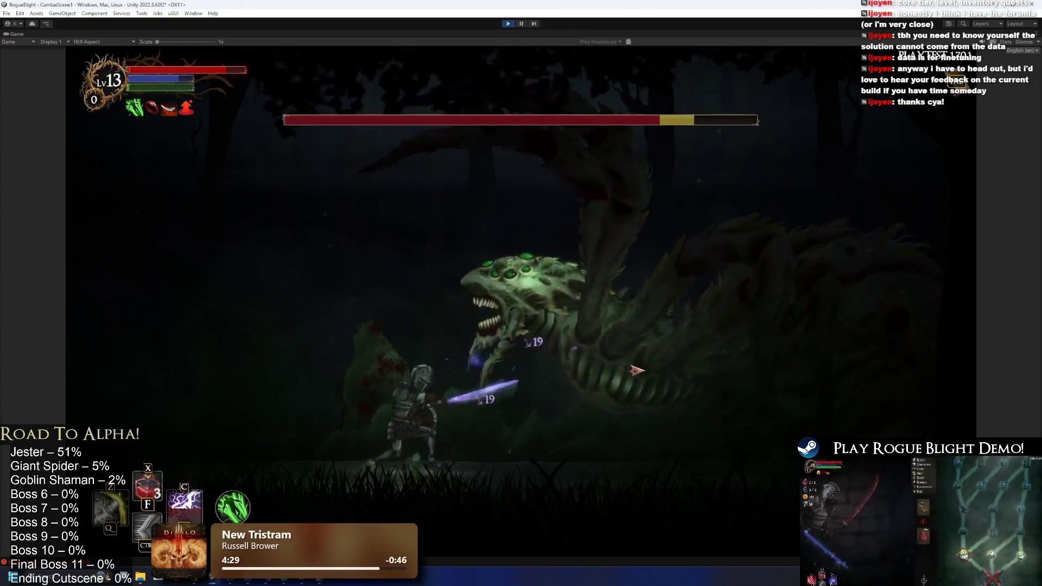
pyautogui.press('z')
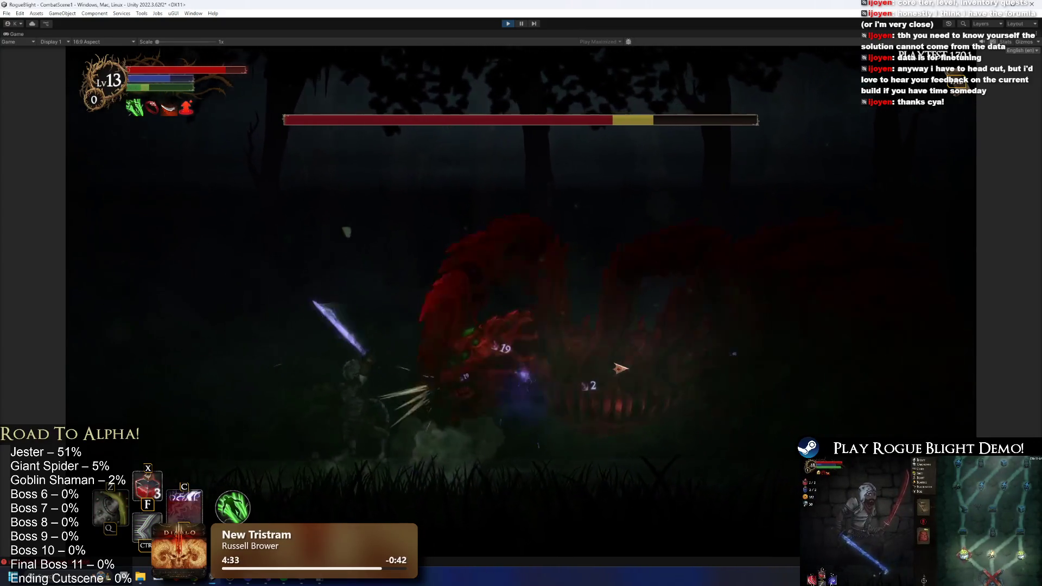
pyautogui.press('a')
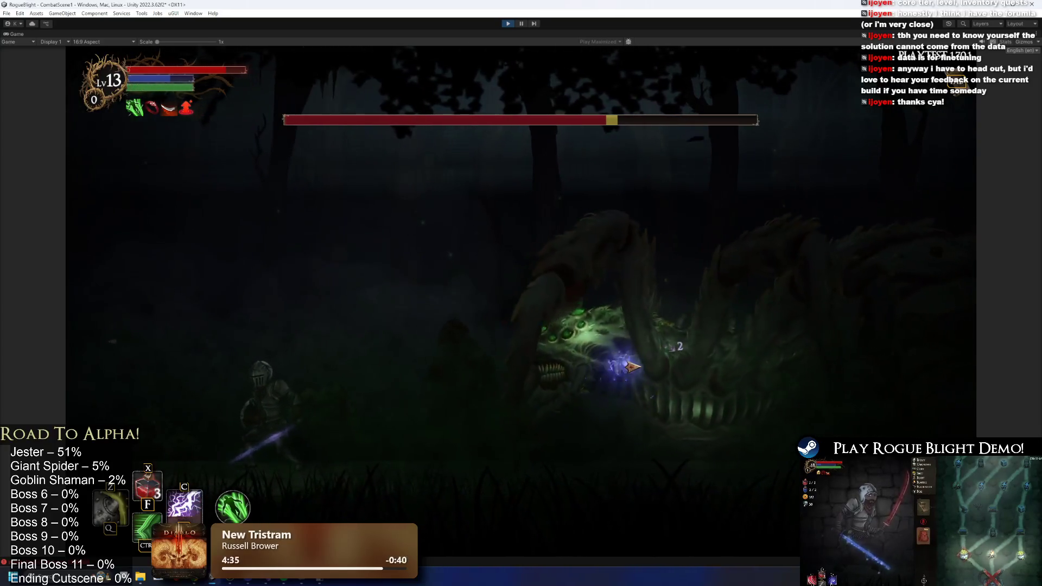
pyautogui.press('d')
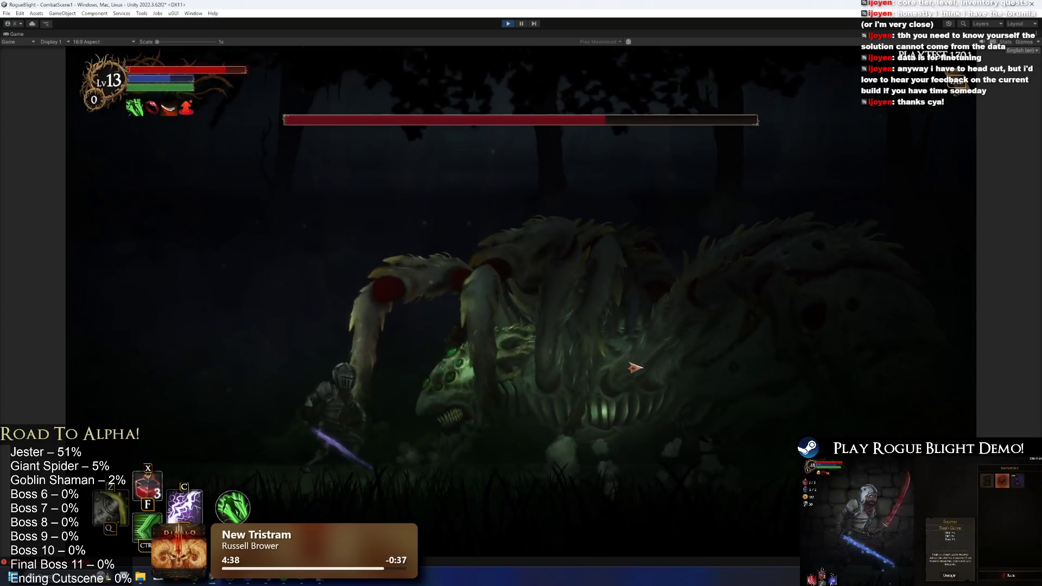
pyautogui.click(638, 369)
pyautogui.press('c')
pyautogui.press('a')
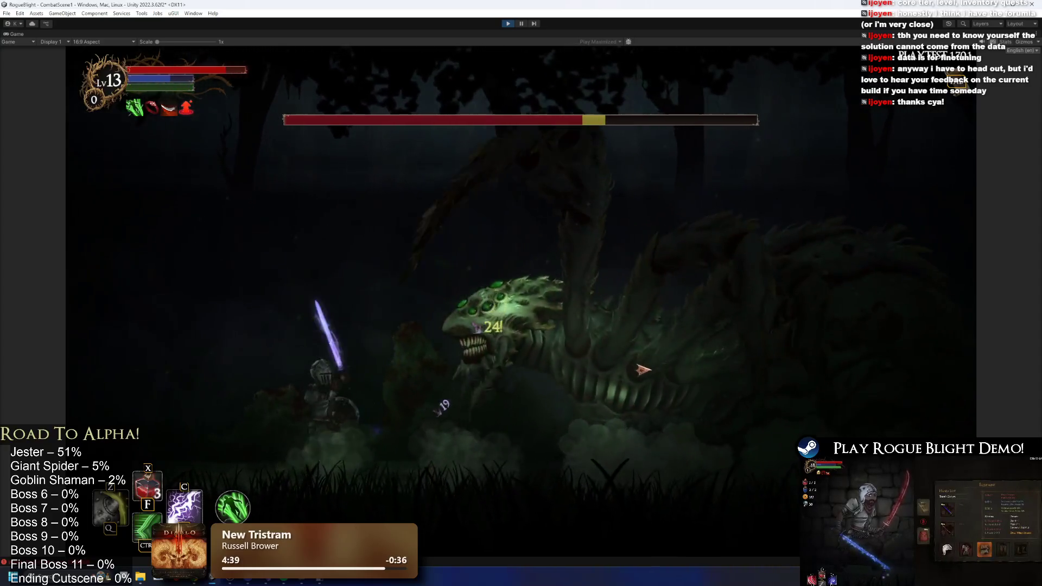
pyautogui.press('space')
pyautogui.press('z')
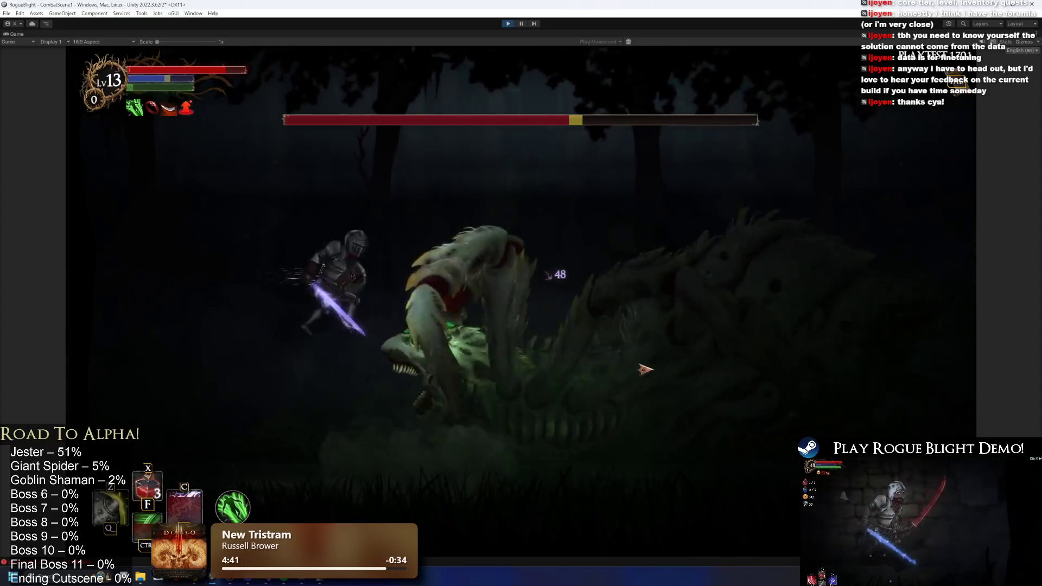
pyautogui.press('d')
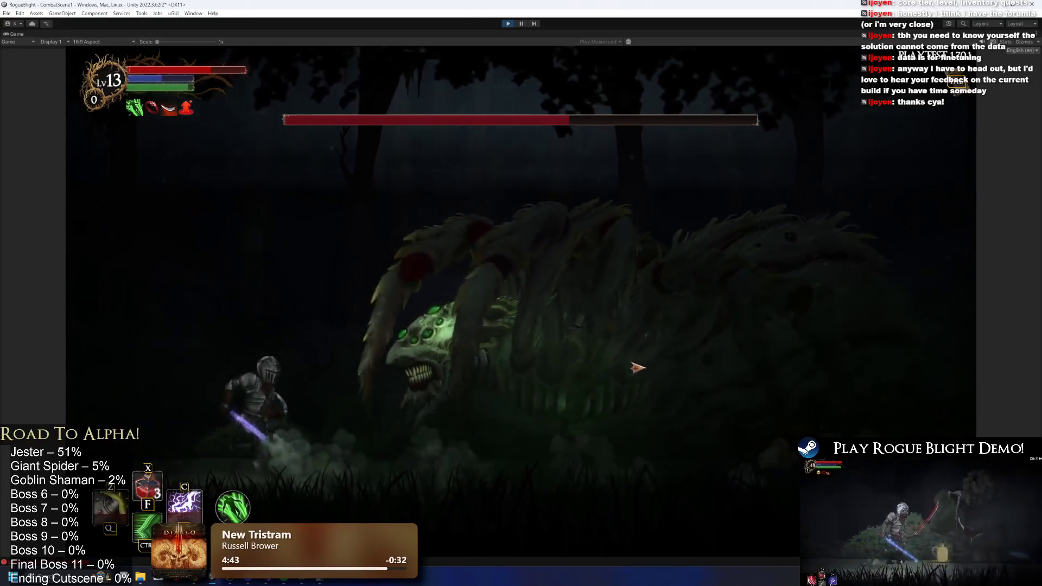
pyautogui.click(641, 369)
# - Dodge another lunge, finish with Z and C skill attacks, and stop the playtest
pyautogui.press('a')
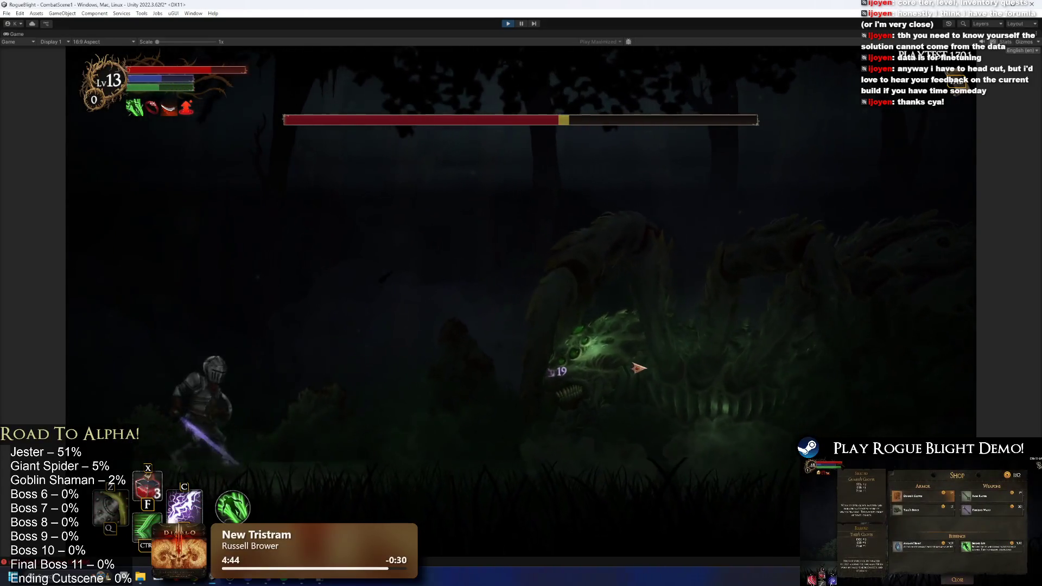
pyautogui.press('d')
pyautogui.press('d')
pyautogui.press('a')
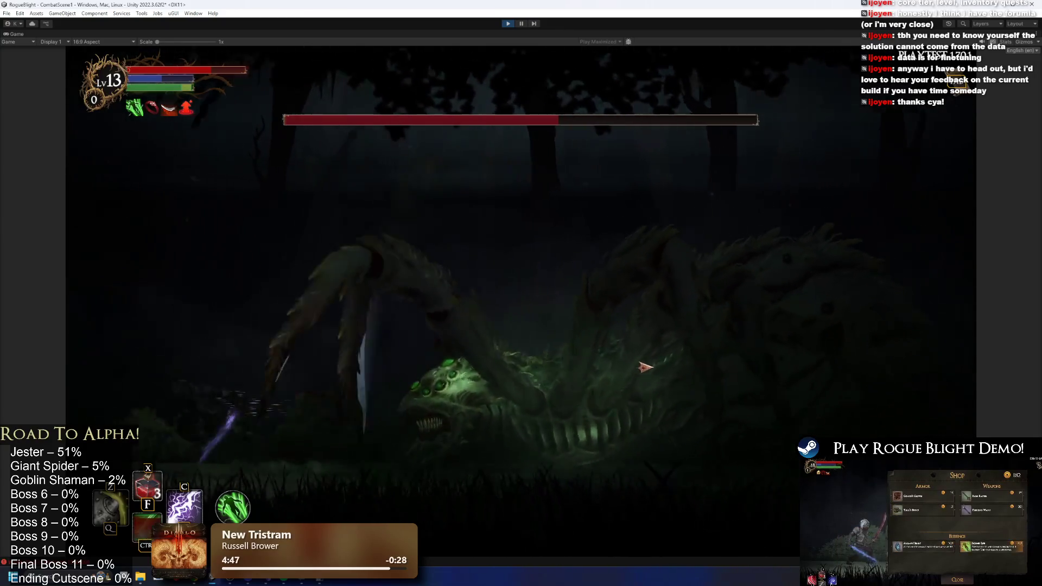
pyautogui.press('d')
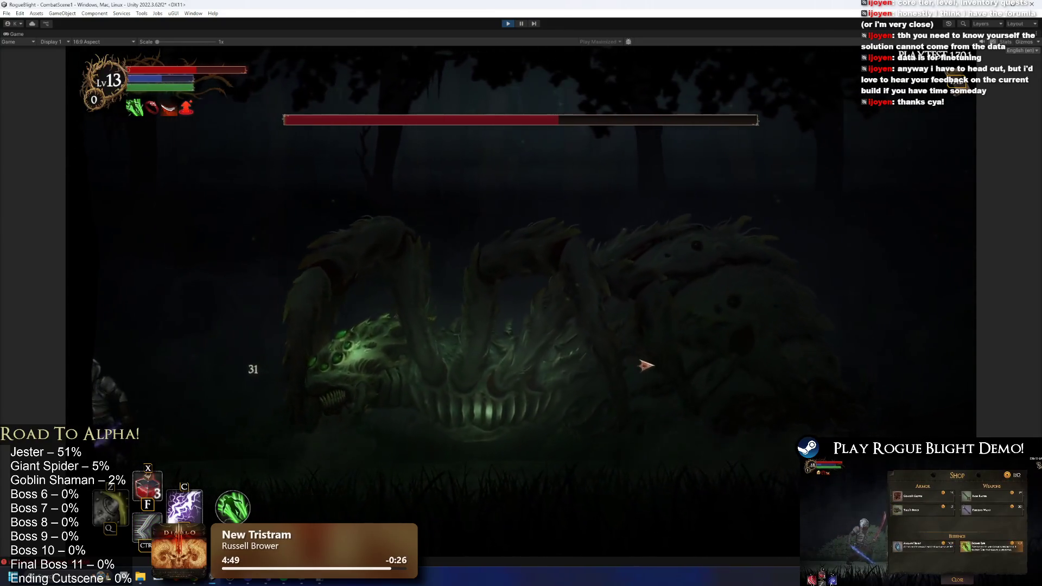
pyautogui.press('d')
pyautogui.press('d')
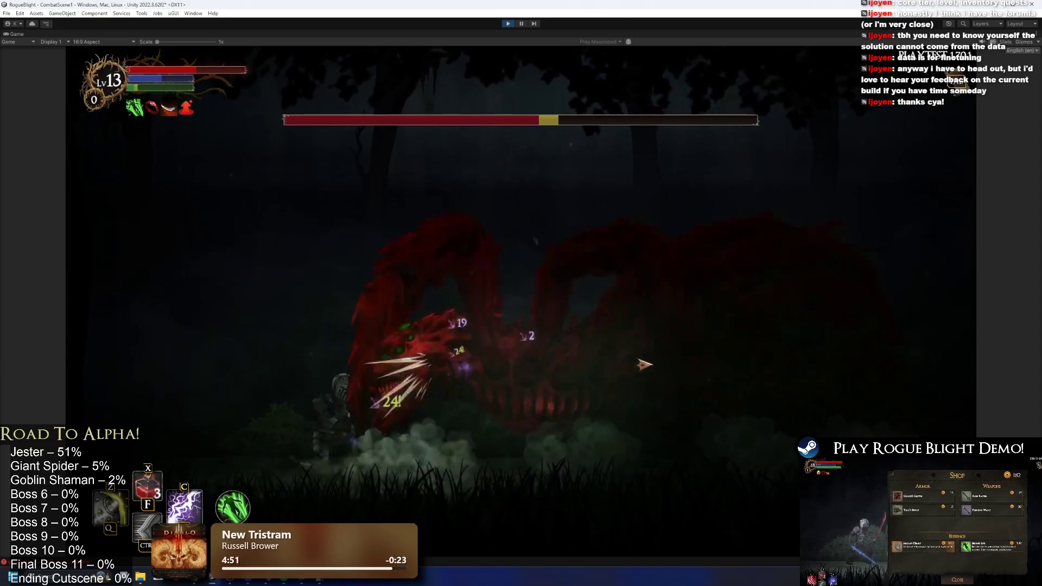
pyautogui.press('z')
pyautogui.press('c')
pyautogui.press('a')
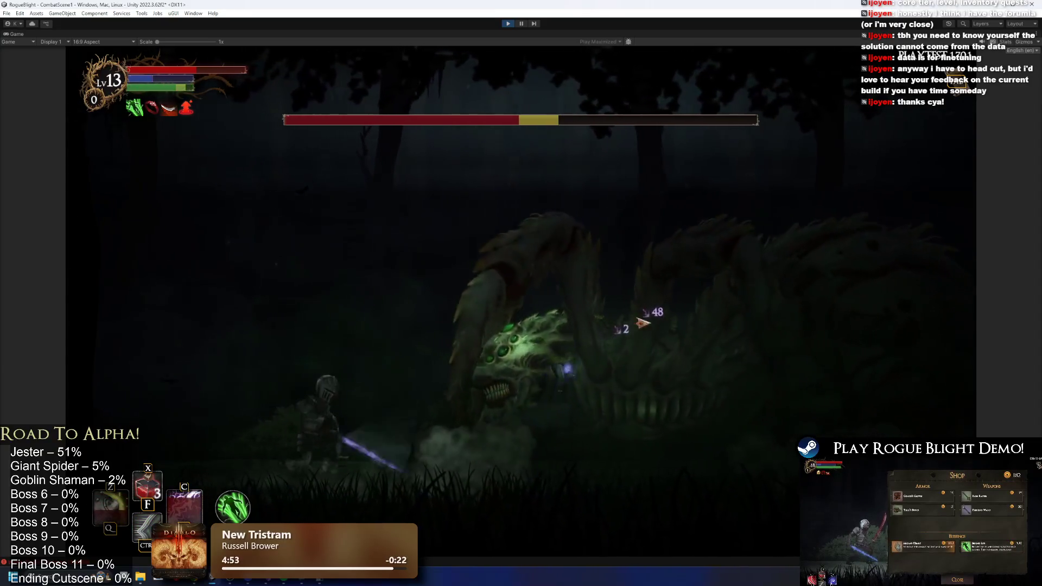
pyautogui.hotkey('ctrl', 'p')
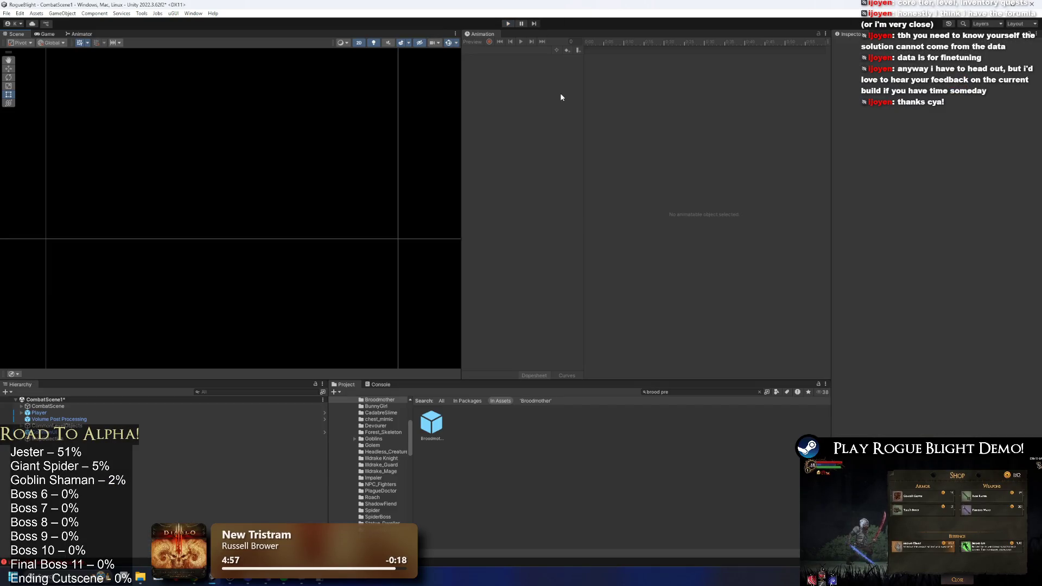
# - Prefix the line-5 'Combo: Move forward and bite player' note with 'DONE:'
pyautogui.click(257, 583)
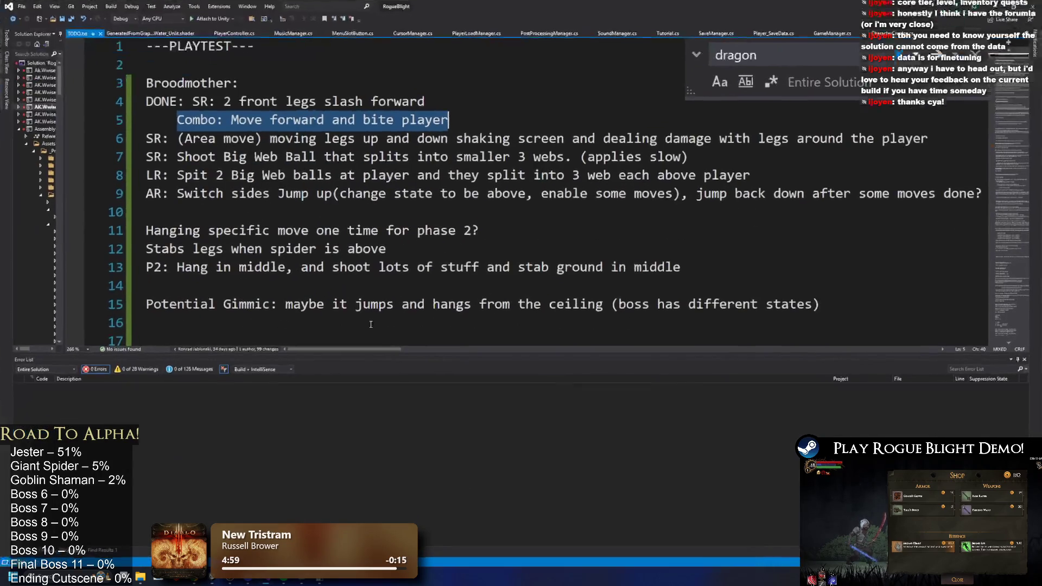
pyautogui.press('Home')
pyautogui.write('DONE:')
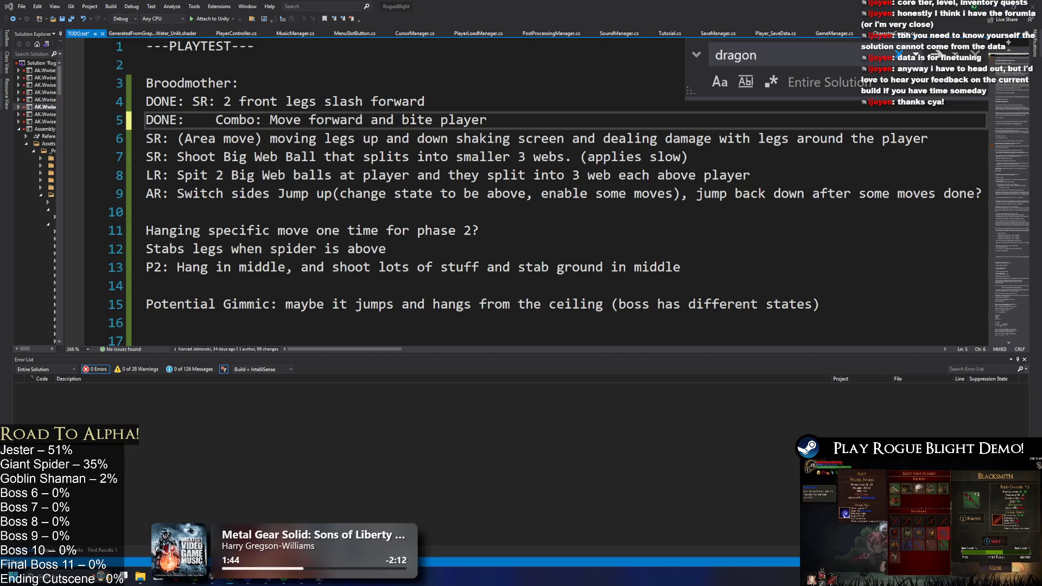
# - Click through the phase 2 and slash notes, then switch back to Unity
pyautogui.click(423, 230)
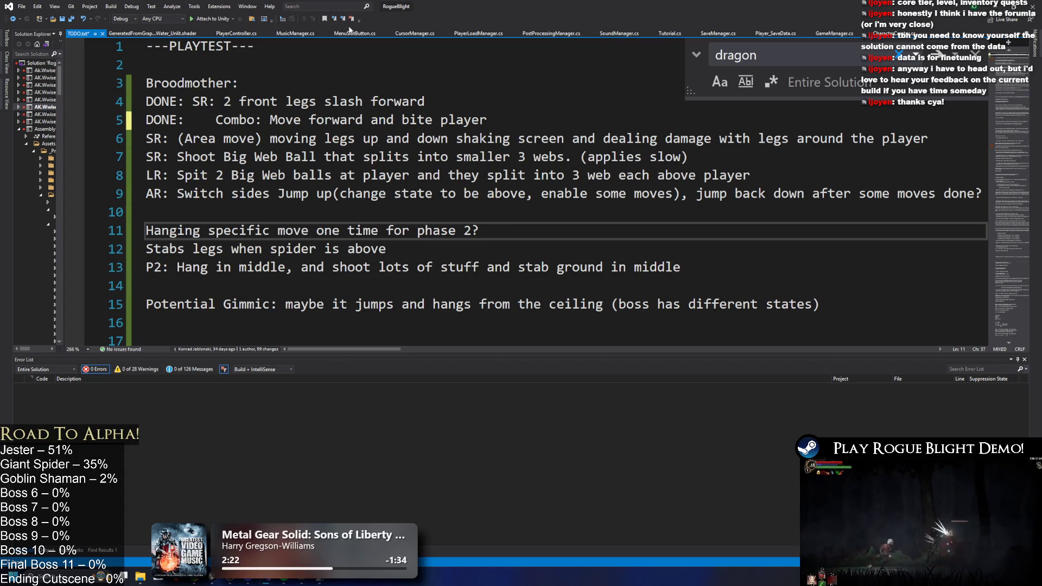
pyautogui.click(355, 102)
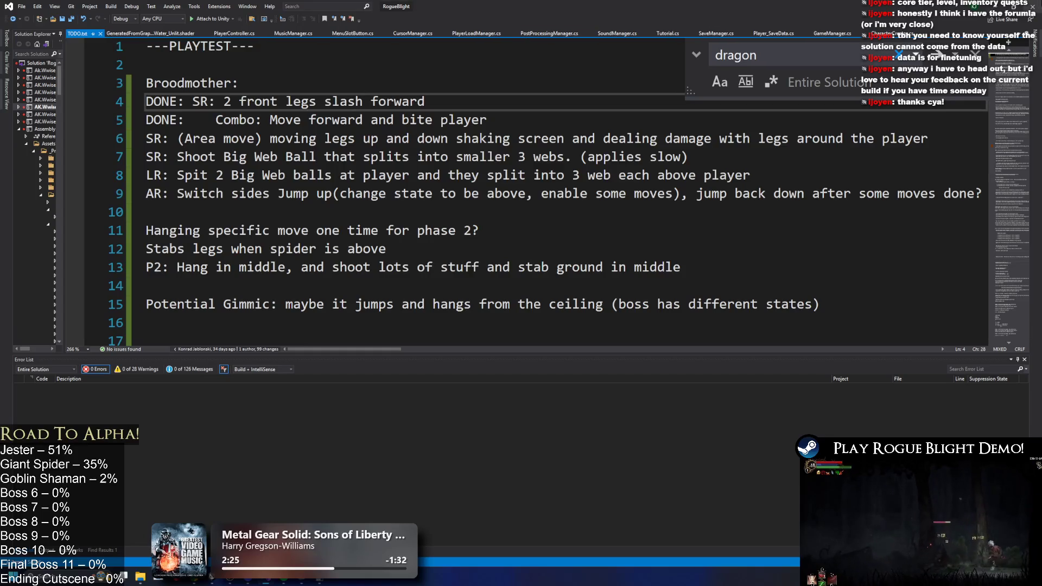
pyautogui.hotkey('alt', 'Tab')
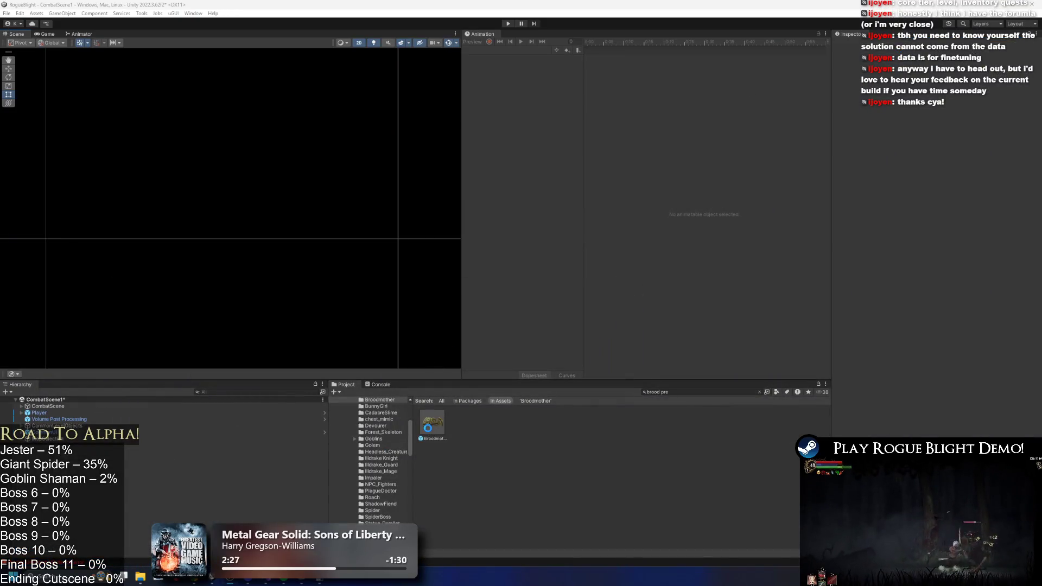
# - Open the Broodmother prefab, then search 'spider prefa' and open spider_prefab
pyautogui.doubleClick(432, 424)
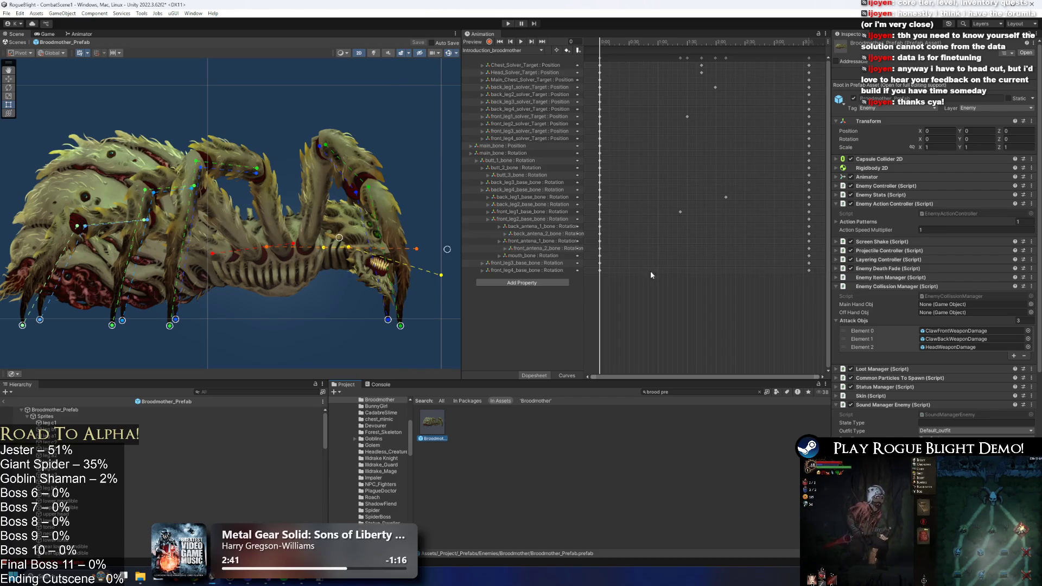
pyautogui.click(701, 392)
pyautogui.write('sp')
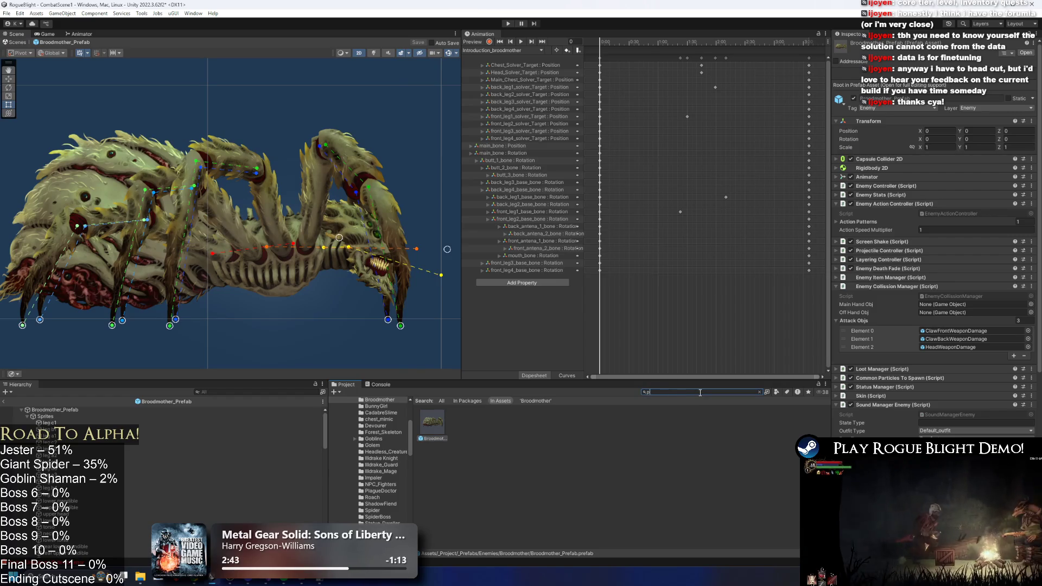
pyautogui.write('ider prefa')
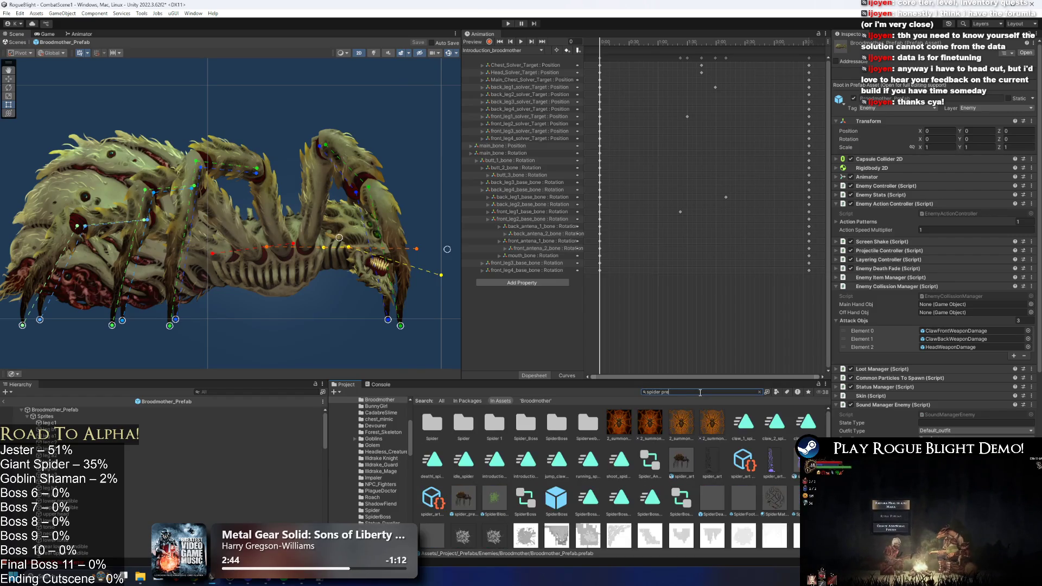
pyautogui.doubleClick(432, 423)
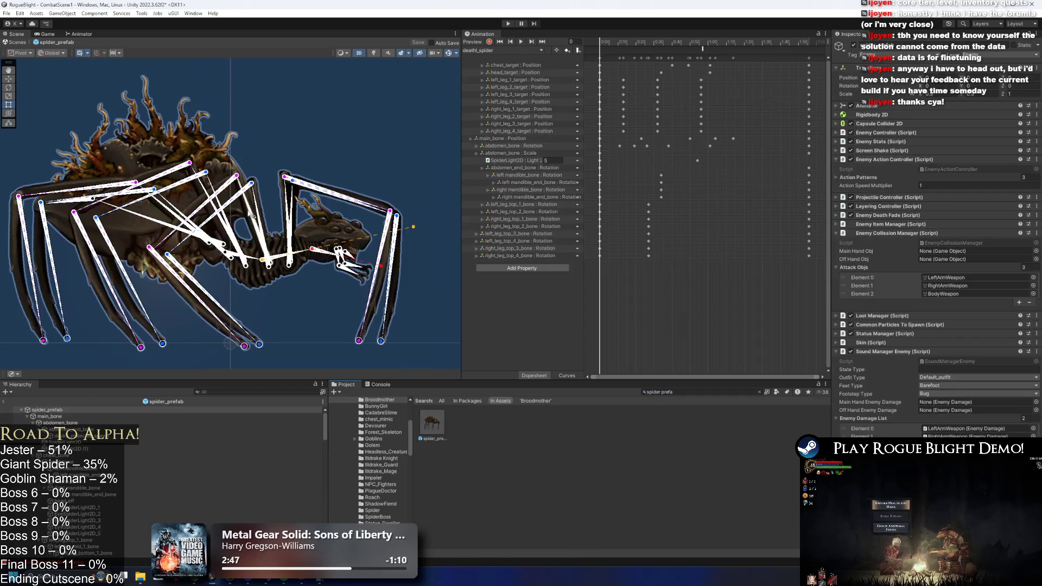
# - Select the abdomen sprite, locate its spider_art source and open it in Photoshop
pyautogui.click(143, 145)
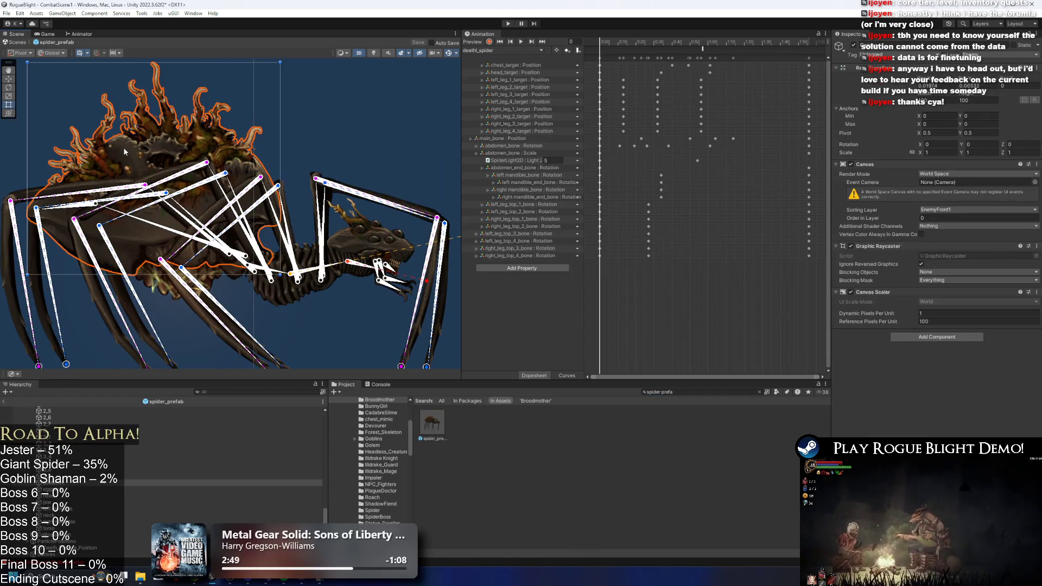
pyautogui.click(966, 116)
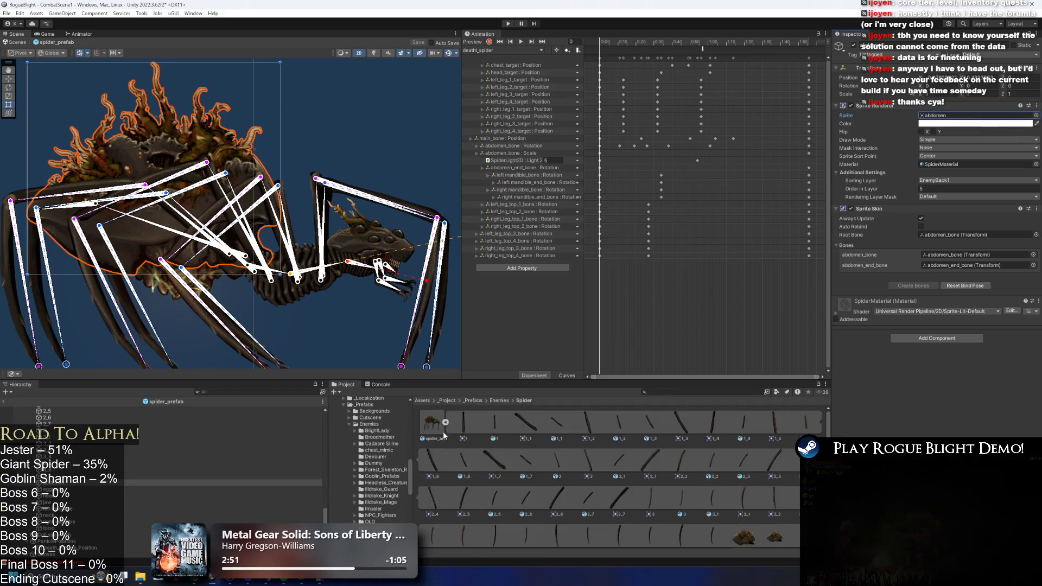
pyautogui.click(433, 427)
pyautogui.doubleClick(432, 426)
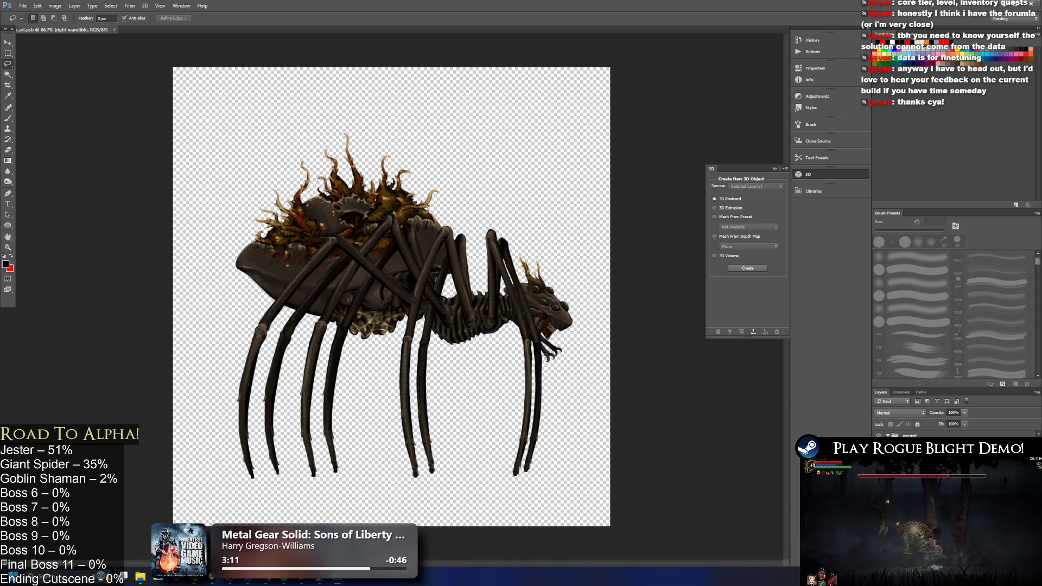
pyautogui.hotkey('alt', '[')
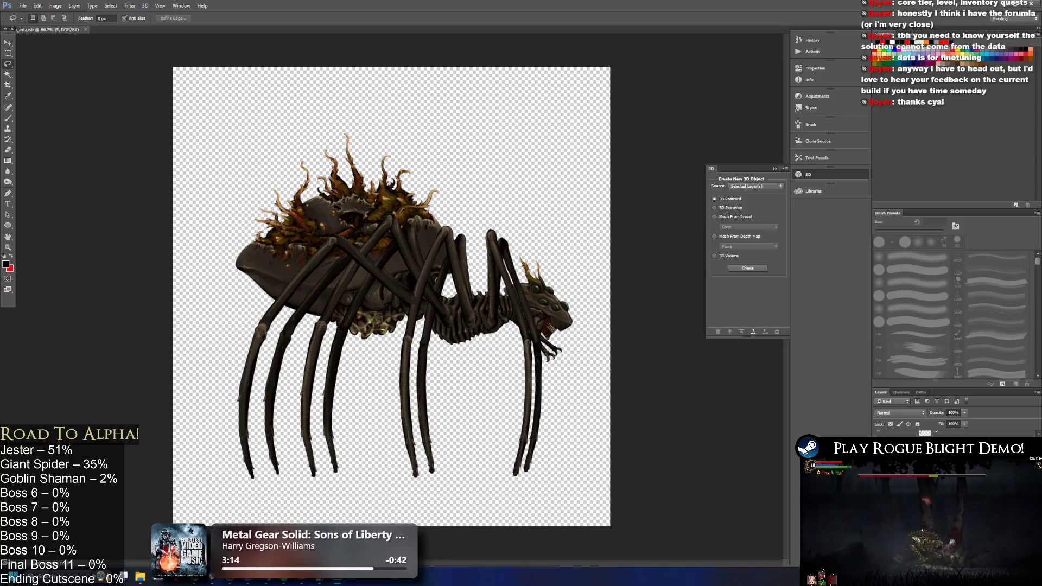
pyautogui.hotkey('alt', '[')
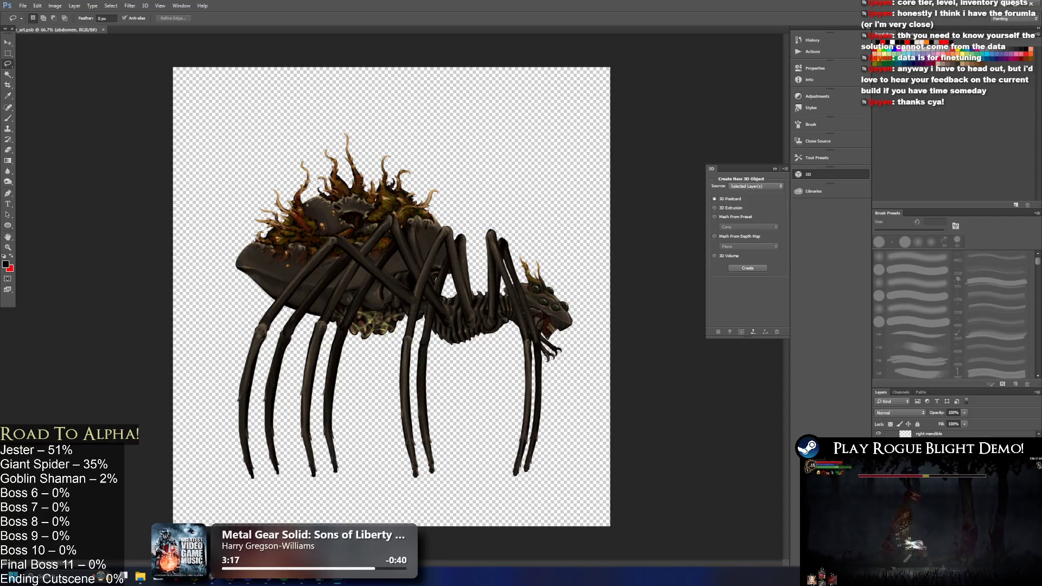
pyautogui.hotkey('ctrl', 'u')
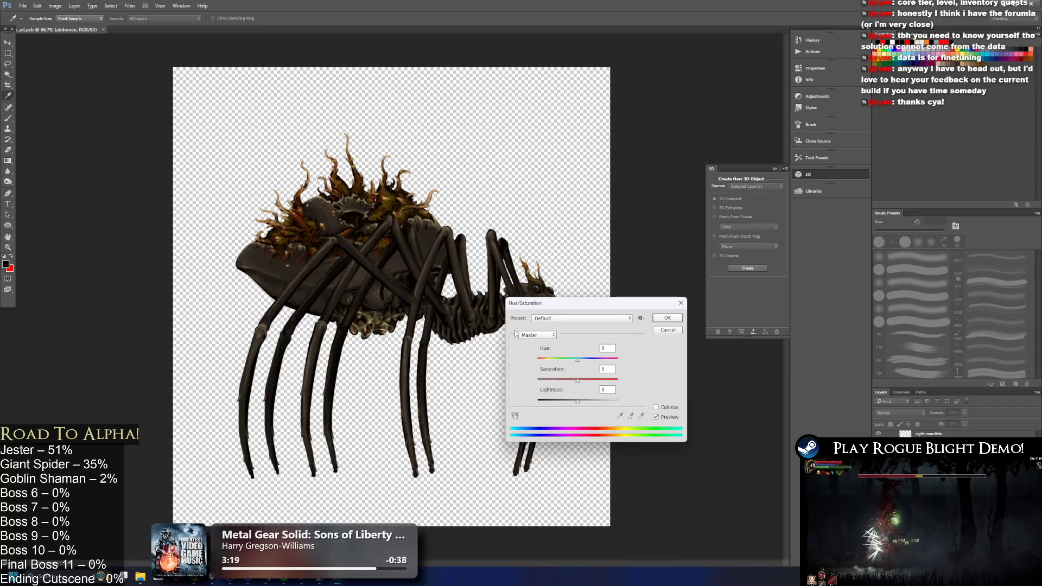
pyautogui.moveTo(586, 401); pyautogui.dragTo(578, 400)
pyautogui.press('Return')
pyautogui.press('l')
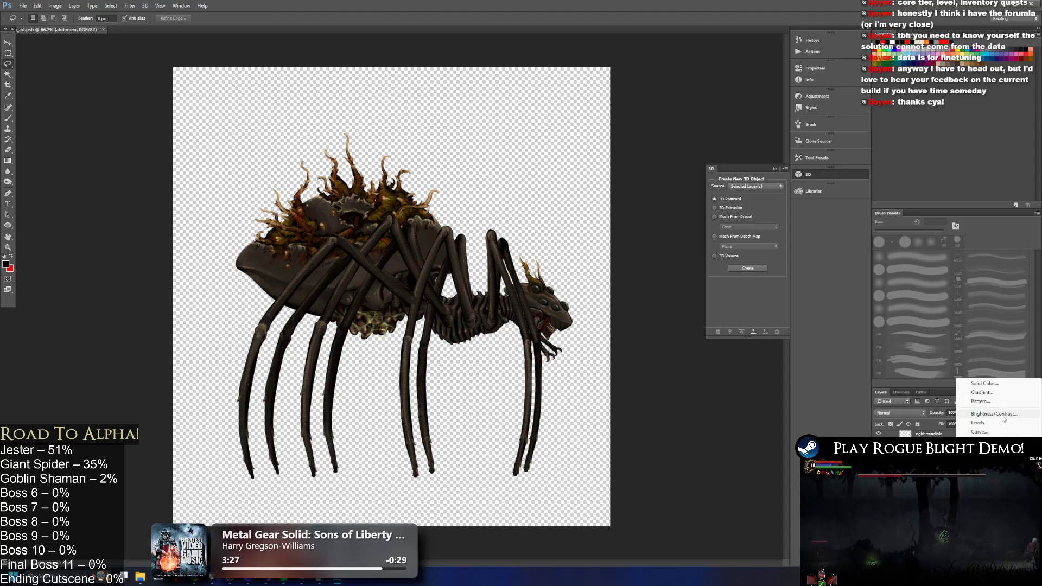
pyautogui.click(1002, 417)
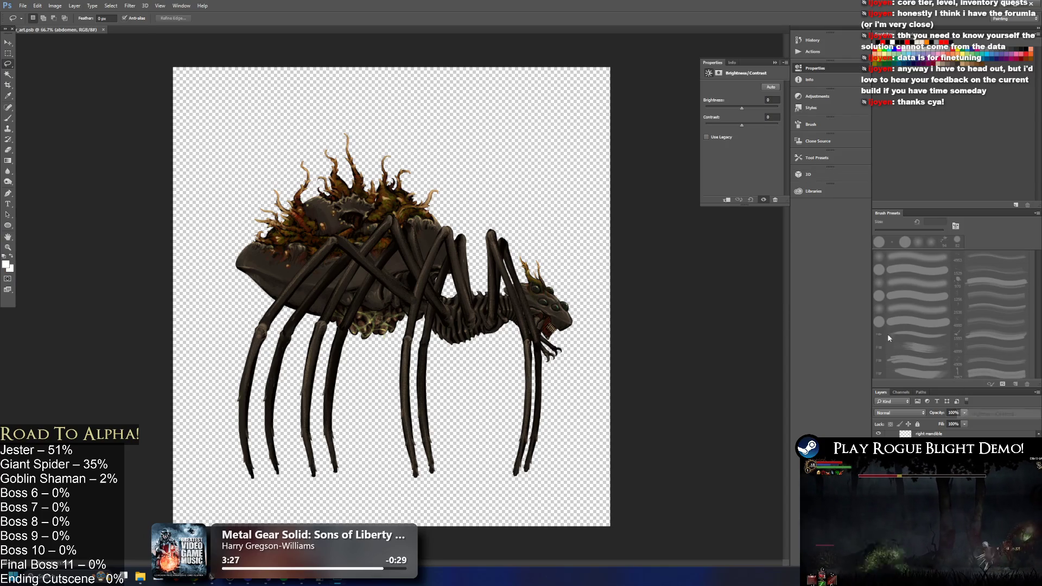
pyautogui.click(771, 87)
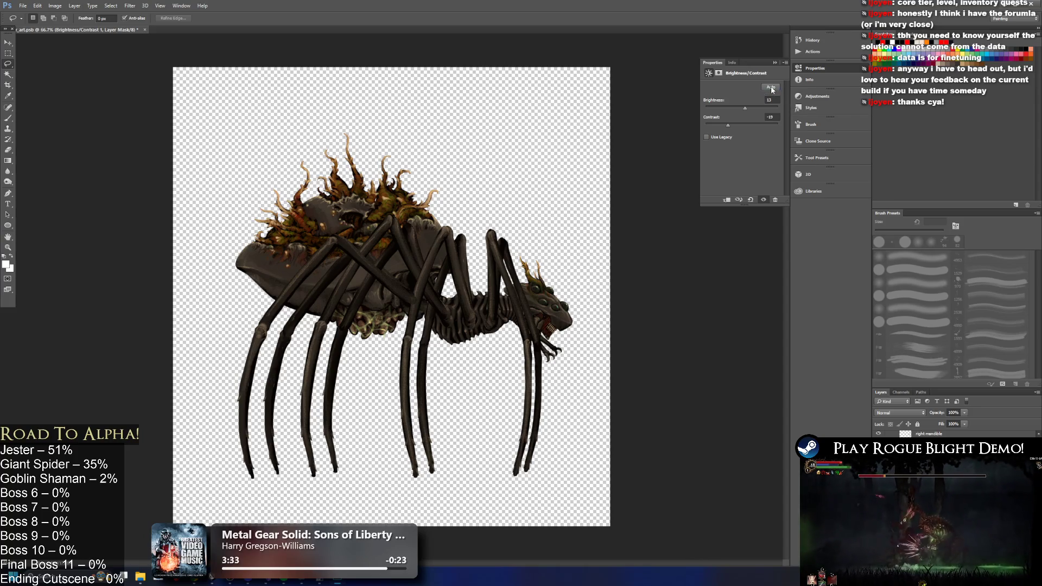
pyautogui.moveTo(743, 102)
pyautogui.mouseDown()
pyautogui.moveTo(764, 106)
pyautogui.moveTo(664, 125)
pyautogui.mouseUp()
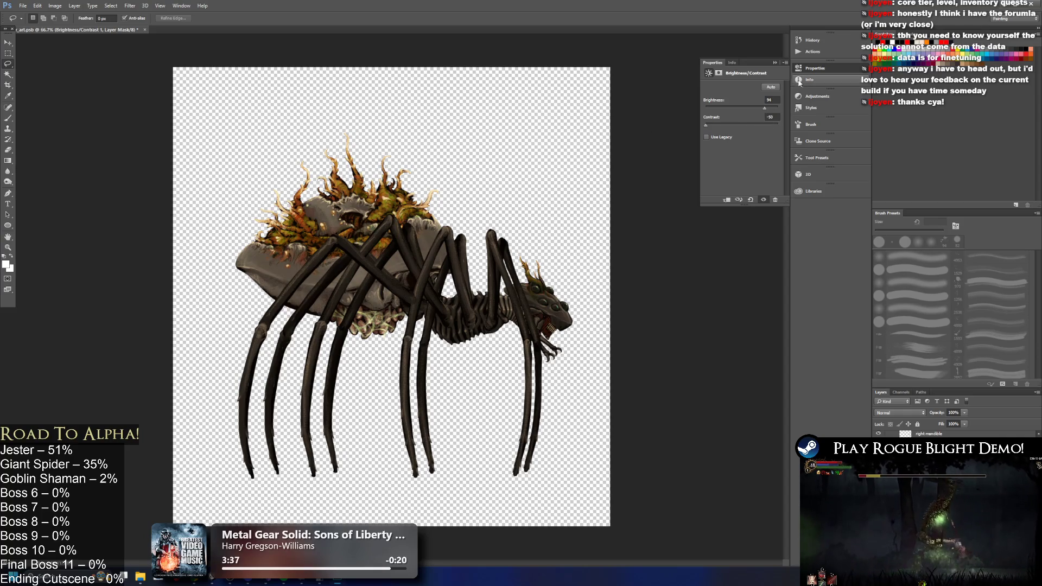
pyautogui.press('Delete')
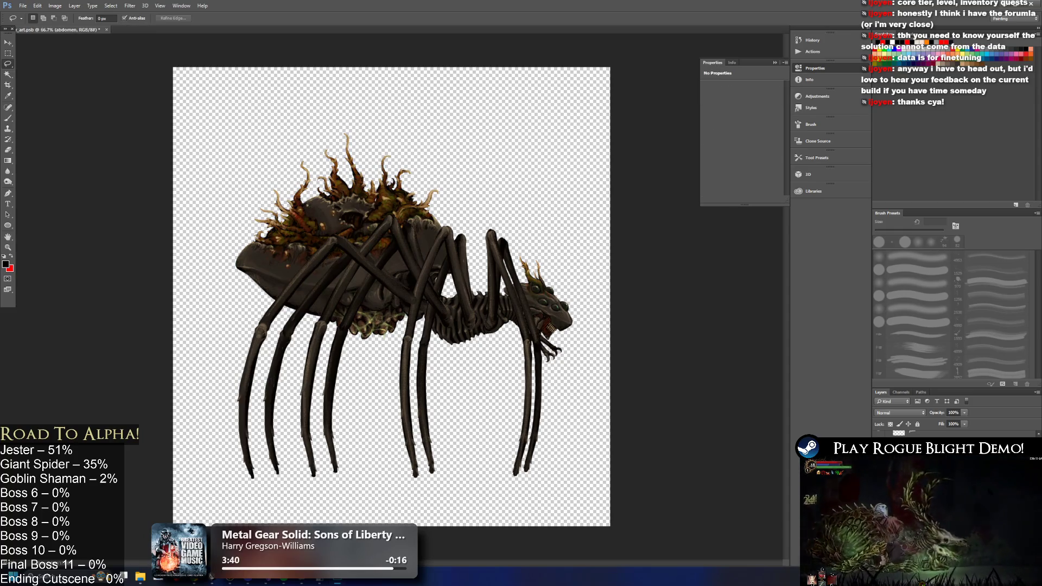
pyautogui.click(958, 562)
pyautogui.click(989, 461)
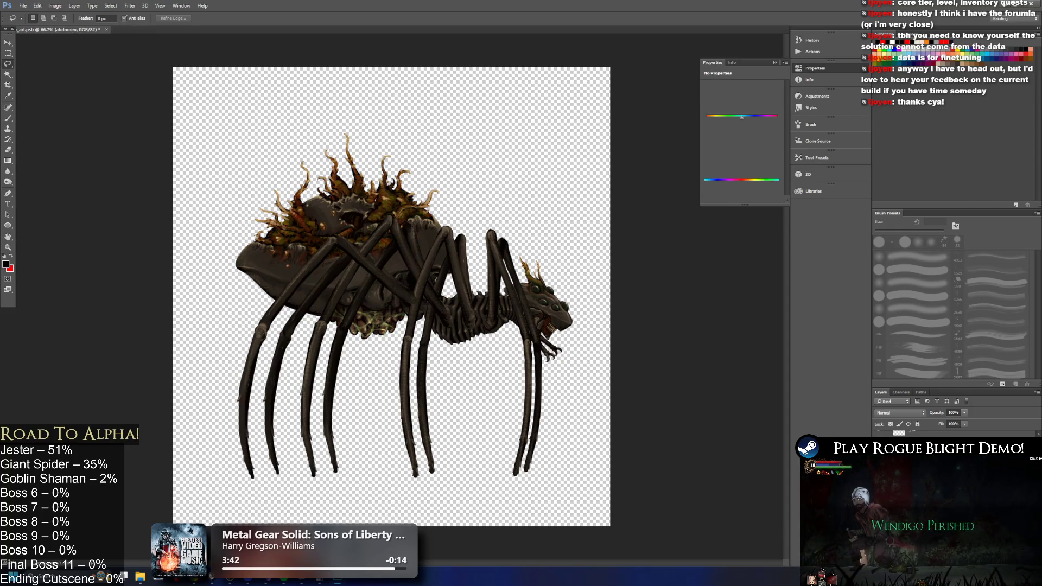
pyautogui.click(708, 97)
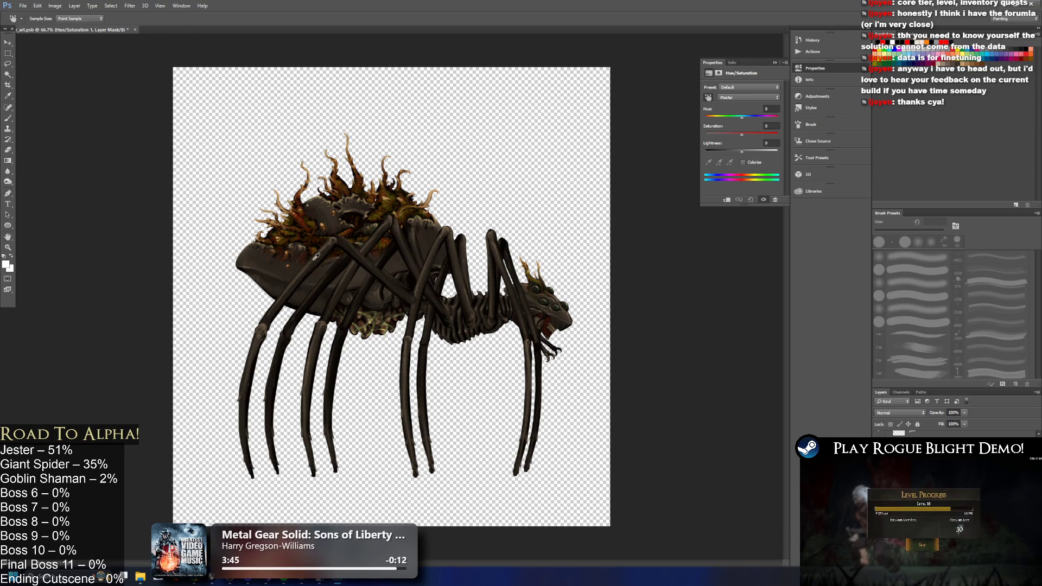
pyautogui.click(261, 257)
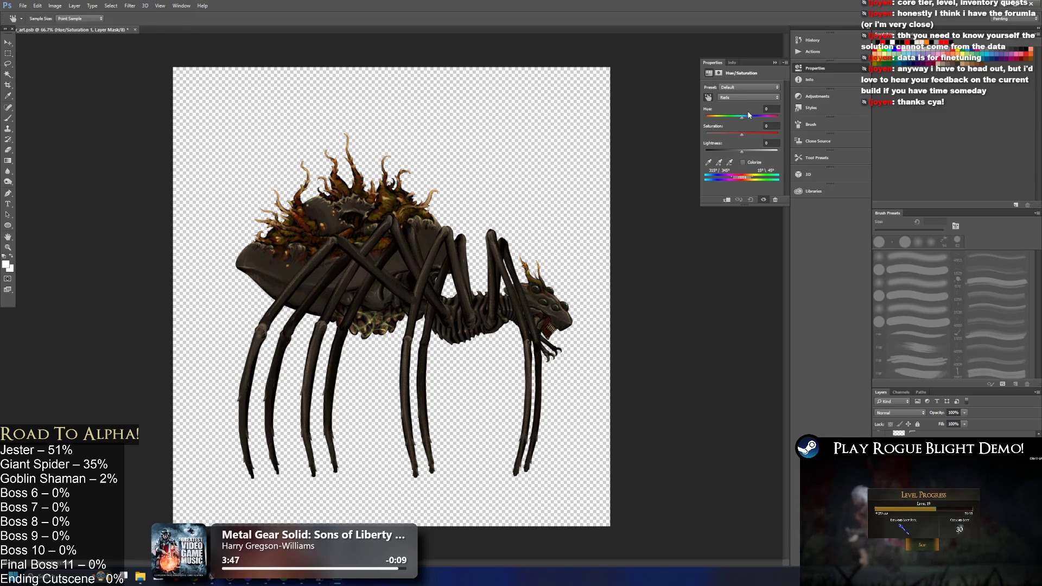
pyautogui.moveTo(756, 120)
pyautogui.mouseDown()
pyautogui.moveTo(766, 118)
pyautogui.moveTo(694, 115)
pyautogui.mouseUp()
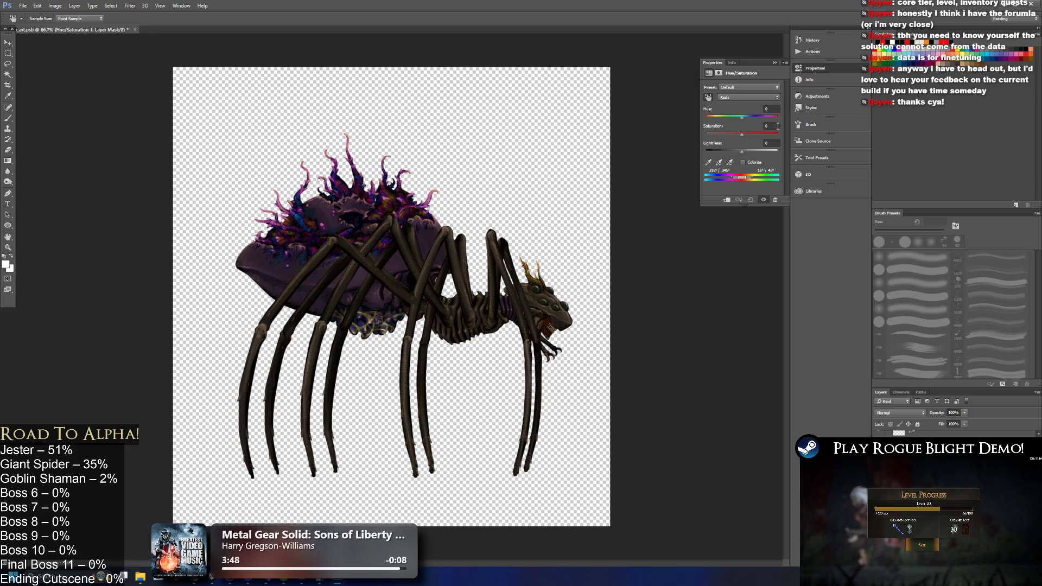
pyautogui.moveTo(742, 153); pyautogui.dragTo(759, 156)
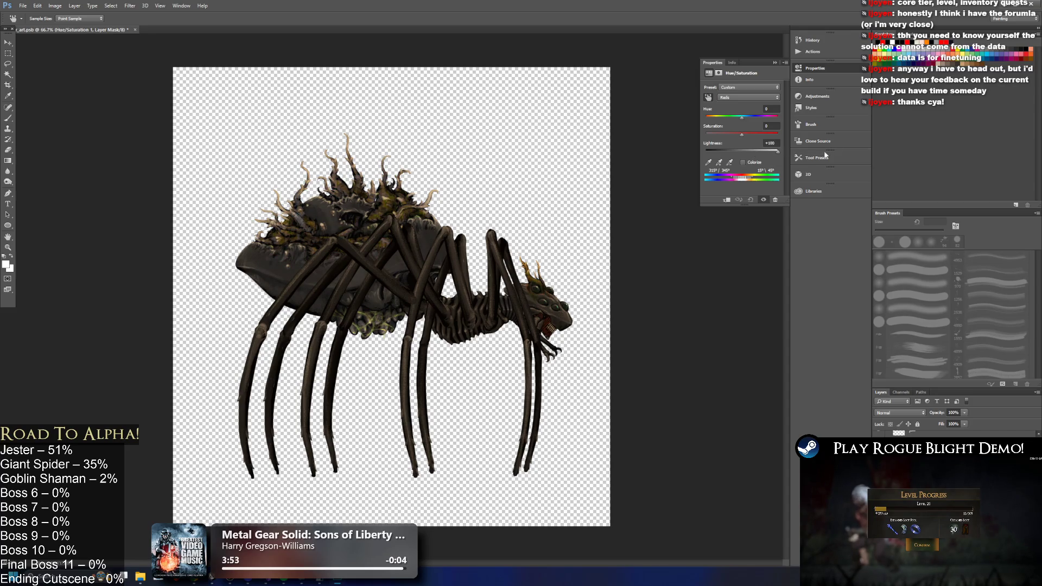
pyautogui.hotkey('ctrl', 'z')
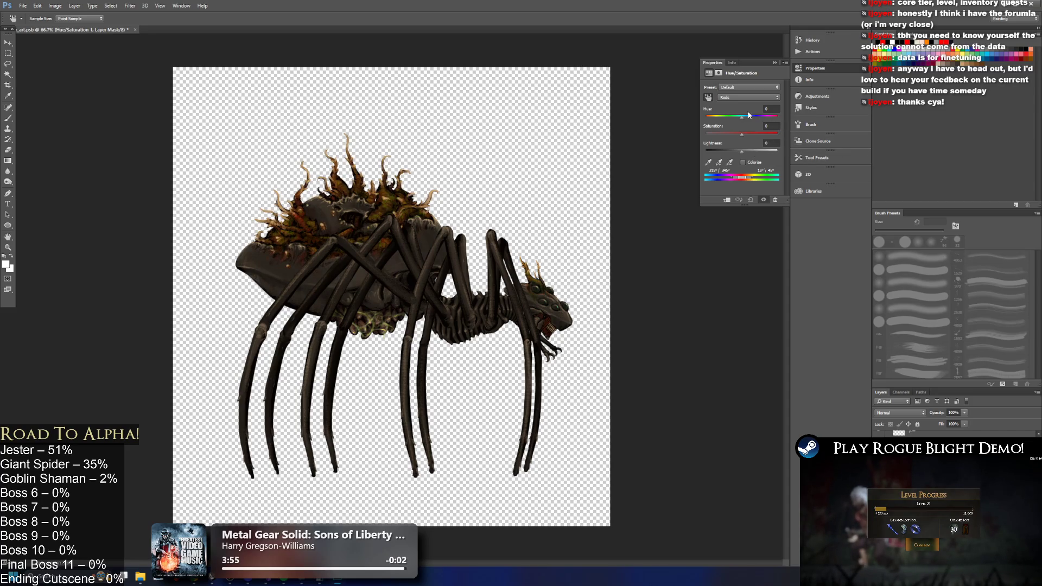
pyautogui.moveTo(747, 120); pyautogui.dragTo(735, 117)
pyautogui.hotkey('ctrl', 'z')
pyautogui.click(722, 98)
pyautogui.click(730, 96)
pyautogui.moveTo(741, 134)
pyautogui.mouseDown()
pyautogui.moveTo(711, 135)
pyautogui.moveTo(742, 134)
pyautogui.moveTo(741, 104)
pyautogui.mouseUp()
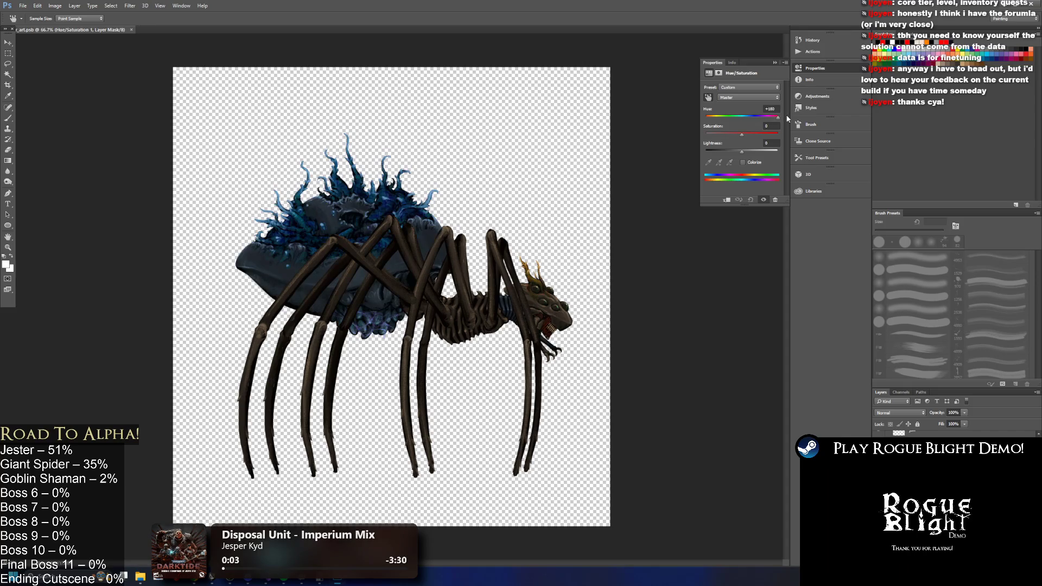
pyautogui.click(742, 98)
pyautogui.click(741, 112)
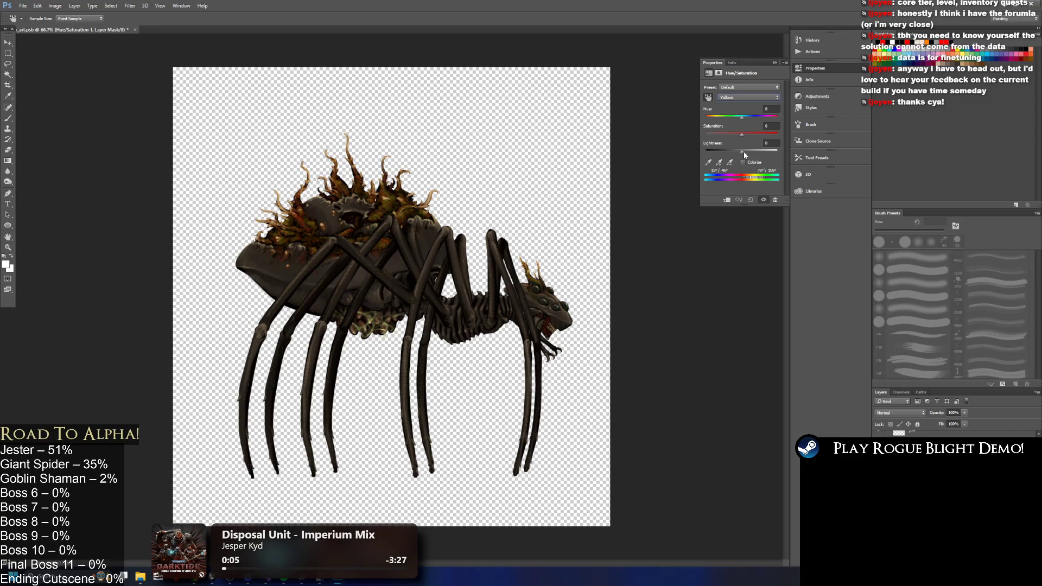
pyautogui.moveTo(737, 137)
pyautogui.mouseDown()
pyautogui.moveTo(785, 140)
pyautogui.moveTo(741, 134)
pyautogui.moveTo(782, 137)
pyautogui.moveTo(715, 155)
pyautogui.mouseUp()
pyautogui.moveTo(743, 116)
pyautogui.mouseDown()
pyautogui.moveTo(716, 117)
pyautogui.moveTo(791, 121)
pyautogui.moveTo(749, 134)
pyautogui.mouseUp()
pyautogui.click(775, 62)
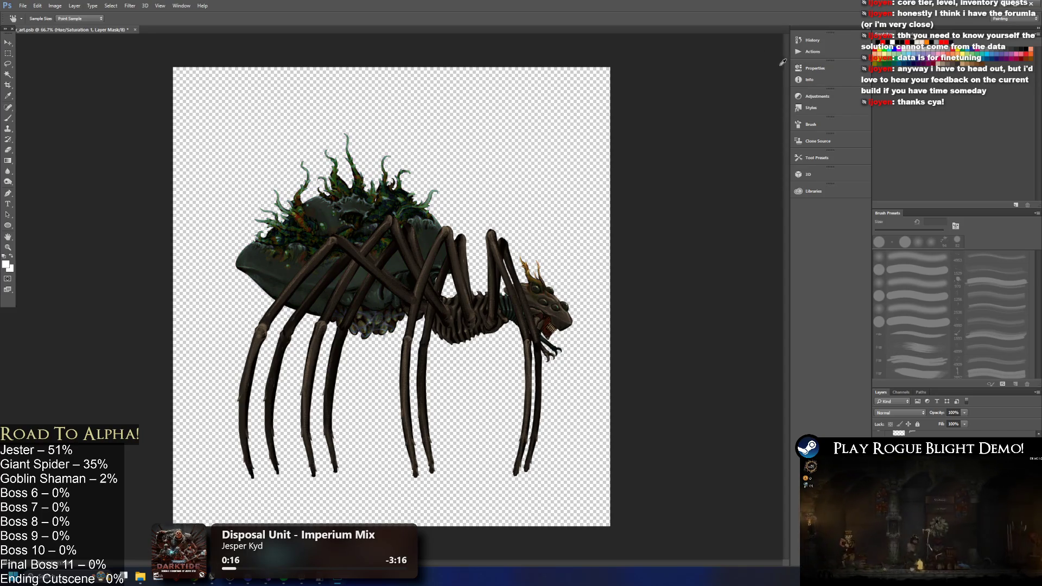
pyautogui.press('l')
pyautogui.press('Delete')
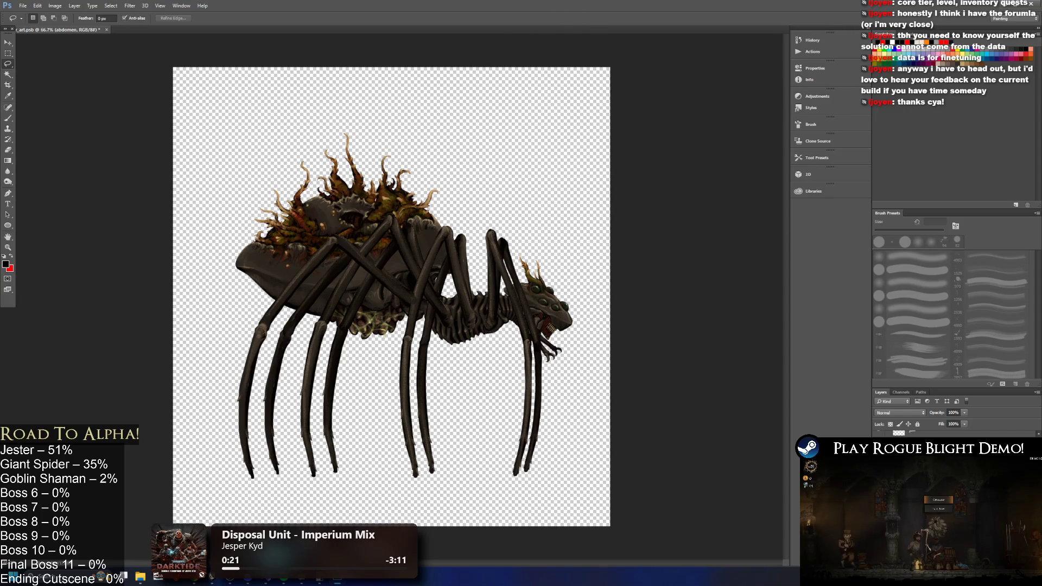
pyautogui.click(992, 570)
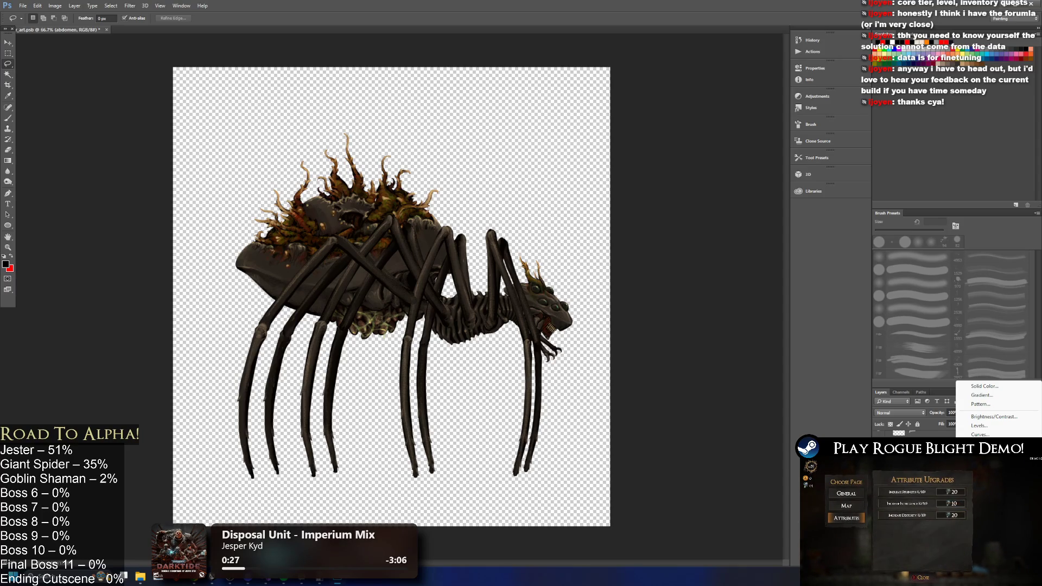
# - Dismiss the adjustment menu and open Layer Style for the abdomen's Color Overlay effect
pyautogui.press('Escape')
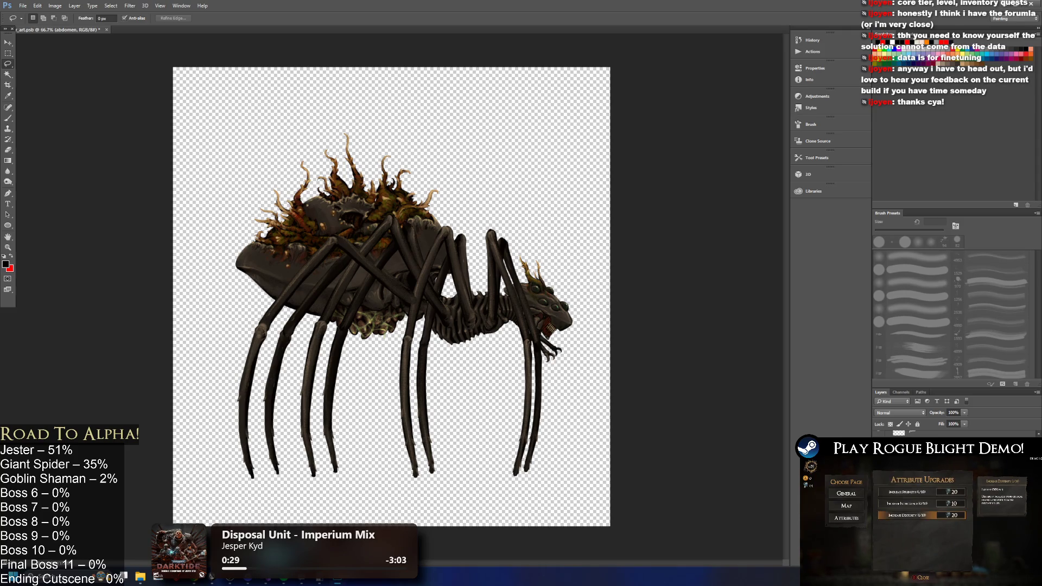
pyautogui.doubleClick(923, 433)
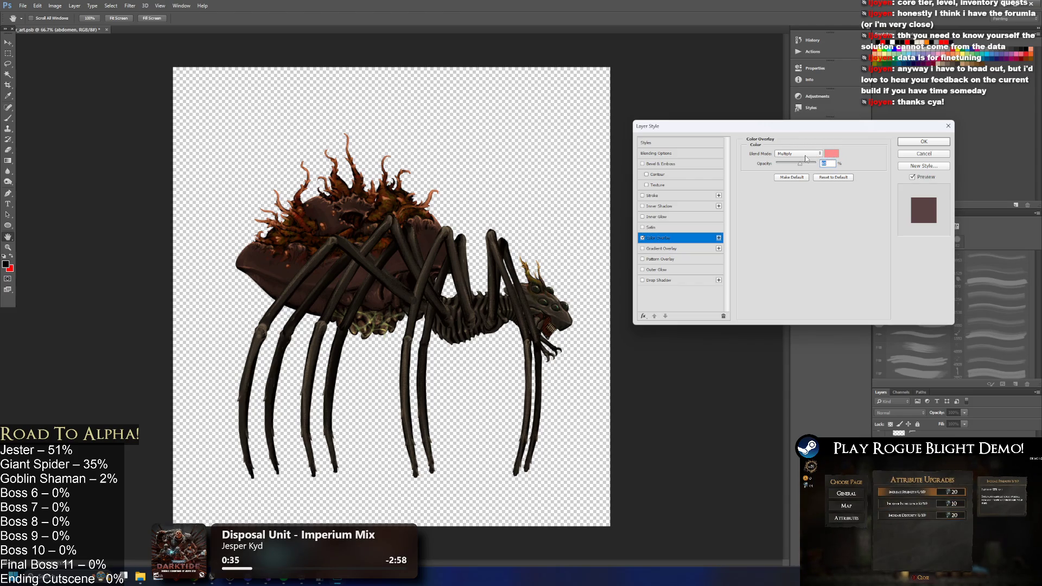
# - Set the abdomen's Color Overlay colour to white
pyautogui.click(833, 154)
pyautogui.click(520, 209)
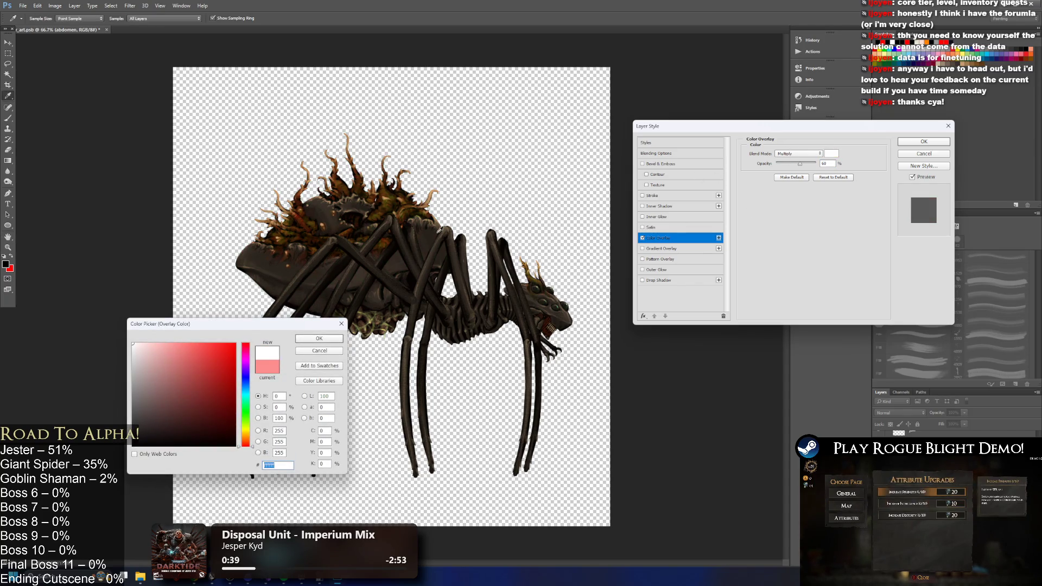
pyautogui.click(319, 338)
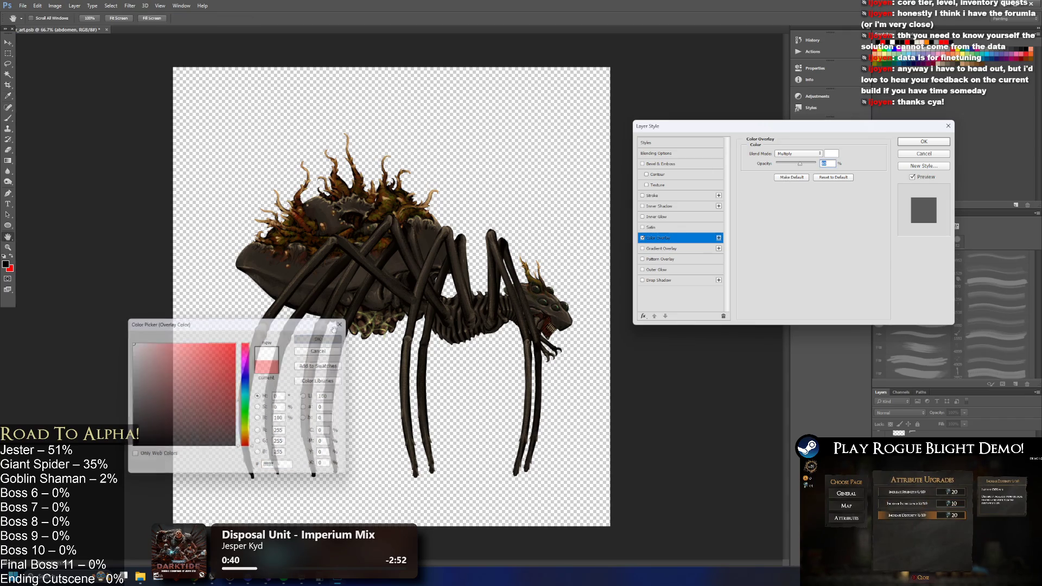
# - Try the Normal, Multiply, Linear Burn and Color Dodge blend modes on the overlay
pyautogui.click(799, 154)
pyautogui.click(800, 161)
pyautogui.click(799, 154)
pyautogui.click(802, 162)
pyautogui.click(799, 153)
pyautogui.click(800, 180)
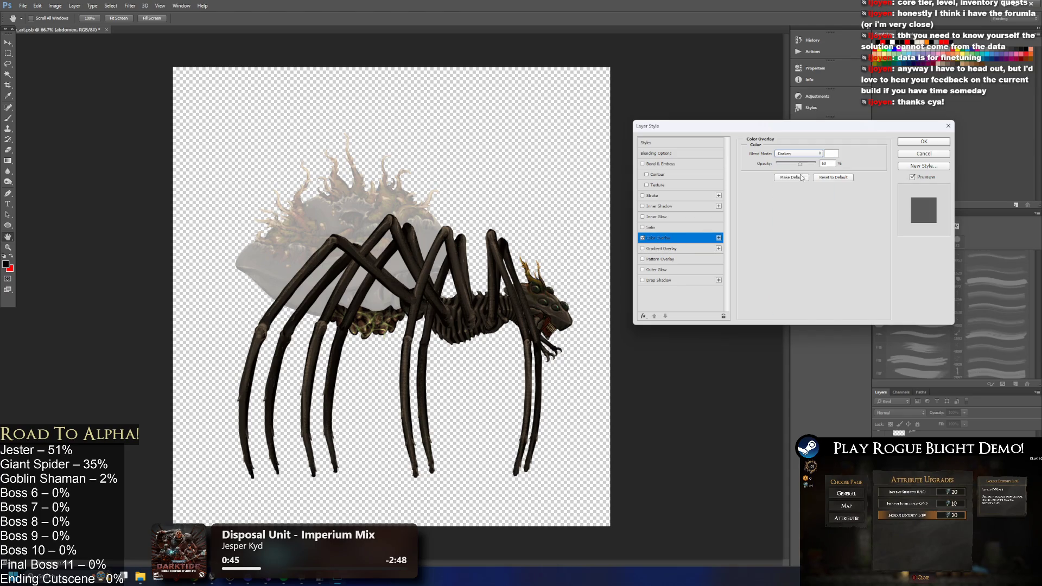
pyautogui.click(798, 153)
pyautogui.click(797, 181)
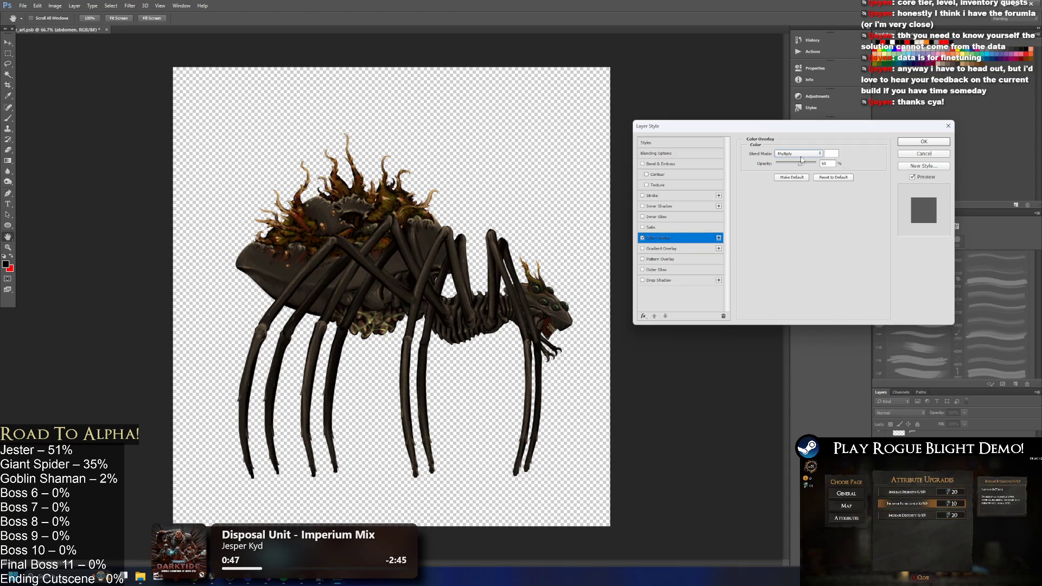
pyautogui.click(798, 153)
pyautogui.click(797, 191)
pyautogui.scroll(-3, 787, 157)
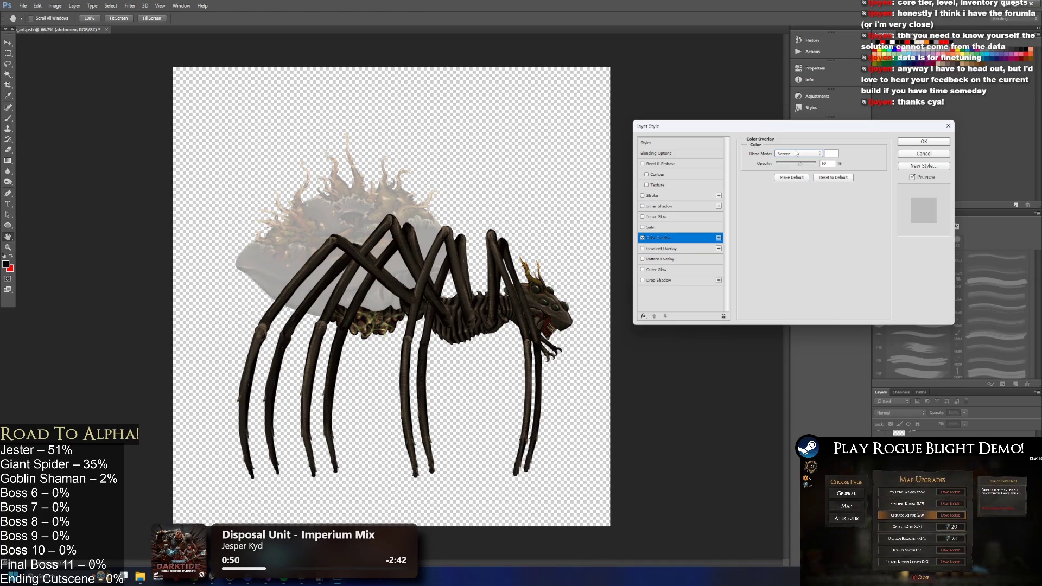
pyautogui.click(787, 156)
pyautogui.click(806, 210)
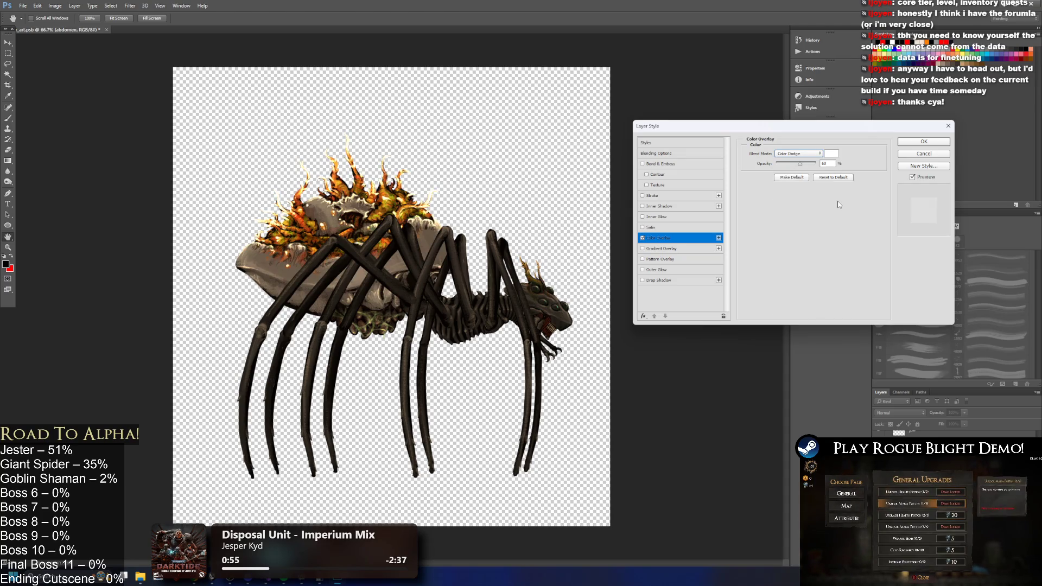
# - Preview the remaining blend modes, settle on Hard Mix, apply it and quit Photoshop
pyautogui.press('Down')
pyautogui.press('Down')
pyautogui.press('Down')
pyautogui.press('Down')
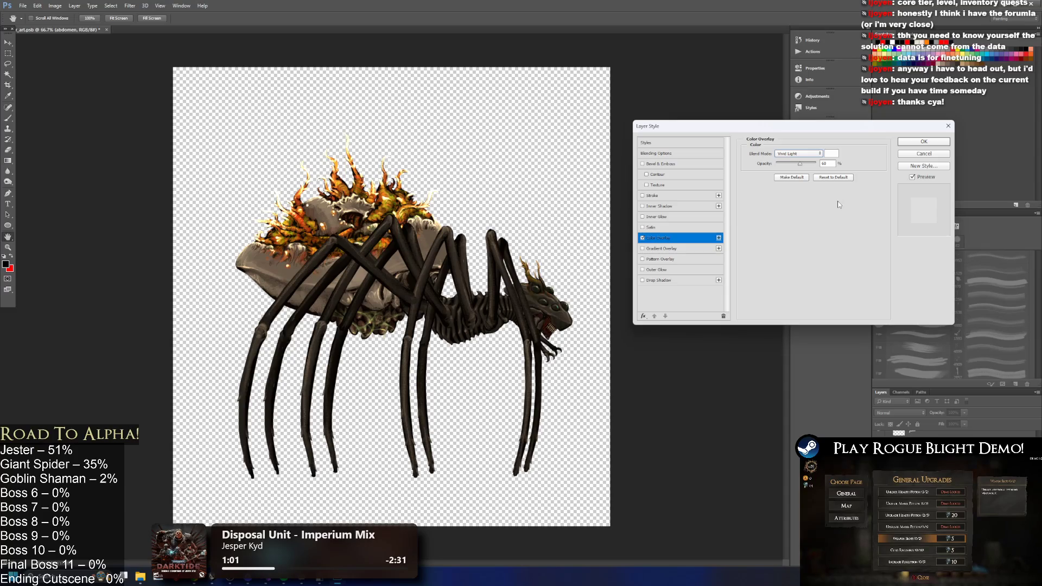
pyautogui.press('Down')
pyautogui.press('Down')
pyautogui.press('Down')
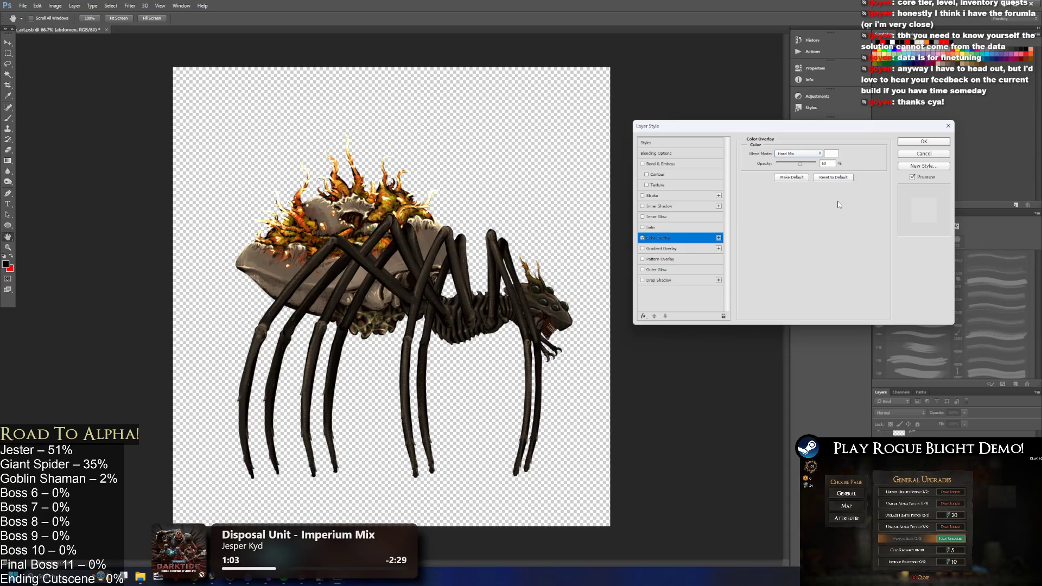
pyautogui.press('Down')
pyautogui.press('Down')
pyautogui.press('Down')
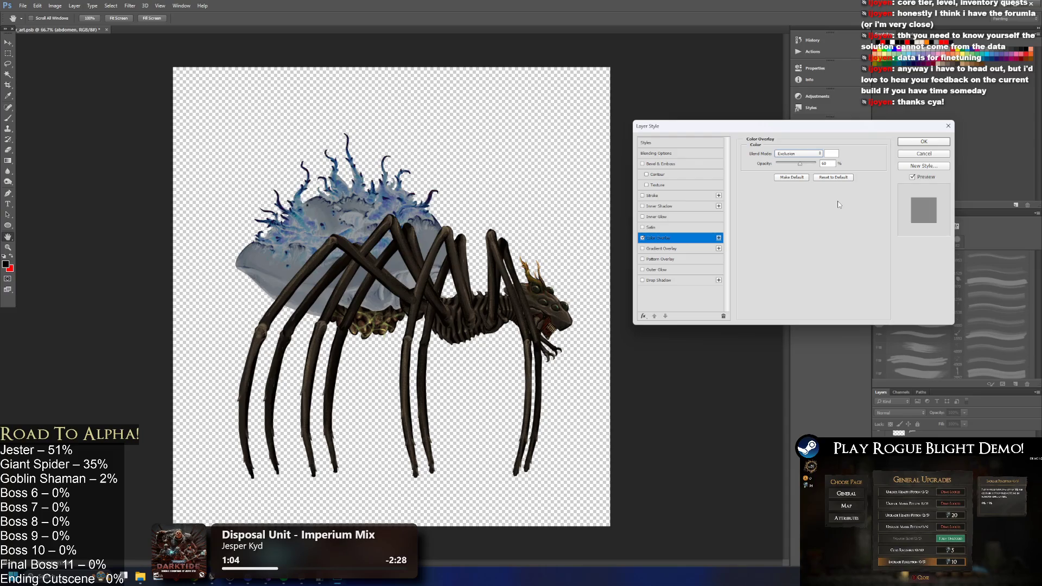
pyautogui.press('Down')
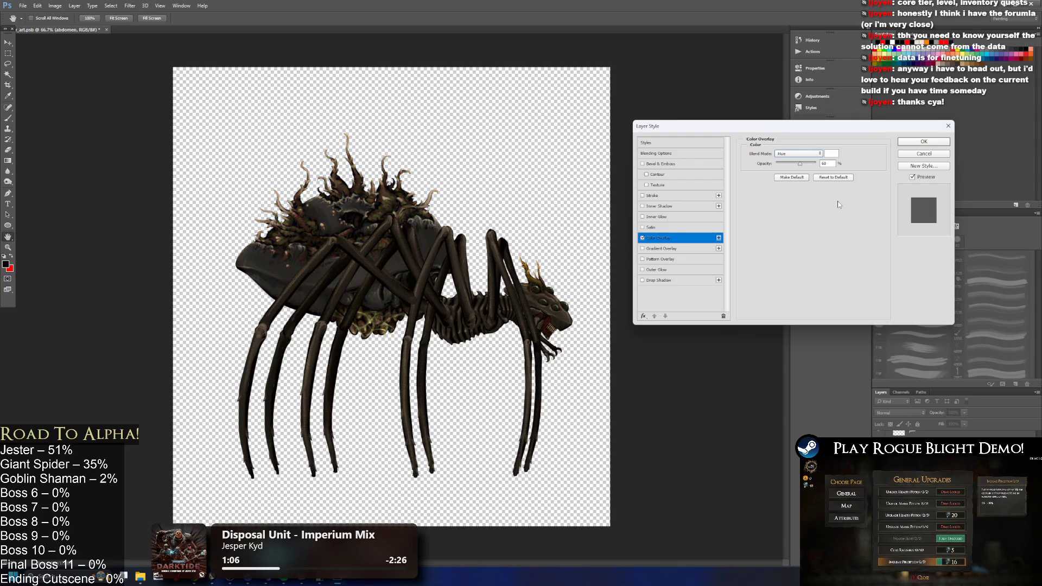
pyautogui.press('Up')
pyautogui.press('Up')
pyautogui.press('Up')
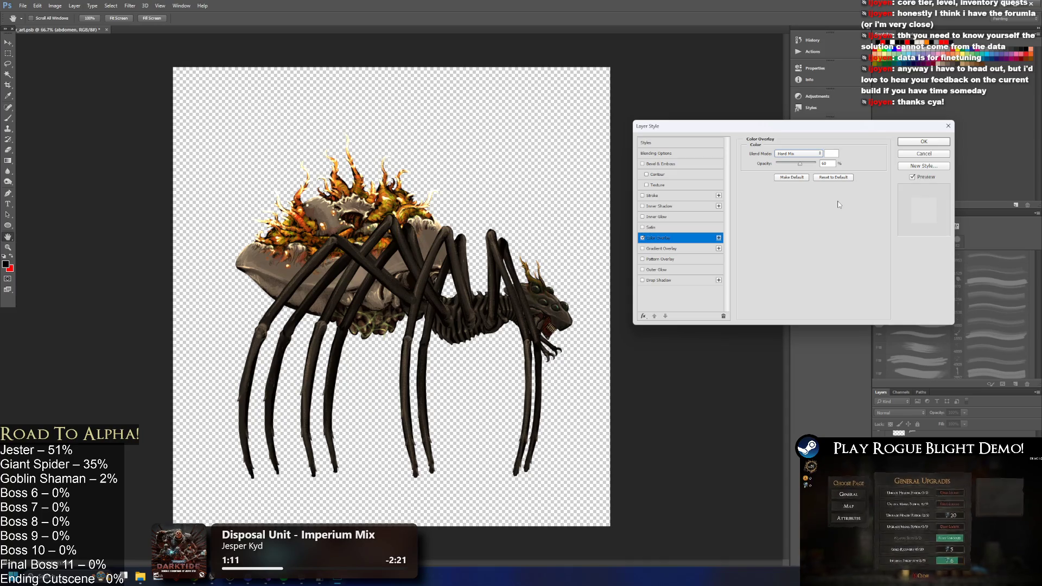
pyautogui.press('Up')
pyautogui.press('Up')
pyautogui.press('Up')
pyautogui.press('Up')
pyautogui.press('Up')
pyautogui.press('Up')
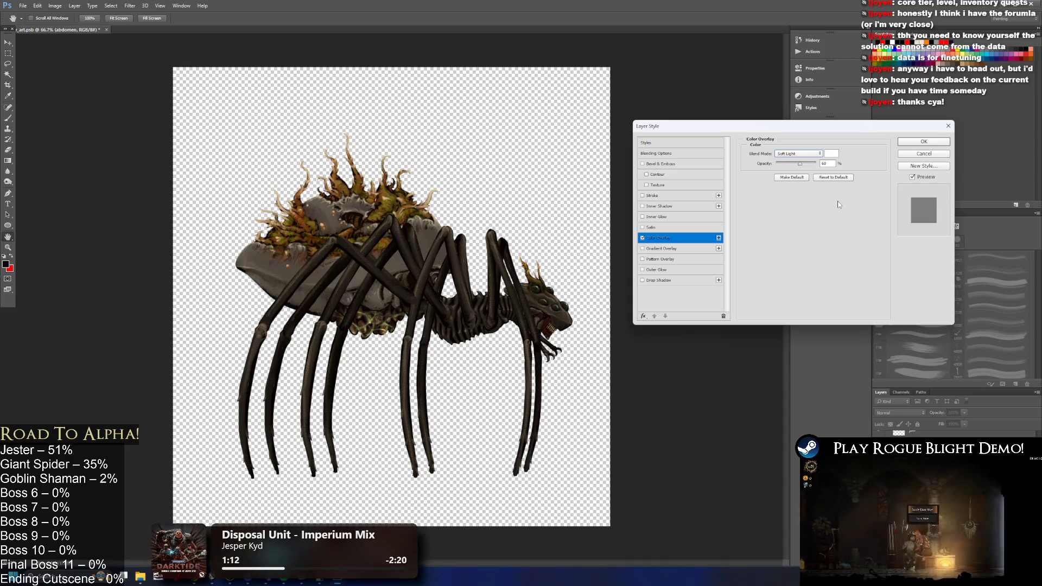
pyautogui.press('Up')
pyautogui.press('Up')
pyautogui.press('Down')
pyautogui.press('Down')
pyautogui.press('Down')
pyautogui.press('Down')
pyautogui.press('Down')
pyautogui.press('Down')
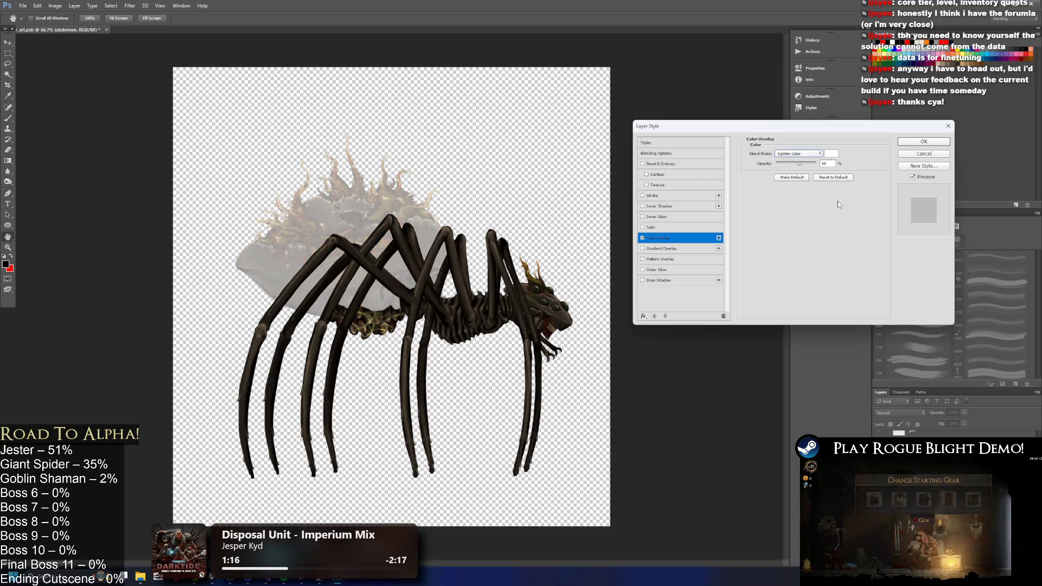
pyautogui.press('Down')
pyautogui.press('Down')
pyautogui.press('Down')
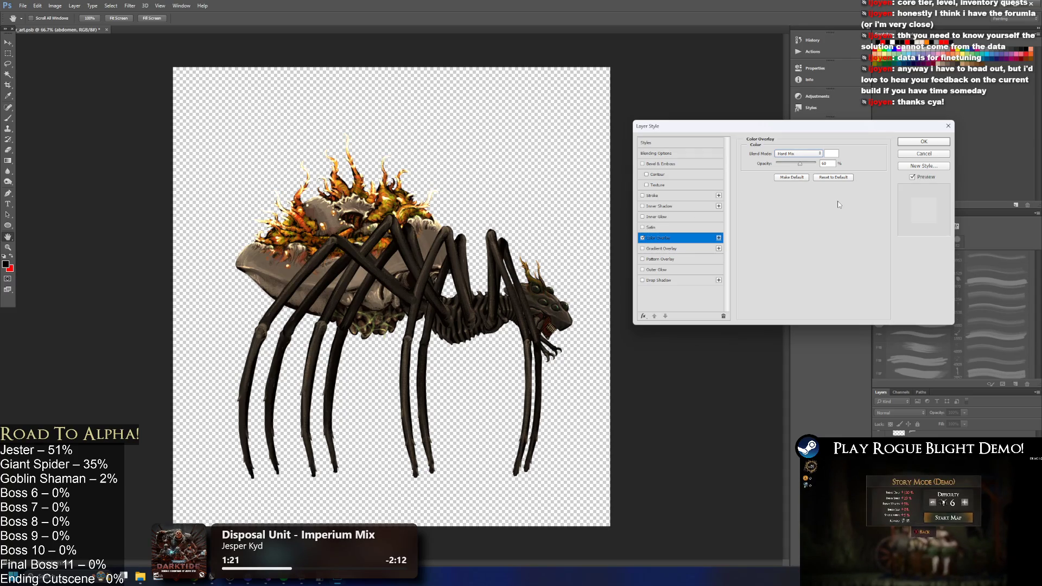
pyautogui.press('Down')
pyautogui.press('Escape')
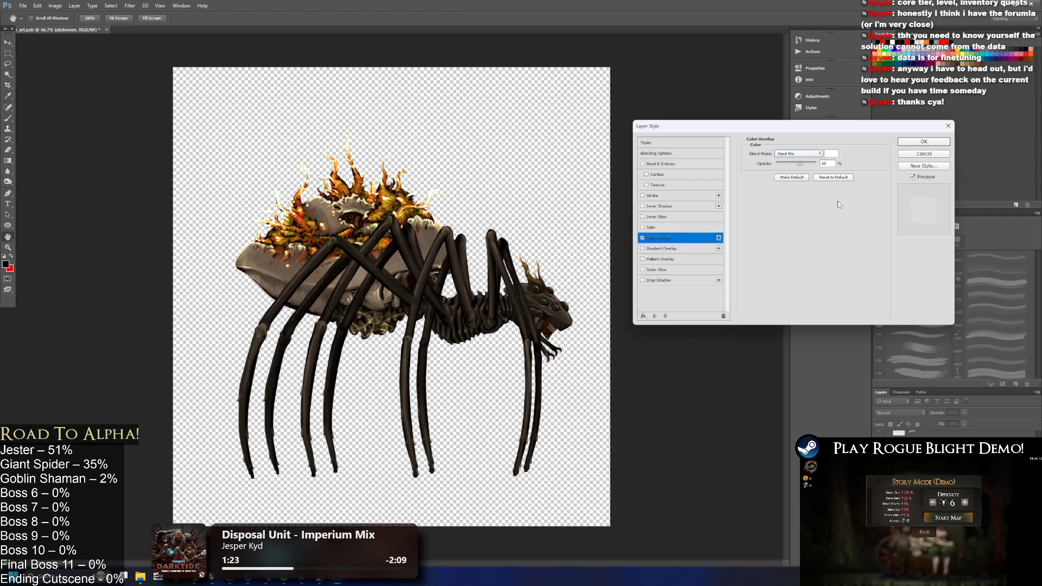
pyautogui.press('l')
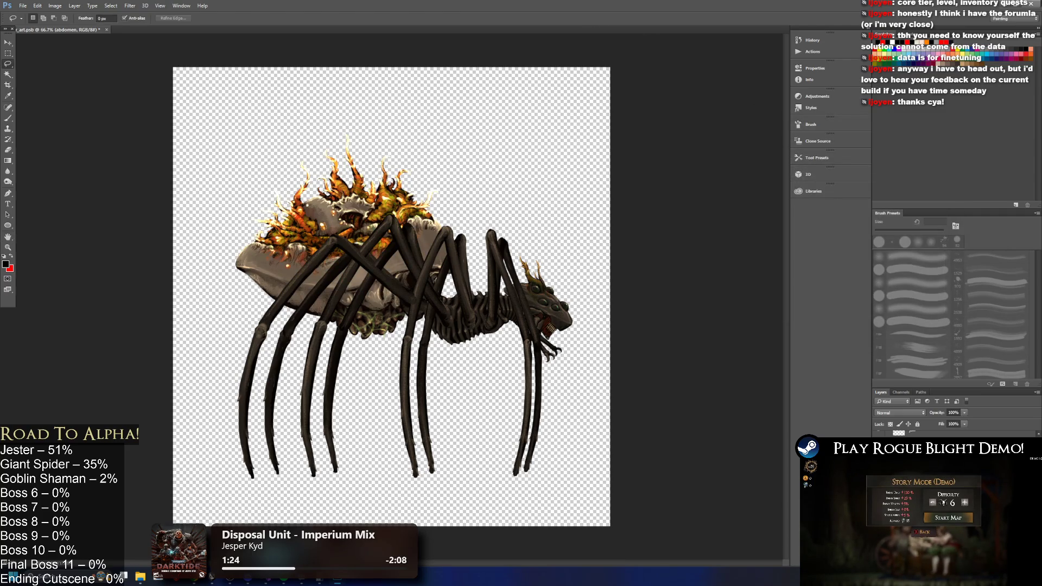
pyautogui.click(1034, 4)
# - Discard the Photoshop changes, check spider_art in Unity, and return to the Enemies prefab folder
pyautogui.click(520, 213)
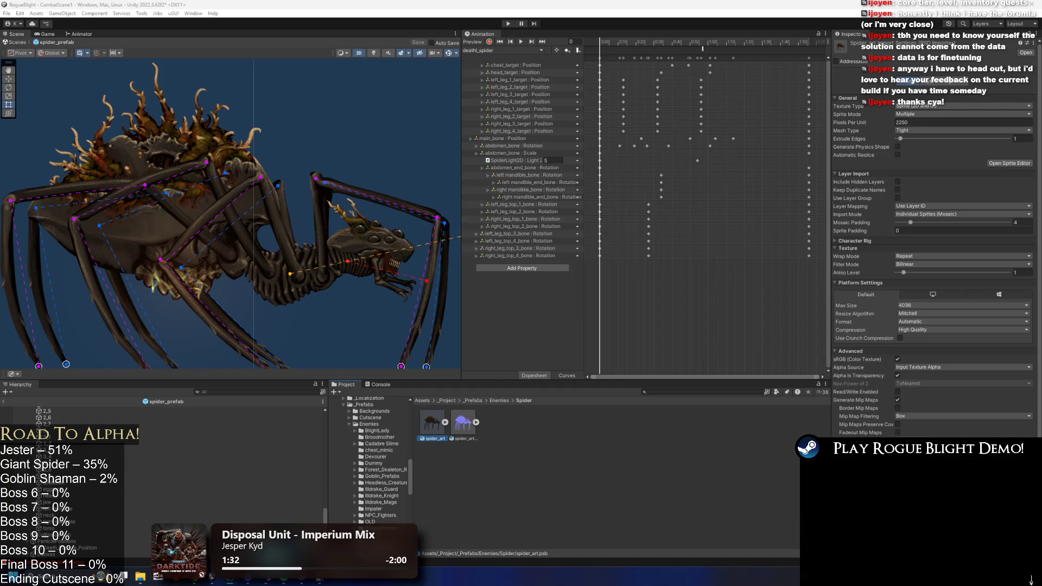
pyautogui.click(497, 431)
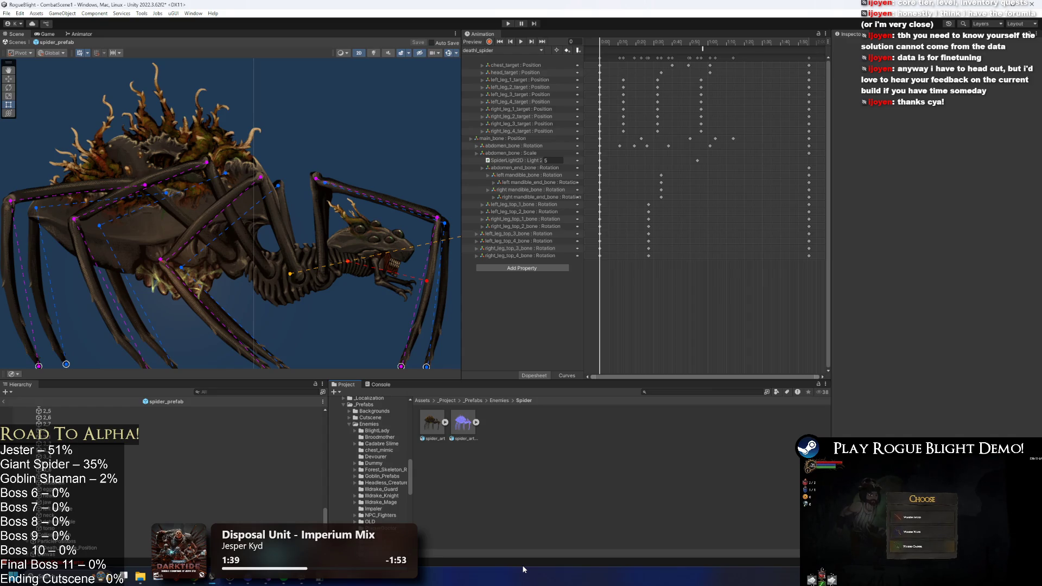
pyautogui.click(434, 429)
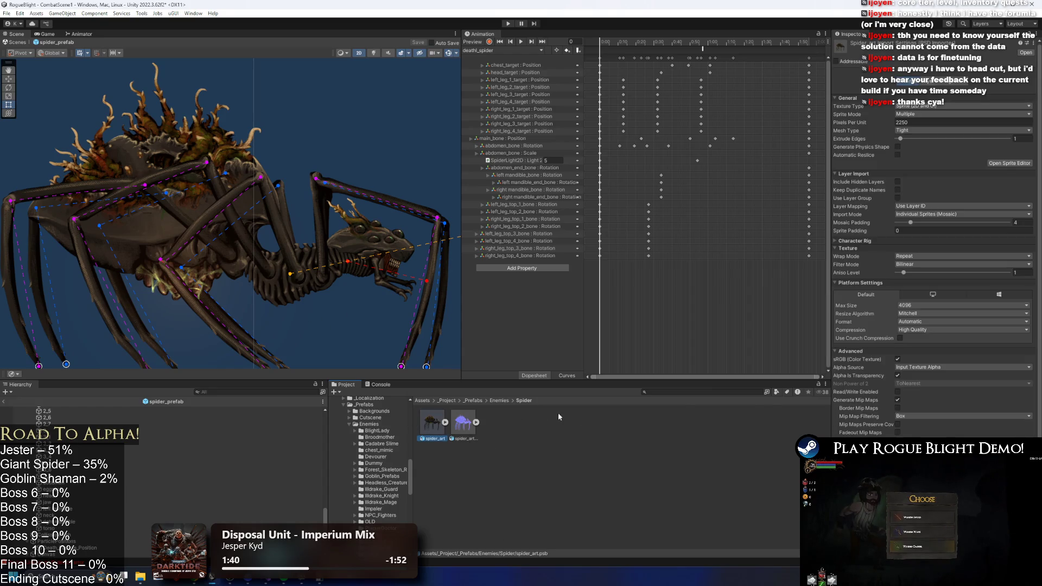
pyautogui.click(716, 393)
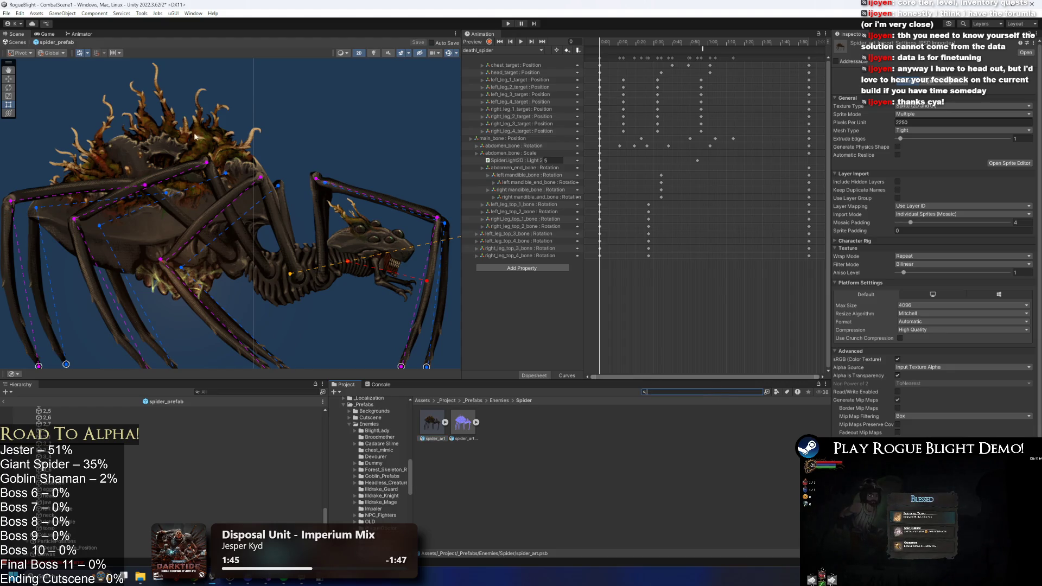
pyautogui.click(499, 401)
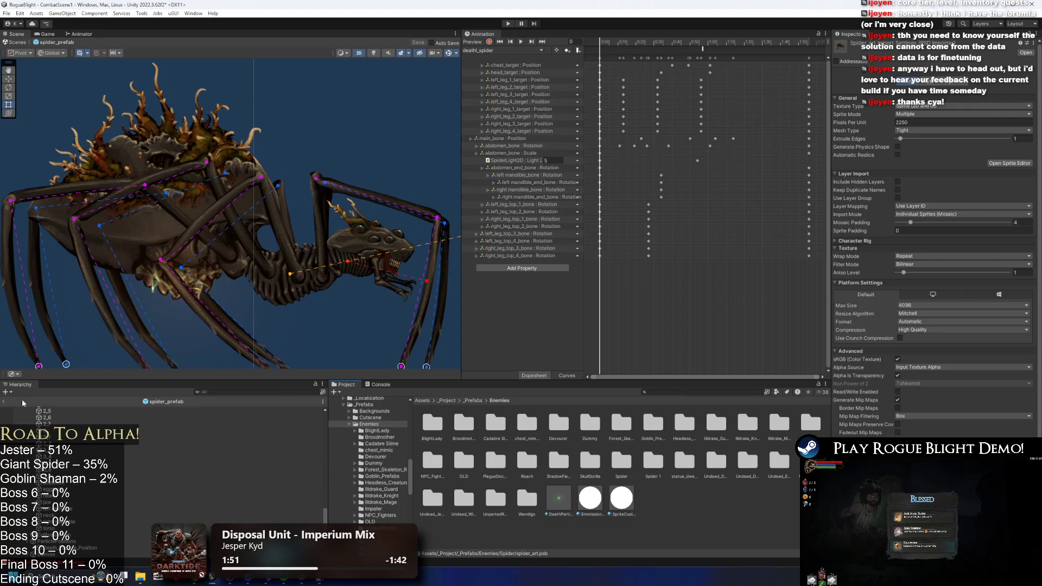
pyautogui.scroll(10, 148, 502)
pyautogui.scroll(5, 71, 425)
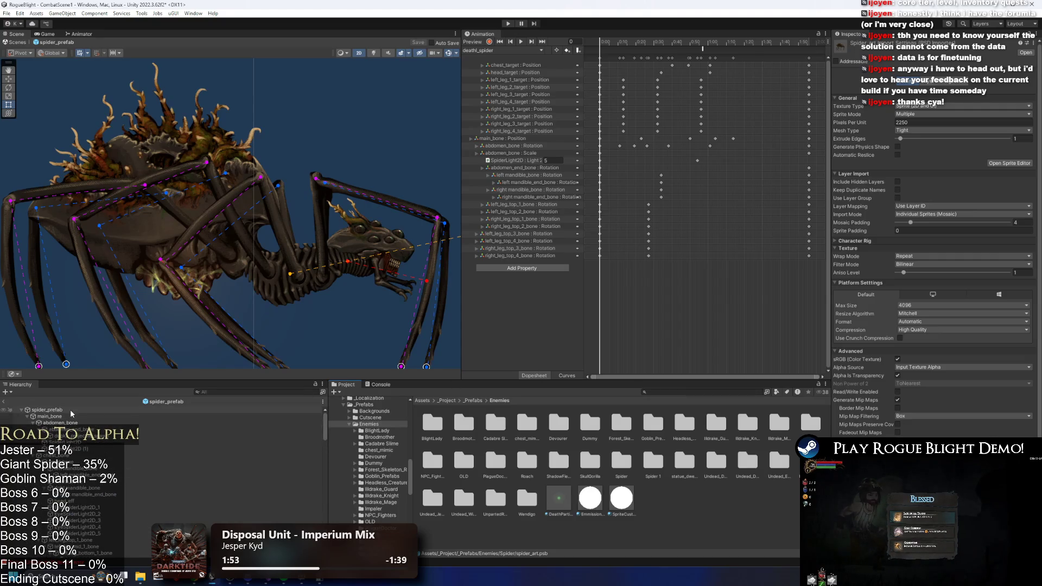
# - Select the spider_prefab root and collapse its other components to tidy the Inspector
pyautogui.click(70, 409)
pyautogui.click(917, 234)
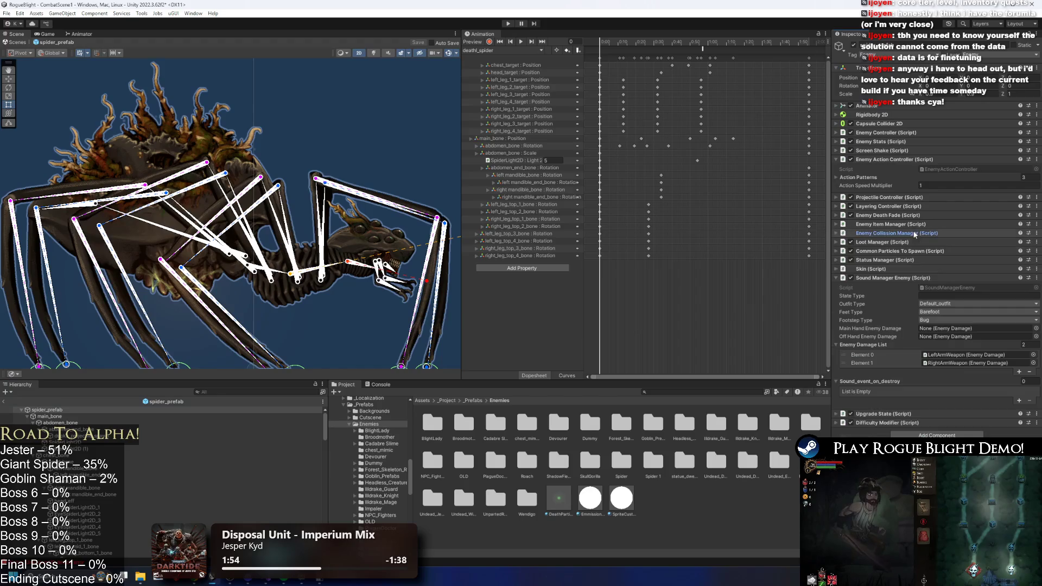
pyautogui.click(903, 159)
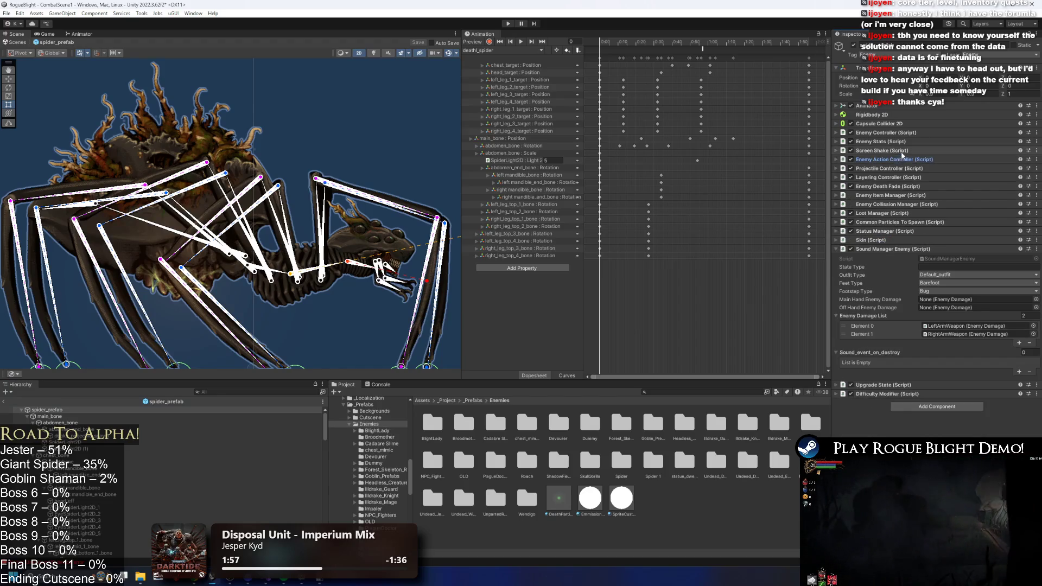
pyautogui.click(881, 249)
pyautogui.click(891, 239)
pyautogui.click(893, 239)
pyautogui.click(893, 229)
pyautogui.click(893, 229)
pyautogui.click(887, 258)
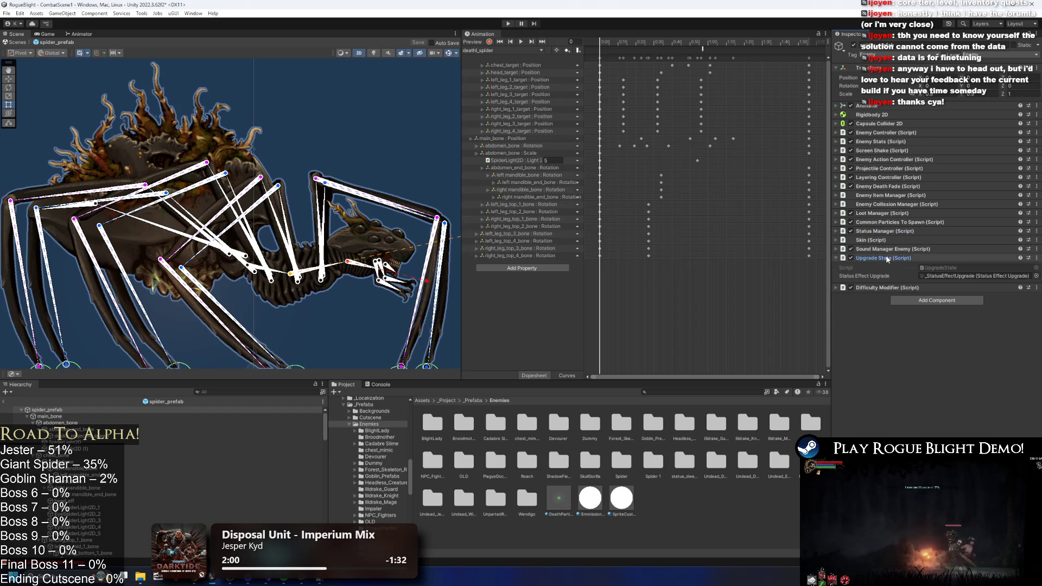
pyautogui.click(887, 258)
pyautogui.click(890, 249)
pyautogui.click(890, 249)
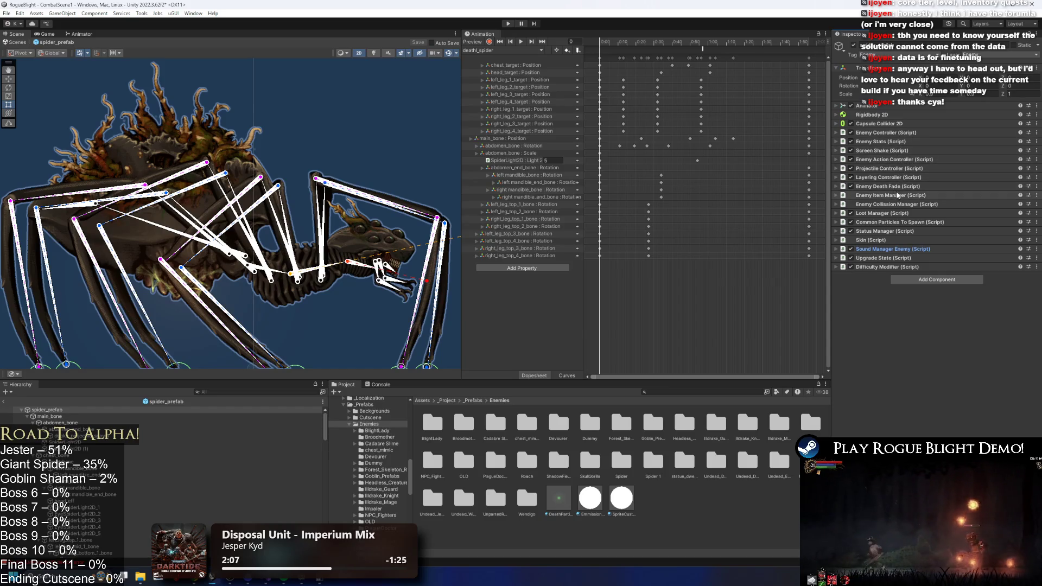
# - Expand the Projectile Controller's projectile entries, locate SpiderSlowProjectile and inspect its particle settings
pyautogui.click(890, 168)
pyautogui.click(880, 205)
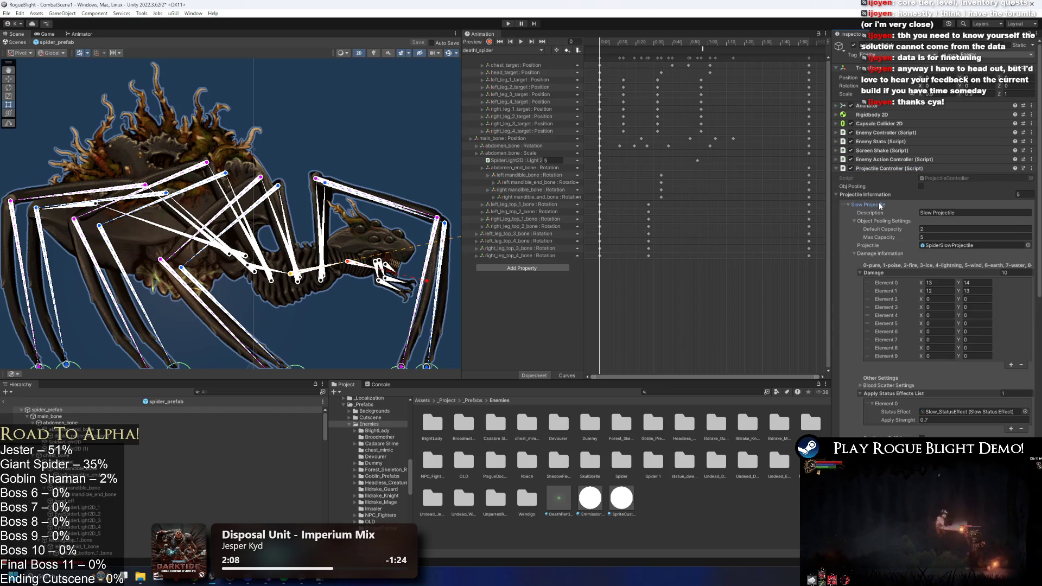
pyautogui.click(937, 246)
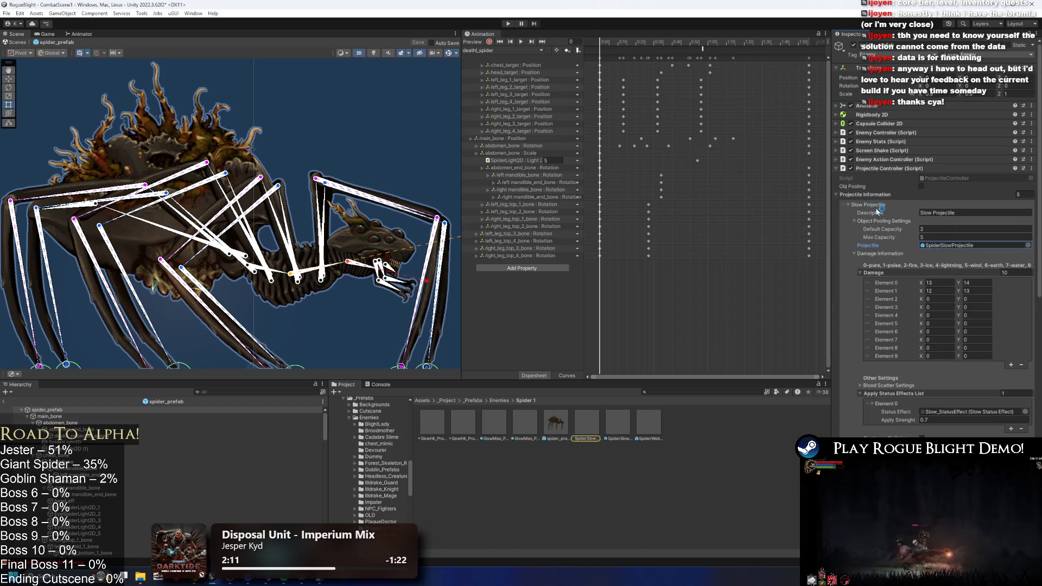
pyautogui.click(877, 206)
pyautogui.click(885, 239)
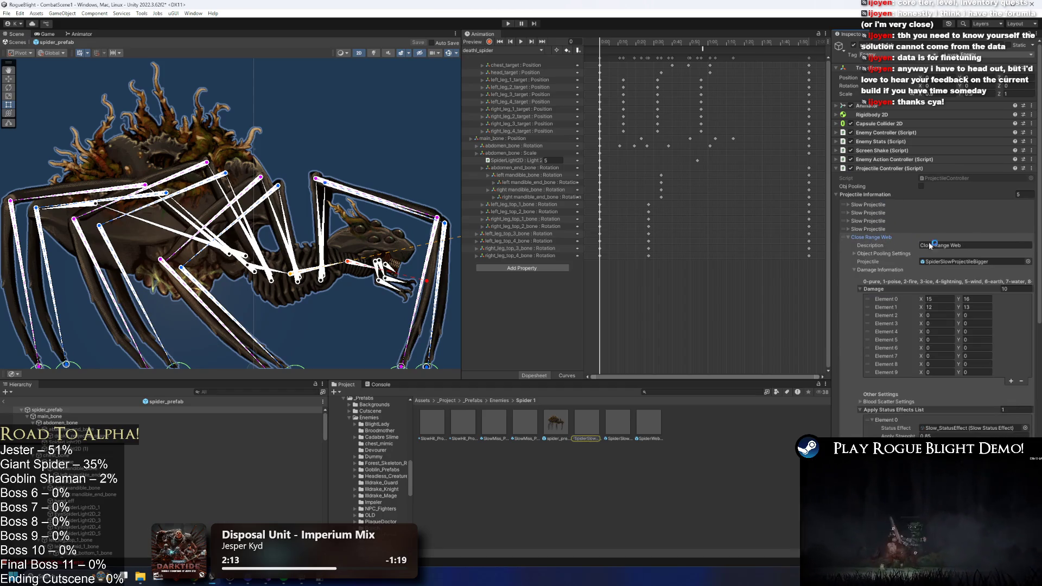
pyautogui.click(966, 262)
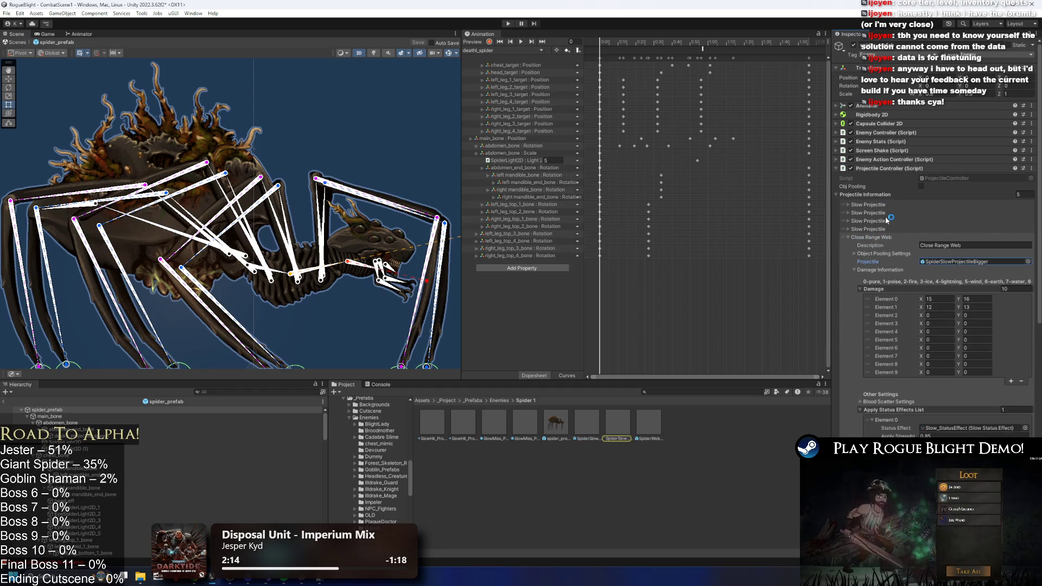
pyautogui.click(868, 221)
pyautogui.click(955, 245)
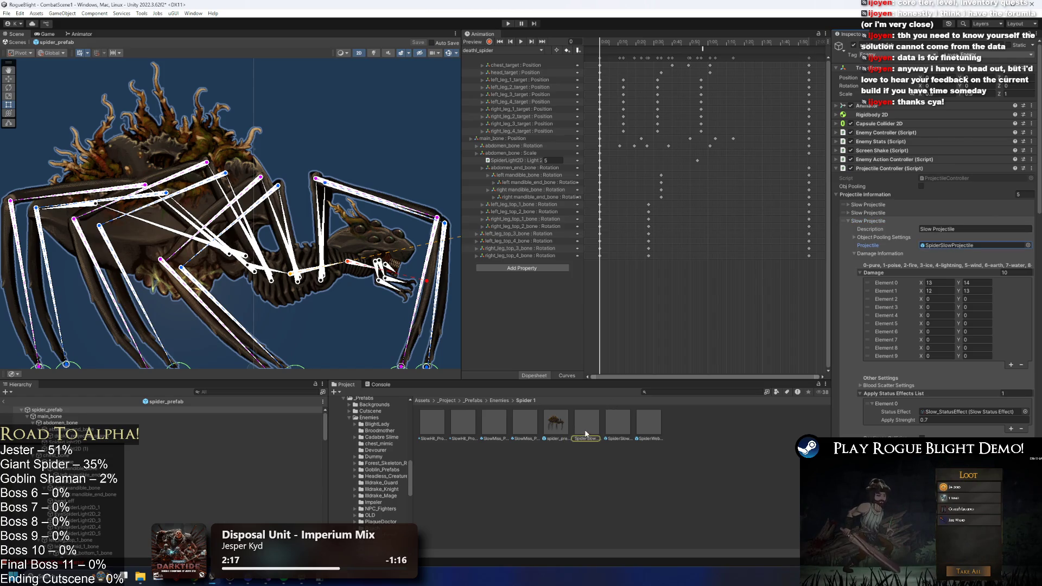
pyautogui.rightClick(586, 434)
pyautogui.click(668, 179)
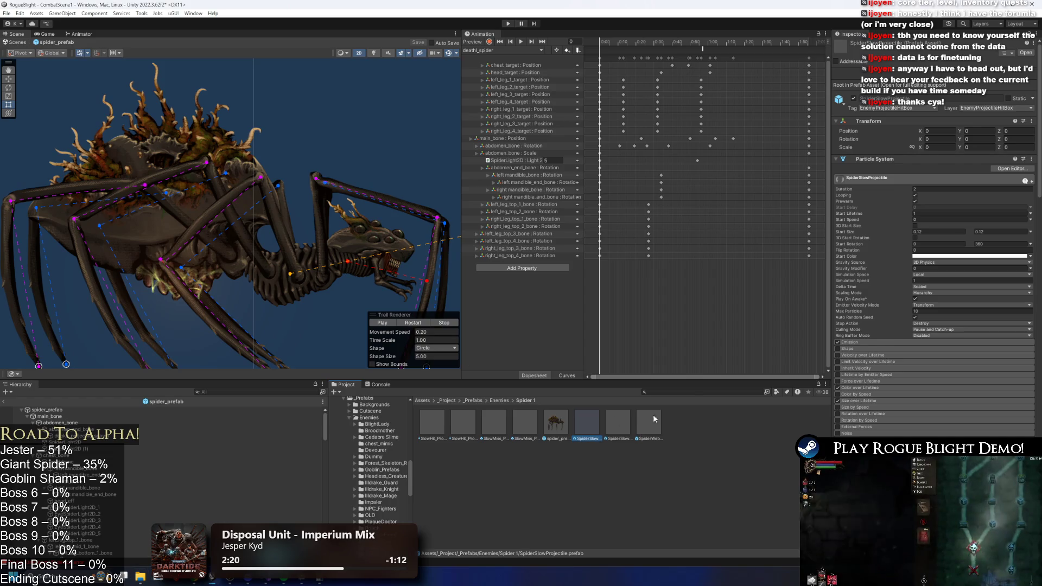
# - Search for Broodmother_Prefab, open it, and inspect its lower torso sprite and root
pyautogui.click(692, 392)
pyautogui.write('ood')
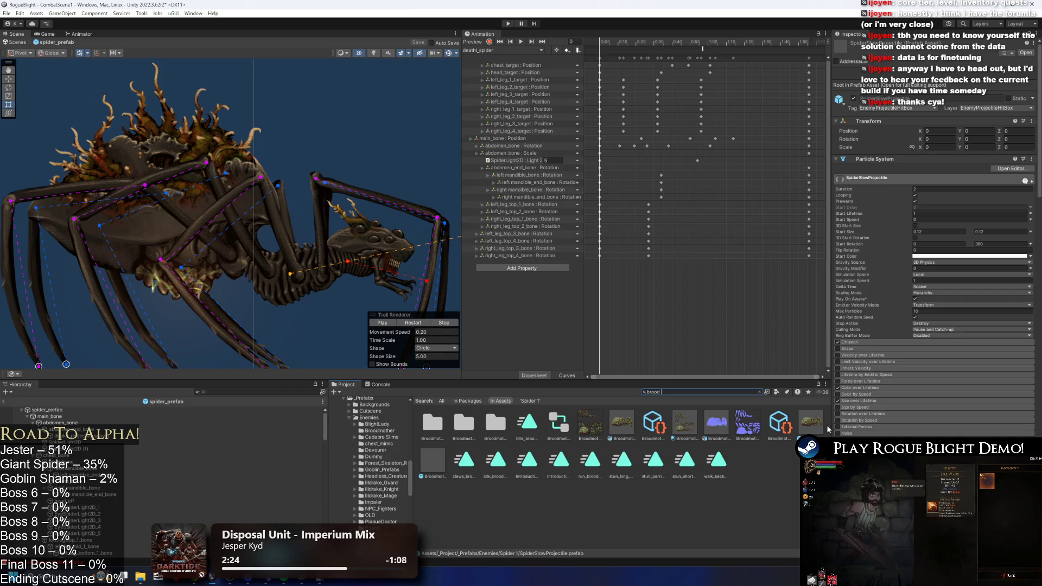
pyautogui.doubleClick(811, 423)
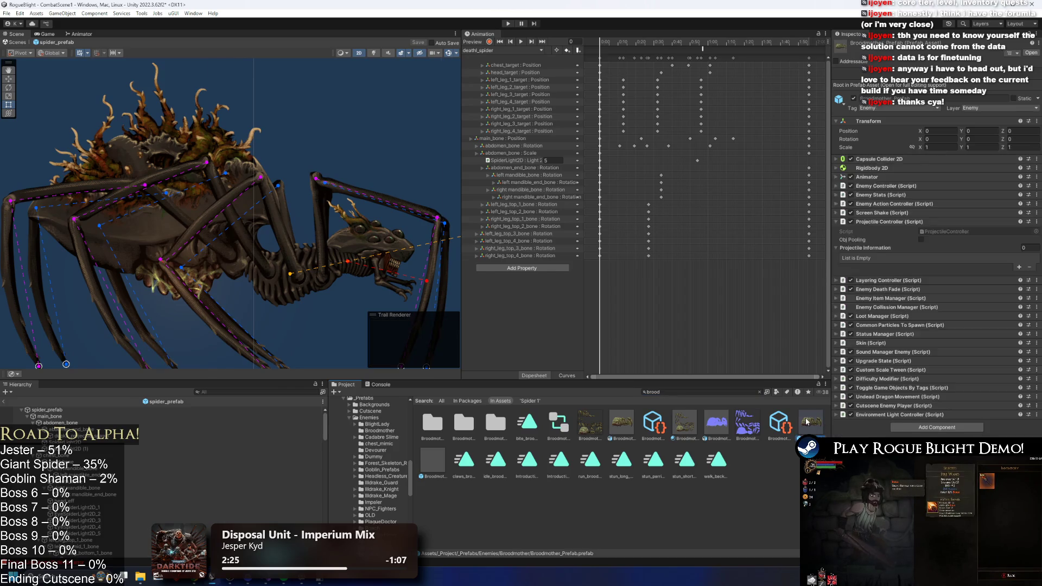
pyautogui.click(75, 183)
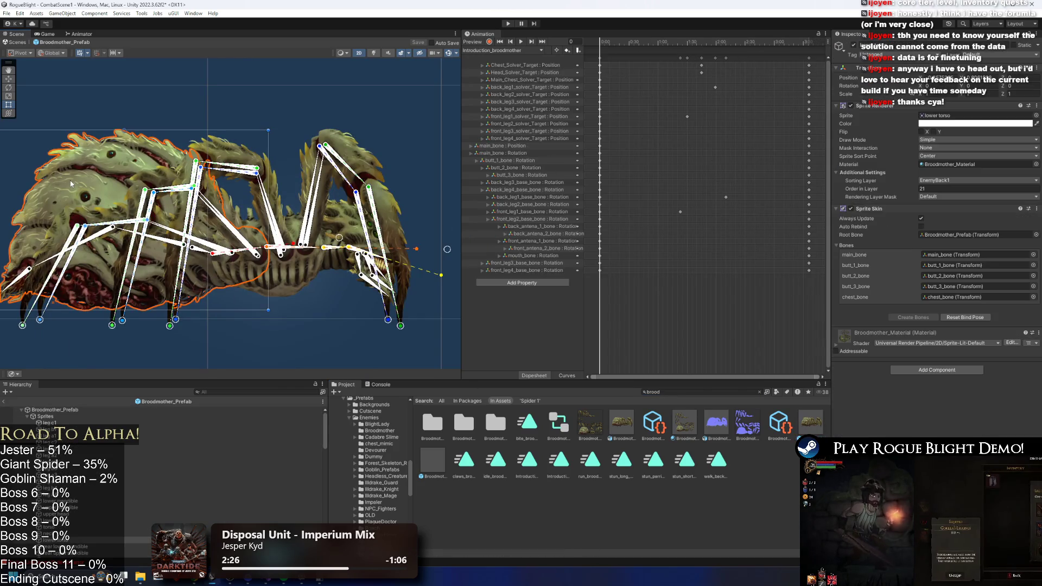
pyautogui.scroll(1, 82, 185)
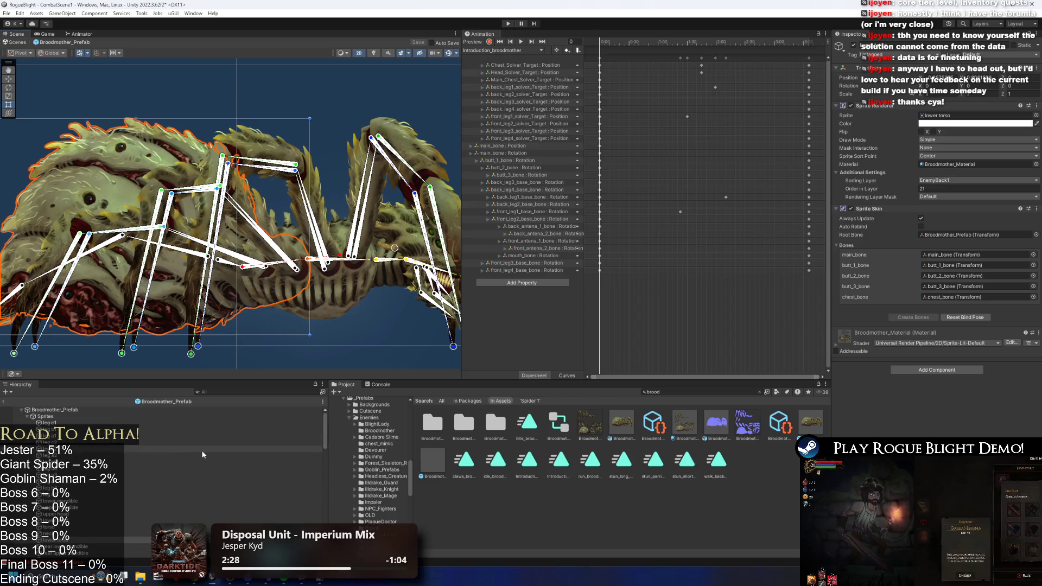
pyautogui.scroll(-1, 321, 204)
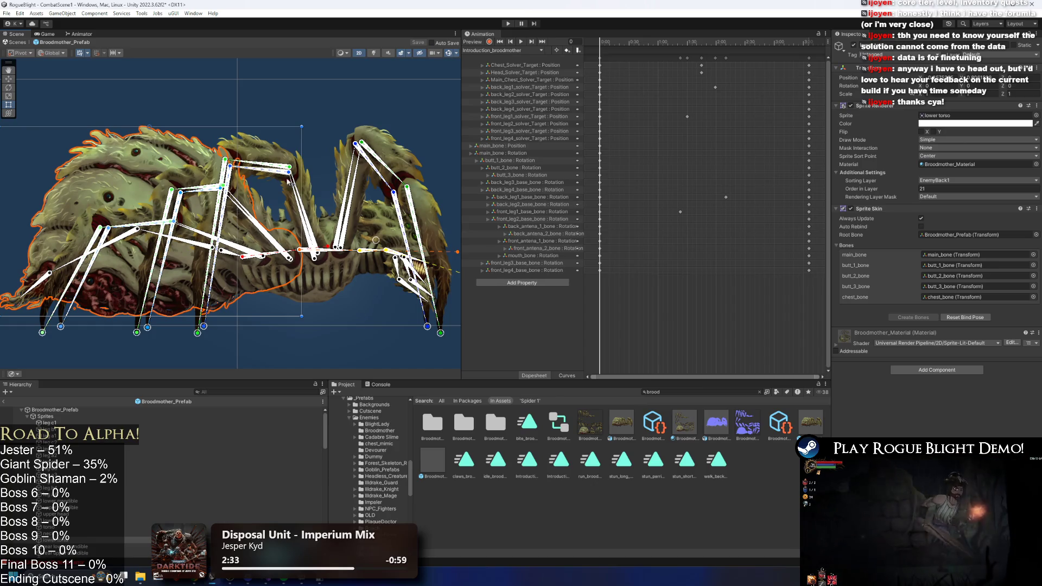
pyautogui.click(55, 410)
pyautogui.click(810, 422)
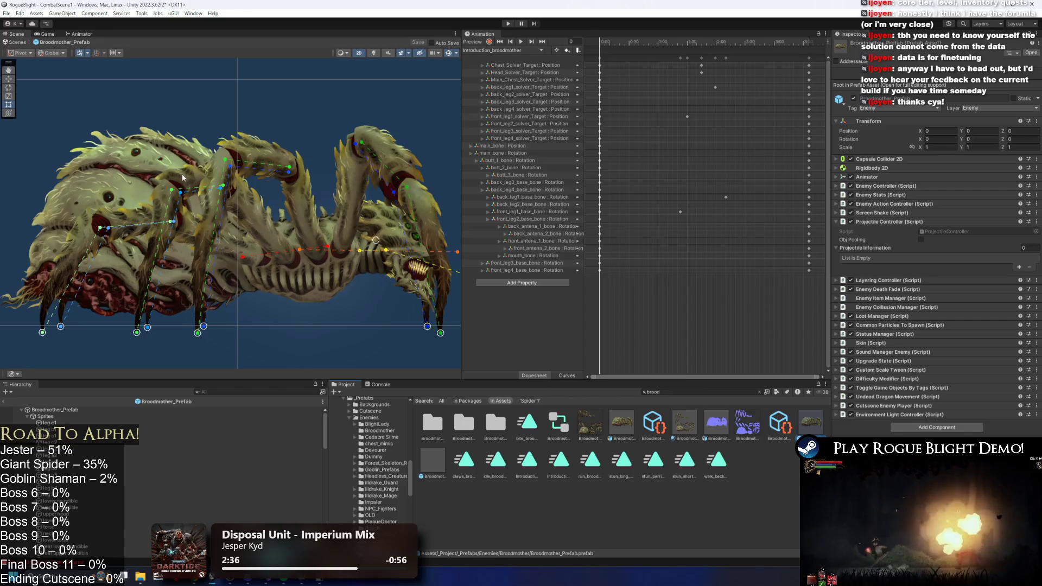
pyautogui.click(146, 200)
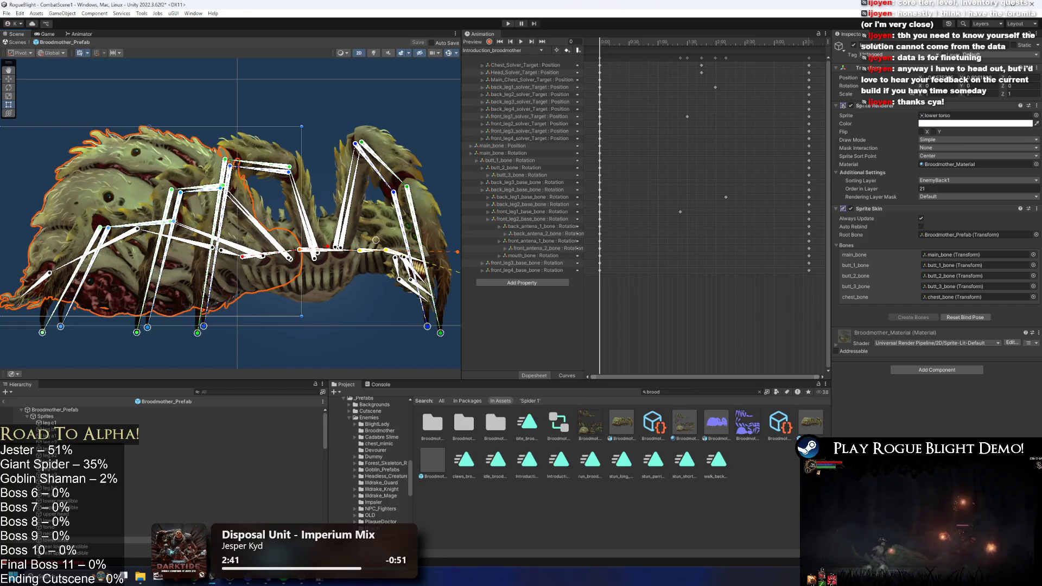
pyautogui.click(813, 432)
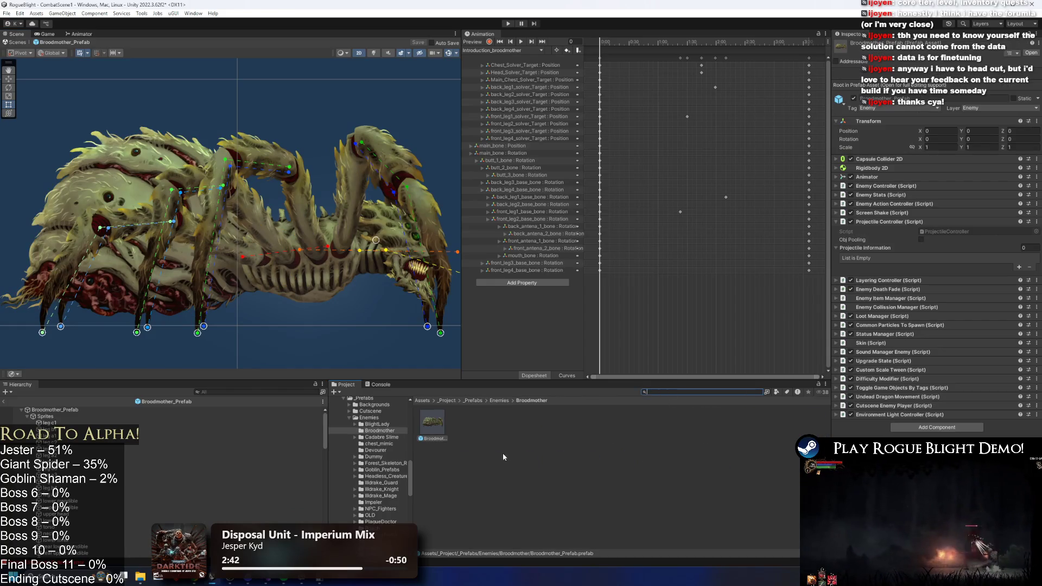
# - Create a Projectiles folder in the Broodmother folder and start renaming the SpiderSlowProjectile copy inside
pyautogui.rightClick(503, 452)
pyautogui.click(552, 182)
pyautogui.rightClick(544, 406)
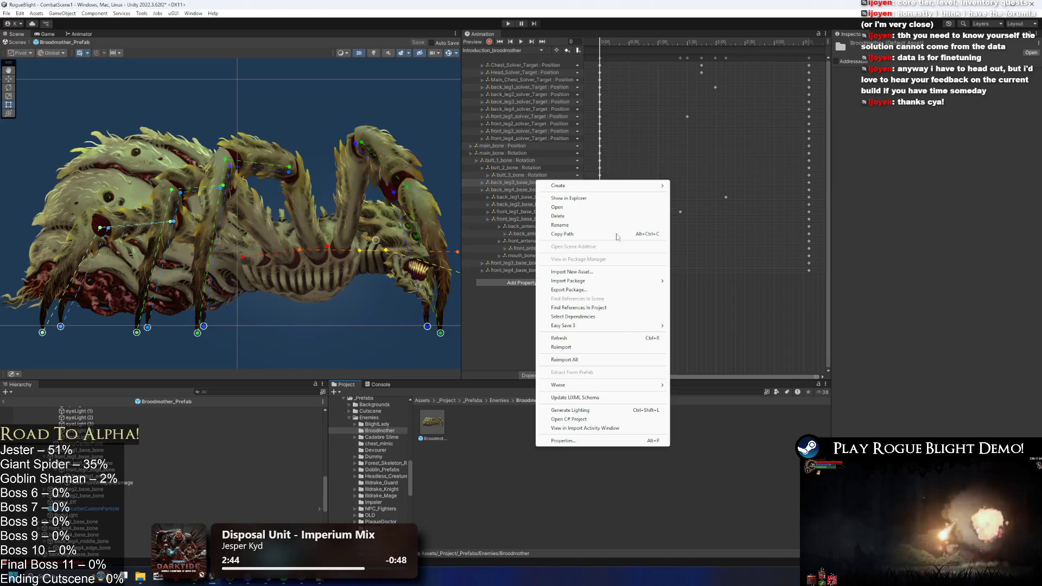
pyautogui.moveTo(573, 187)
pyautogui.click(716, 143)
pyautogui.write('Projectiles')
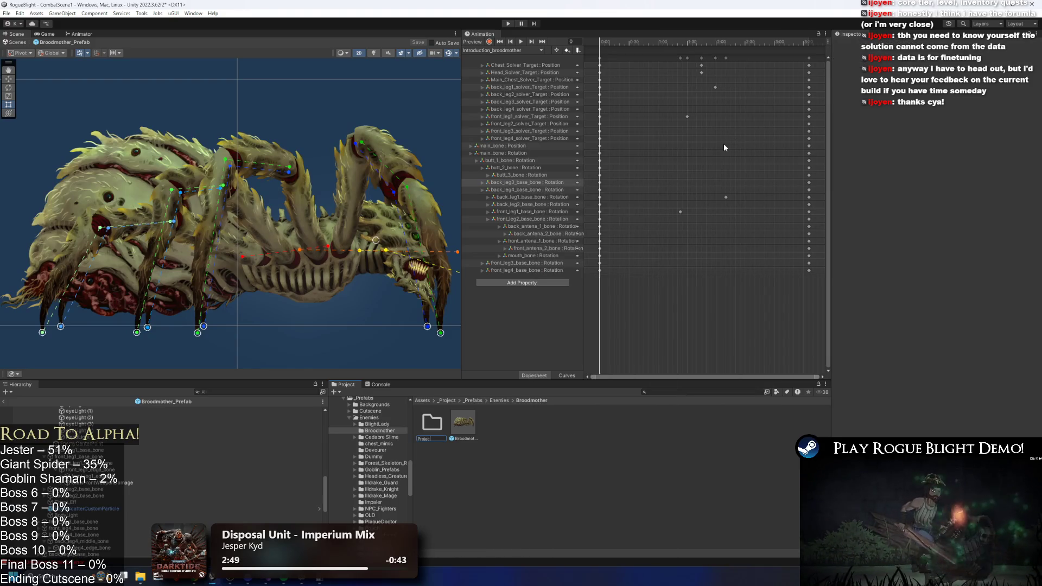
pyautogui.press('Return')
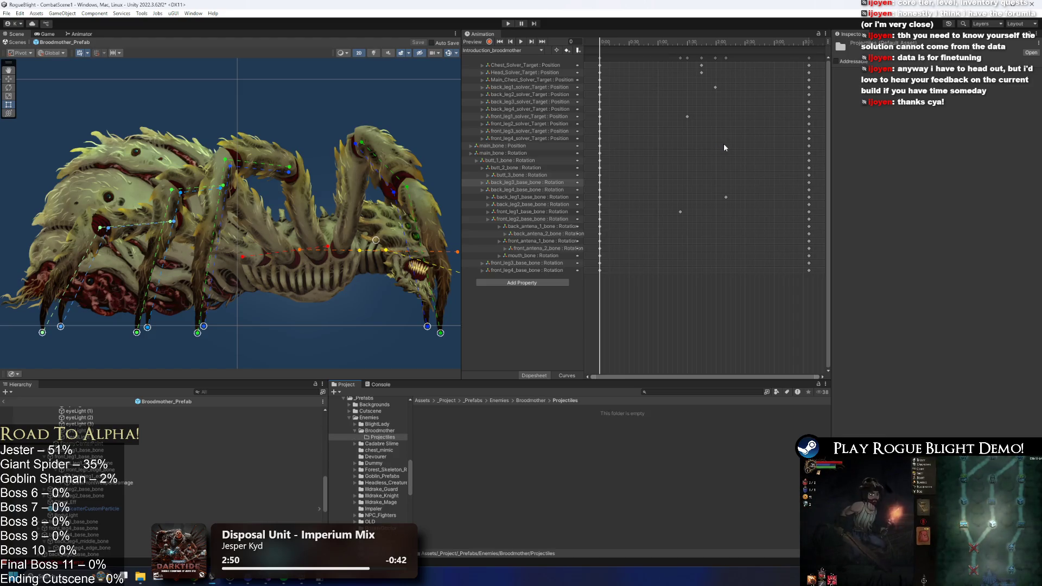
pyautogui.rightClick(510, 443)
pyautogui.click(571, 193)
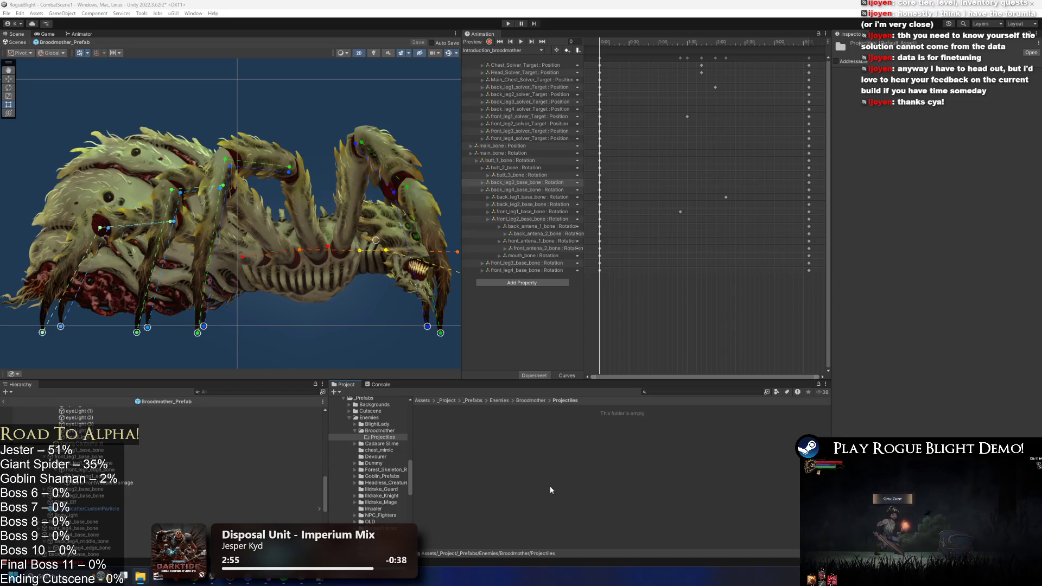
pyautogui.rightClick(440, 421)
pyautogui.click(483, 191)
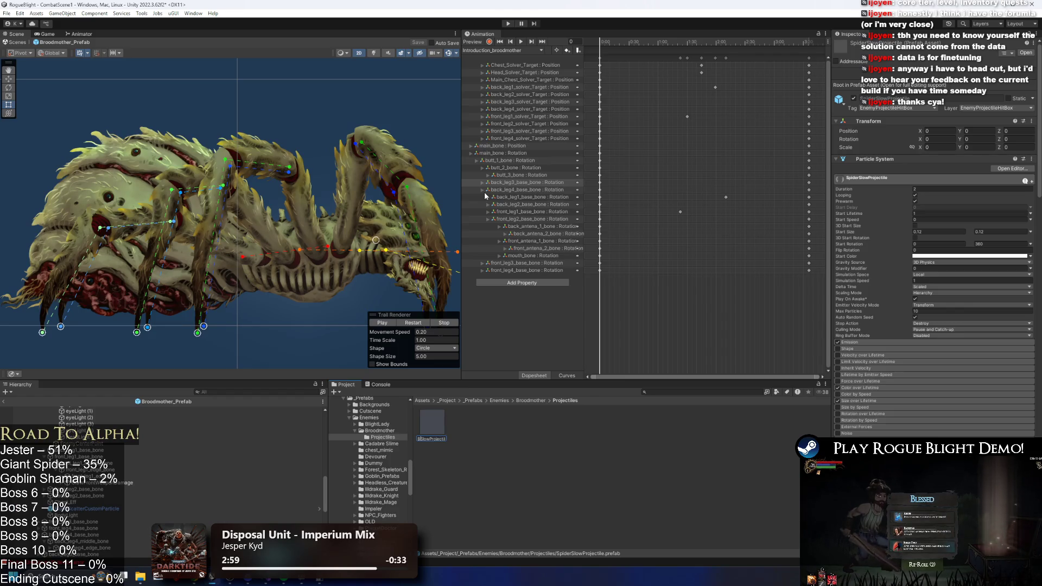
# - Name the copy Broodmother_SlowProjectile and place an instance inside the Broodmother prefab
pyautogui.press('Return')
pyautogui.moveTo(432, 423); pyautogui.dragTo(353, 124)
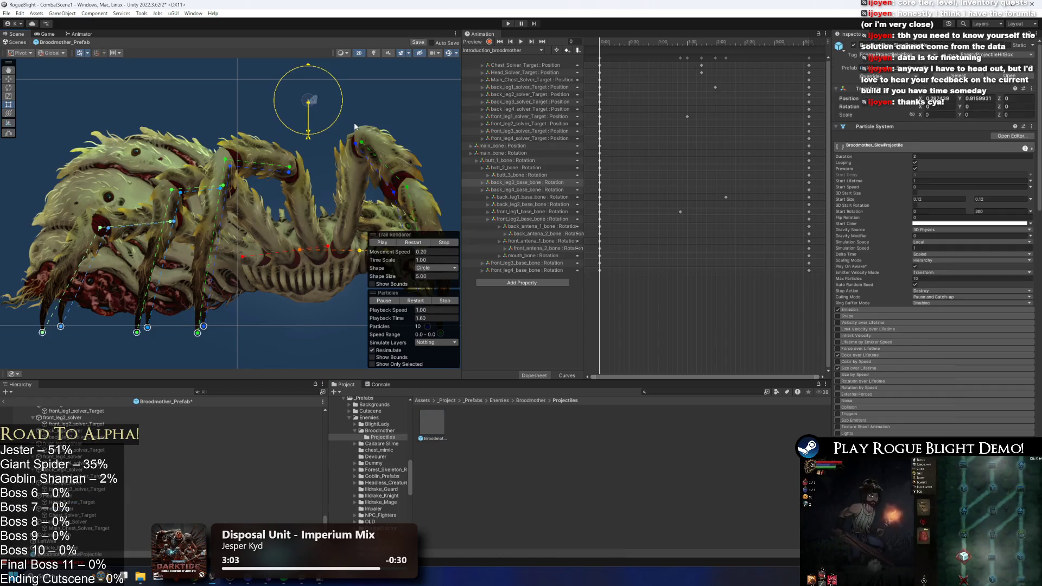
pyautogui.click(425, 244)
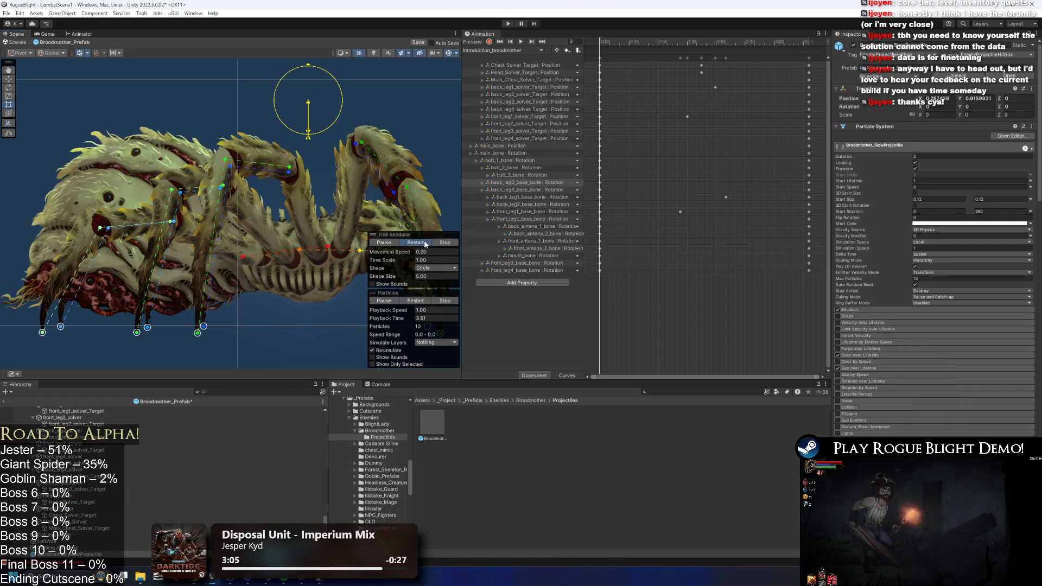
# - Set the slow projectile's X and Y scale to 1, keeping the trail preview shape Circle
pyautogui.click(940, 114)
pyautogui.write('1')
pyautogui.press('Tab')
pyautogui.write('1')
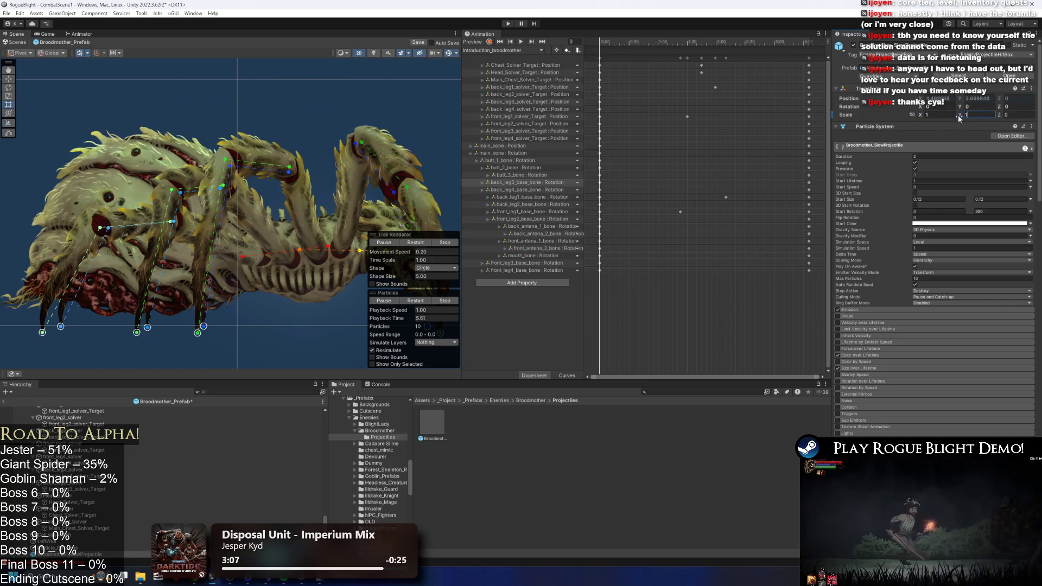
pyautogui.click(433, 268)
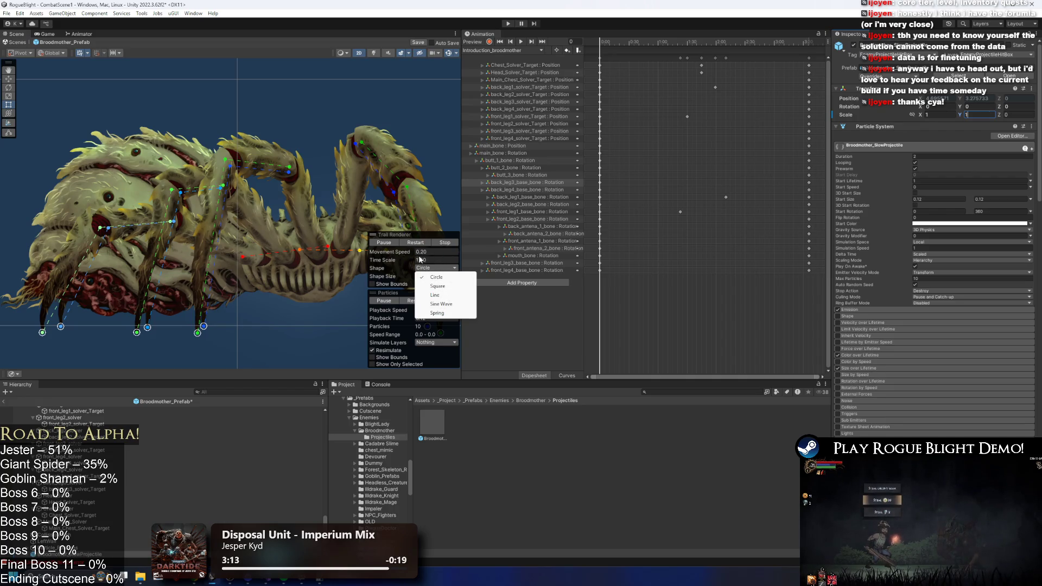
pyautogui.click(406, 268)
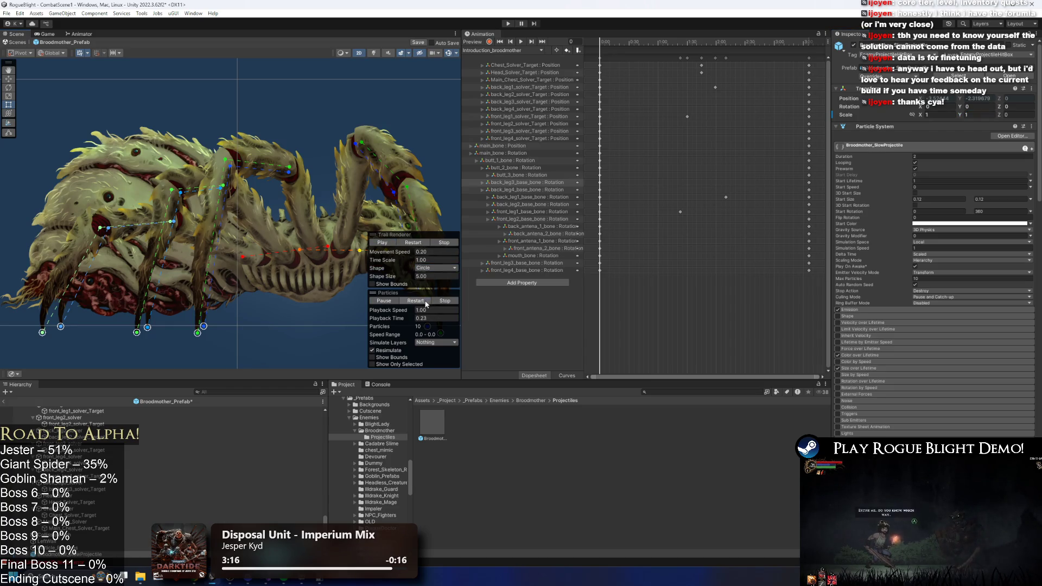
# - Frame the slow projectile in the Scene view and zoom in on it
pyautogui.doubleClick(56, 554)
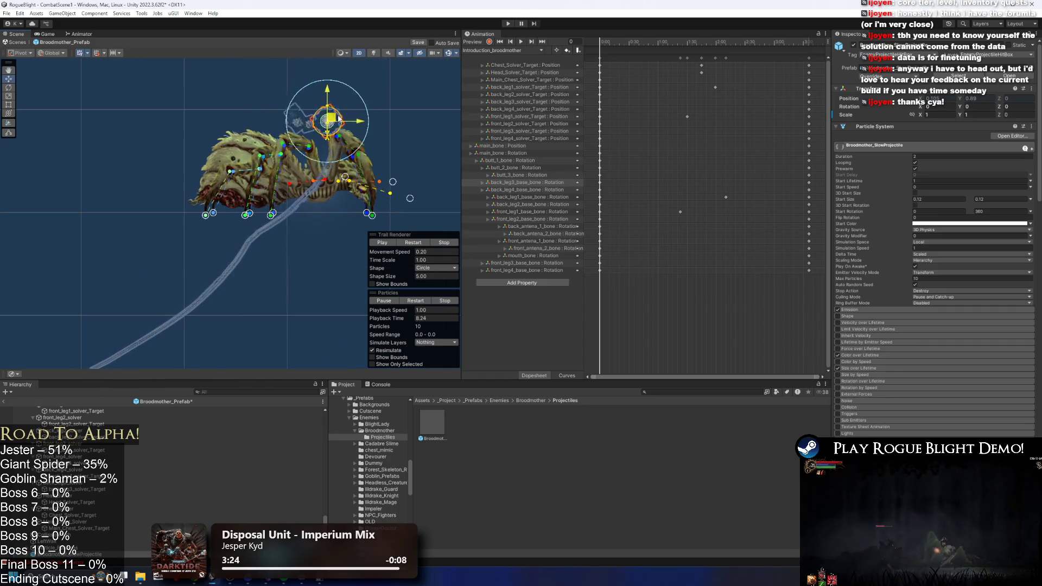
pyautogui.scroll(6, 334, 120)
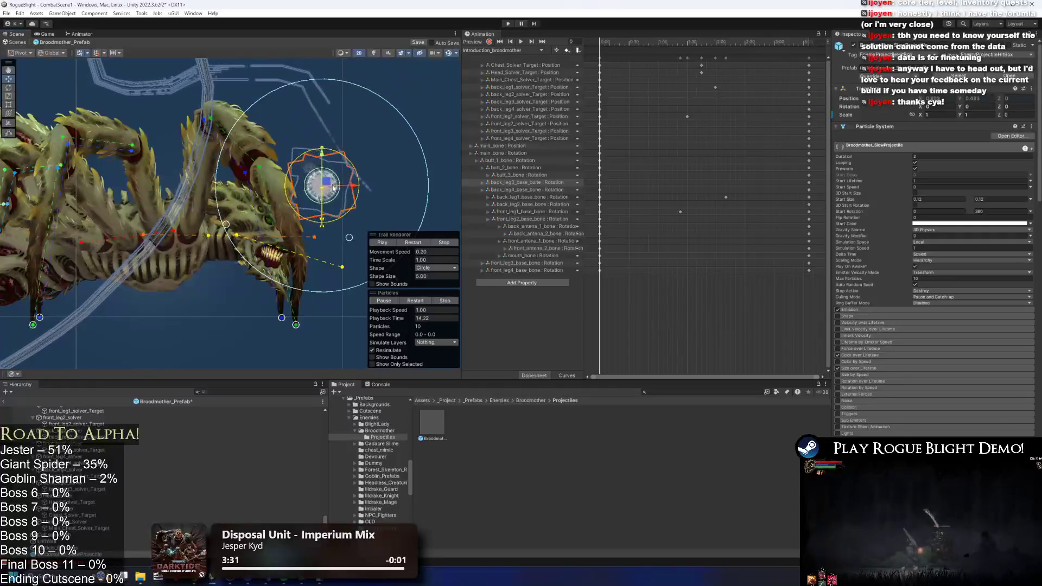
pyautogui.scroll(5, 328, 204)
pyautogui.click(938, 114)
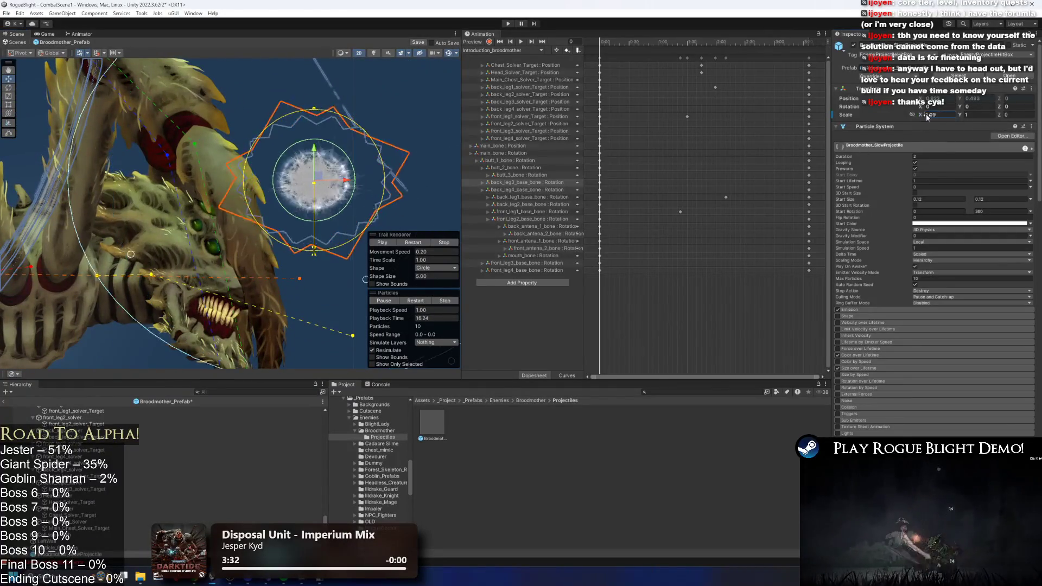
pyautogui.write('2.2')
pyautogui.press('BackSpace')
pyautogui.press('BackSpace')
pyautogui.press('Tab')
pyautogui.write('2')
pyautogui.press('Tab')
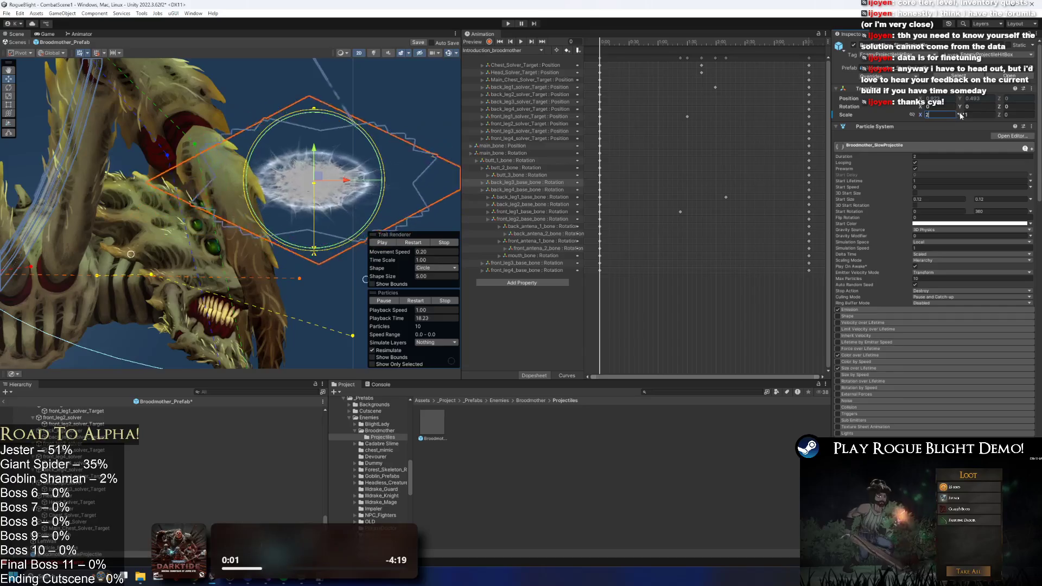
pyautogui.write('2')
pyautogui.press('Return')
pyautogui.scroll(-3, 423, 154)
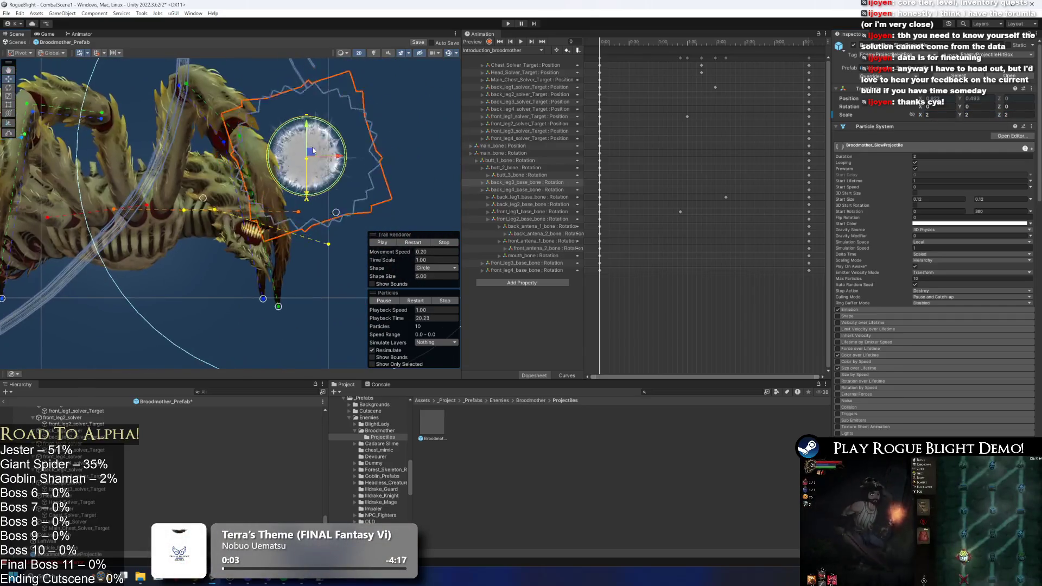
pyautogui.moveTo(397, 133)
pyautogui.mouseDown()
pyautogui.moveTo(388, 81)
pyautogui.moveTo(390, 138)
pyautogui.mouseUp()
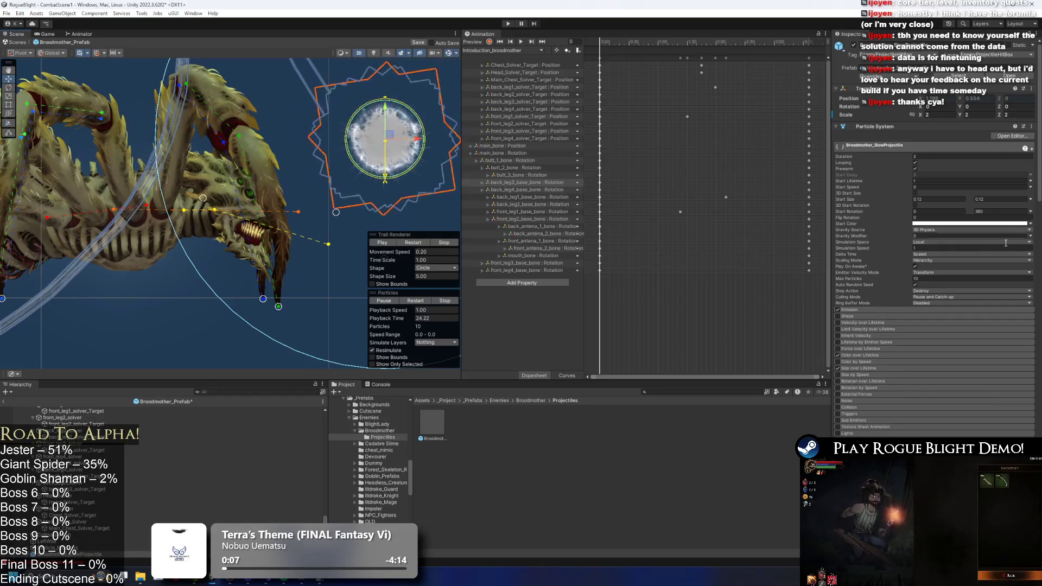
pyautogui.scroll(-10, 953, 288)
pyautogui.scroll(-8, 953, 288)
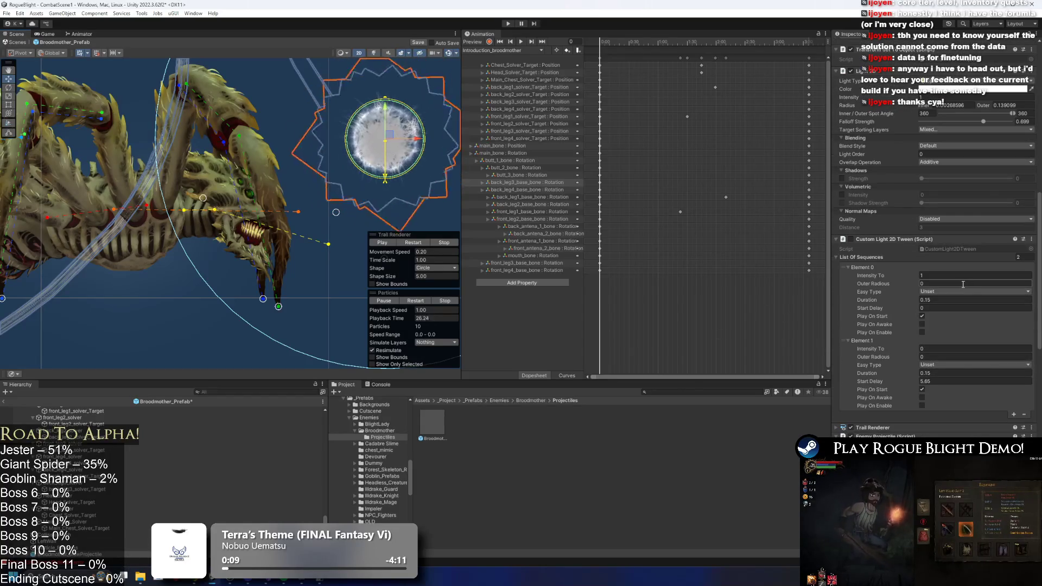
pyautogui.scroll(-10, 941, 338)
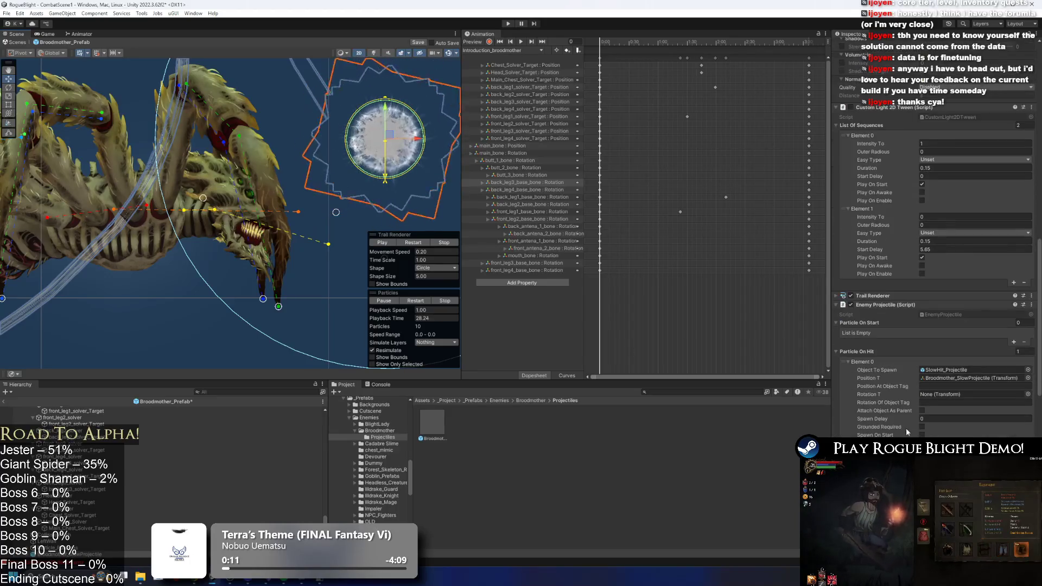
pyautogui.scroll(-5, 936, 386)
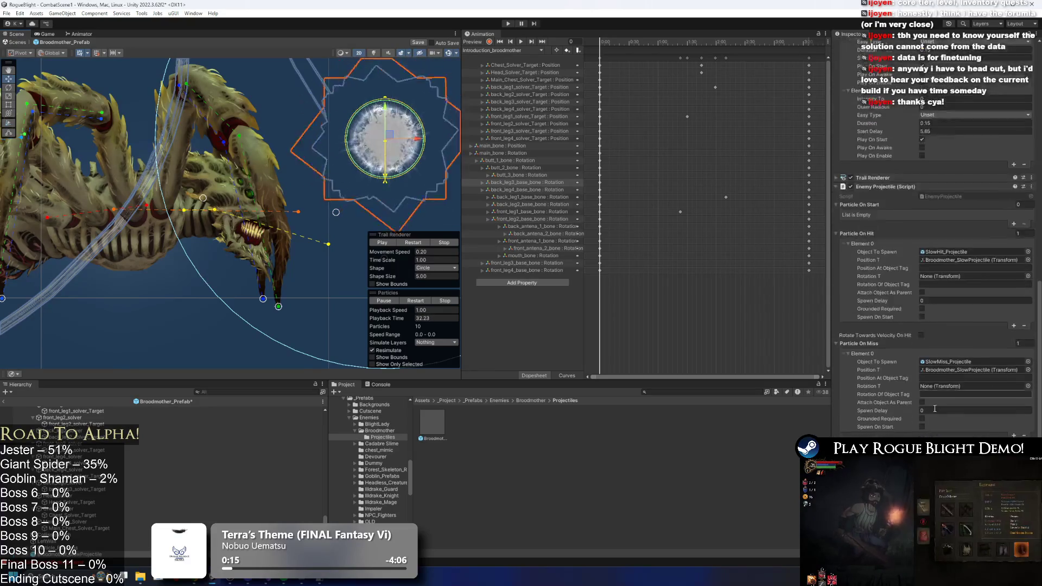
pyautogui.scroll(-5, 936, 326)
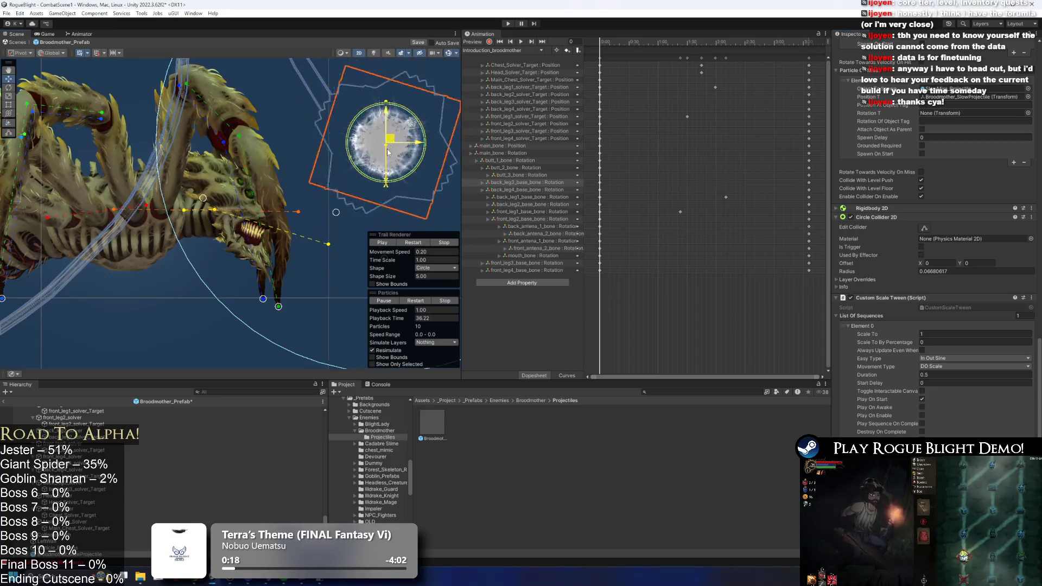
pyautogui.scroll(4, 915, 132)
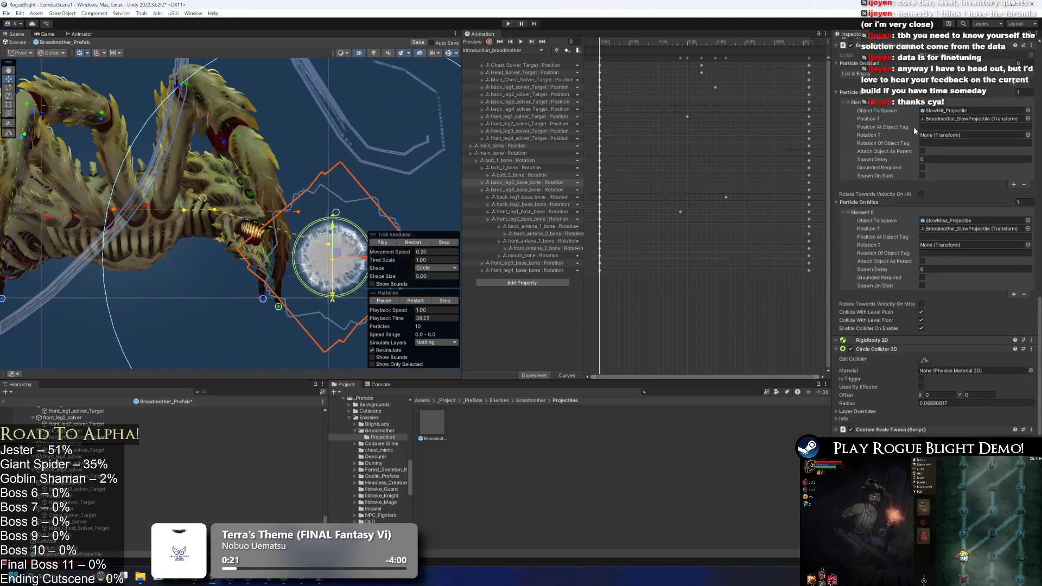
pyautogui.scroll(10, 915, 132)
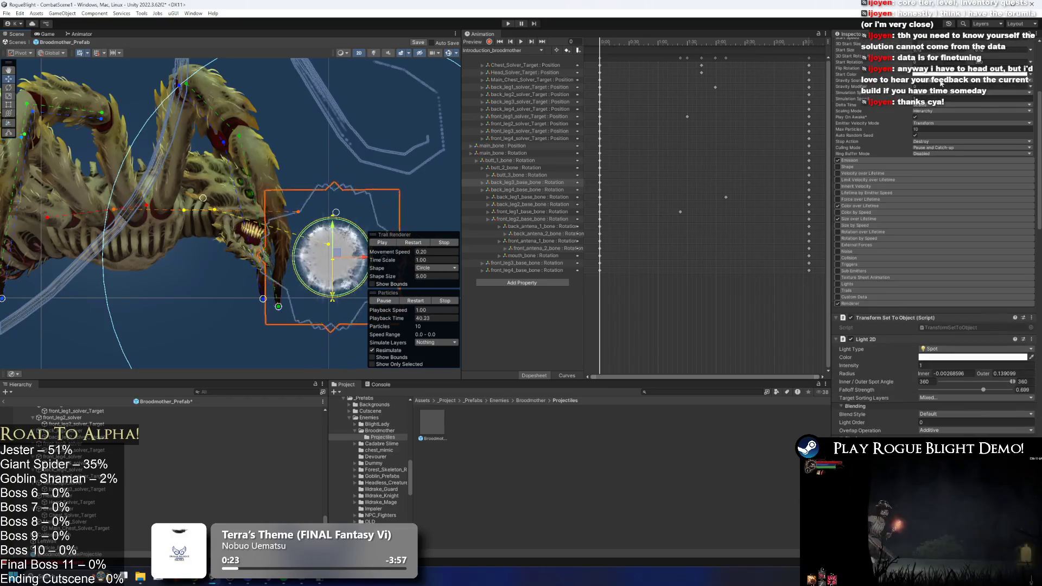
pyautogui.scroll(5, 940, 83)
pyautogui.click(936, 115)
# - Set X scale to 1, move the slow projectile right of the spider's head, and duplicate it
pyautogui.write('1')
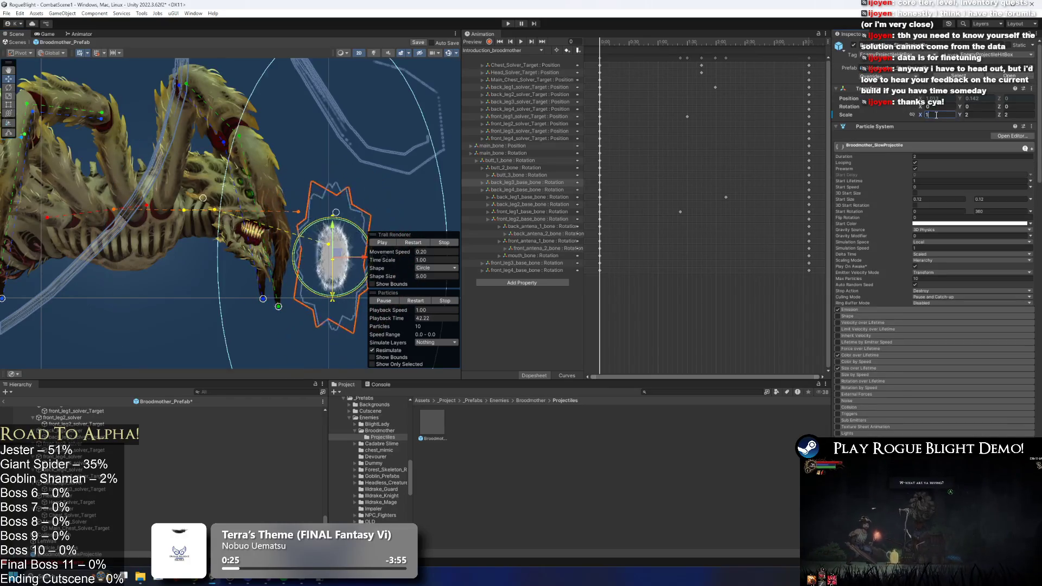
pyautogui.moveTo(308, 251)
pyautogui.mouseDown()
pyautogui.moveTo(235, 227)
pyautogui.moveTo(383, 60)
pyautogui.moveTo(244, 144)
pyautogui.moveTo(314, 159)
pyautogui.moveTo(320, 191)
pyautogui.moveTo(307, 205)
pyautogui.mouseUp()
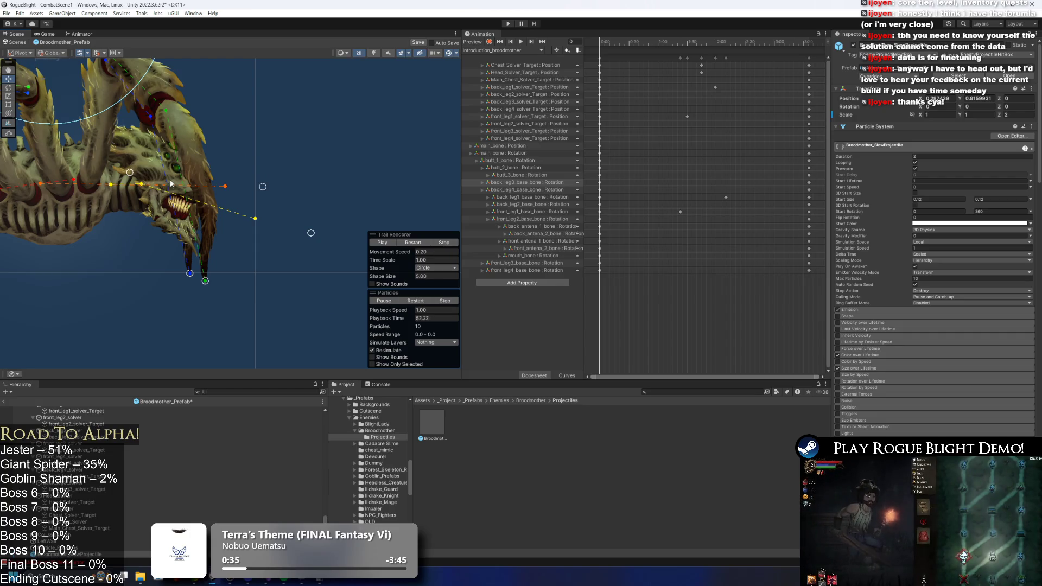
pyautogui.moveTo(196, 190); pyautogui.dragTo(244, 247)
pyautogui.moveTo(158, 140)
pyautogui.mouseDown()
pyautogui.moveTo(336, 153)
pyautogui.moveTo(370, 206)
pyautogui.moveTo(278, 140)
pyautogui.moveTo(353, 122)
pyautogui.moveTo(363, 138)
pyautogui.moveTo(312, 178)
pyautogui.moveTo(302, 173)
pyautogui.mouseUp()
pyautogui.scroll(3, 397, 219)
pyautogui.scroll(1, 279, 140)
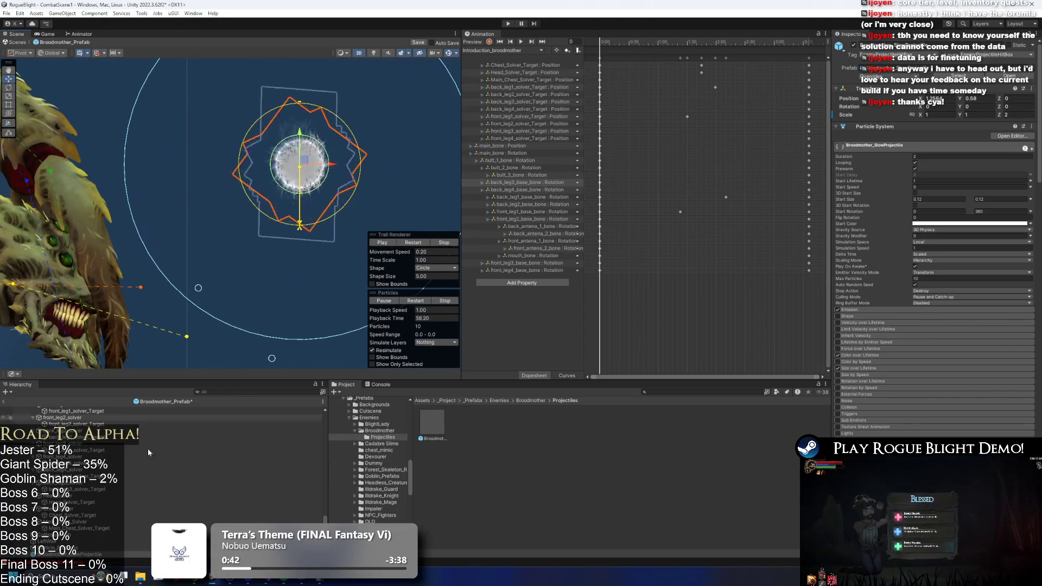
pyautogui.hotkey('ctrl', 'd')
# - Rename the duplicate Broodmother_CocoonProjectile, frame it, and raise it above the slow projectile
pyautogui.rightClick(96, 554)
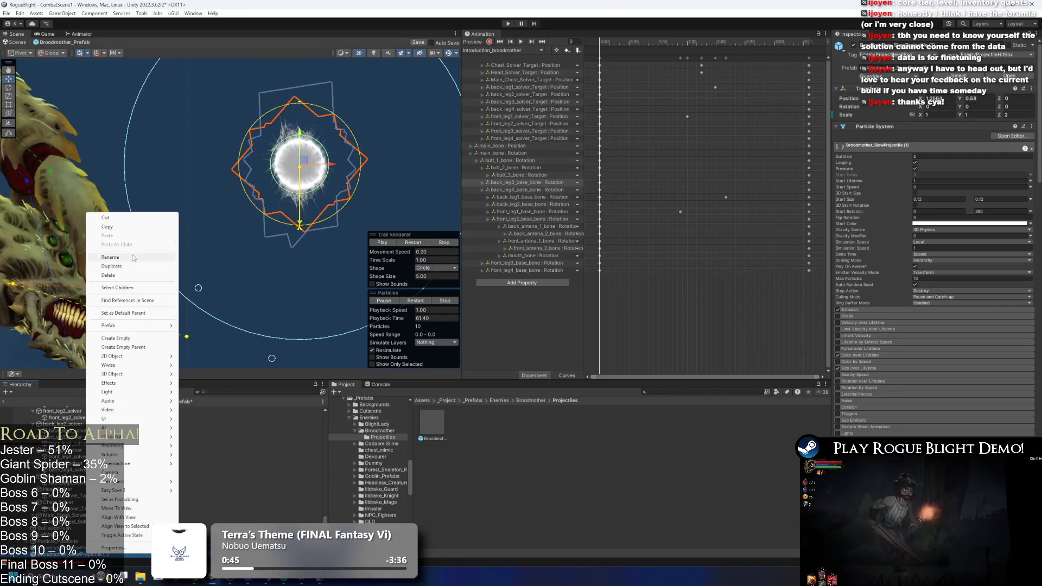
pyautogui.click(134, 256)
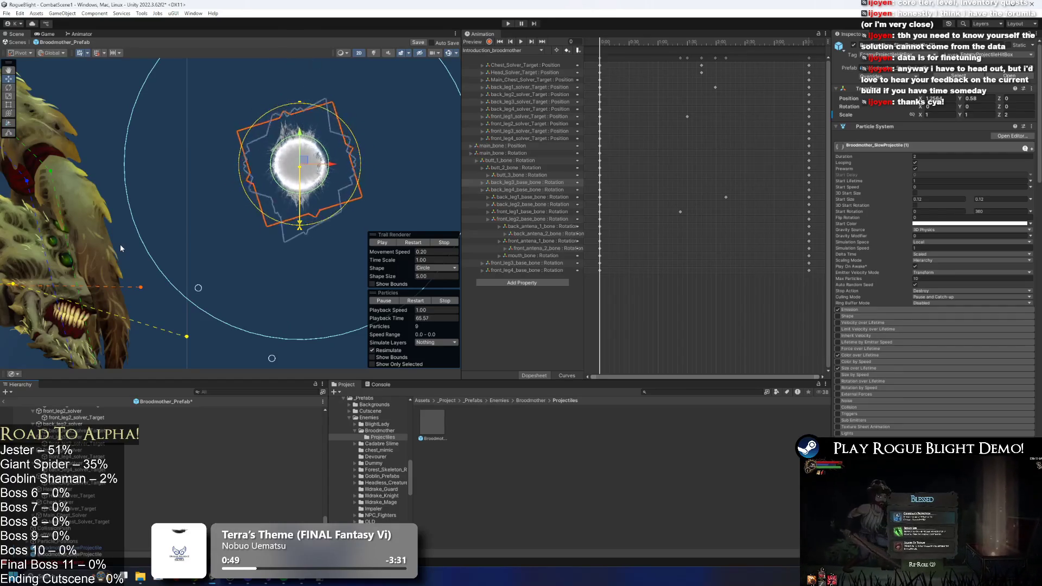
pyautogui.press('Return')
pyautogui.press('f')
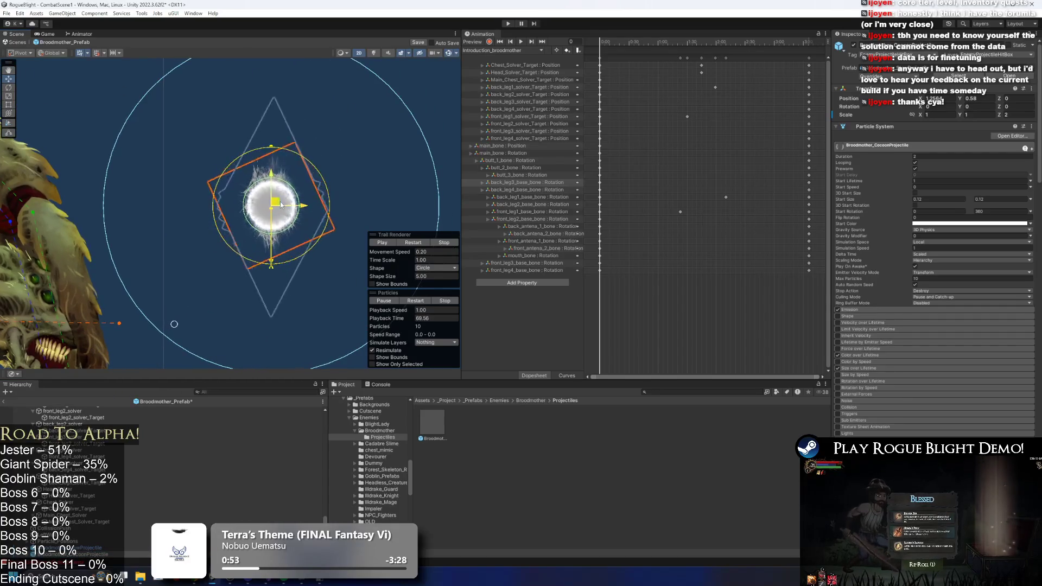
pyautogui.moveTo(282, 205); pyautogui.dragTo(287, 128)
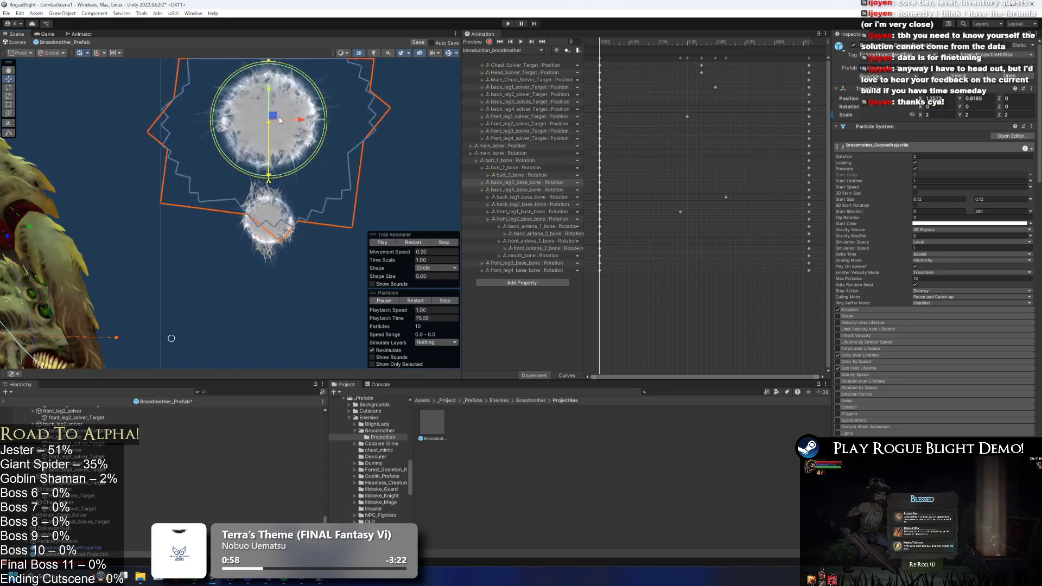
pyautogui.rightClick(98, 554)
# - Unpack the nested Slow_ParticleEffect (1) prefab and expand its child emitters
pyautogui.moveTo(183, 328)
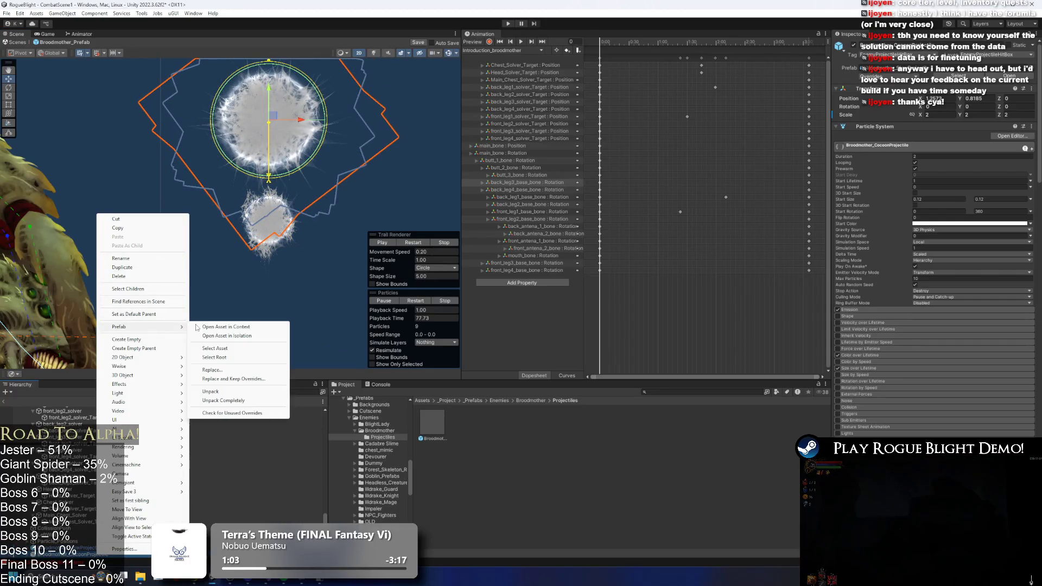
pyautogui.click(252, 400)
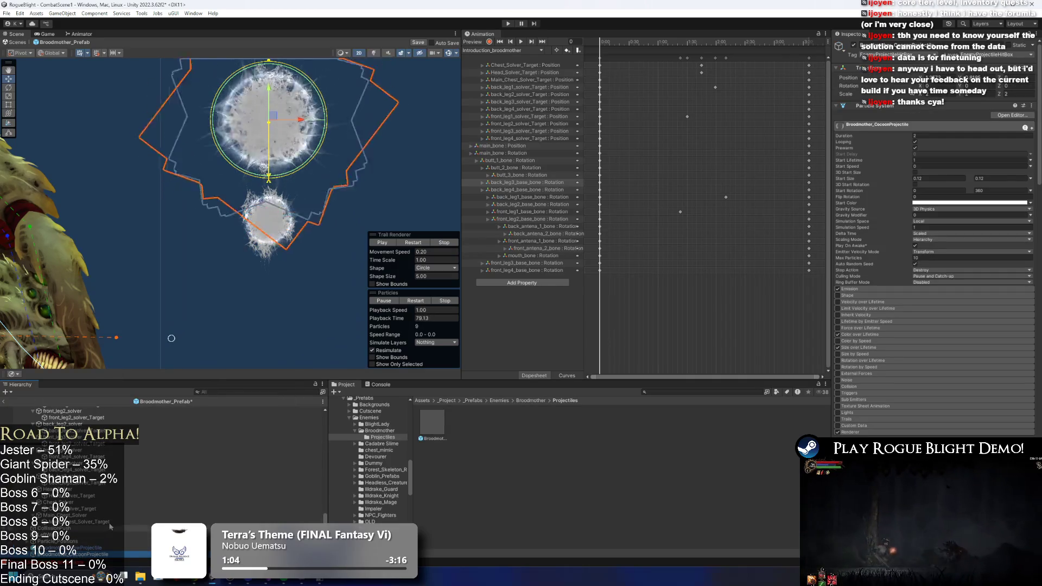
pyautogui.press('Right')
# - Shift both Flying up particles emitters off to the right
pyautogui.press('Down')
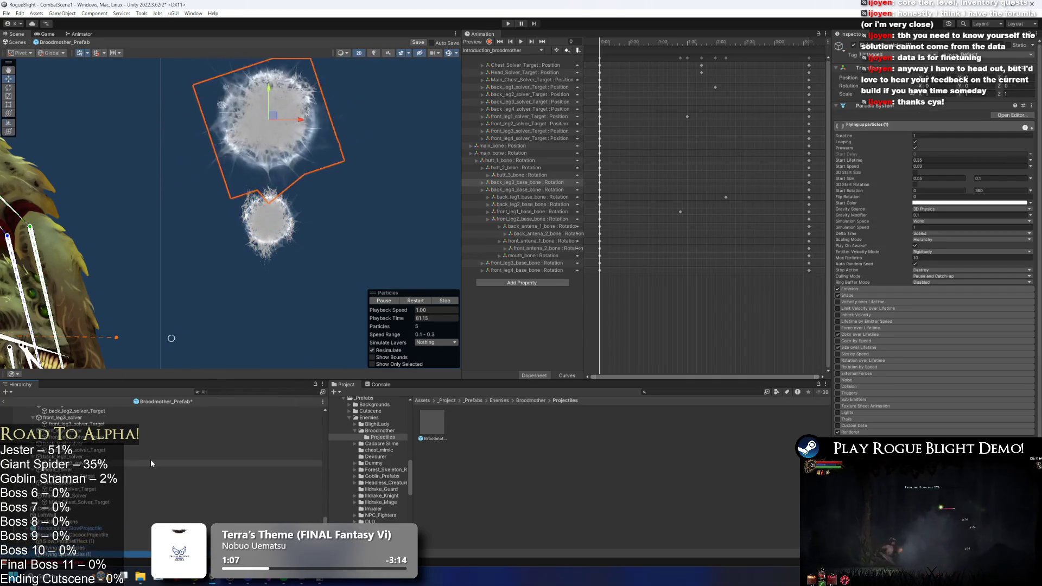
pyautogui.moveTo(273, 116); pyautogui.dragTo(408, 124)
pyautogui.press('Down')
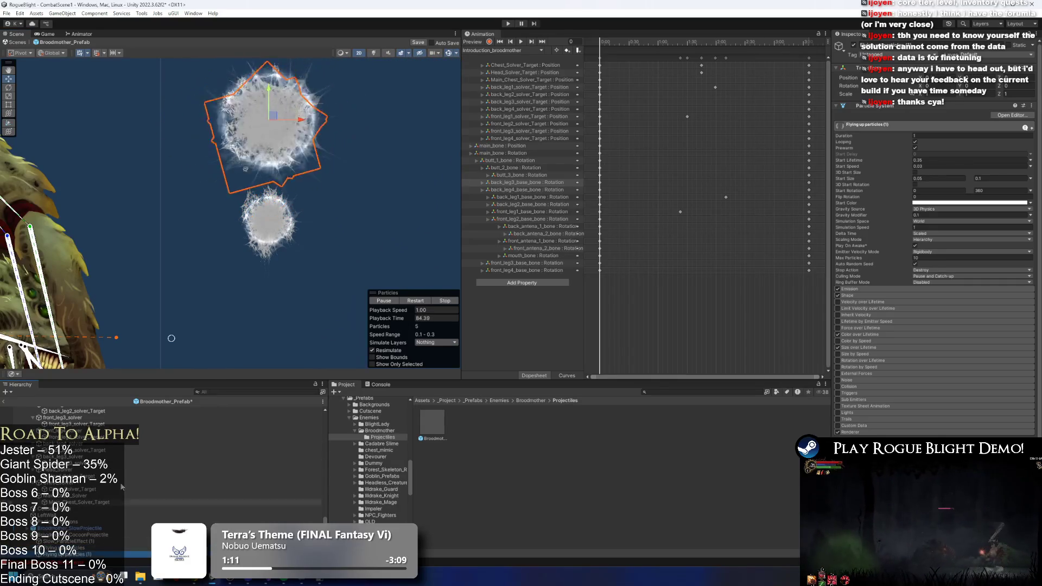
pyautogui.moveTo(289, 119); pyautogui.dragTo(391, 119)
# - Select Slow_ParticleEffect (1) and locate its current material in the FX pack Materials folder
pyautogui.click(267, 115)
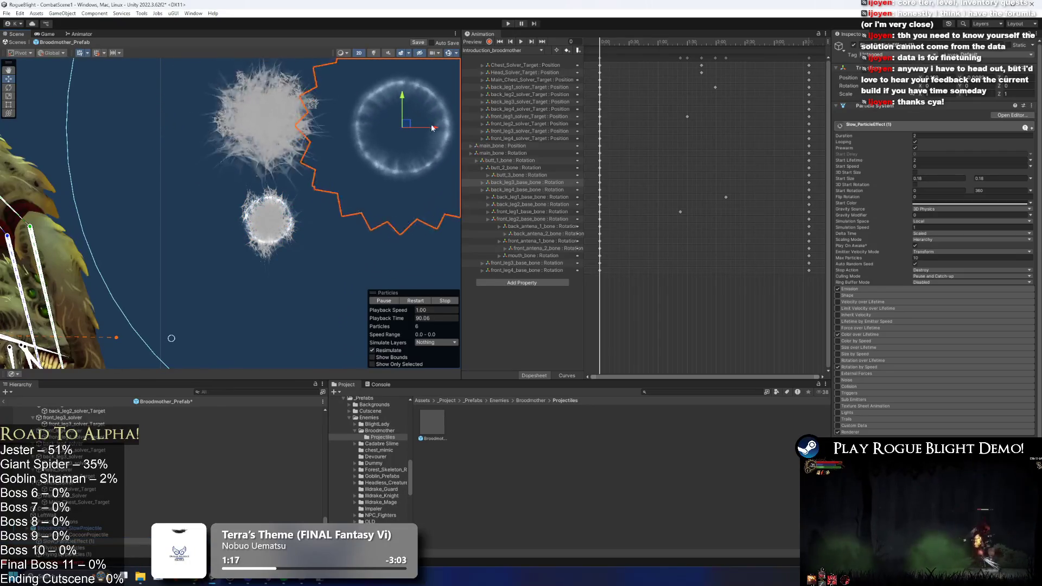
pyautogui.scroll(-1, 911, 354)
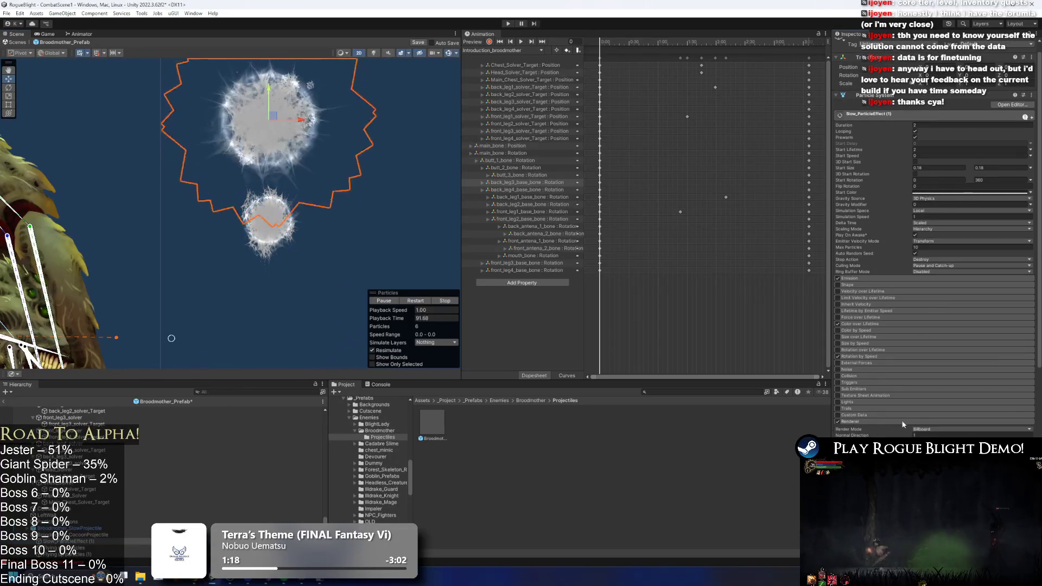
pyautogui.click(972, 441)
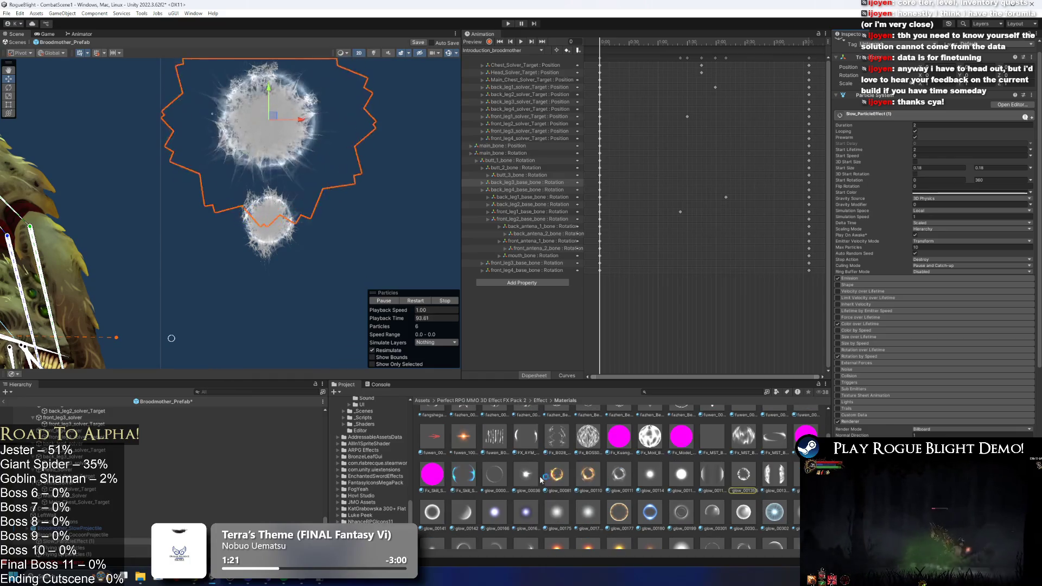
# - Try glow_00304_AD and other glow materials on the emitter's Renderer Material slot
pyautogui.scroll(-3, 935, 369)
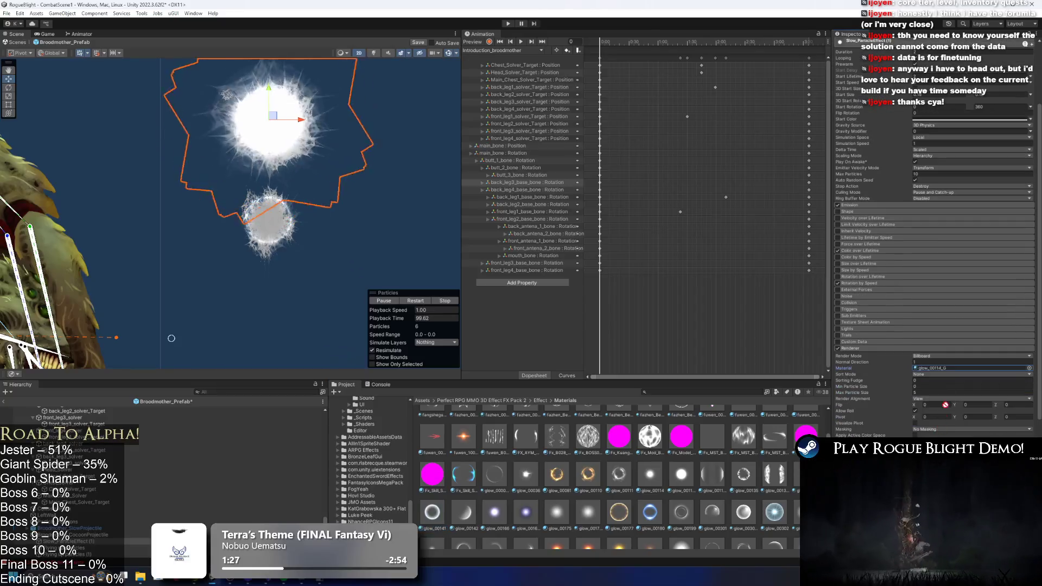
pyautogui.moveTo(432, 512); pyautogui.dragTo(955, 368)
pyautogui.scroll(-1, 597, 477)
pyautogui.moveTo(806, 463); pyautogui.dragTo(955, 368)
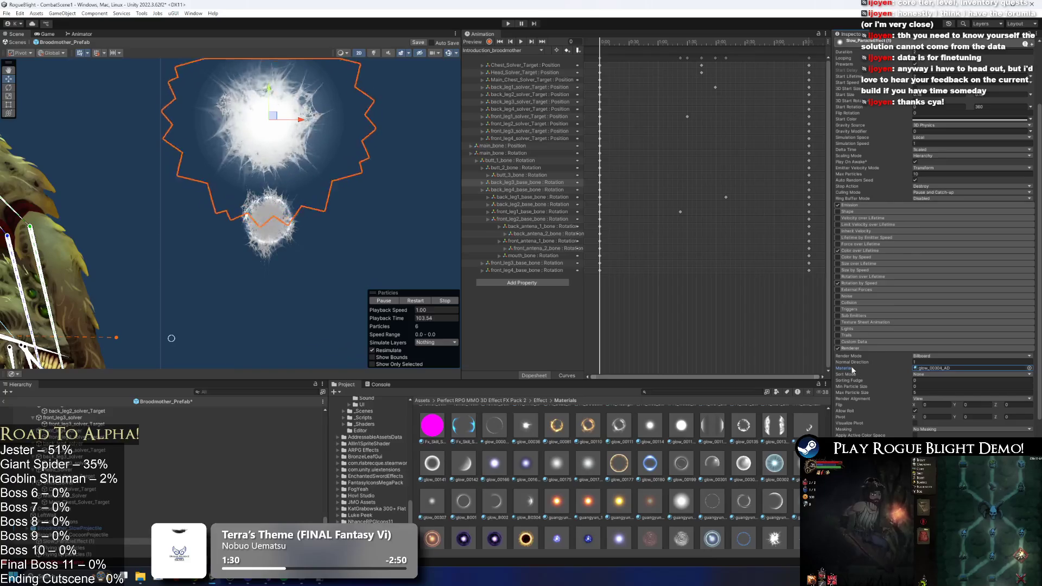
pyautogui.scroll(-1, 763, 408)
pyautogui.moveTo(775, 412); pyautogui.dragTo(960, 370)
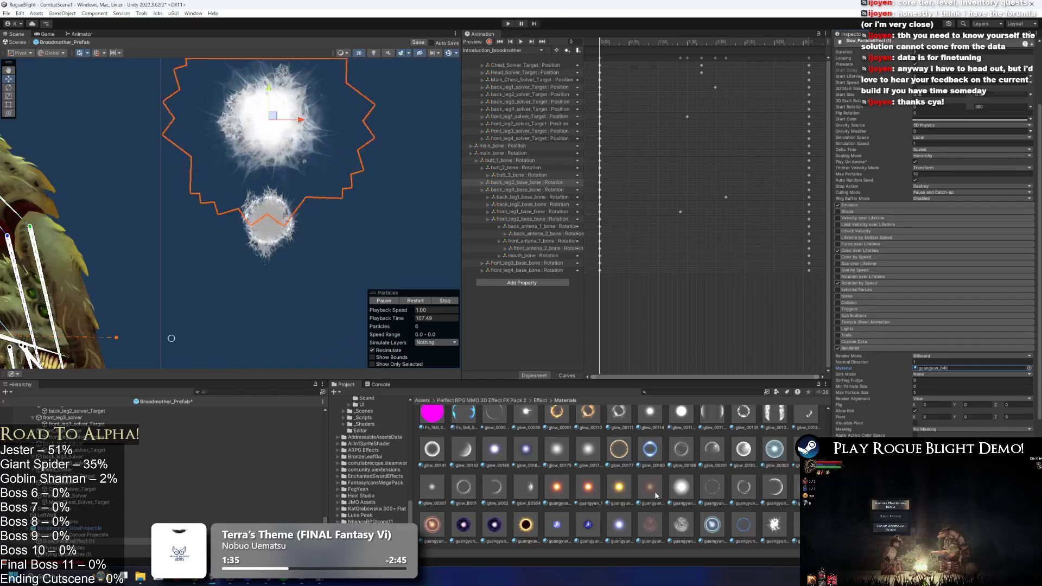
pyautogui.scroll(-1, 624, 495)
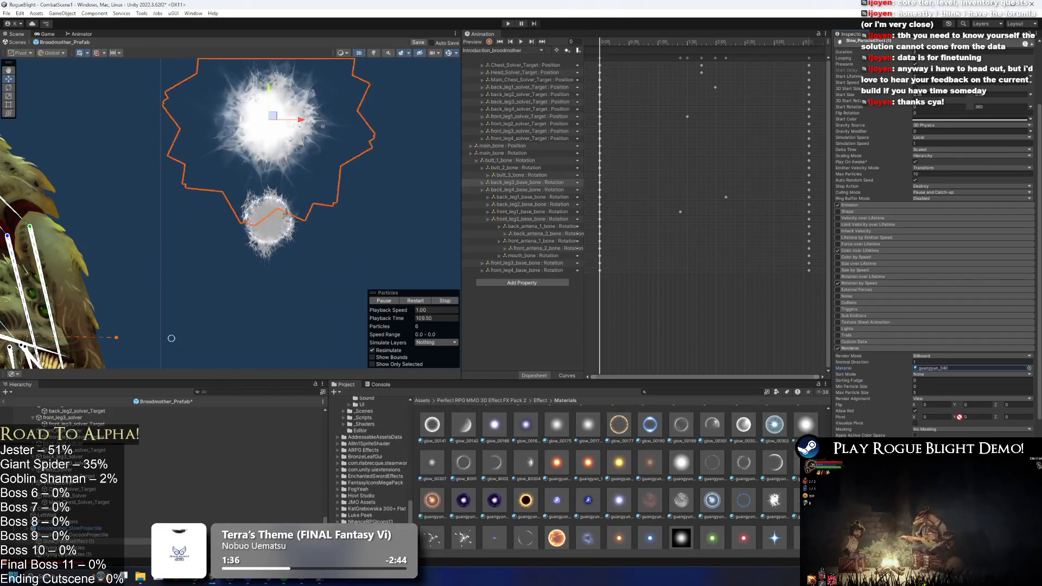
pyautogui.scroll(-1, 679, 469)
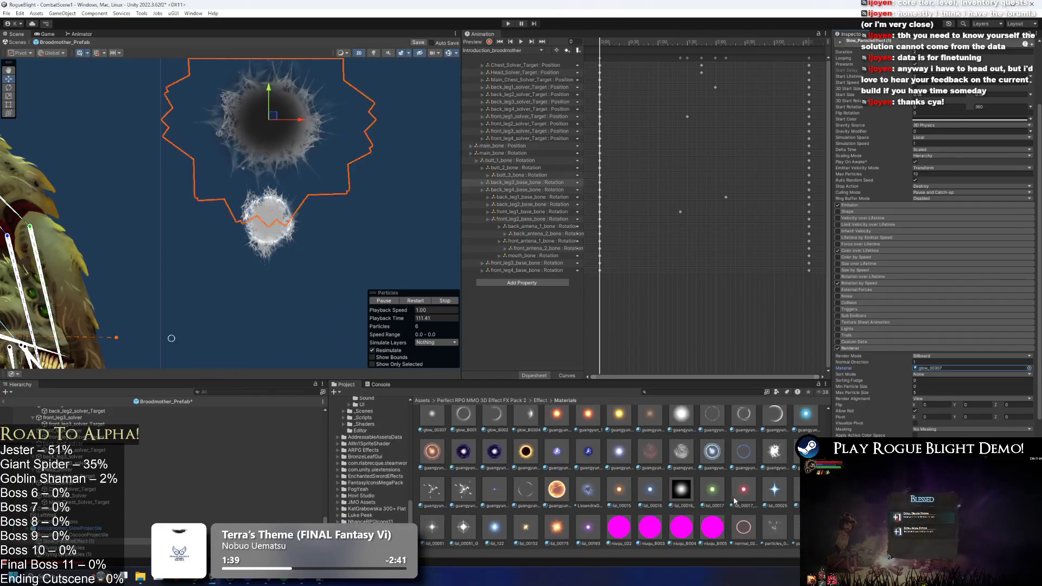
# - Try lizi_122, lizi_00051_G, wenli_white_522 and wenli_529 as the particle material
pyautogui.moveTo(493, 532); pyautogui.dragTo(945, 371)
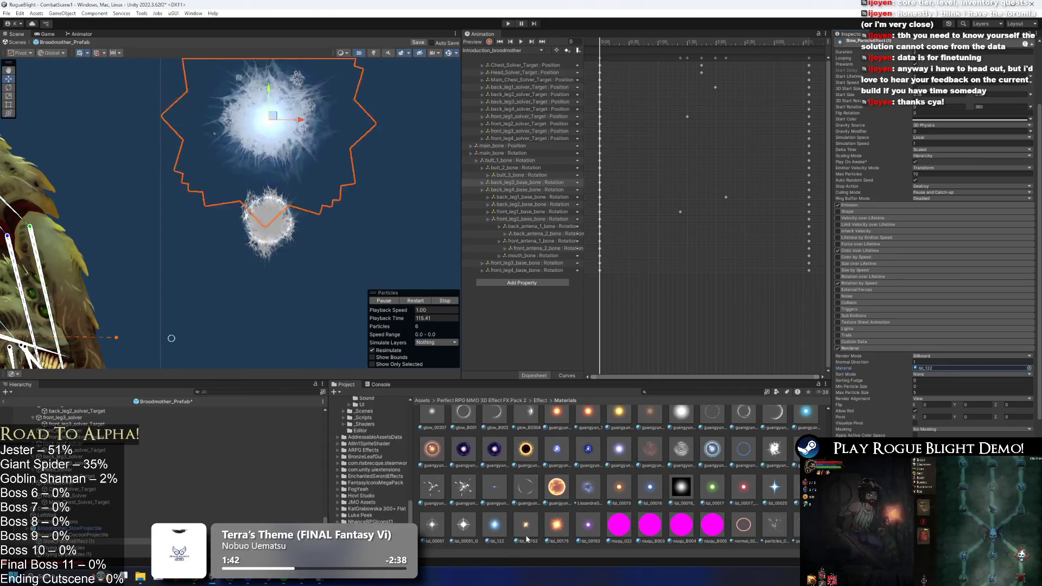
pyautogui.moveTo(944, 370); pyautogui.dragTo(944, 371)
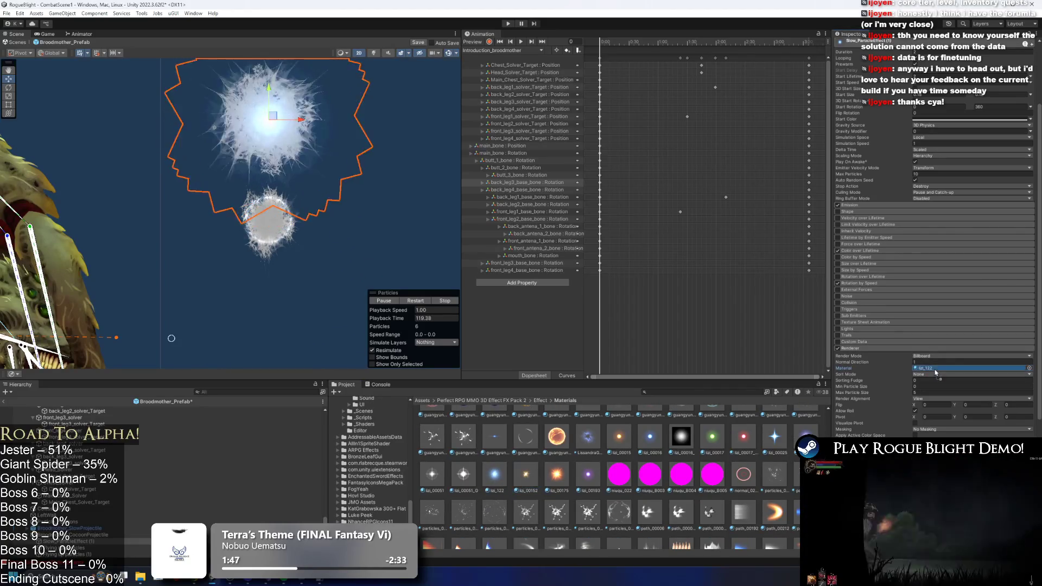
pyautogui.scroll(3, 280, 161)
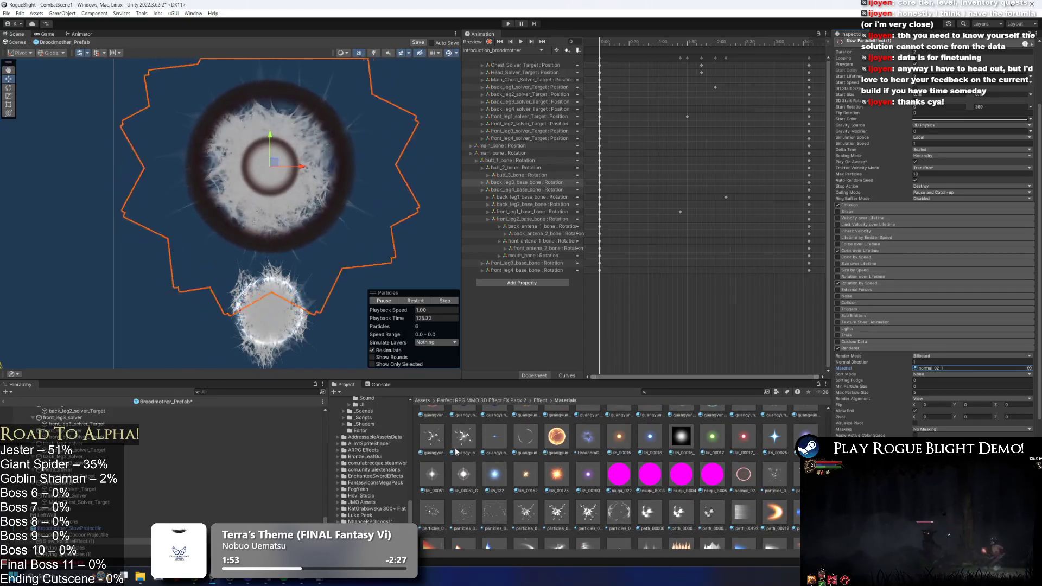
pyautogui.moveTo(946, 372); pyautogui.dragTo(945, 371)
pyautogui.scroll(-10, 732, 481)
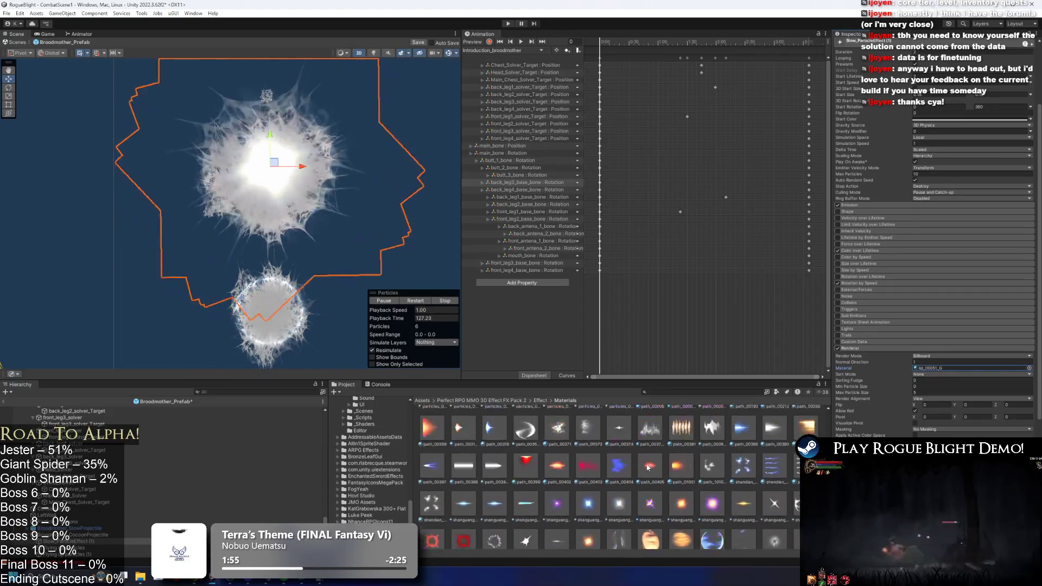
pyautogui.moveTo(744, 509); pyautogui.dragTo(966, 368)
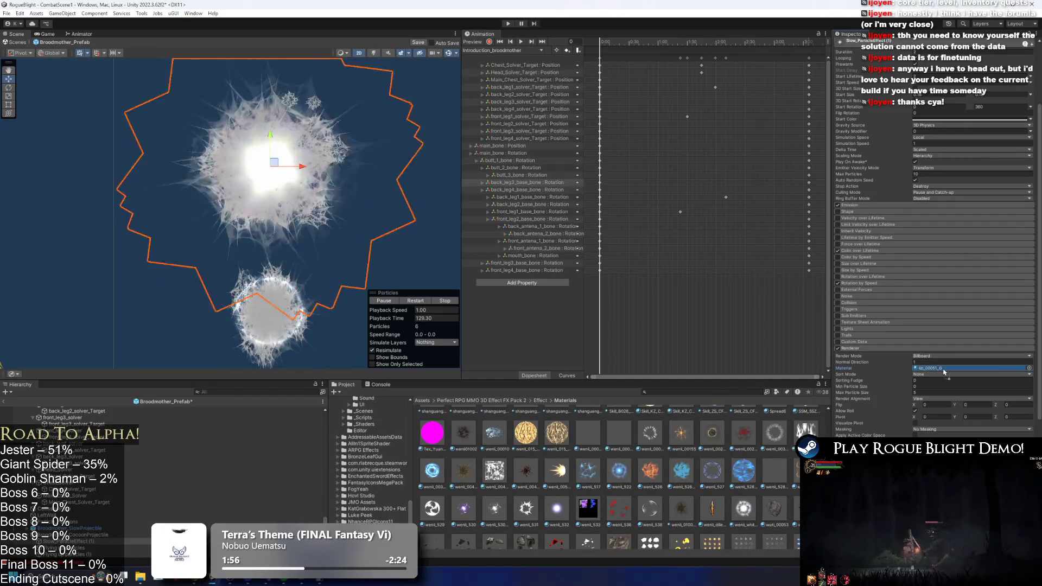
pyautogui.scroll(-2, 434, 468)
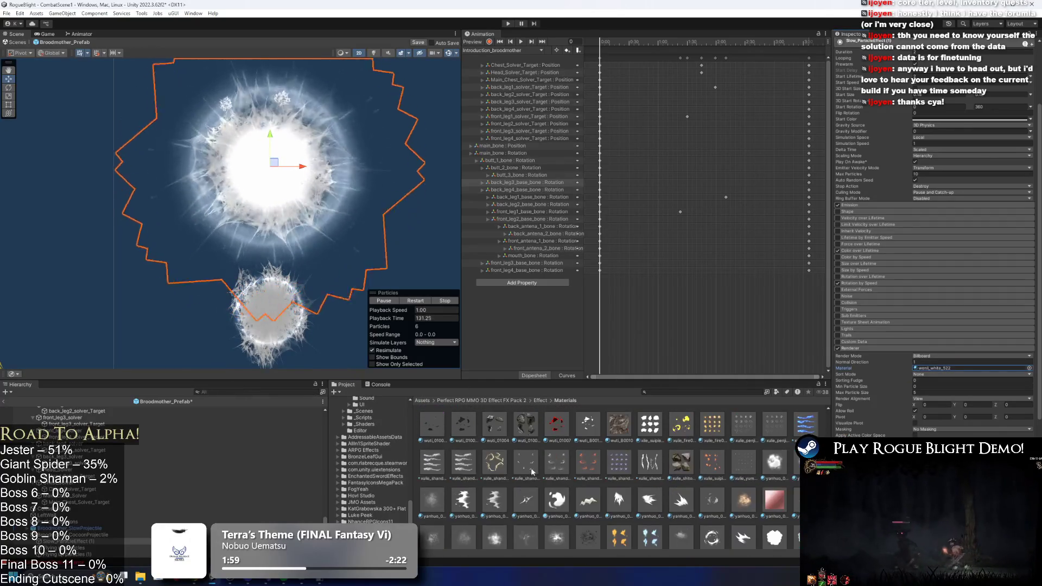
pyautogui.moveTo(434, 468); pyautogui.dragTo(966, 368)
# - Try guangyun_002, glow_00141, glow_00177 and glow_00302 as the particle material
pyautogui.scroll(5, 586, 473)
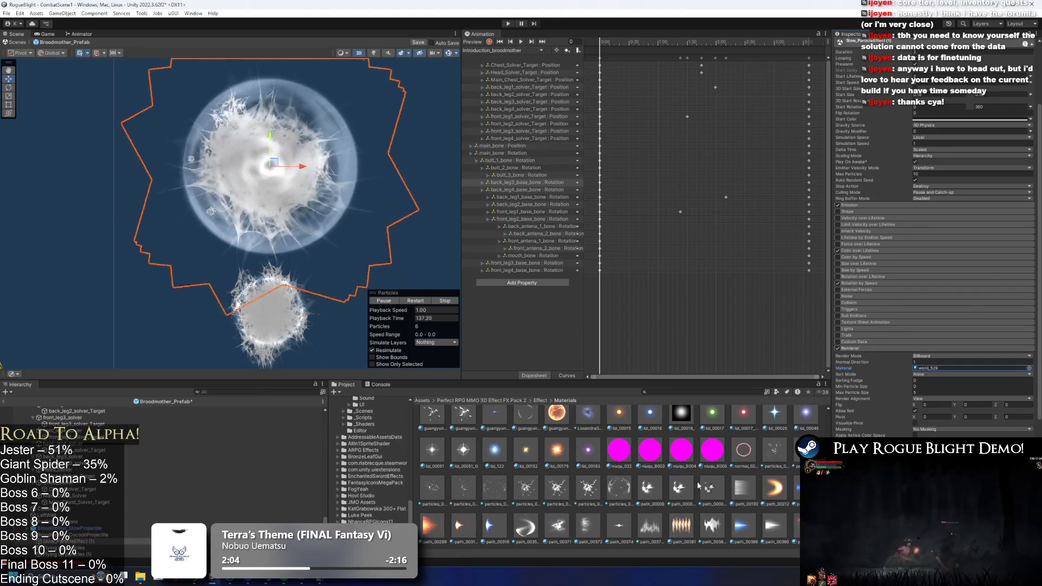
pyautogui.scroll(3, 679, 480)
pyautogui.moveTo(679, 481); pyautogui.dragTo(967, 368)
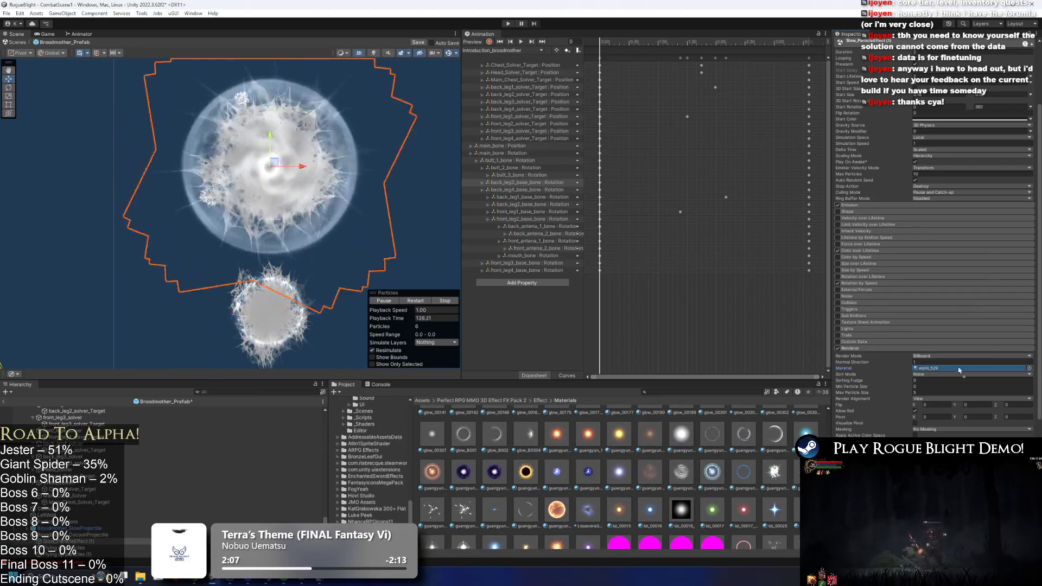
pyautogui.scroll(2, 571, 499)
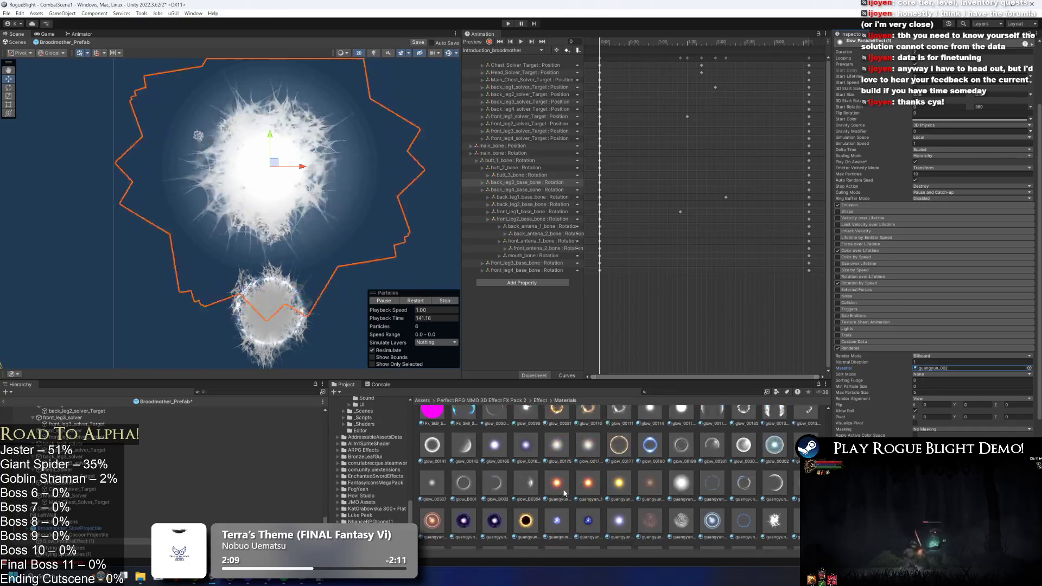
pyautogui.moveTo(431, 451); pyautogui.dragTo(934, 371)
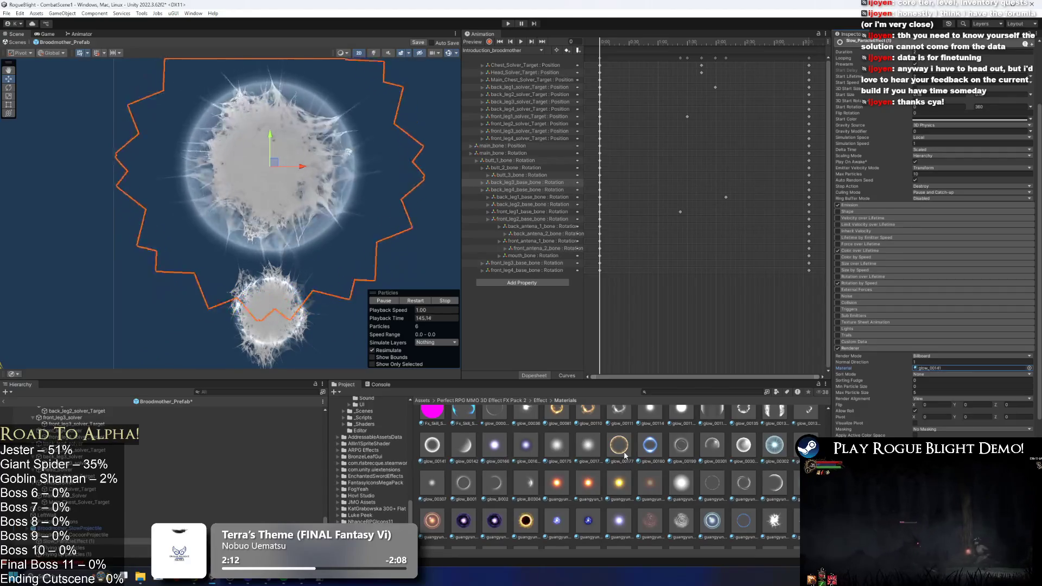
pyautogui.moveTo(617, 452); pyautogui.dragTo(935, 369)
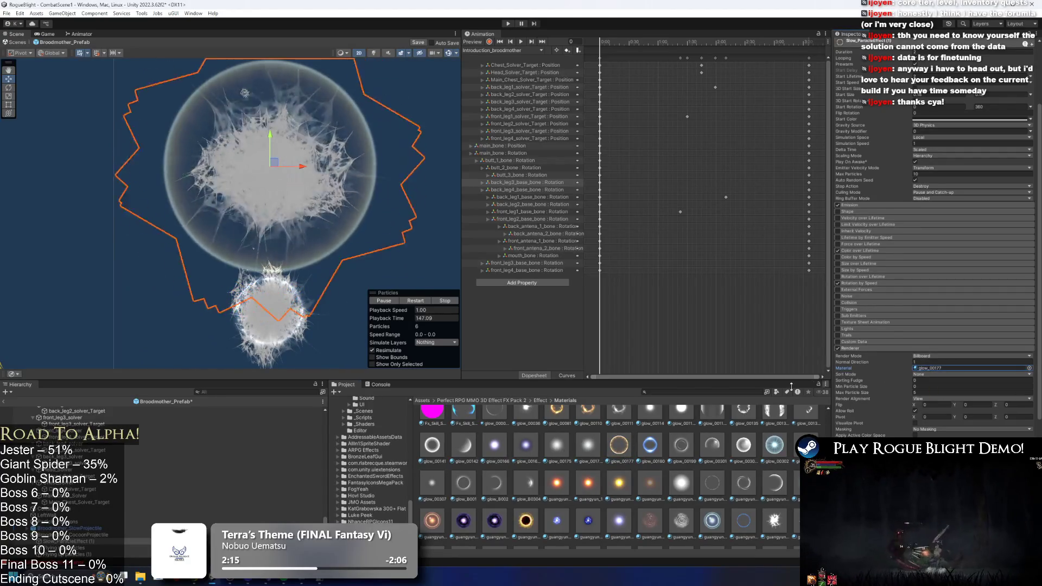
pyautogui.scroll(1, 725, 474)
pyautogui.moveTo(779, 475); pyautogui.dragTo(929, 374)
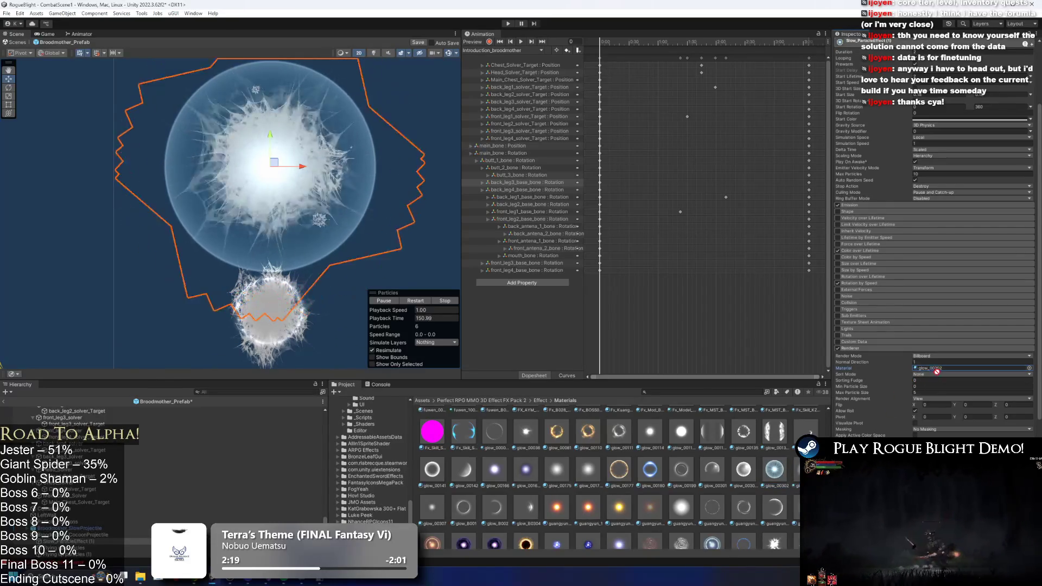
# - Try glow_00135, then locate the current material and pick a fangsheguang material
pyautogui.moveTo(526, 508); pyautogui.dragTo(933, 369)
pyautogui.scroll(1, 776, 477)
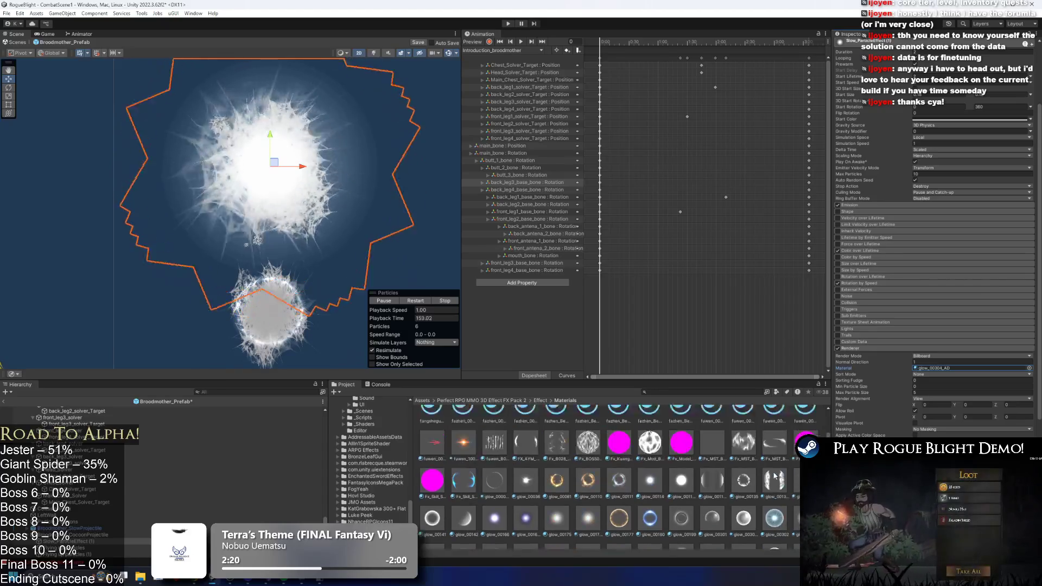
pyautogui.moveTo(750, 485); pyautogui.dragTo(937, 371)
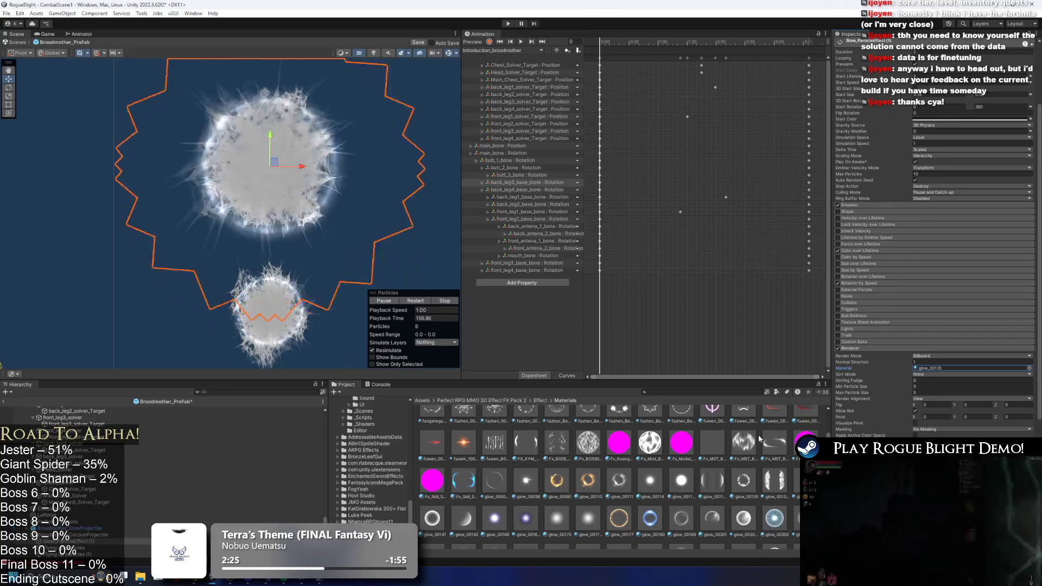
pyautogui.scroll(1, 561, 475)
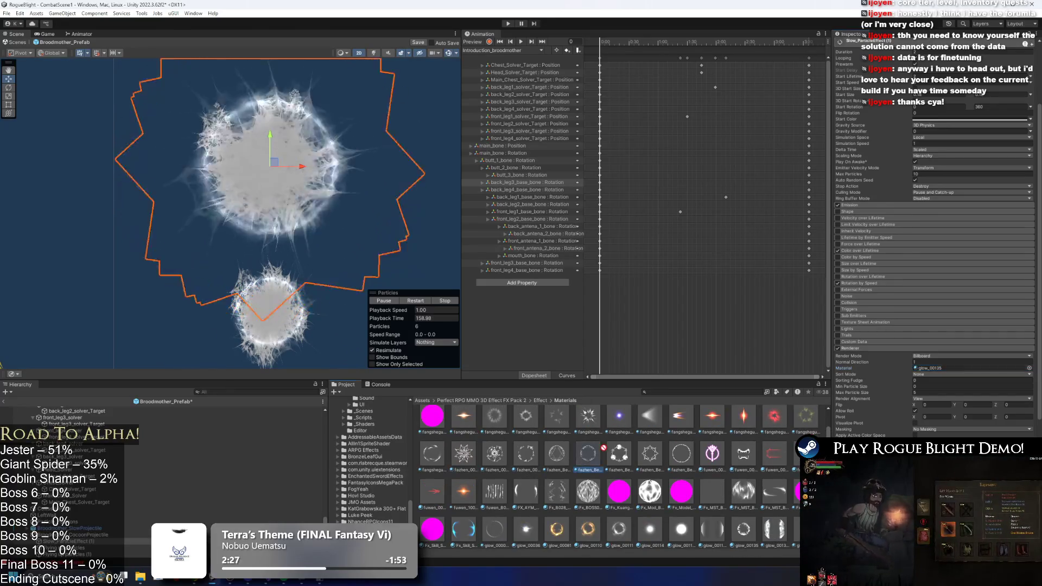
pyautogui.click(929, 369)
pyautogui.click(446, 458)
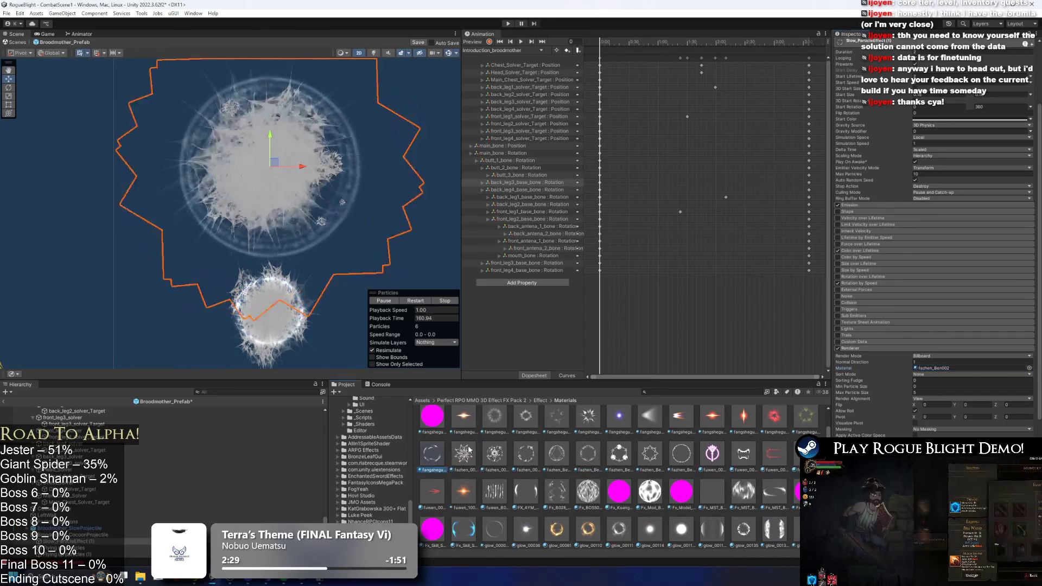
# - Apply fangsheguang_00114 and another material to the particle renderer
pyautogui.scroll(1, 565, 463)
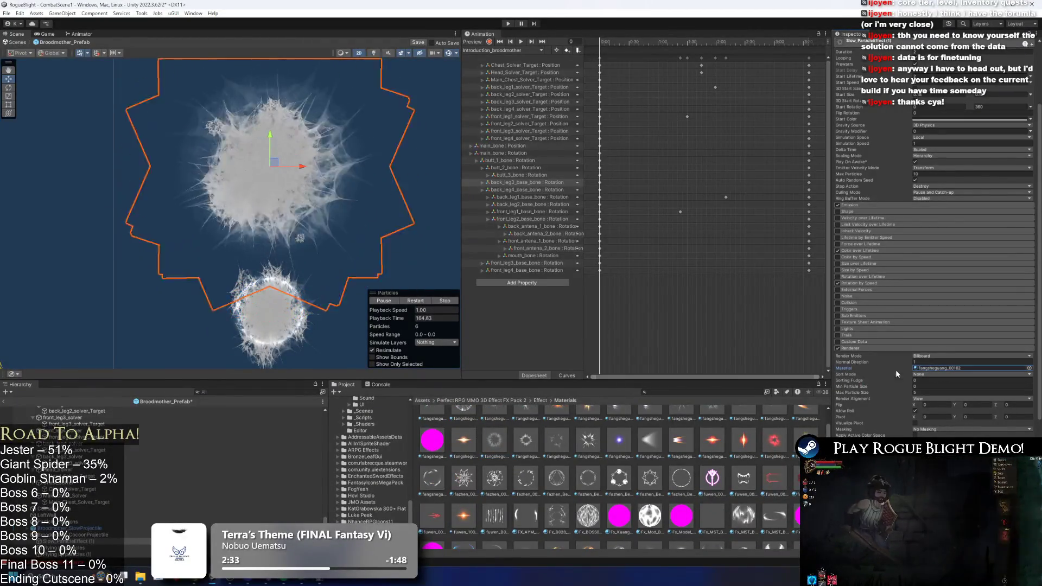
pyautogui.scroll(2, 494, 466)
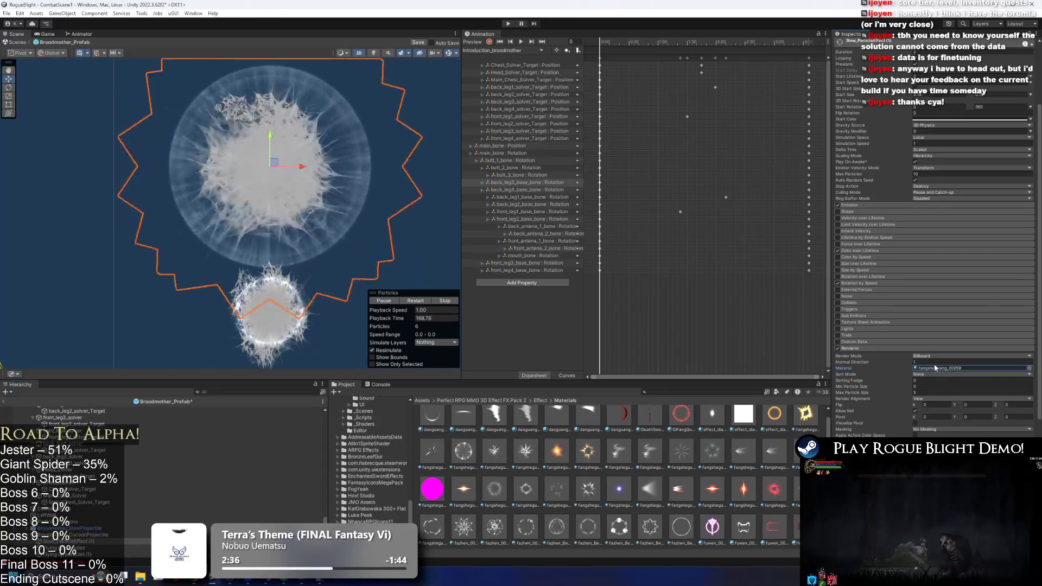
pyautogui.scroll(2, 669, 445)
pyautogui.scroll(-3, 679, 466)
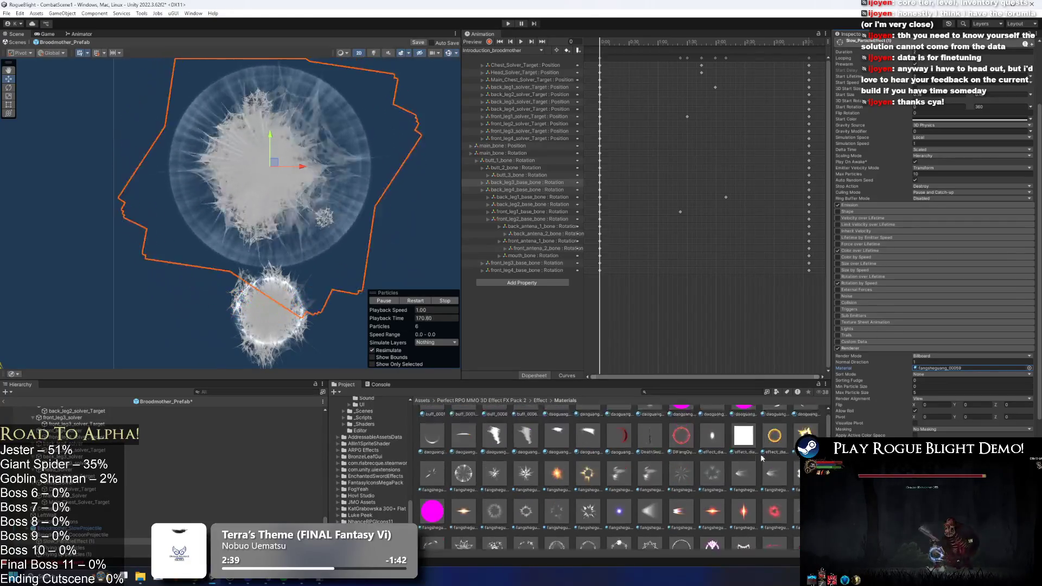
pyautogui.moveTo(938, 371); pyautogui.dragTo(945, 369)
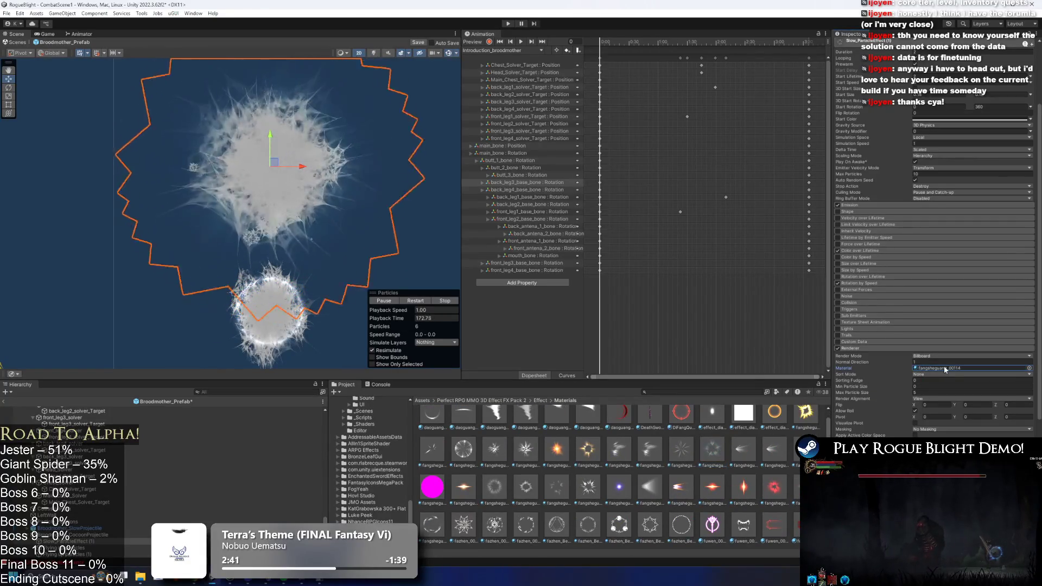
pyautogui.scroll(-5, 712, 471)
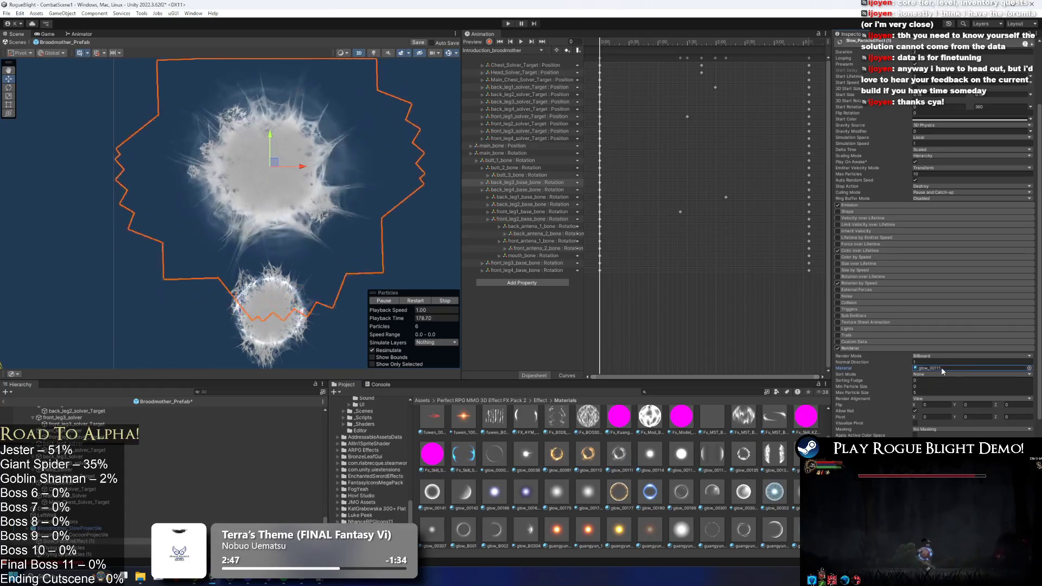
pyautogui.scroll(-1, 474, 504)
pyautogui.moveTo(474, 504); pyautogui.dragTo(941, 370)
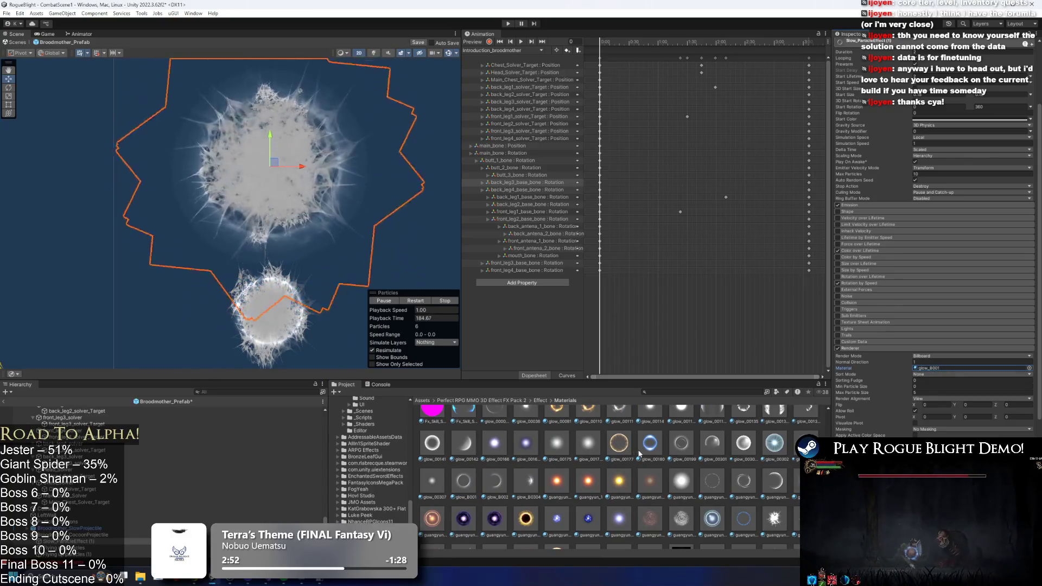
# - Try glow_00301 and glow_00199, then settle on lizi_00051_G for the particle
pyautogui.click(928, 369)
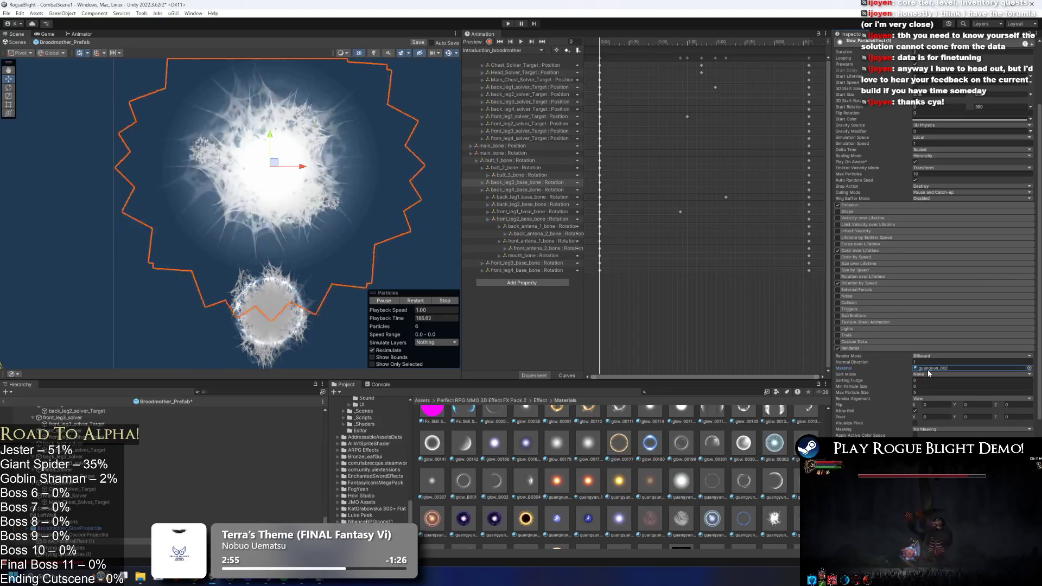
pyautogui.moveTo(744, 443)
pyautogui.mouseDown()
pyautogui.moveTo(814, 428)
pyautogui.moveTo(955, 371)
pyautogui.mouseUp()
pyautogui.click(938, 369)
pyautogui.moveTo(679, 446); pyautogui.dragTo(933, 370)
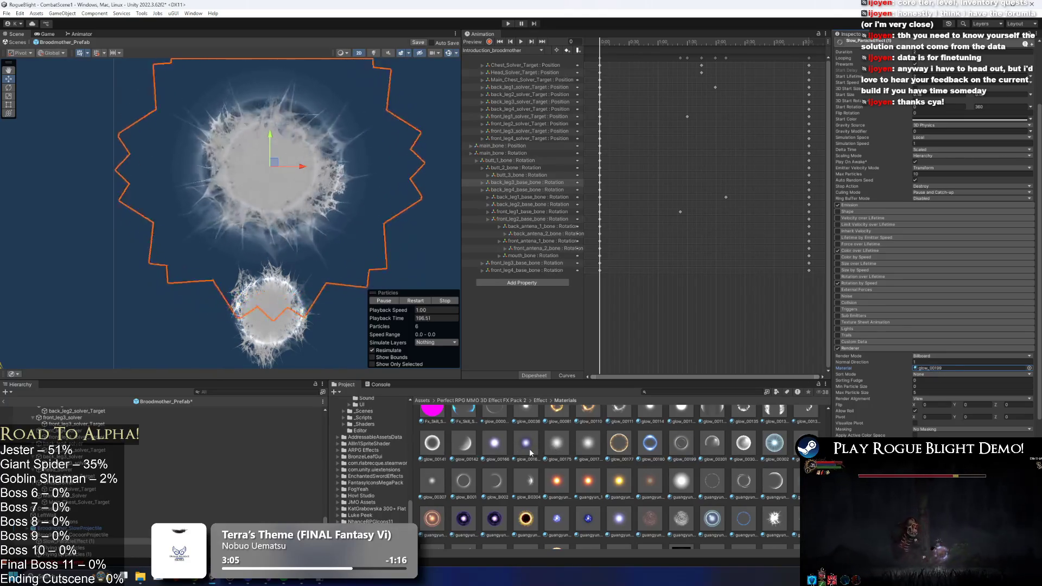
pyautogui.scroll(-1, 719, 448)
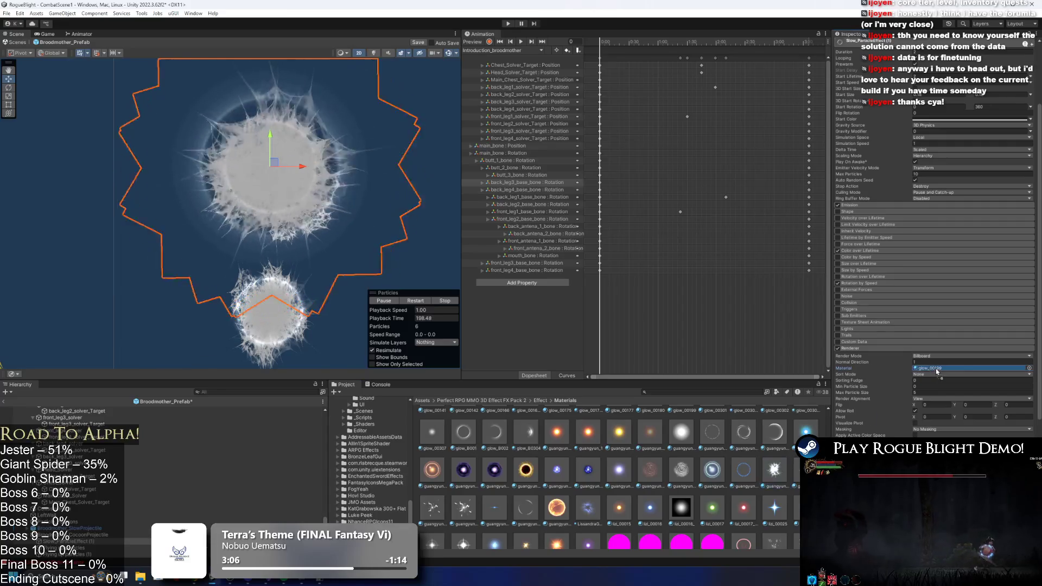
pyautogui.scroll(-2, 658, 472)
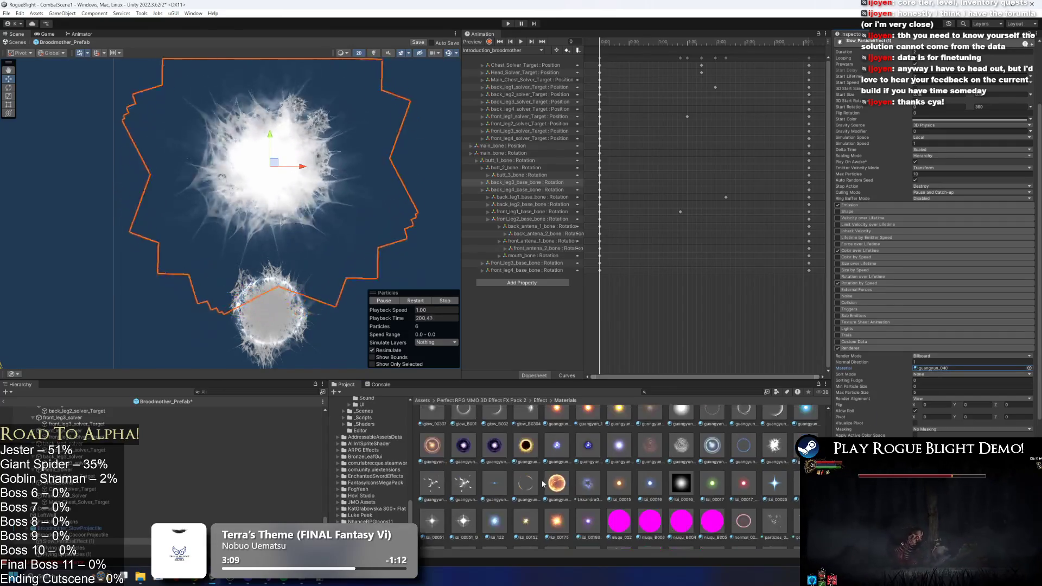
pyautogui.moveTo(471, 495); pyautogui.dragTo(940, 372)
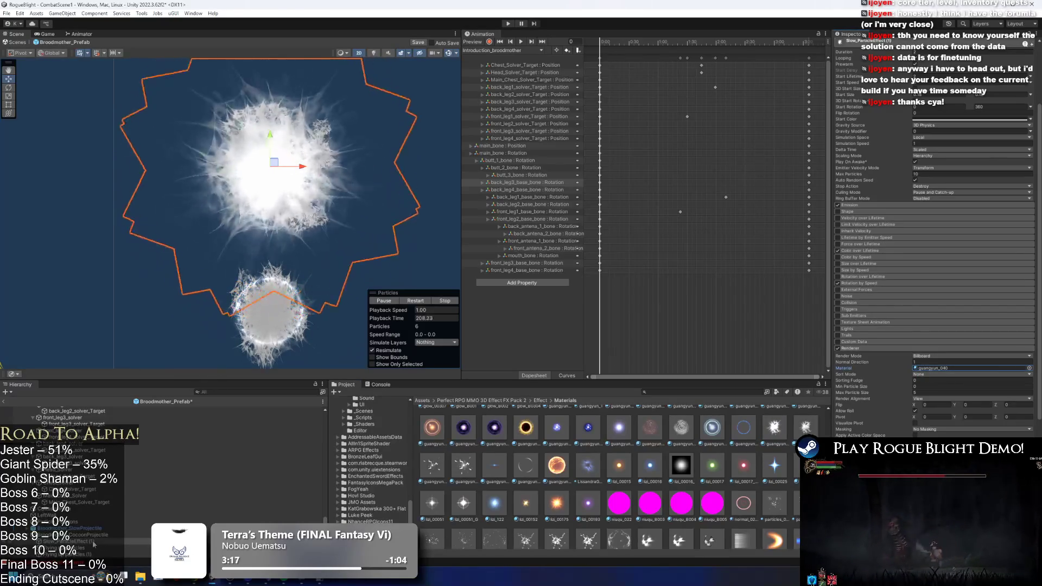
# - Duplicate Slow_ParticleEffect (1) into Slow_ParticleEffect (2) and expand the copy's Renderer module
pyautogui.hotkey('ctrl', 'd')
pyautogui.scroll(-5, 708, 450)
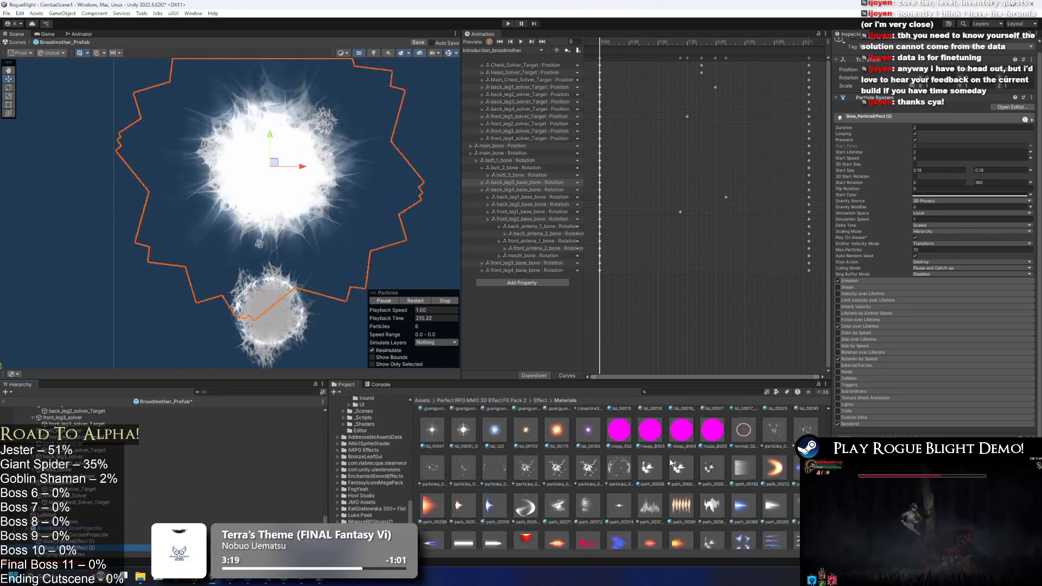
pyautogui.scroll(-3, 694, 452)
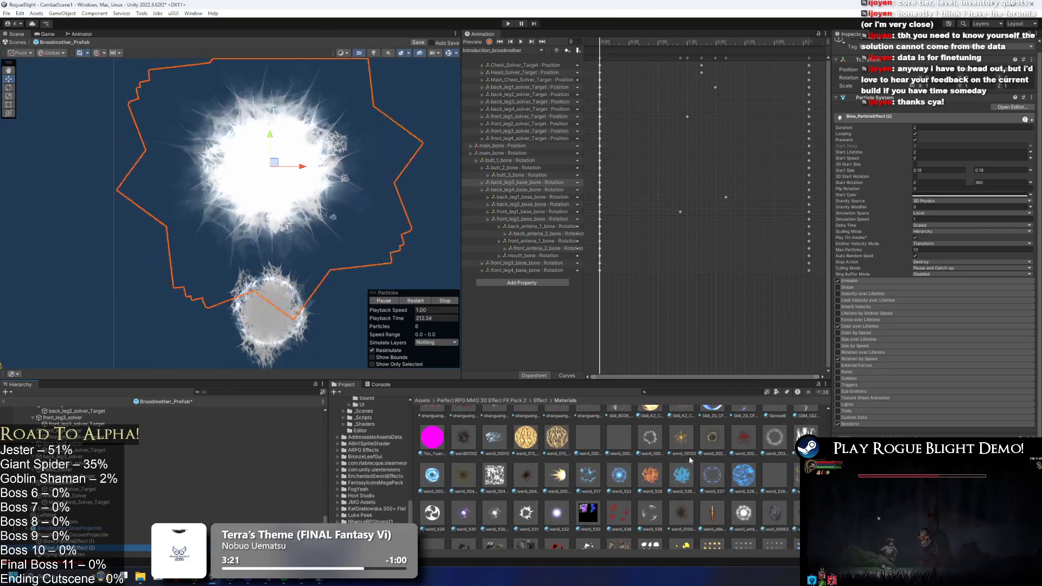
pyautogui.click(894, 423)
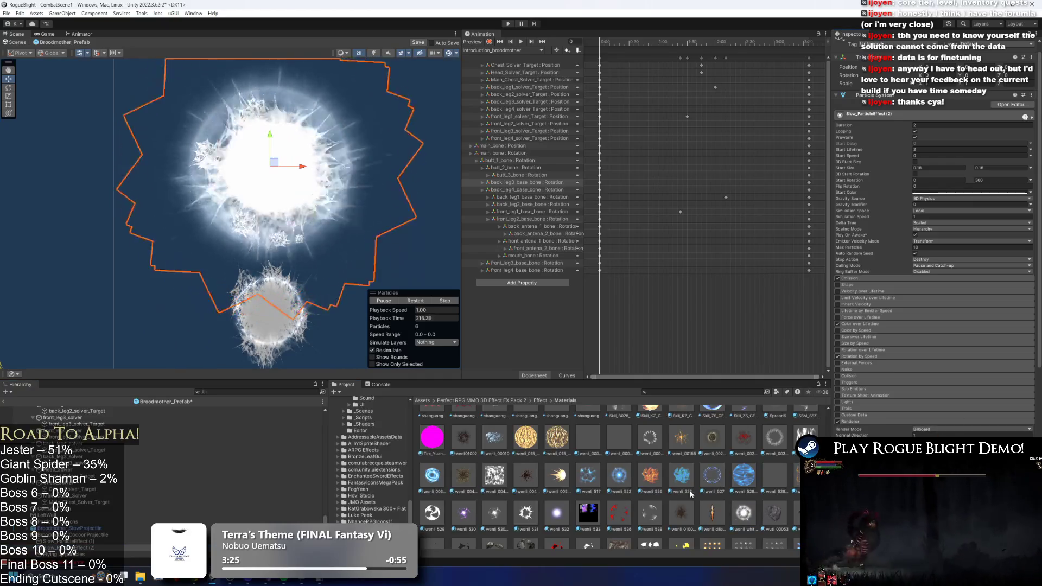
pyautogui.scroll(-5, 714, 516)
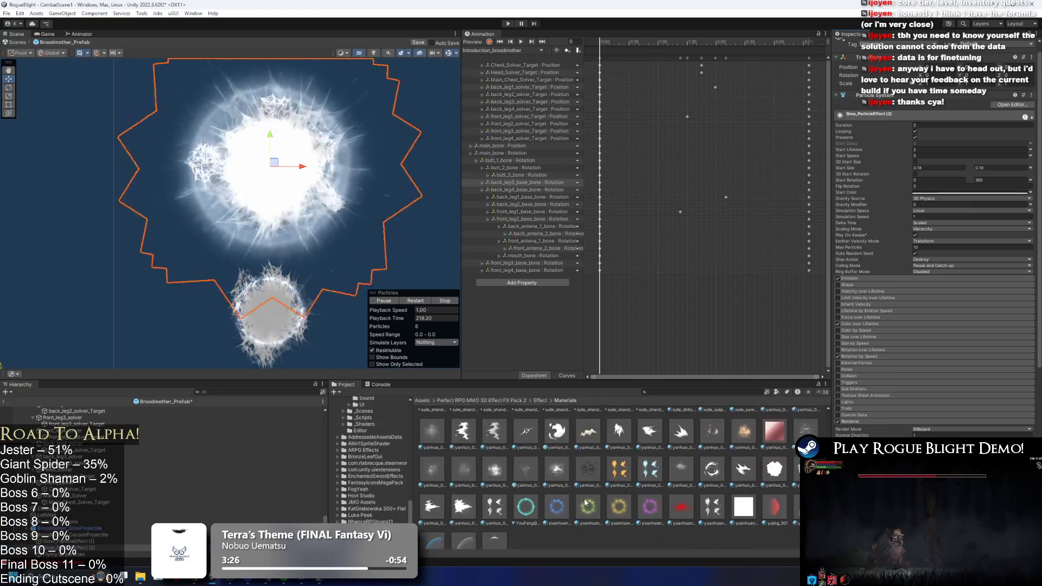
pyautogui.scroll(5, 652, 500)
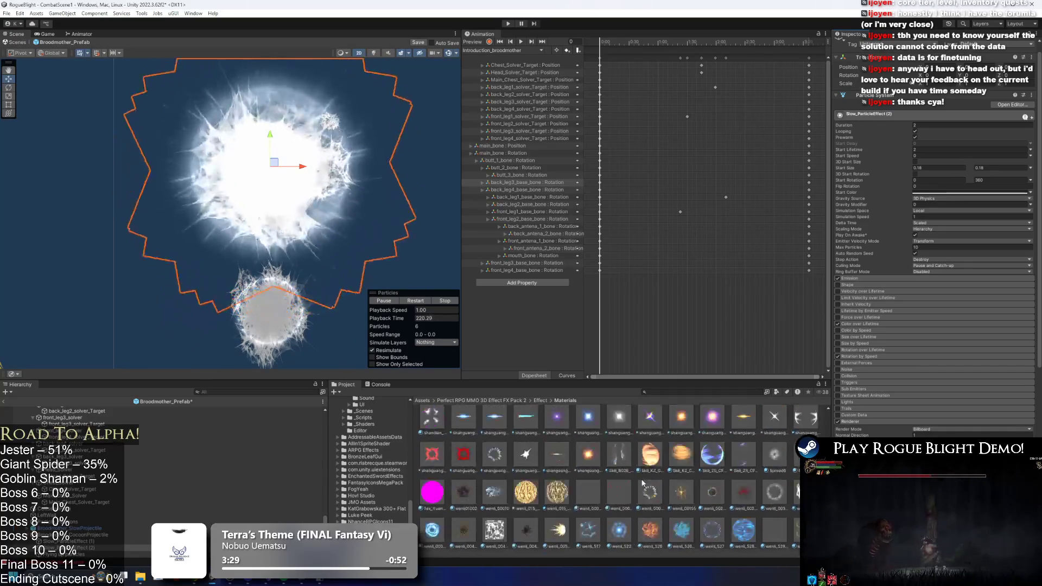
pyautogui.scroll(3, 640, 483)
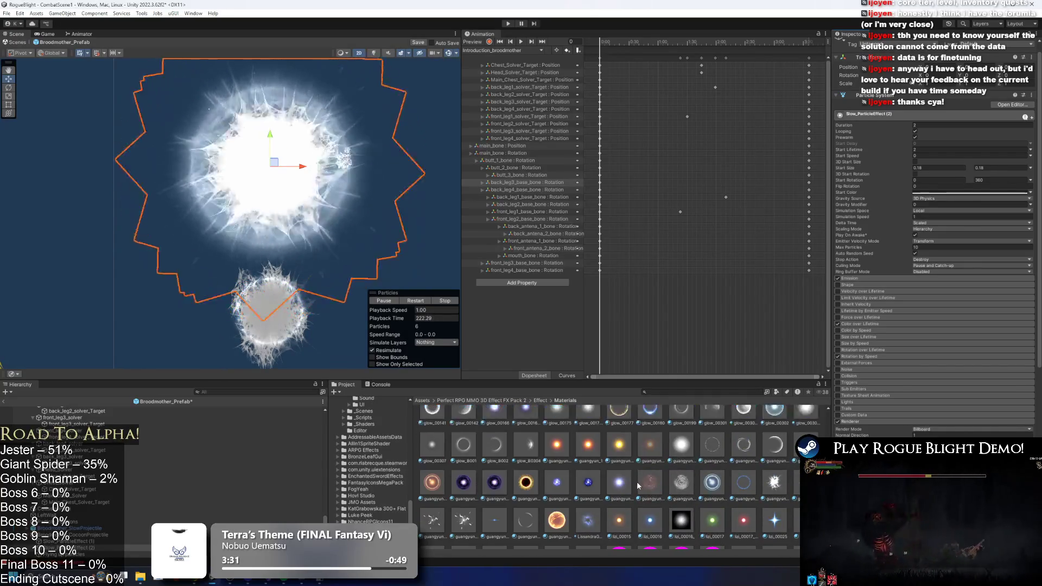
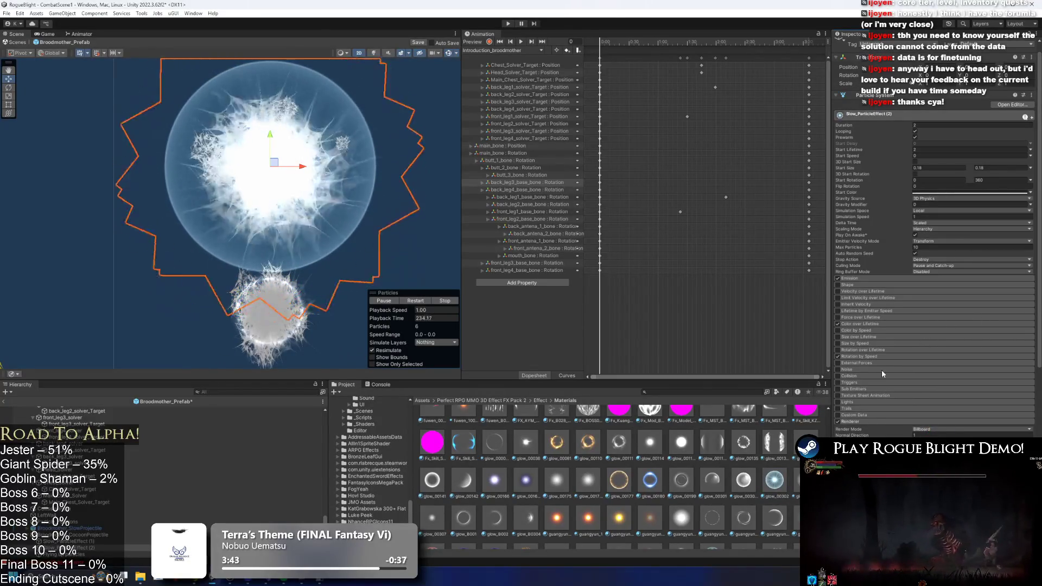
# - Set Slow_ParticleEffect (2)'s Start Size to 0.13 and bring up its Start Color picker
pyautogui.scroll(3, 672, 486)
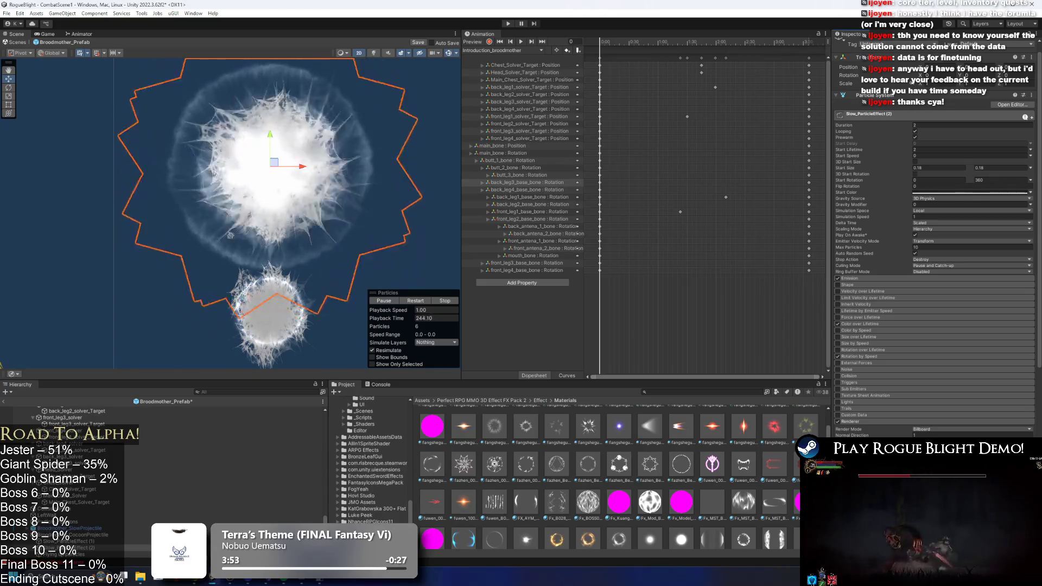
pyautogui.scroll(1, 909, 334)
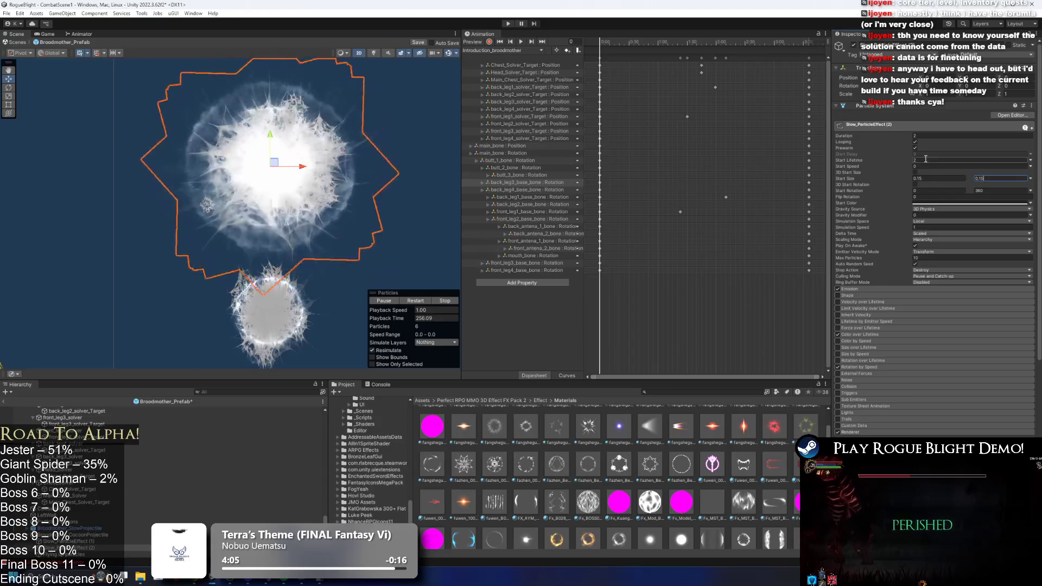
pyautogui.click(921, 178)
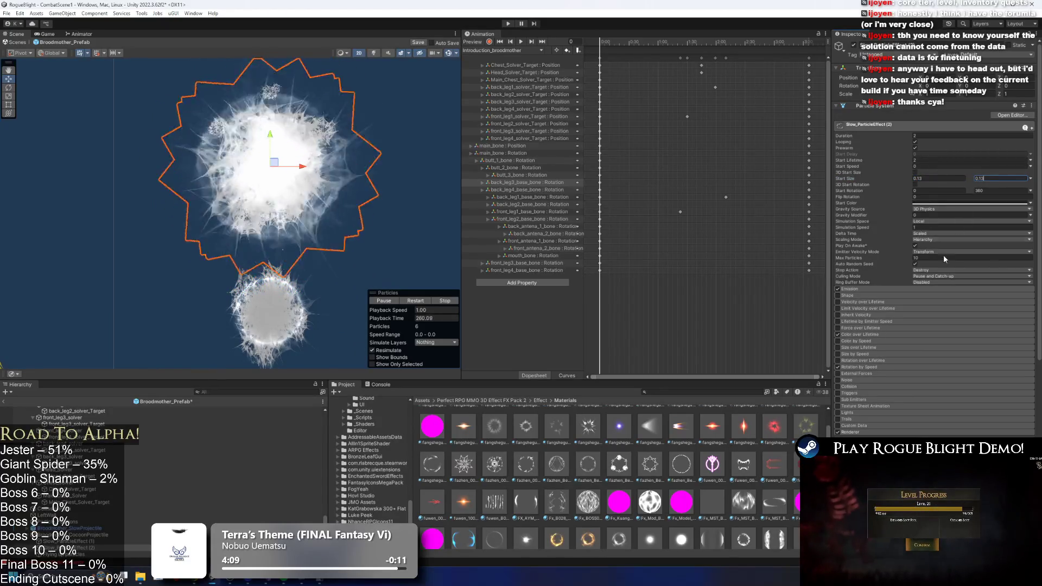
pyautogui.scroll(-5, 940, 336)
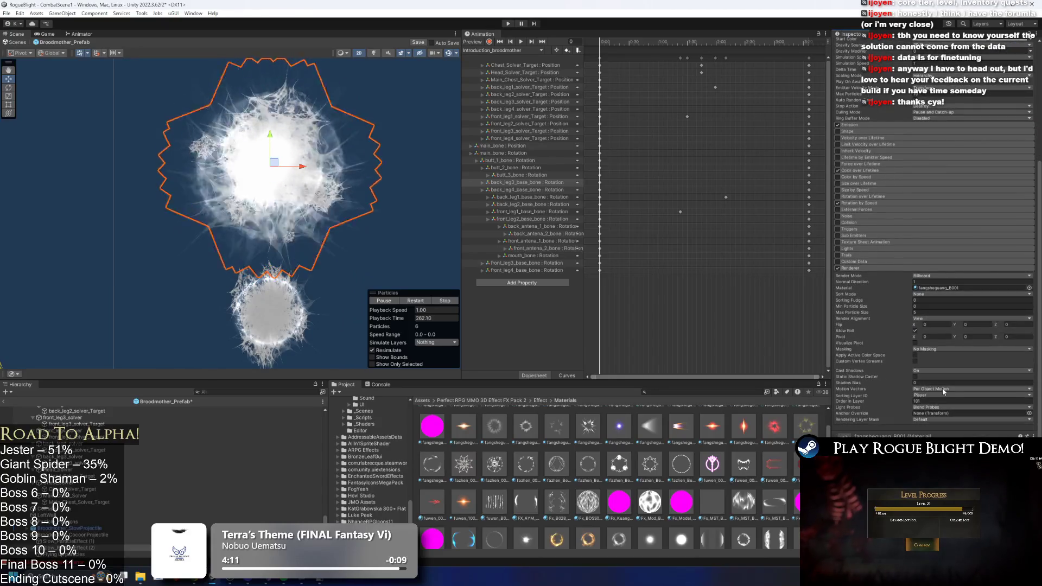
pyautogui.scroll(5, 969, 315)
pyautogui.click(928, 193)
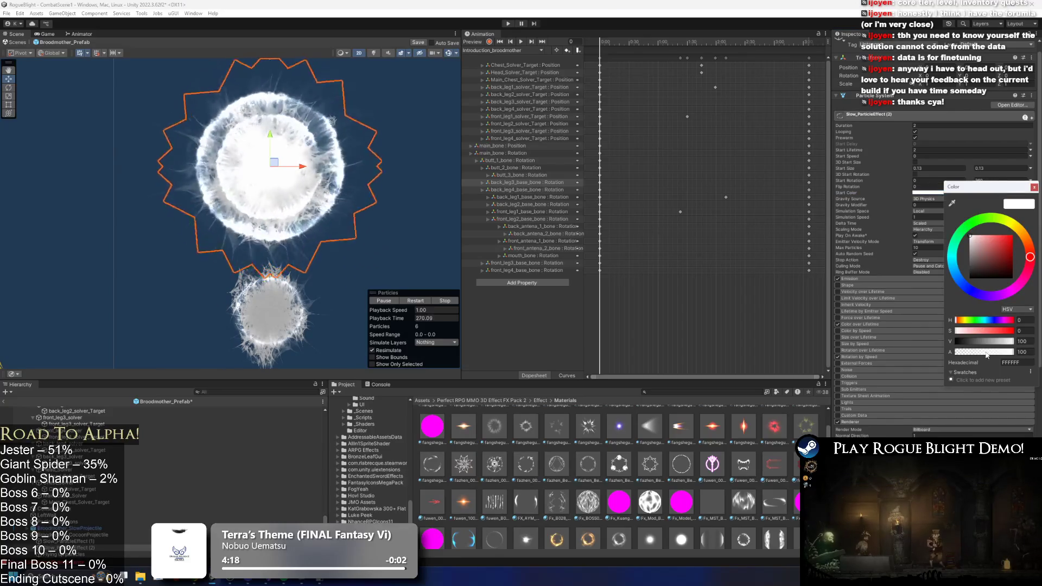
# - Drop Slow_ParticleEffect (1)'s start colour alpha to nearly transparent
pyautogui.click(1034, 187)
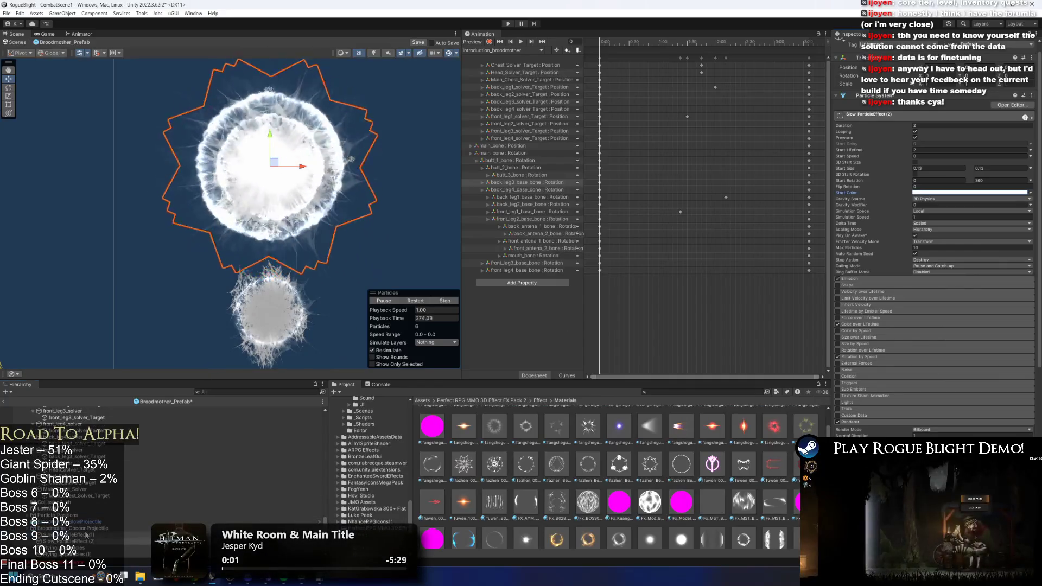
pyautogui.click(85, 534)
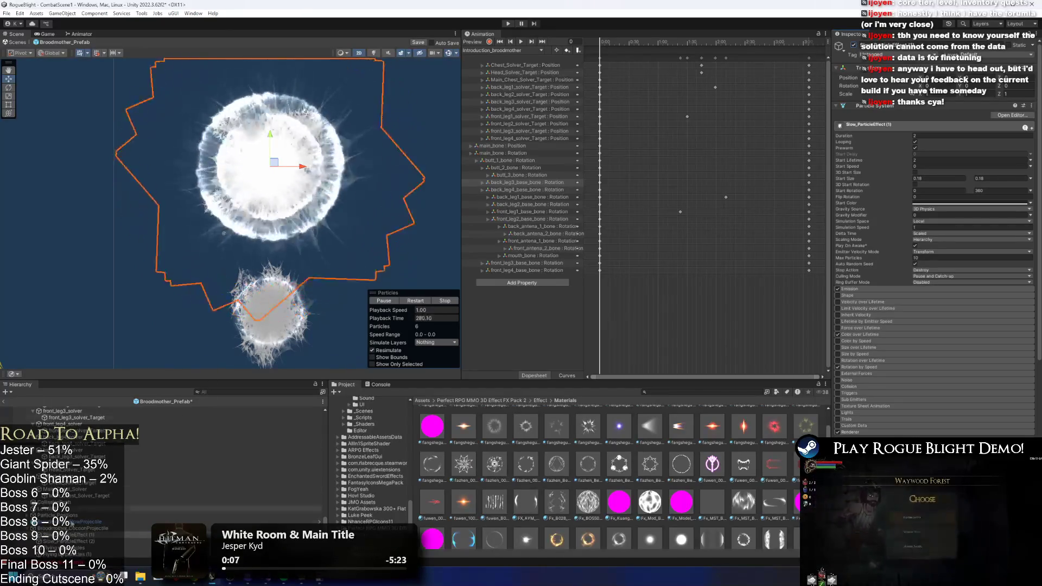
pyautogui.click(923, 203)
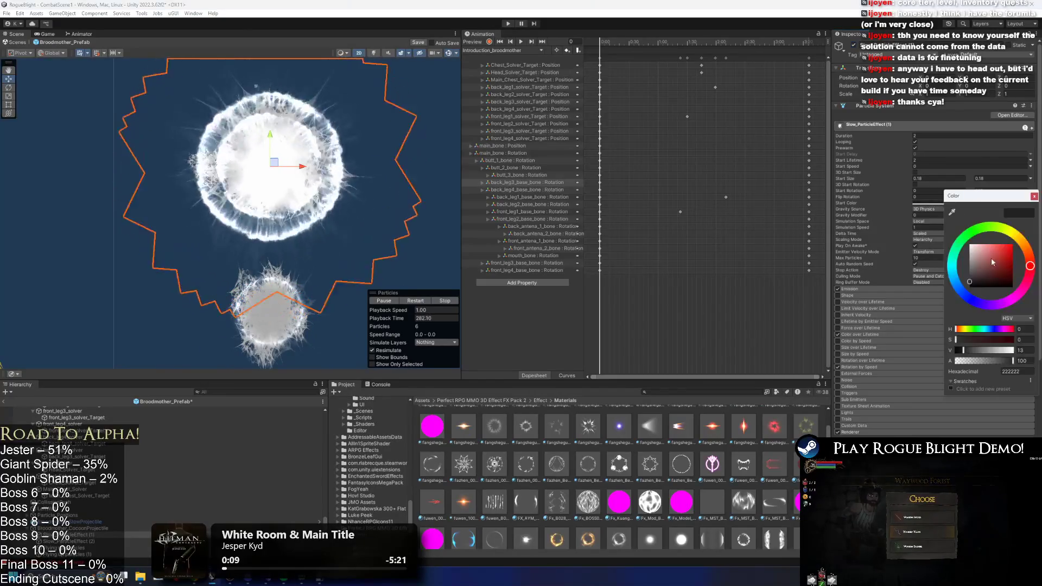
pyautogui.click(953, 364)
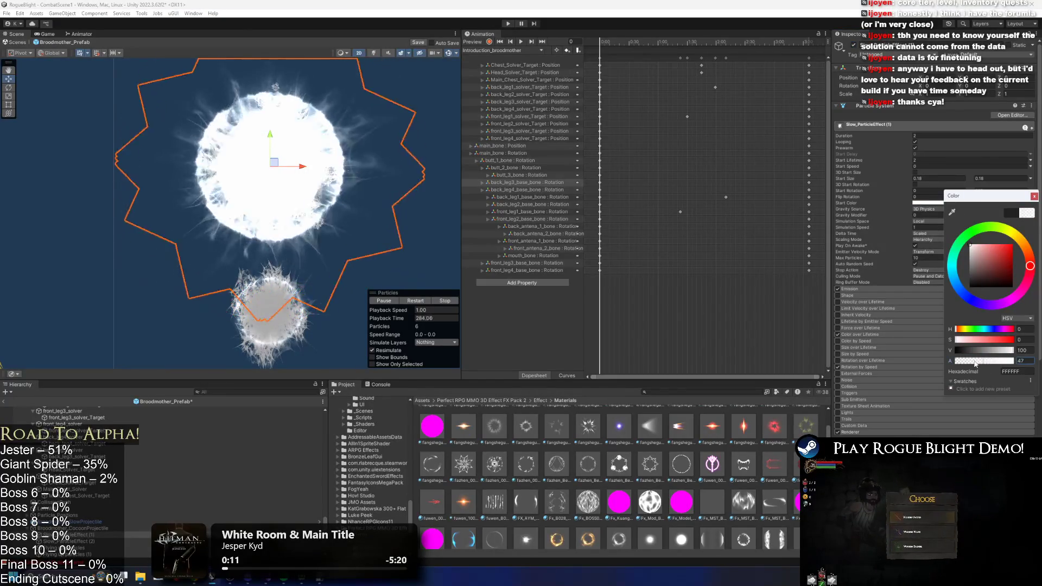
pyautogui.moveTo(953, 365); pyautogui.dragTo(958, 365)
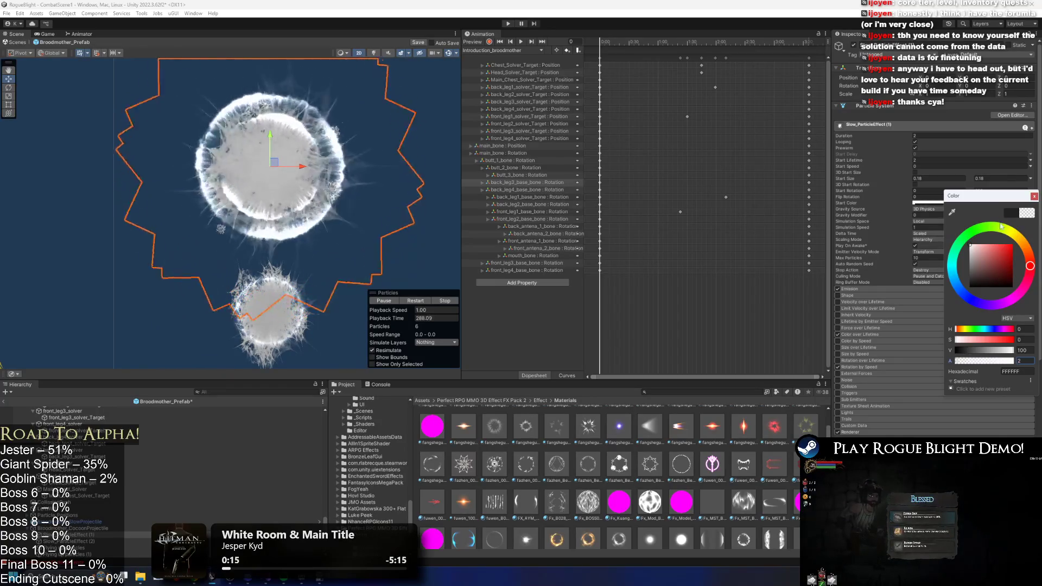
pyautogui.click(1035, 196)
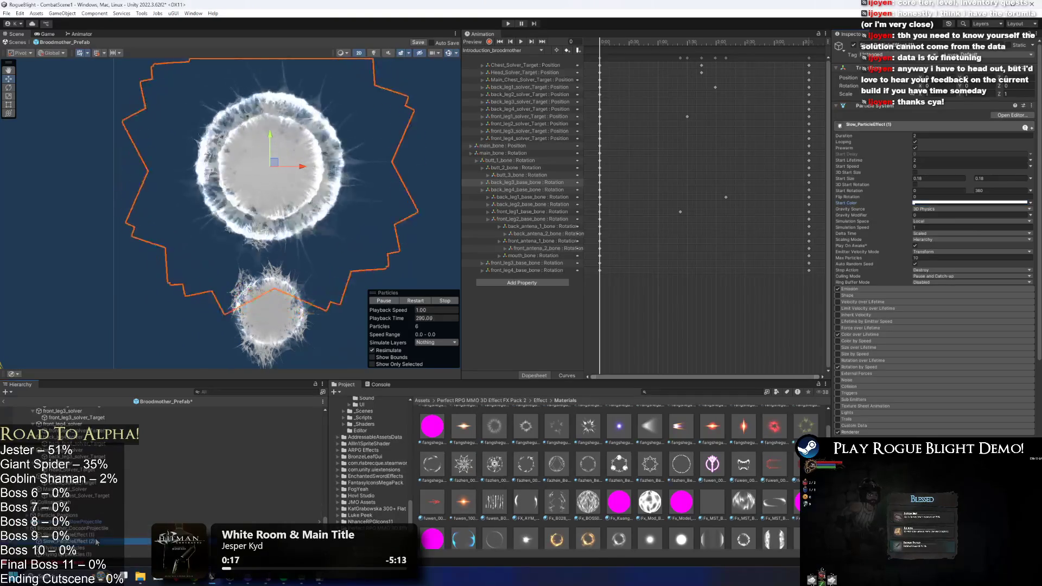
# - Make Slow_ParticleEffect (2)'s start colour light grey with opacity about 38
pyautogui.click(960, 203)
pyautogui.moveTo(958, 361); pyautogui.dragTo(984, 362)
pyautogui.moveTo(984, 247)
pyautogui.mouseDown()
pyautogui.moveTo(966, 261)
pyautogui.moveTo(970, 245)
pyautogui.mouseUp()
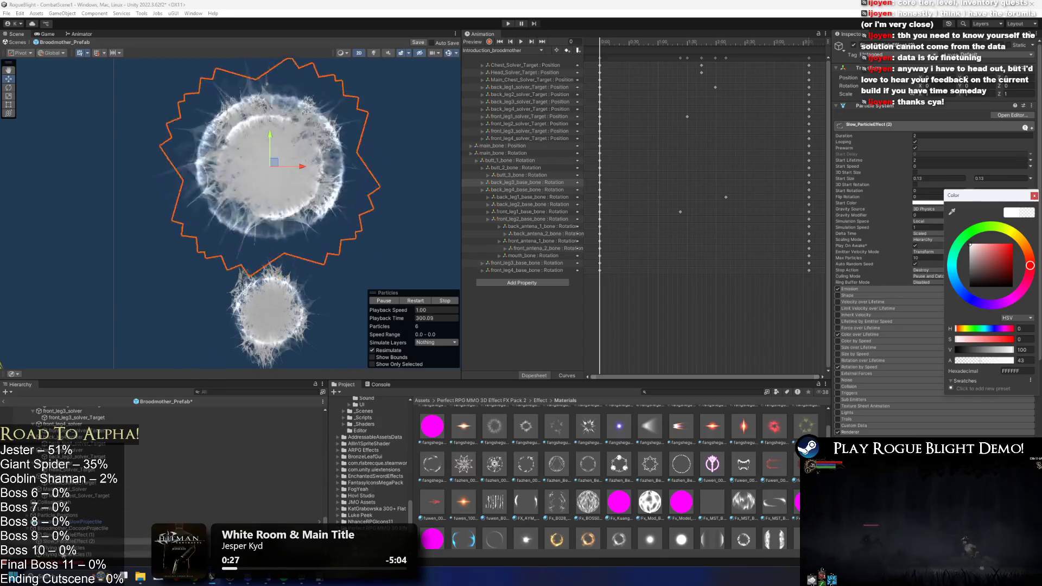
# - Lower Slow_ParticleEffect (1)'s start opacity to about 14, then select Broodmother_CocoonProjectile
pyautogui.click(81, 554)
pyautogui.click(77, 535)
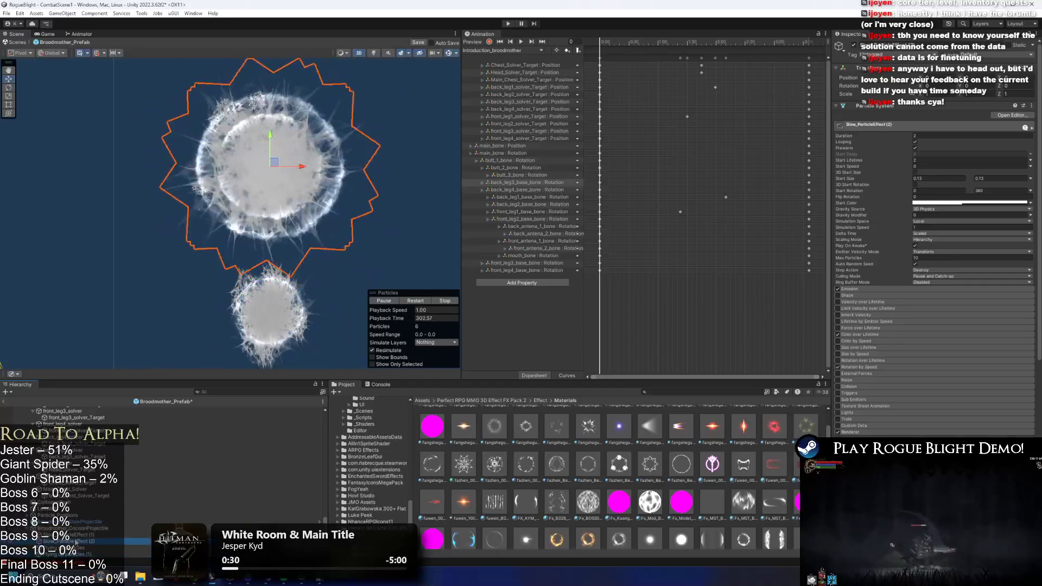
pyautogui.click(933, 202)
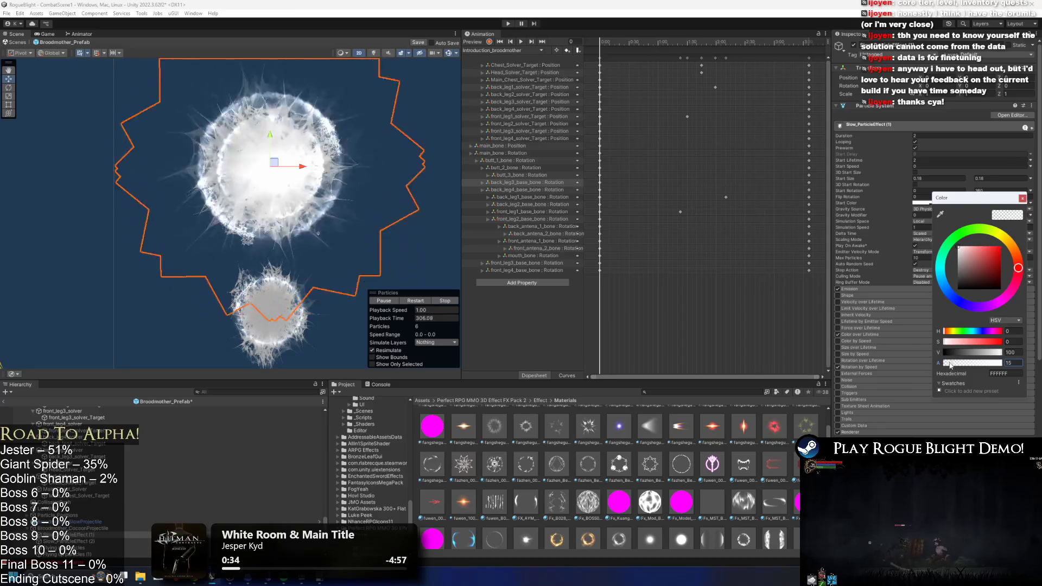
pyautogui.moveTo(950, 365); pyautogui.dragTo(951, 365)
pyautogui.scroll(-3, 287, 336)
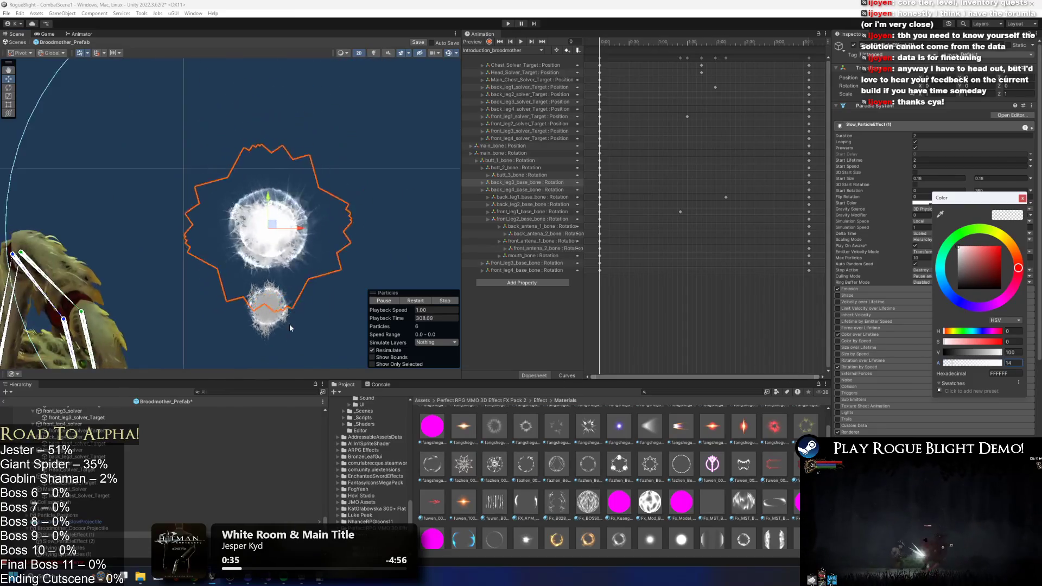
pyautogui.moveTo(288, 337); pyautogui.dragTo(313, 239)
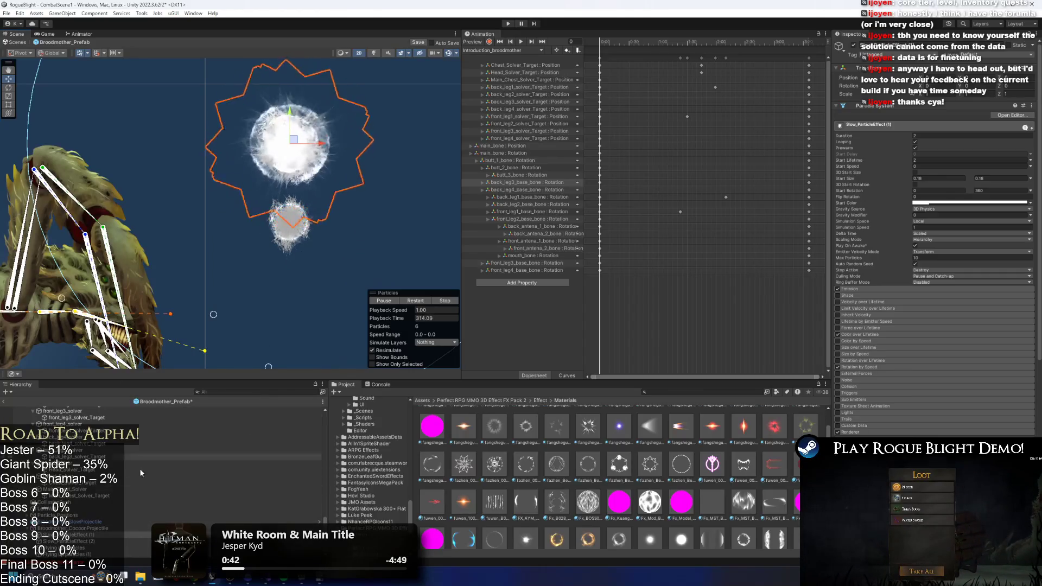
pyautogui.click(321, 133)
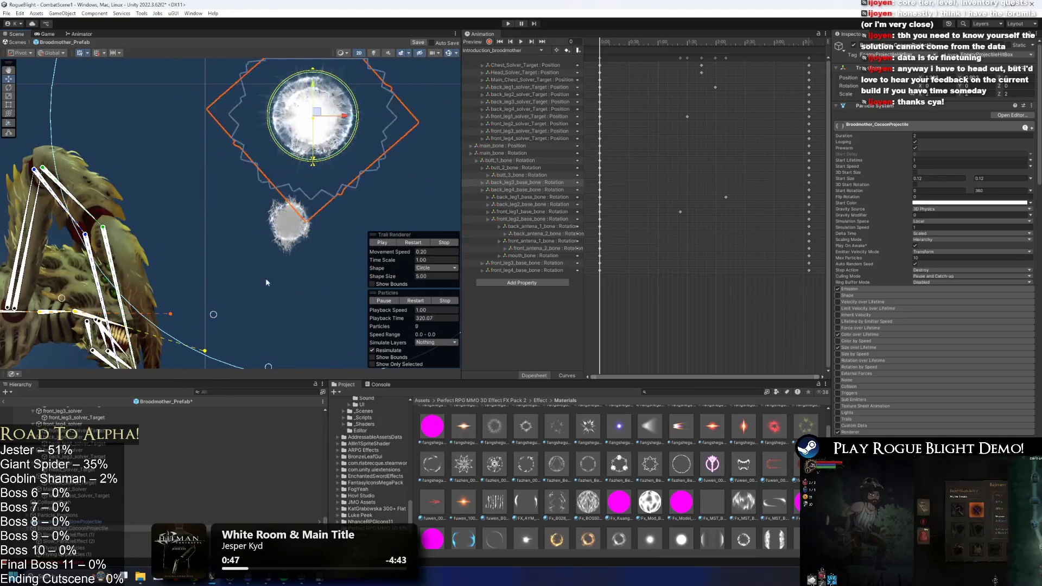
# - Compare Broodmother_SlowProjectile and check Broodmother_CocoonProjectile's scale tween target value
pyautogui.click(289, 220)
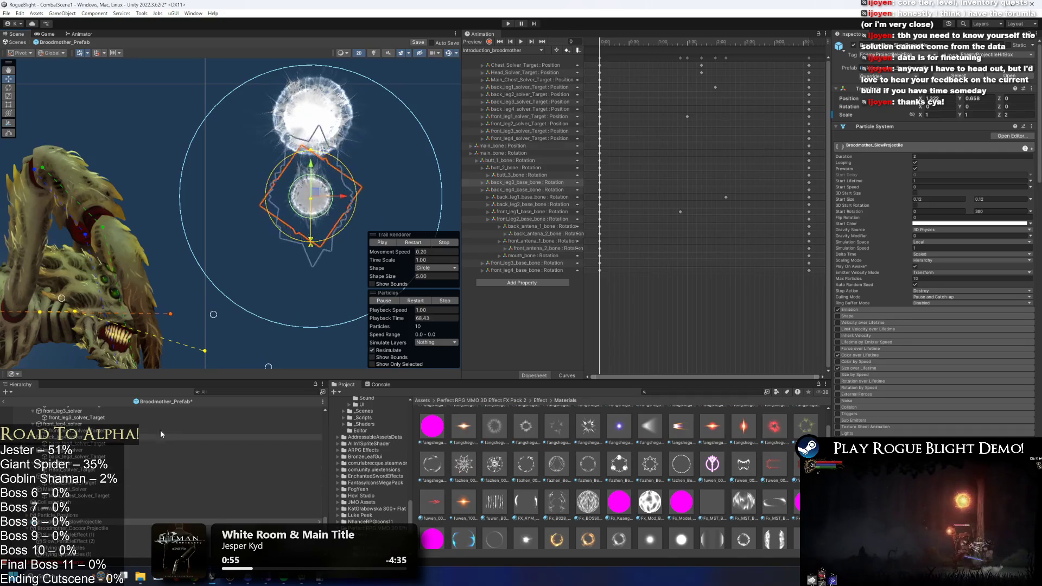
pyautogui.click(85, 530)
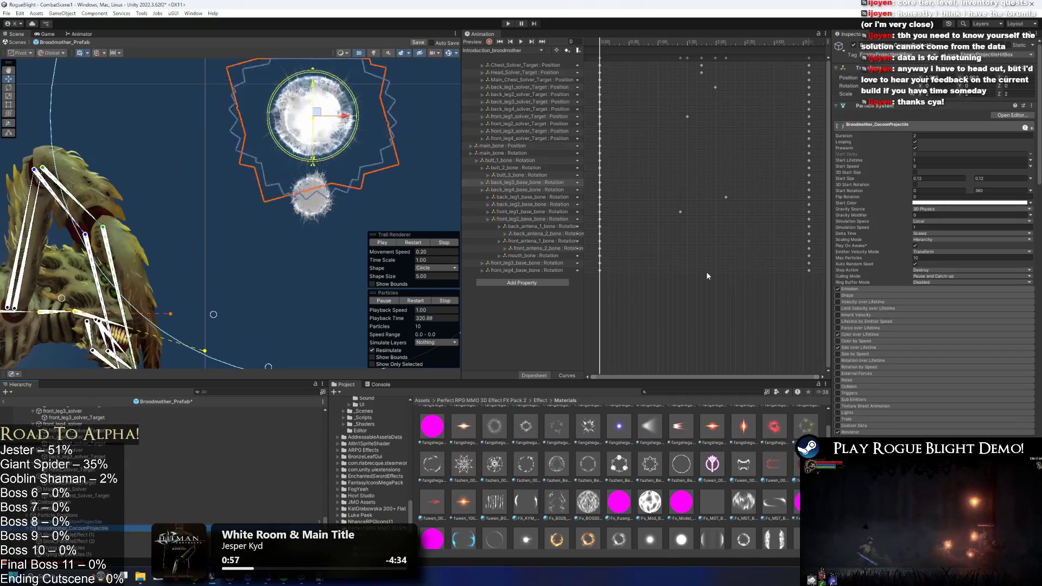
pyautogui.scroll(-10, 938, 227)
pyautogui.scroll(-10, 958, 370)
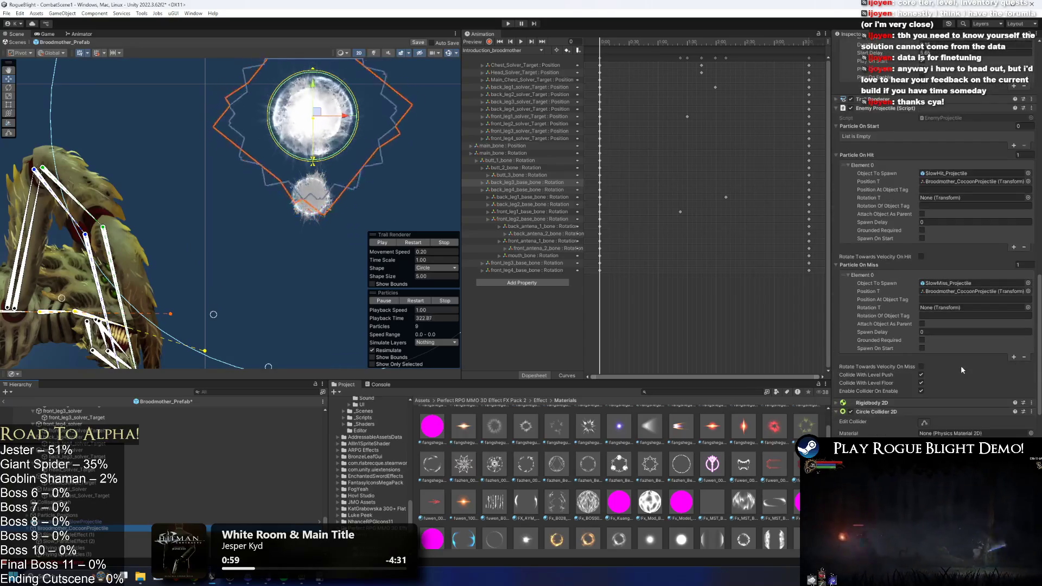
pyautogui.click(975, 334)
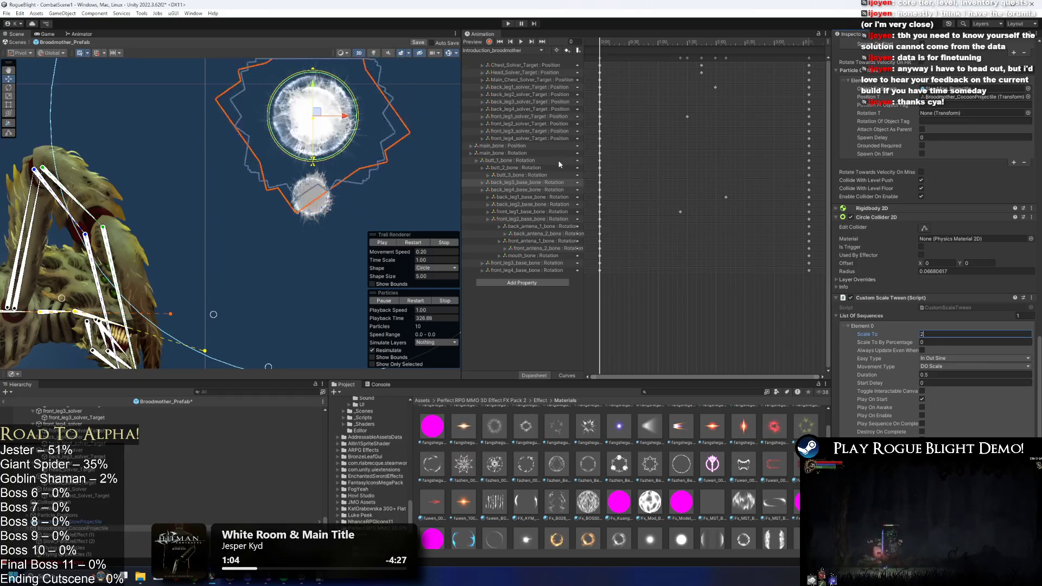
# - Select Broodmother_SlowProjectile and locate its prefab in the Broodmother Projectiles folder
pyautogui.scroll(5, 965, 141)
pyautogui.scroll(6, 953, 166)
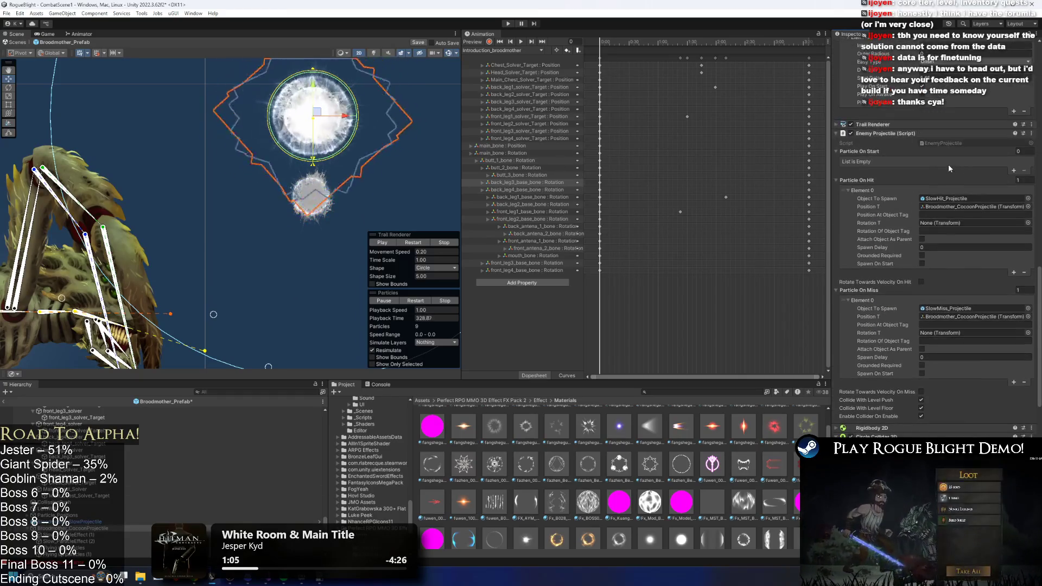
pyautogui.scroll(8, 947, 190)
pyautogui.scroll(1, 946, 190)
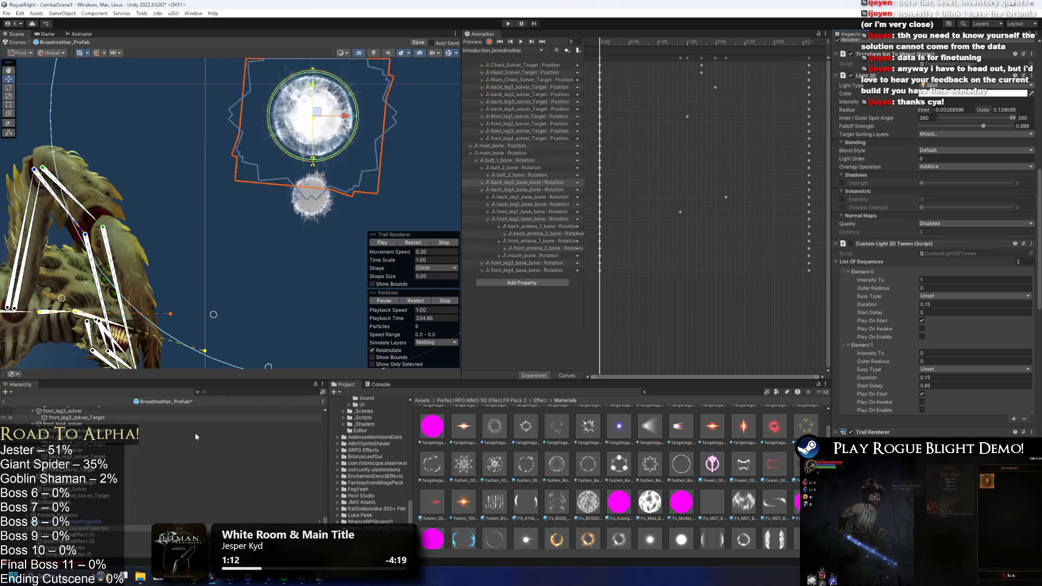
pyautogui.click(84, 524)
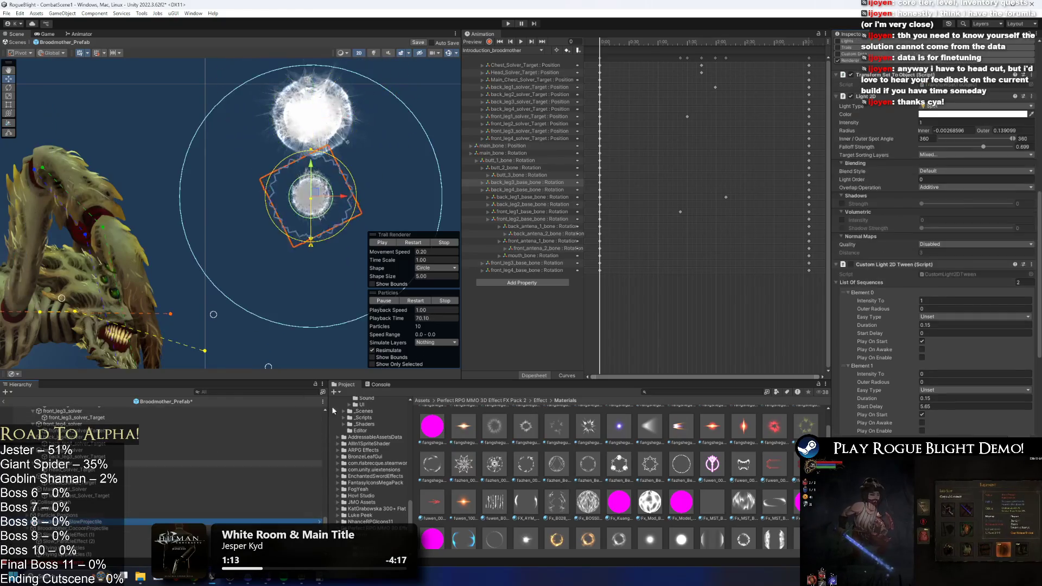
pyautogui.click(941, 78)
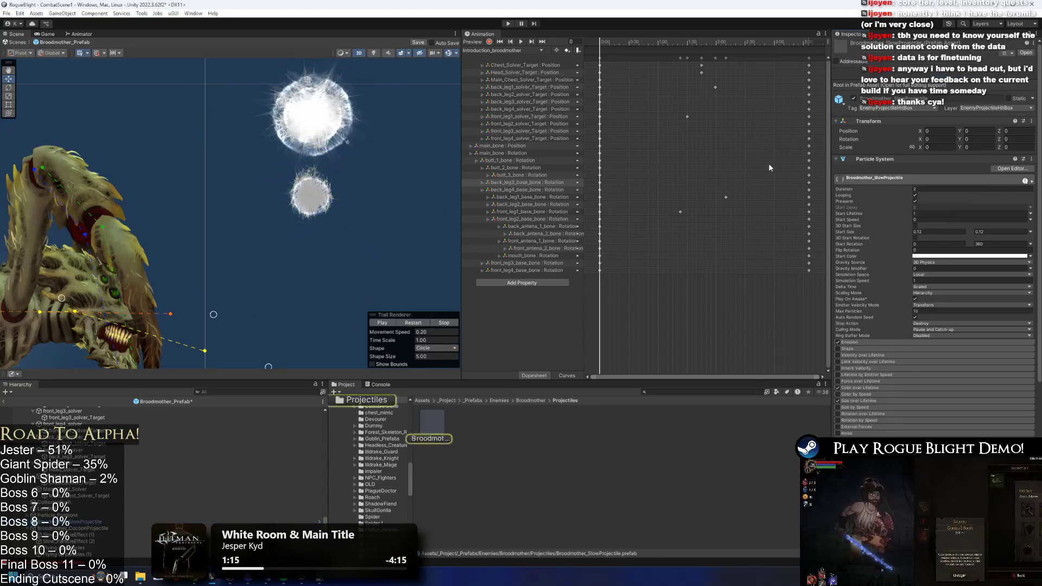
# - Save the cocoon projectile as a new prefab, remove it from the scene, and zero its position
pyautogui.moveTo(73, 528); pyautogui.dragTo(542, 466)
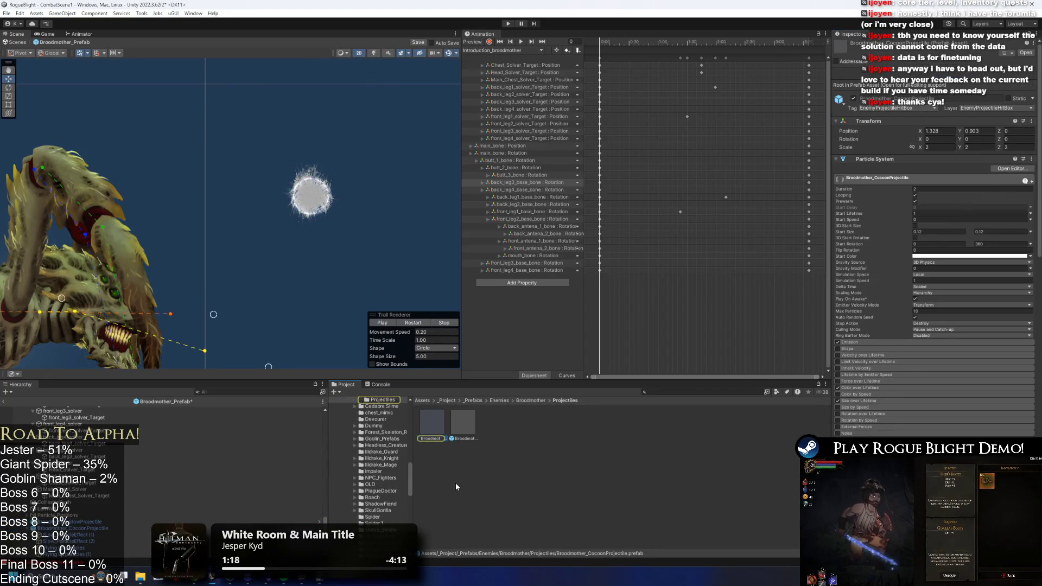
pyautogui.press('Delete')
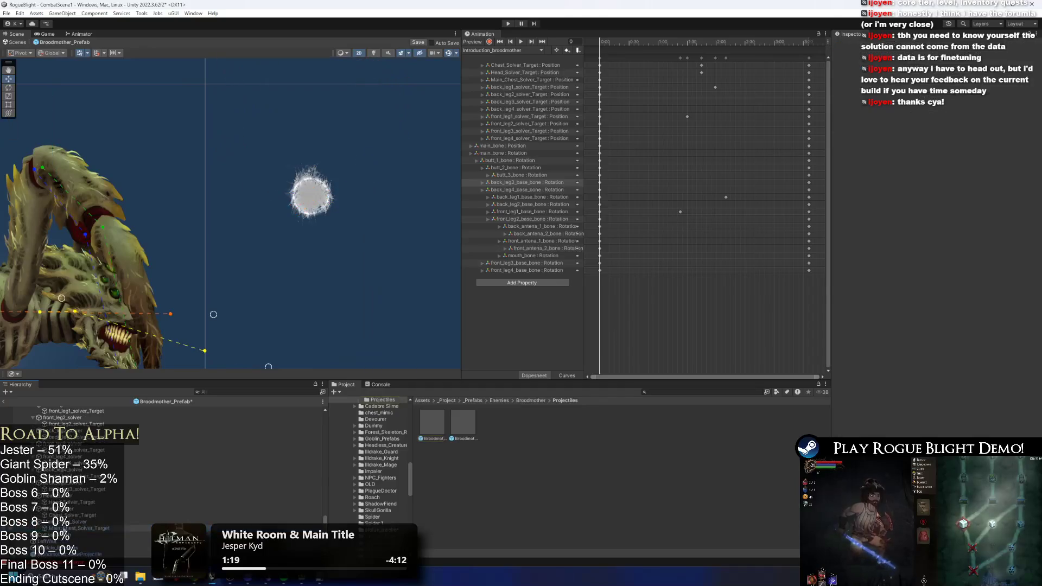
pyautogui.click(55, 554)
pyautogui.click(432, 422)
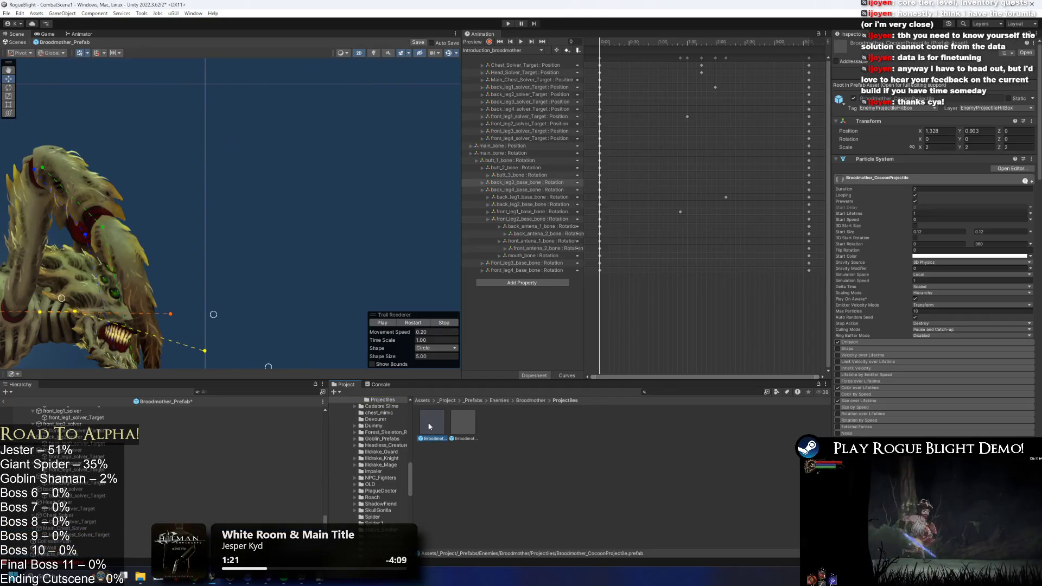
pyautogui.click(950, 130)
pyautogui.click(982, 130)
pyautogui.write('0')
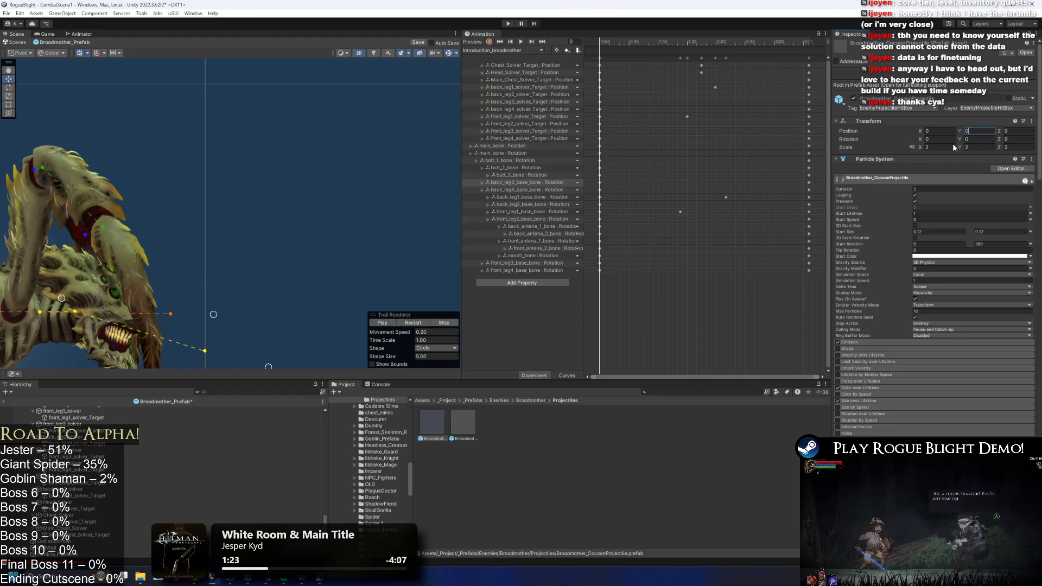
pyautogui.write('0')
pyautogui.click(977, 147)
pyautogui.write('0')
# - Save the Broodmother prefab changes and select the Broodmother_Prefab root object
pyautogui.click(463, 422)
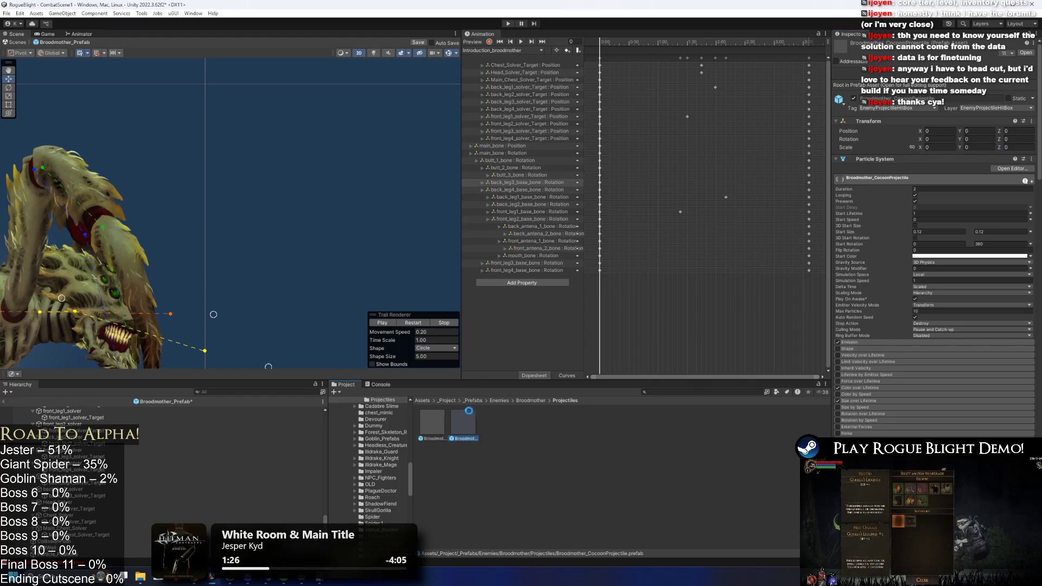
pyautogui.click(575, 458)
pyautogui.scroll(5, 99, 447)
pyautogui.scroll(5, 100, 447)
pyautogui.click(82, 410)
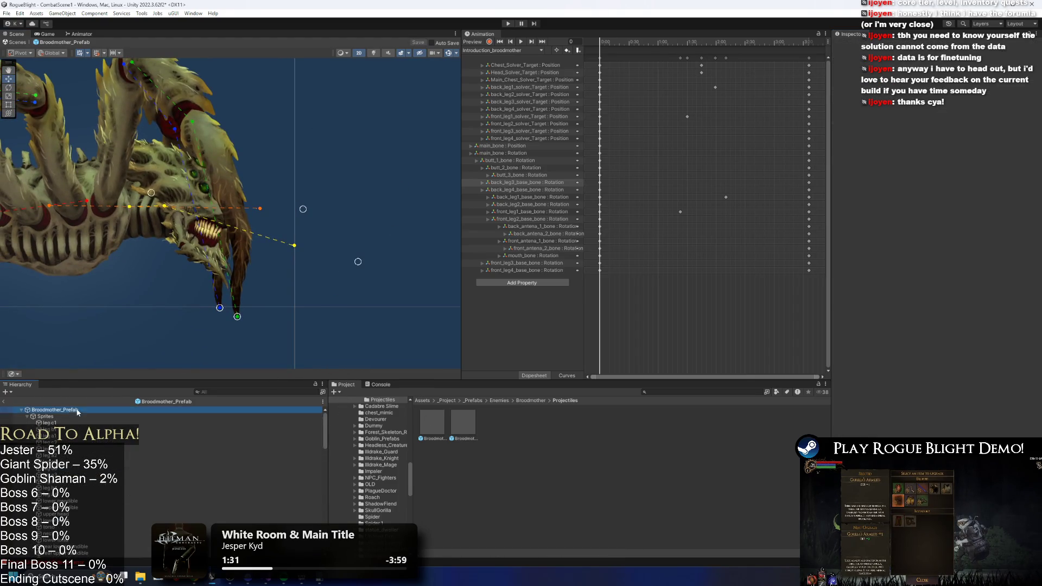
# - Start a new animation clip saved in _Project/_Animations/_Enemy/Broodmother
pyautogui.click(507, 51)
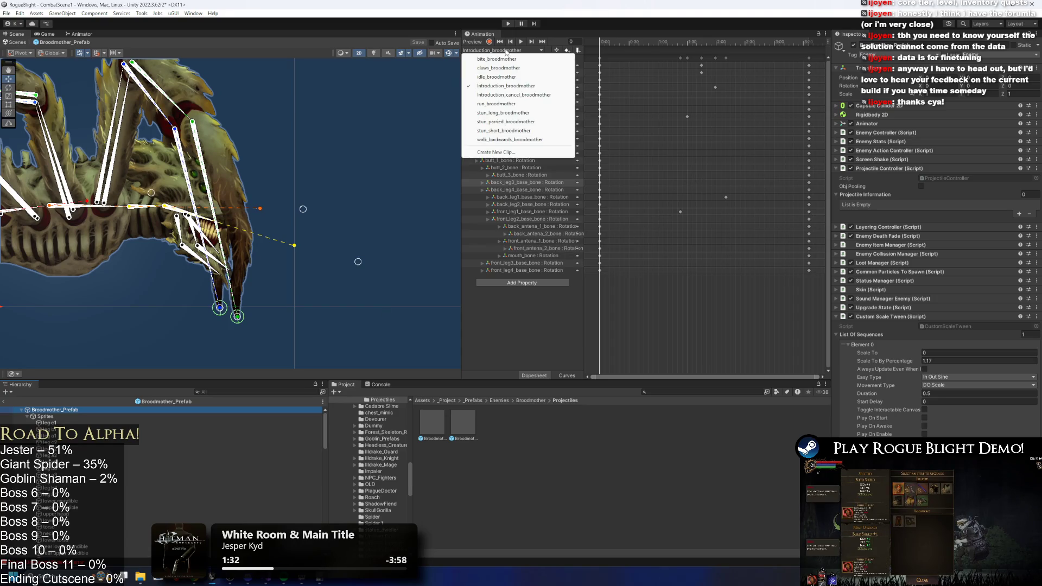
pyautogui.click(506, 154)
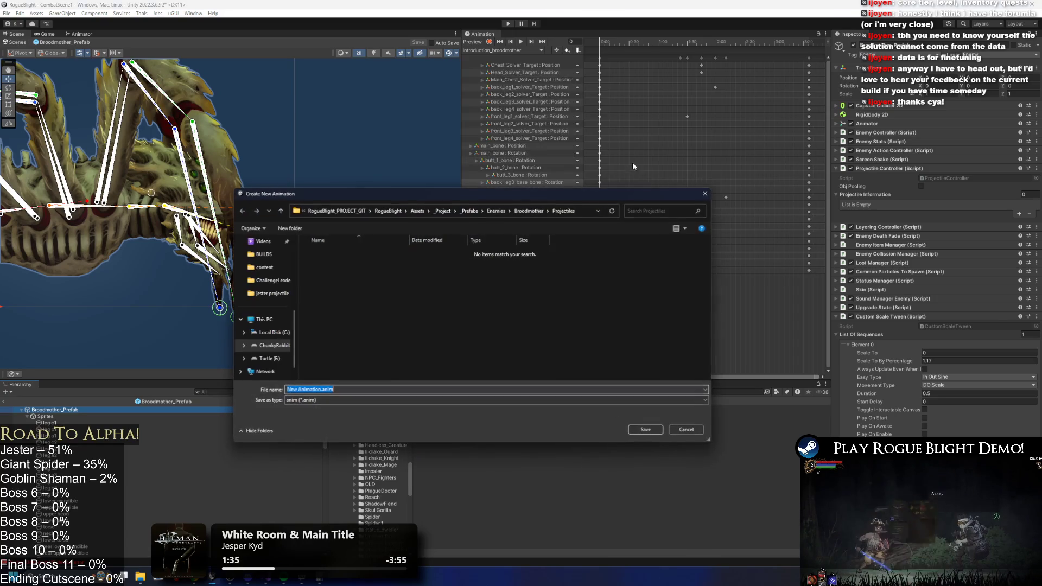
pyautogui.click(532, 210)
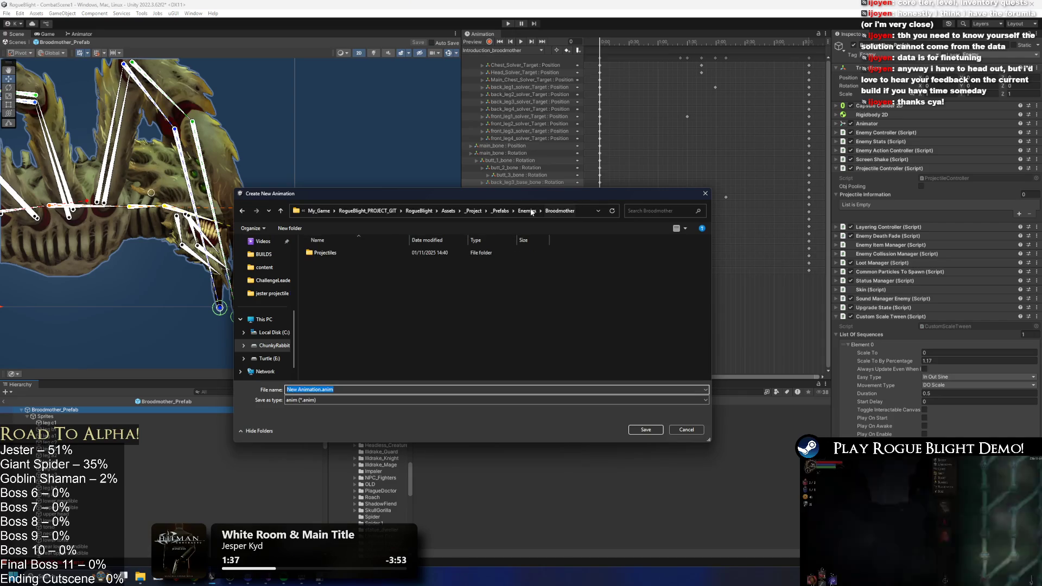
pyautogui.click(443, 211)
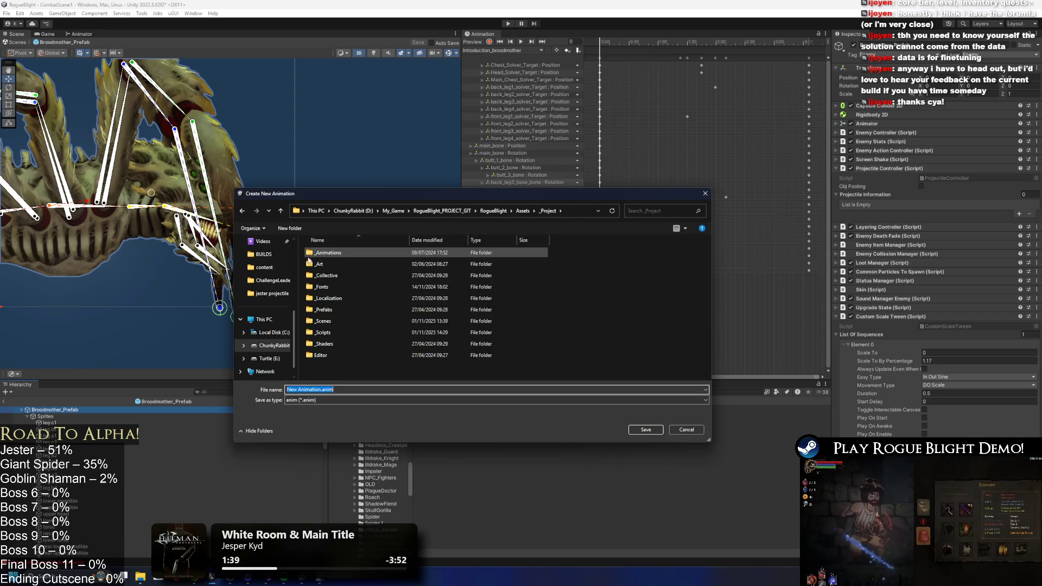
pyautogui.doubleClick(343, 251)
pyautogui.click(332, 276)
pyautogui.doubleClick(331, 275)
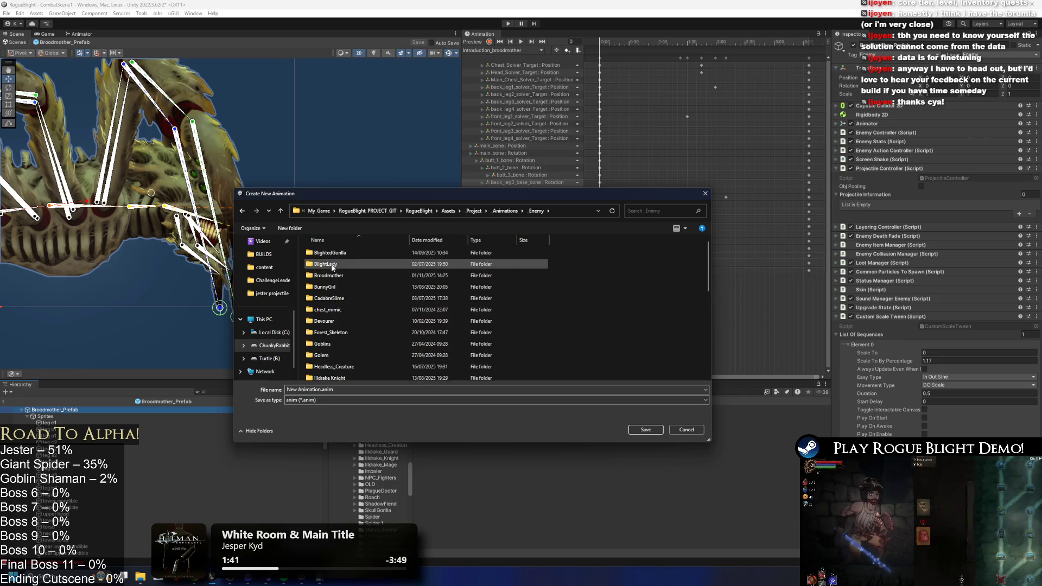
pyautogui.click(402, 298)
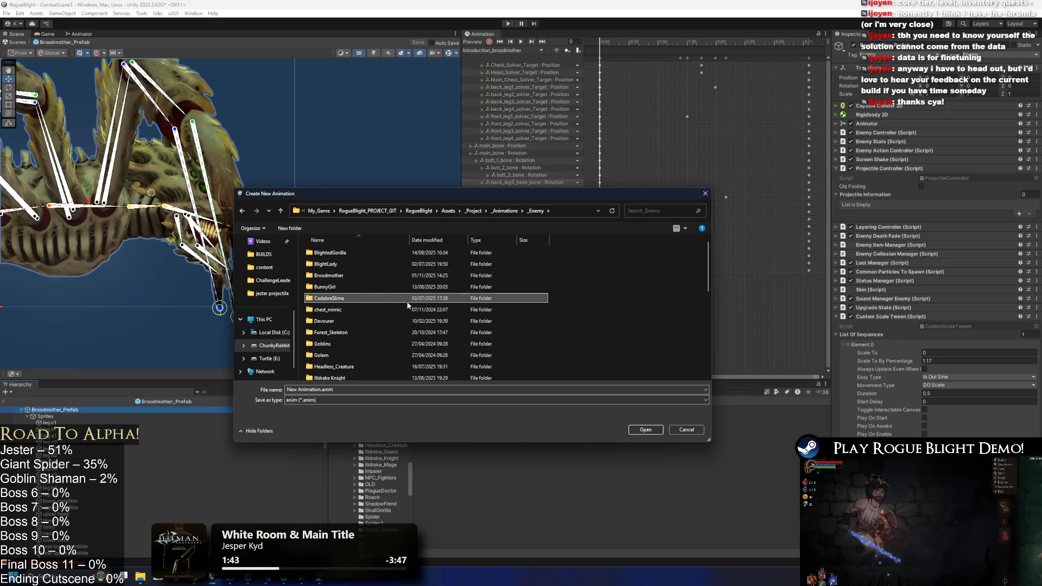
pyautogui.press('b')
pyautogui.press('b')
pyautogui.press('b')
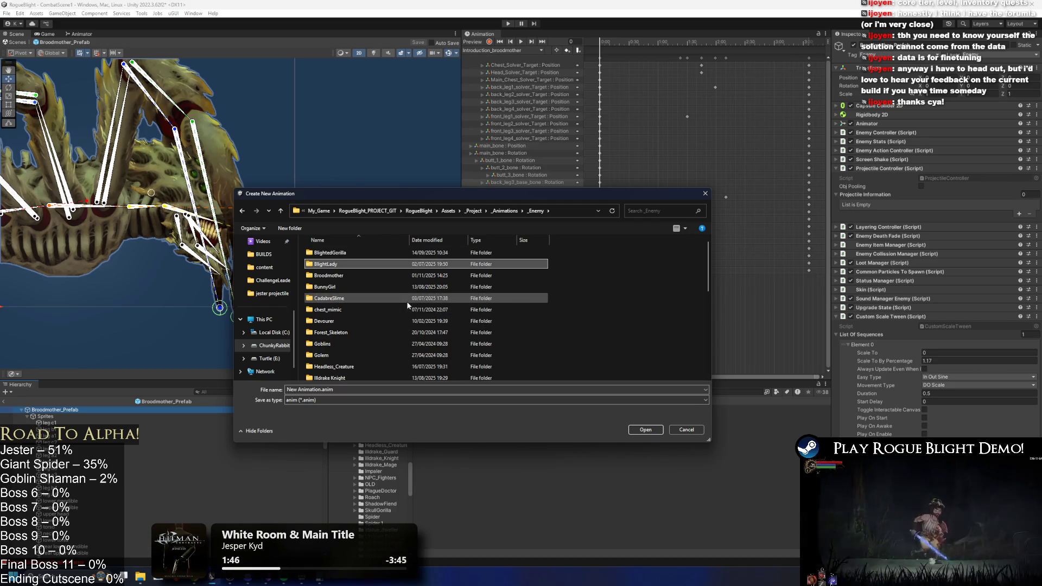
pyautogui.press('Return')
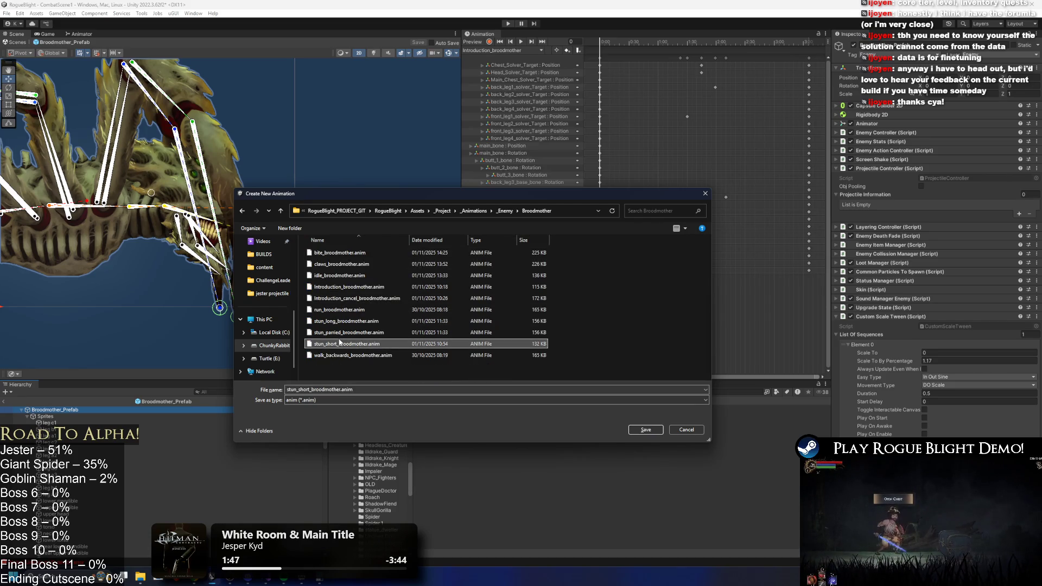
# - Name the clip LR_ShootProjectile_broodmother and save it
pyautogui.click(341, 264)
pyautogui.click(297, 389)
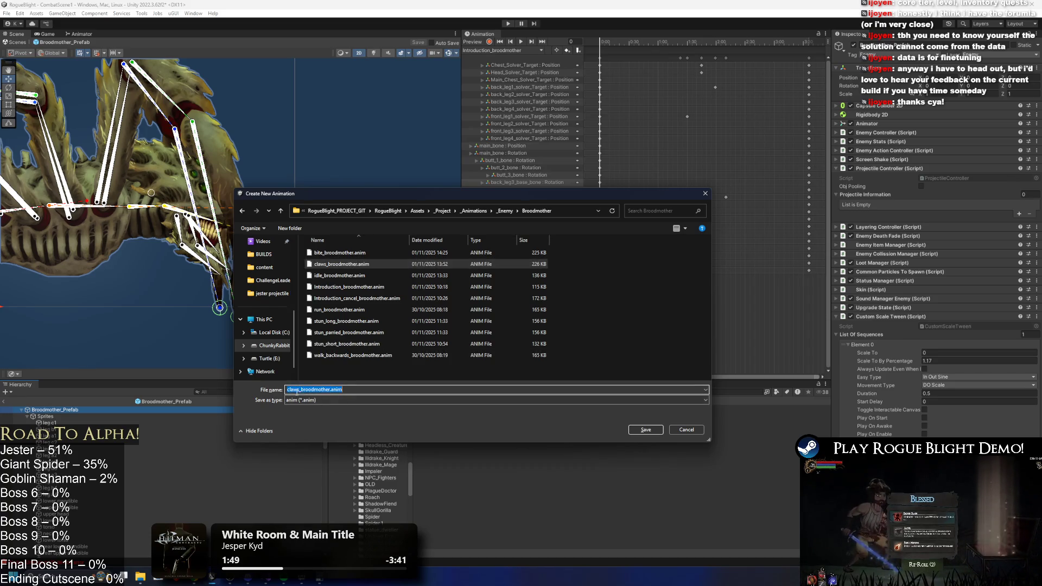
pyautogui.write('l')
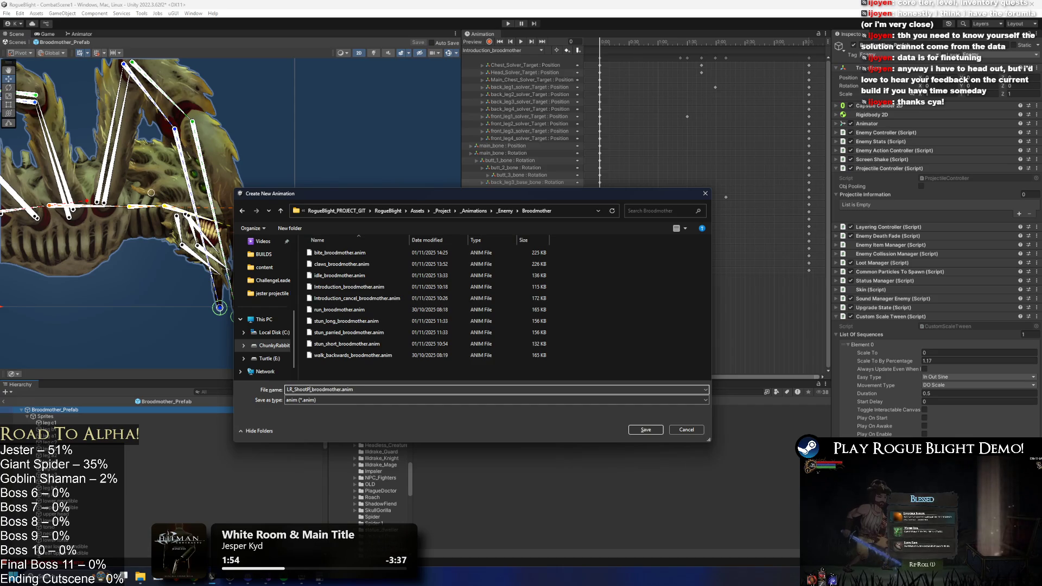
pyautogui.write('ile')
pyautogui.press('Return')
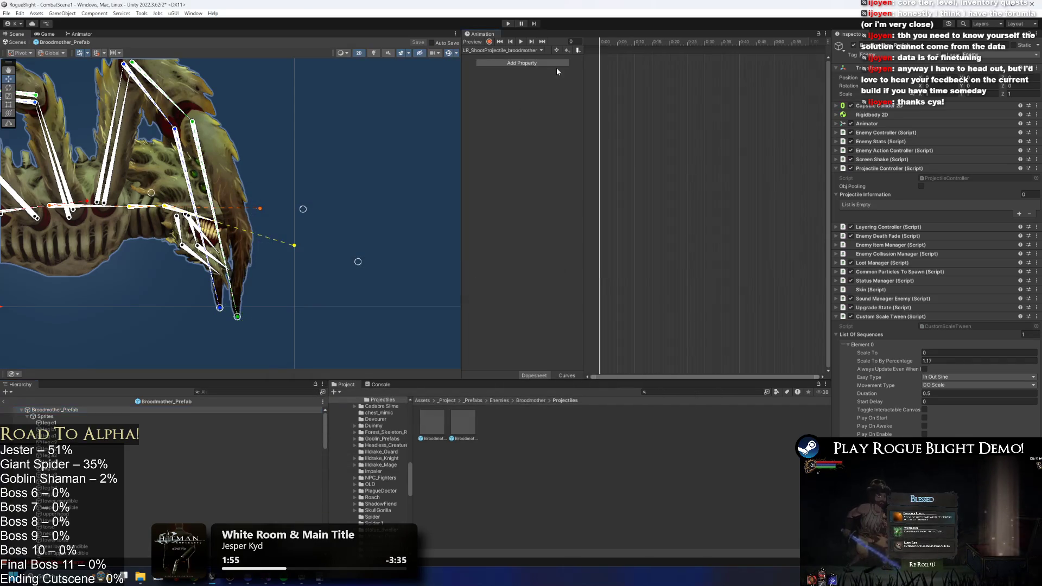
# - Copy idle_broodmother's bone keyframes into LR_ShootProjectile_broodmother and go to frame 28
pyautogui.click(485, 51)
pyautogui.click(496, 76)
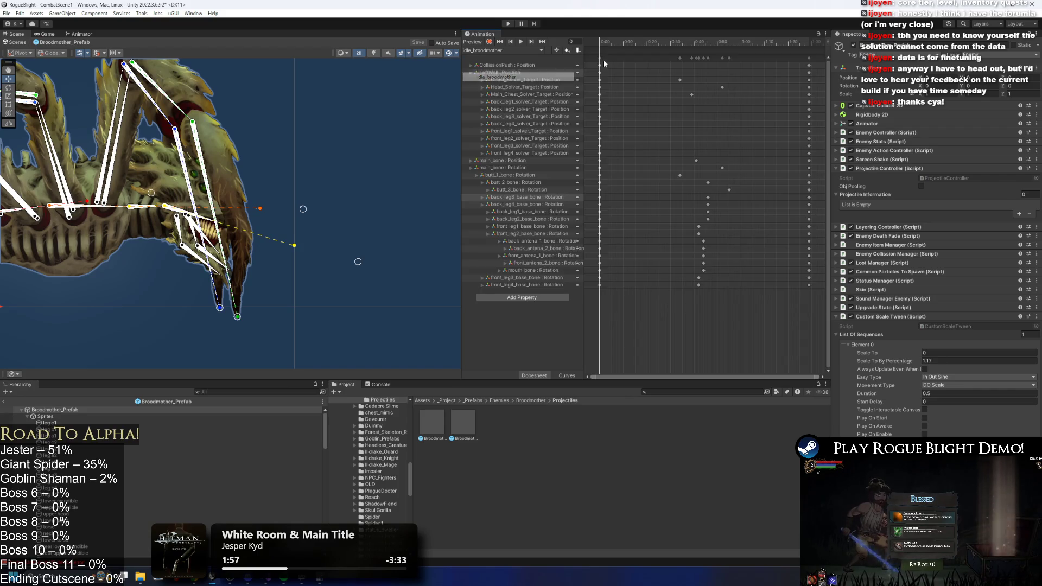
pyautogui.click(503, 51)
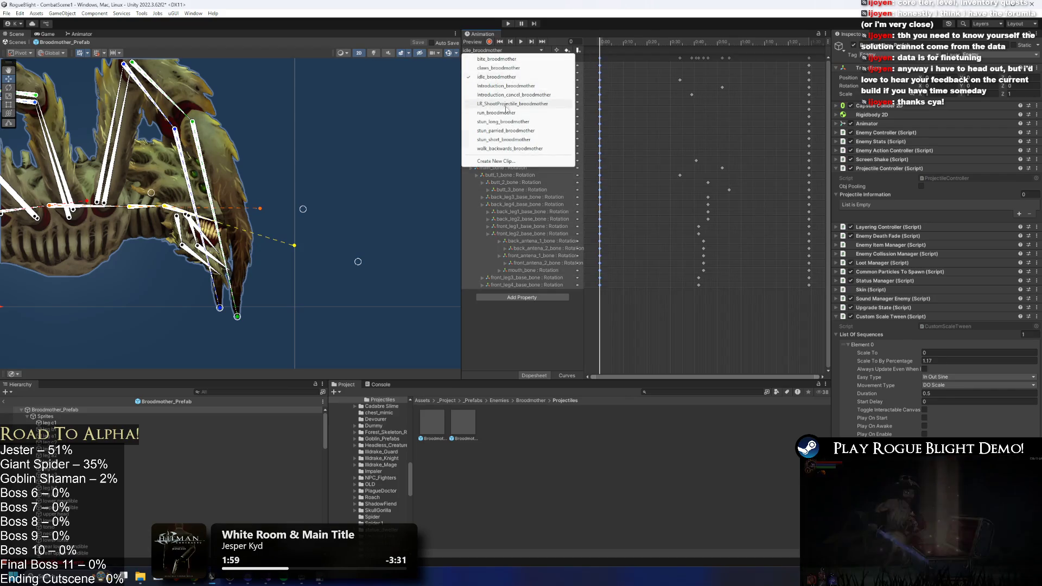
pyautogui.click(505, 105)
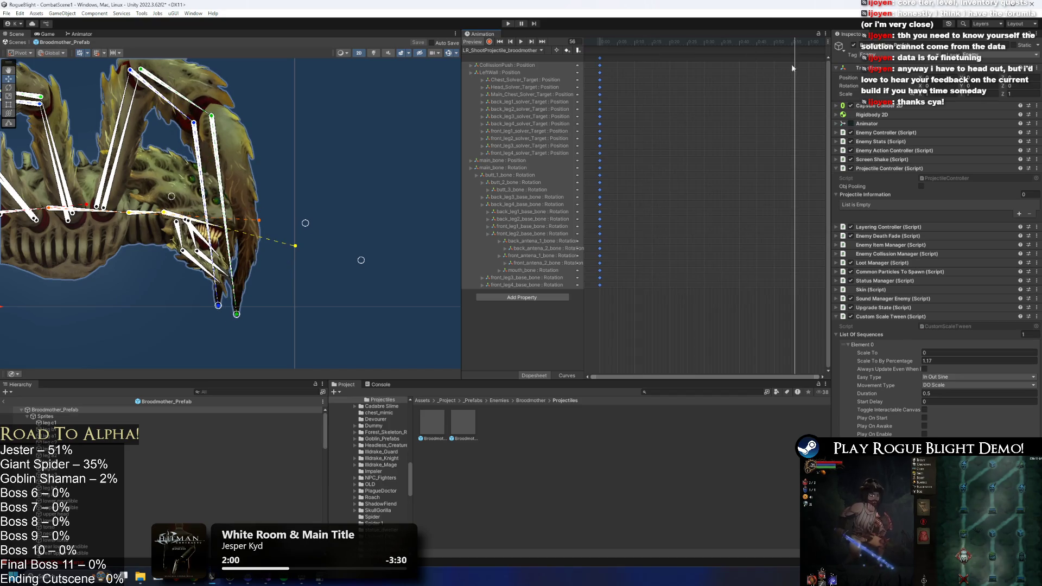
pyautogui.click(698, 43)
pyautogui.scroll(-5, 297, 154)
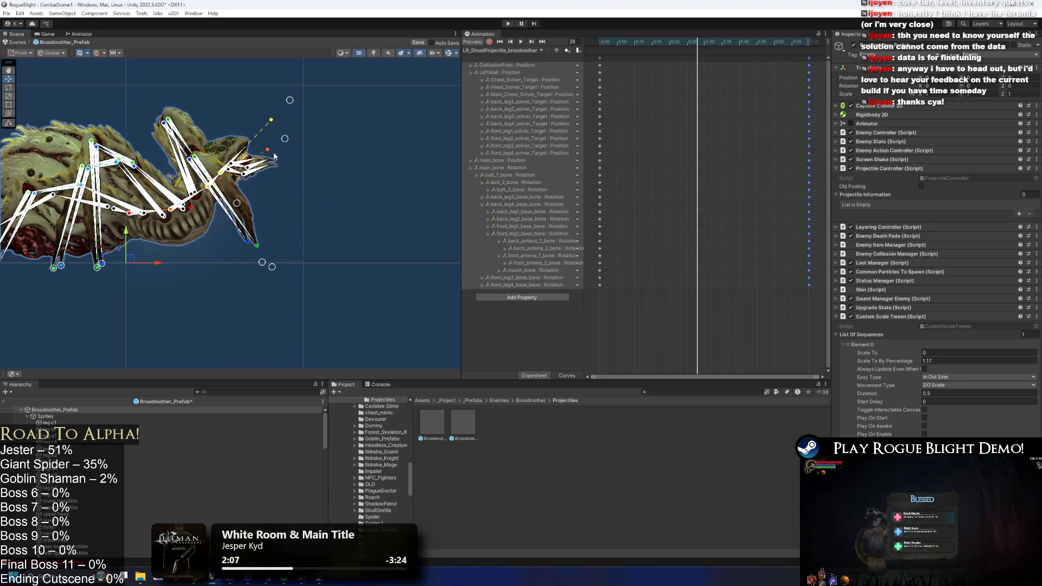
pyautogui.click(125, 214)
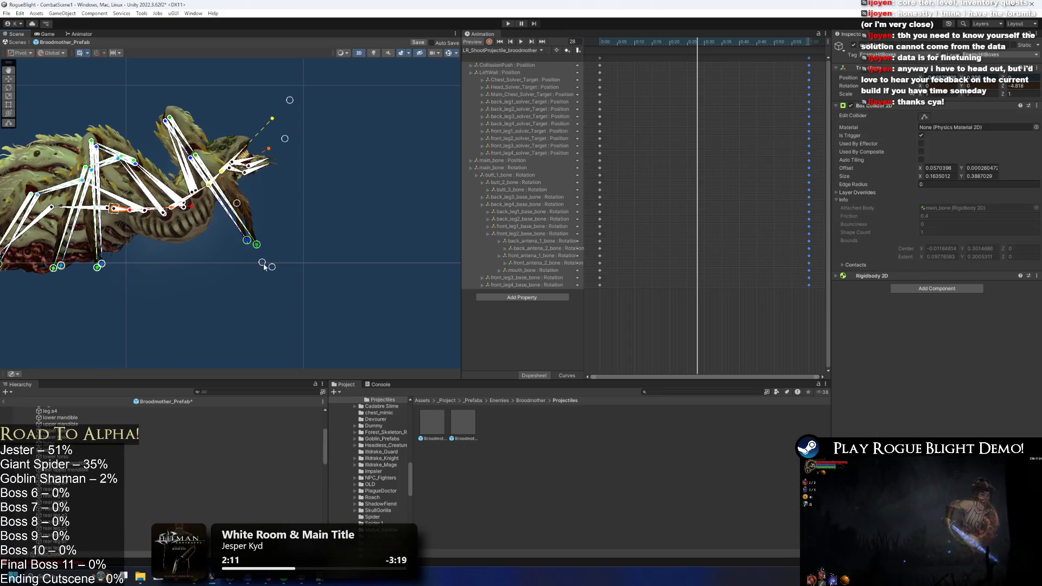
# - Adjust the front and back leg targets and the head target for the frame-28 pose
pyautogui.moveTo(263, 265); pyautogui.dragTo(244, 260)
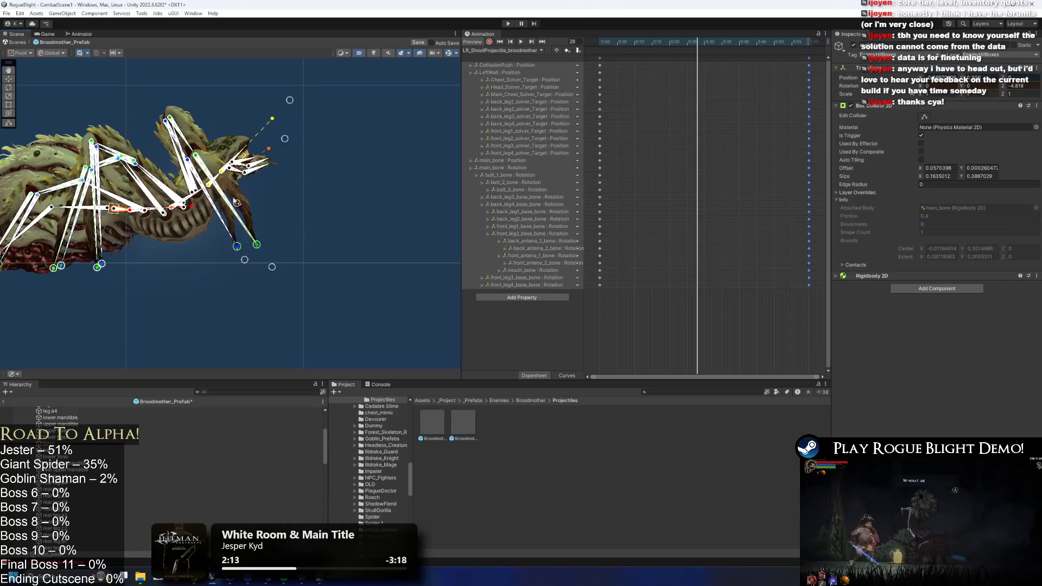
pyautogui.click(247, 154)
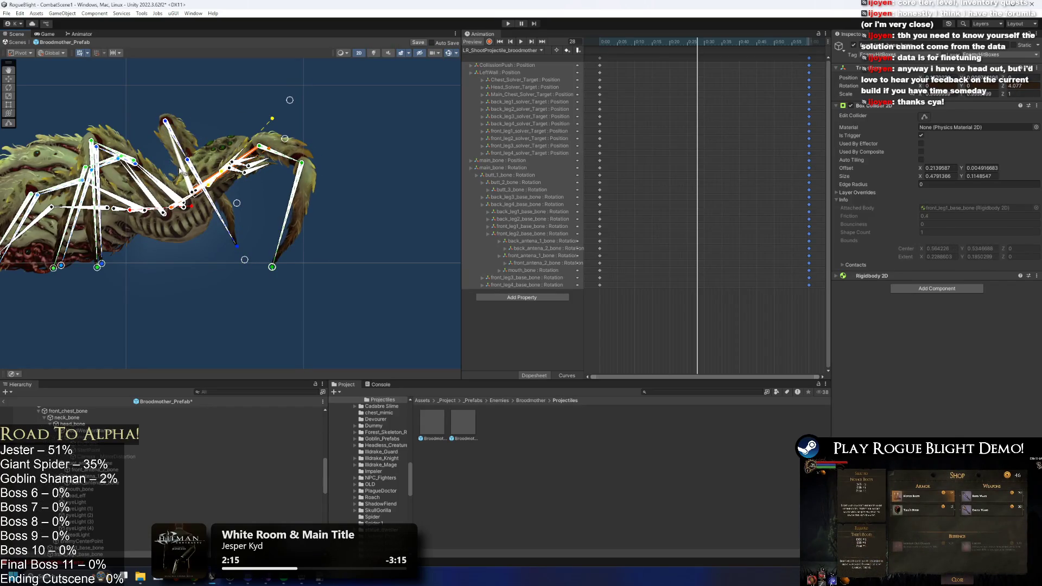
pyautogui.moveTo(185, 172); pyautogui.dragTo(243, 192)
pyautogui.click(282, 96)
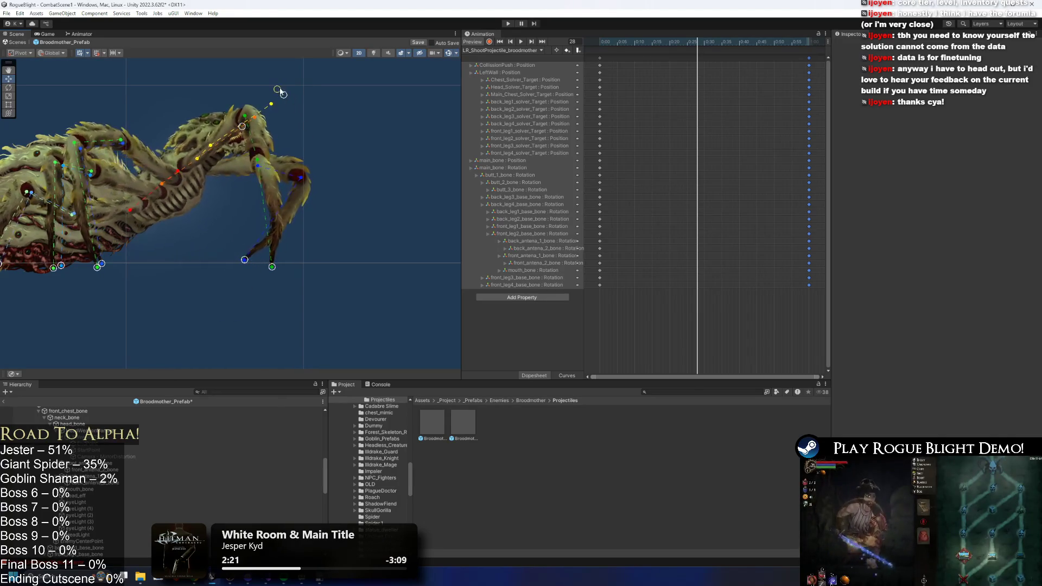
pyautogui.moveTo(246, 261); pyautogui.dragTo(251, 271)
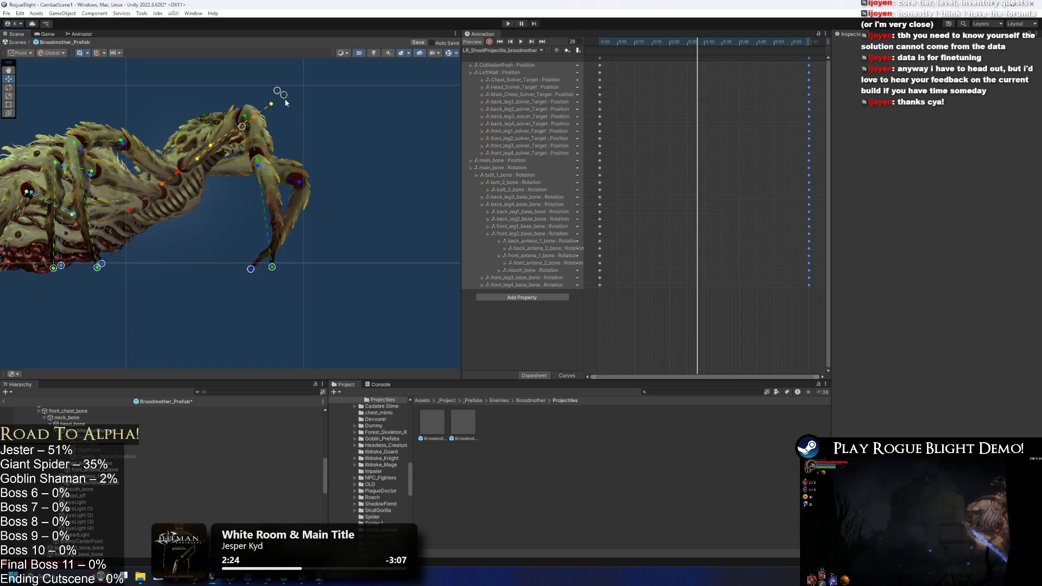
pyautogui.moveTo(284, 96)
pyautogui.mouseDown()
pyautogui.moveTo(292, 114)
pyautogui.moveTo(260, 79)
pyautogui.mouseUp()
pyautogui.click(208, 138)
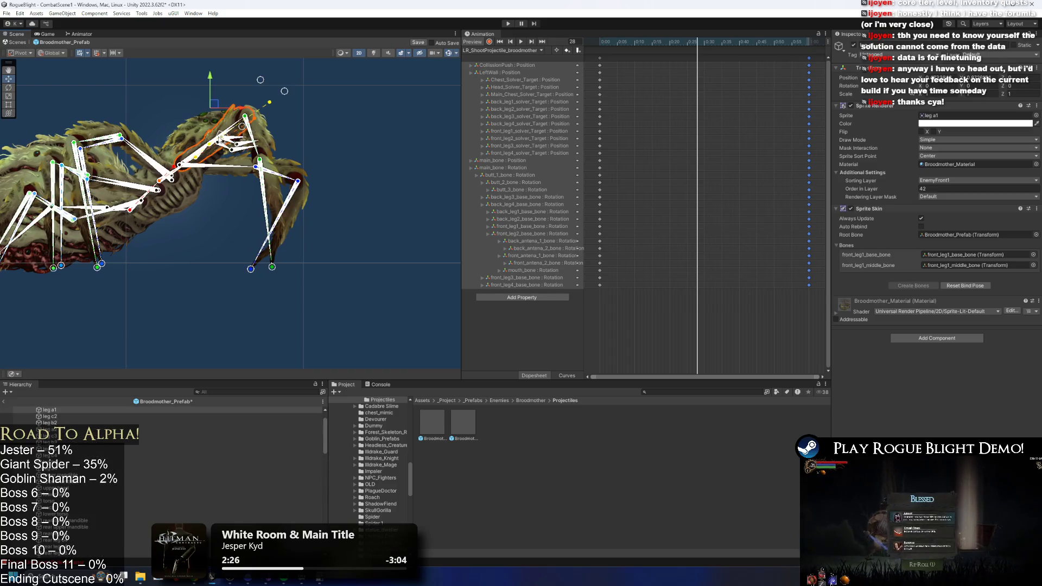
pyautogui.click(199, 159)
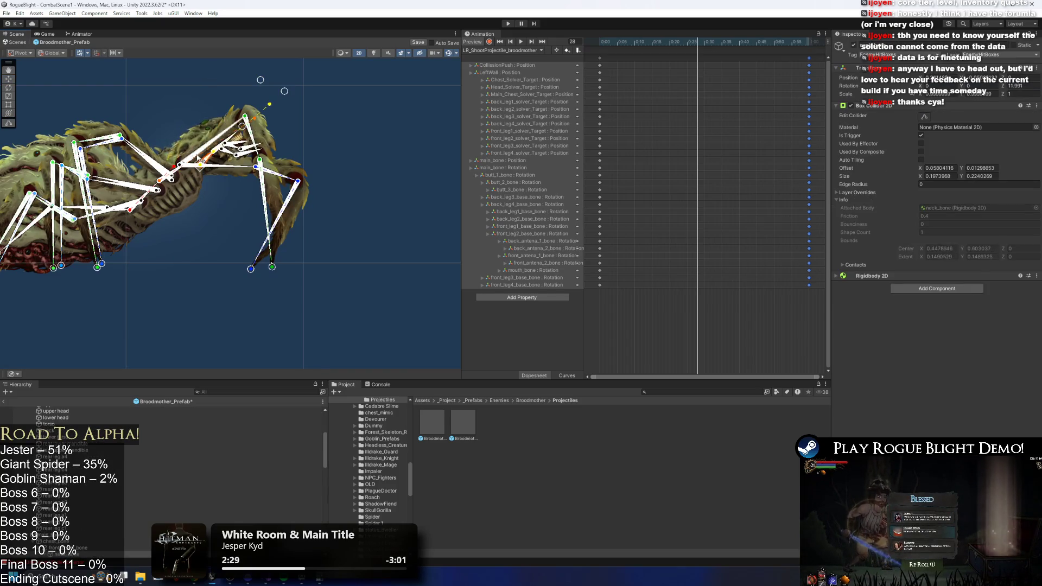
pyautogui.scroll(2, 220, 141)
pyautogui.click(249, 172)
pyautogui.click(251, 177)
# - Stretch the legs out to the left, lower the body into a crouch, and lift the head
pyautogui.moveTo(293, 298); pyautogui.dragTo(169, 298)
pyautogui.click(230, 194)
pyautogui.moveTo(267, 305); pyautogui.dragTo(140, 296)
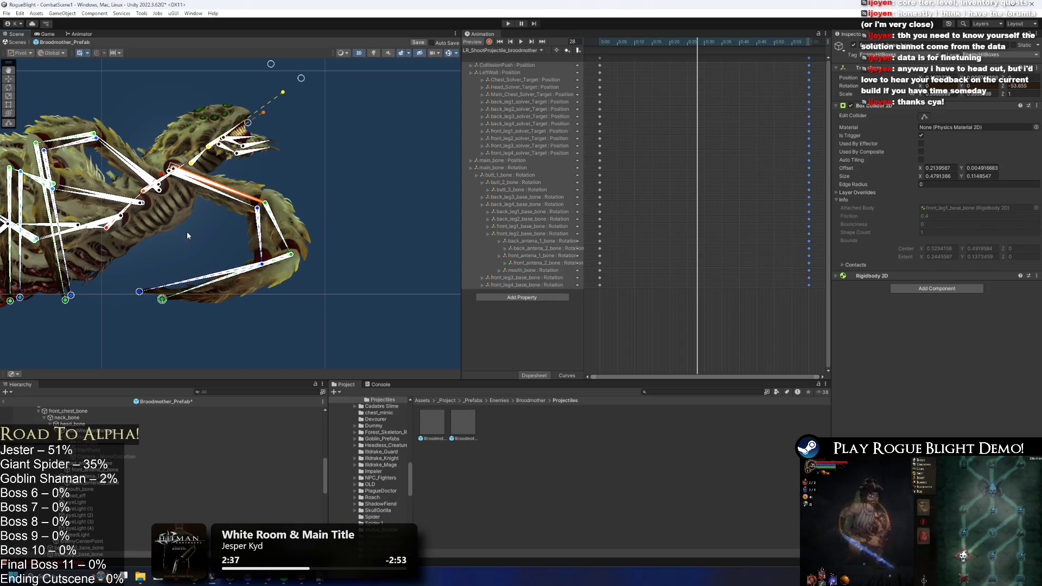
pyautogui.click(295, 213)
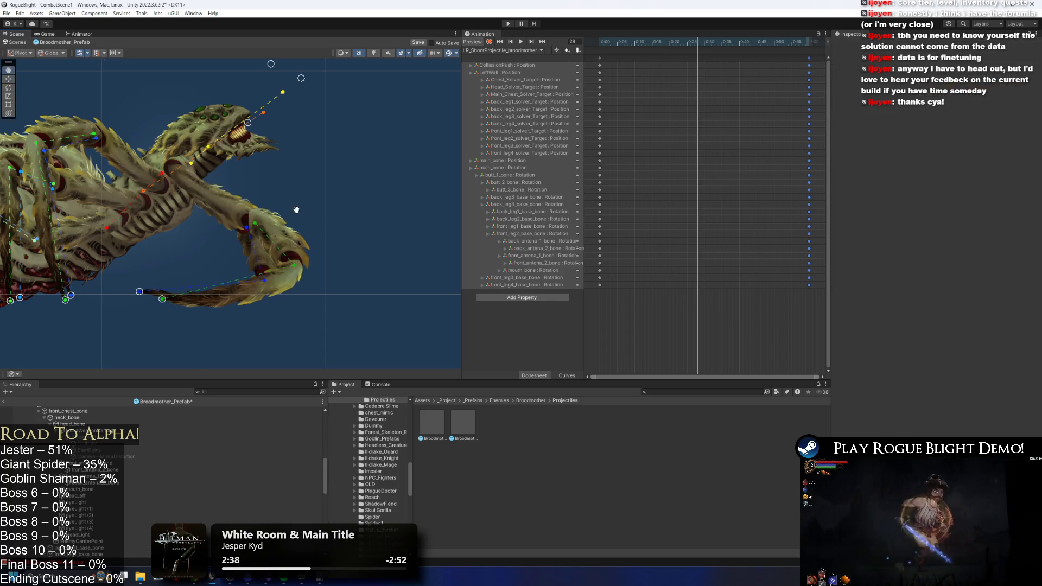
pyautogui.scroll(-2, 374, 198)
pyautogui.moveTo(355, 143)
pyautogui.mouseDown()
pyautogui.moveTo(290, 177)
pyautogui.moveTo(310, 150)
pyautogui.moveTo(319, 183)
pyautogui.mouseUp()
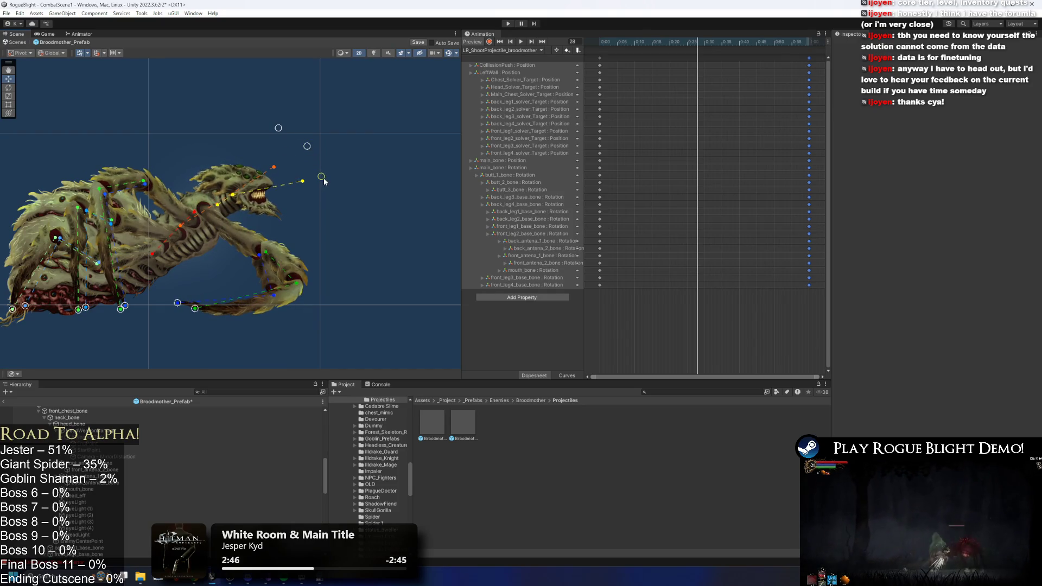
pyautogui.moveTo(323, 186); pyautogui.dragTo(308, 141)
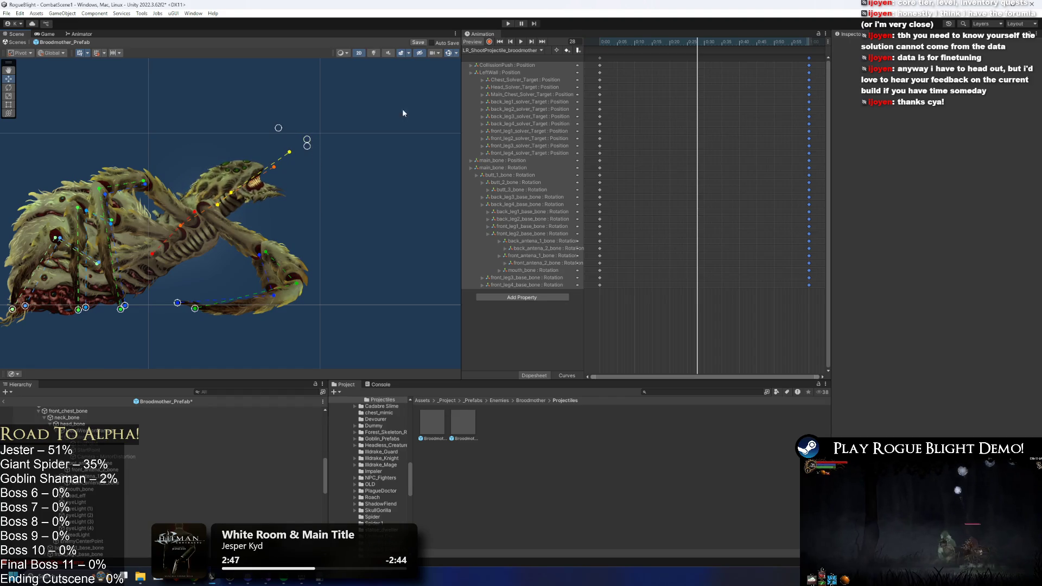
pyautogui.moveTo(209, 73); pyautogui.dragTo(278, 223)
pyautogui.moveTo(326, 261); pyautogui.dragTo(336, 186)
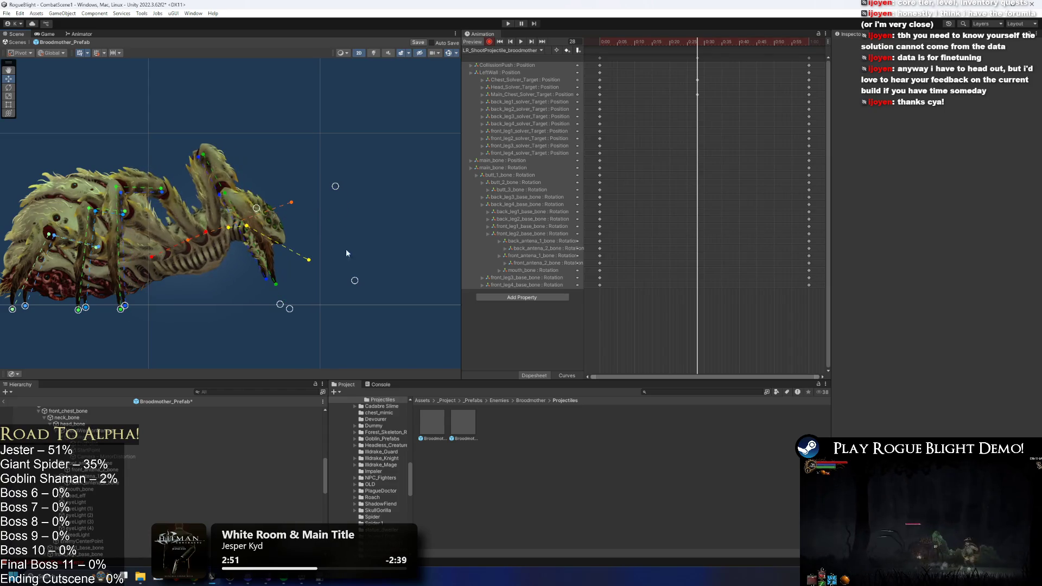
# - Swing the head and mouth upward and re-bend the front leg through its IK target
pyautogui.moveTo(357, 279)
pyautogui.mouseDown()
pyautogui.moveTo(380, 166)
pyautogui.moveTo(373, 179)
pyautogui.moveTo(364, 150)
pyautogui.mouseUp()
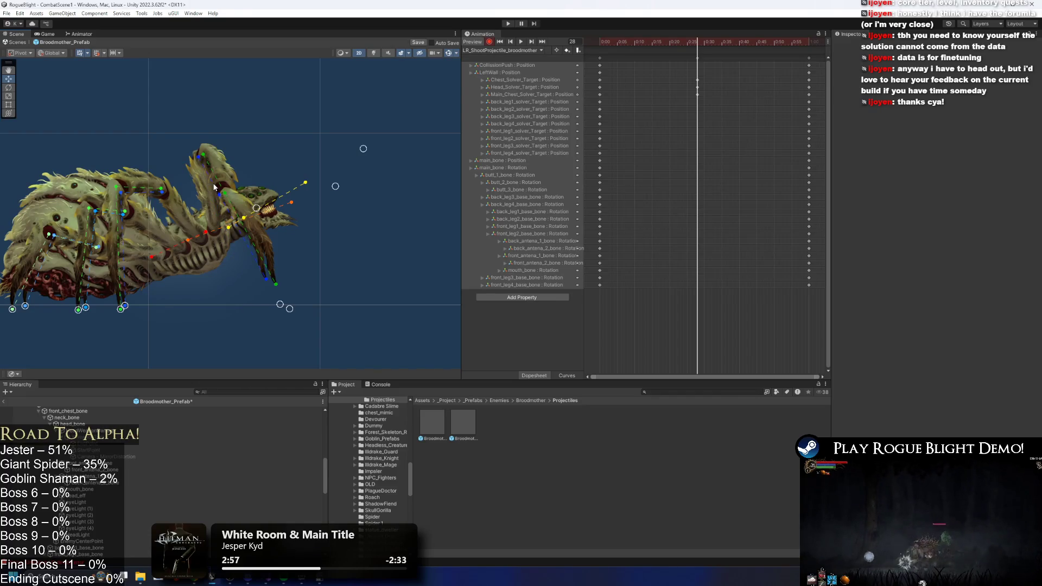
pyautogui.click(255, 204)
pyautogui.moveTo(255, 204)
pyautogui.mouseDown()
pyautogui.moveTo(223, 223)
pyautogui.moveTo(237, 202)
pyautogui.moveTo(258, 202)
pyautogui.mouseUp()
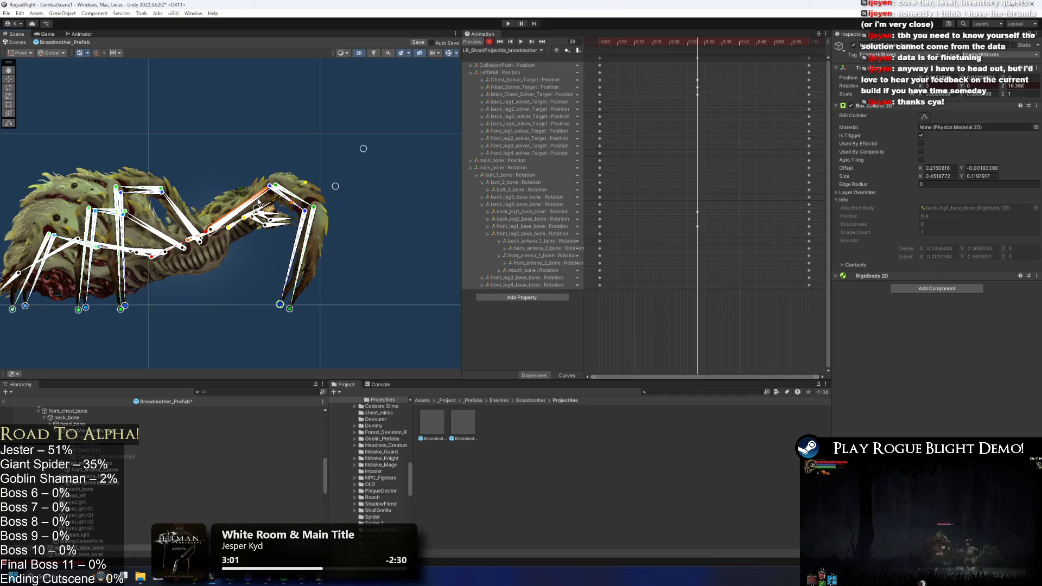
pyautogui.click(366, 189)
pyautogui.scroll(4, 285, 206)
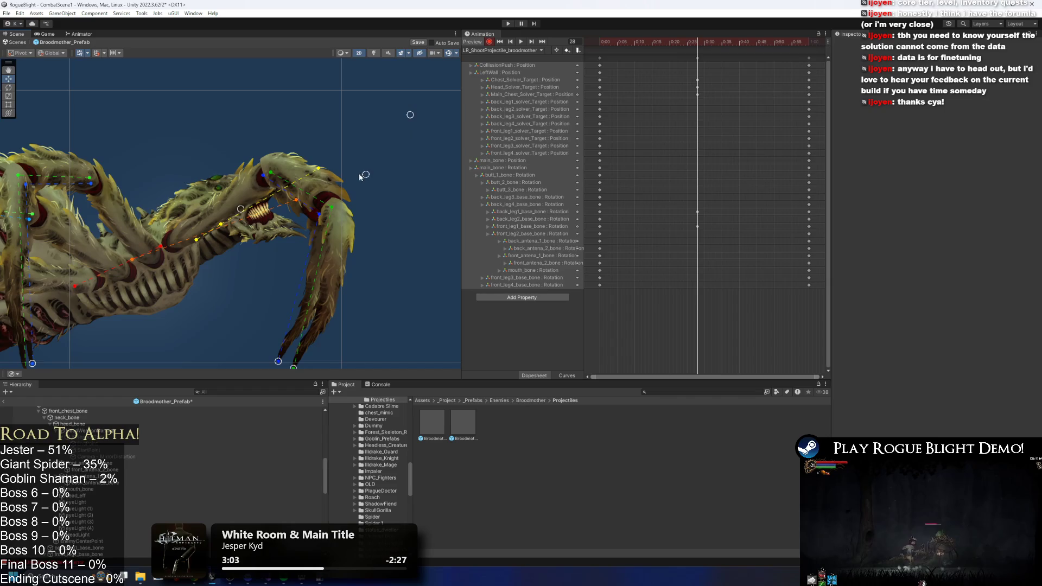
pyautogui.moveTo(410, 115)
pyautogui.mouseDown()
pyautogui.moveTo(409, 51)
pyautogui.moveTo(234, 66)
pyautogui.moveTo(271, 71)
pyautogui.mouseUp()
pyautogui.moveTo(240, 208); pyautogui.dragTo(249, 158)
pyautogui.moveTo(367, 165)
pyautogui.mouseDown()
pyautogui.moveTo(337, 126)
pyautogui.moveTo(346, 134)
pyautogui.mouseUp()
pyautogui.click(228, 168)
pyautogui.moveTo(239, 163); pyautogui.dragTo(239, 179)
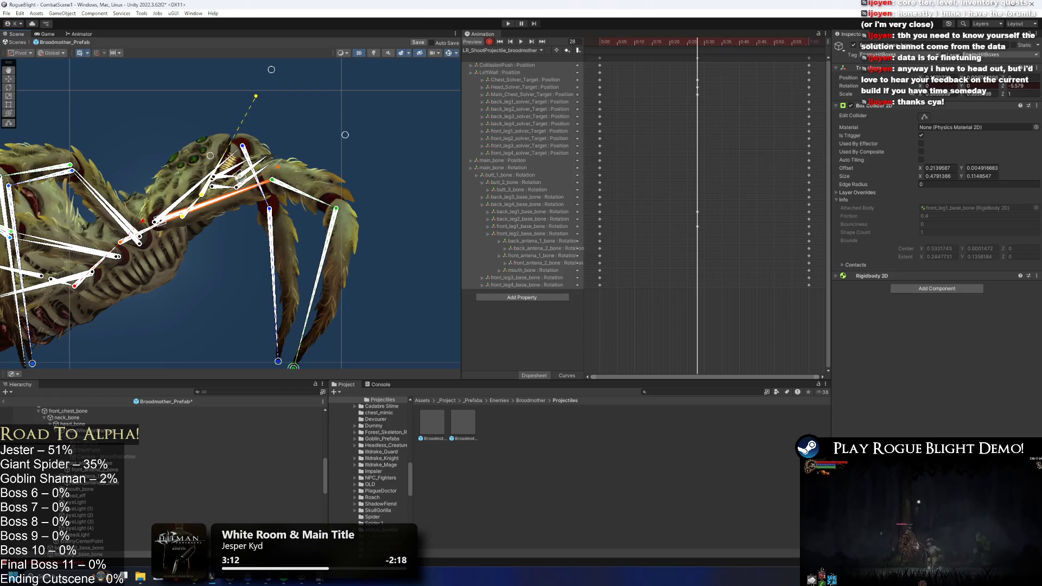
# - Rotate back_leg2_base_bone to about 116 degrees to angle the leg under the body
pyautogui.click(206, 179)
pyautogui.click(206, 178)
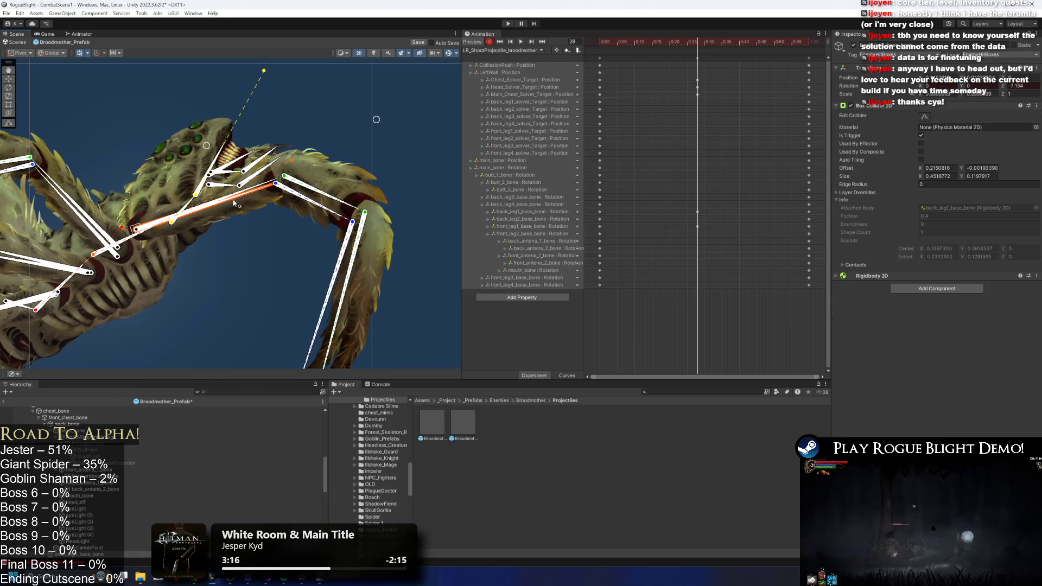
pyautogui.scroll(-3, 366, 282)
pyautogui.click(395, 147)
pyautogui.scroll(-2, 312, 201)
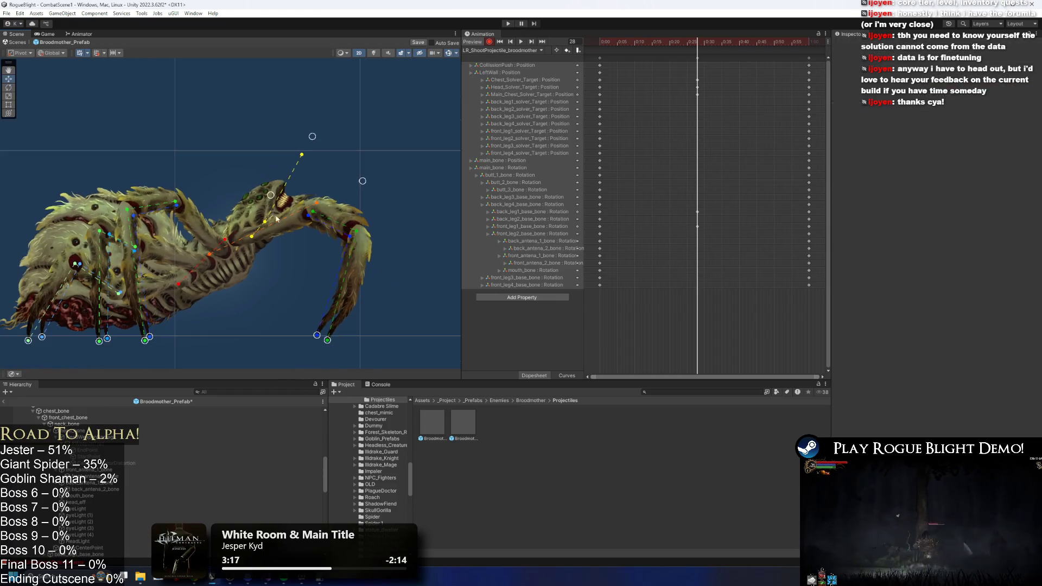
pyautogui.click(227, 254)
pyautogui.scroll(1, 228, 260)
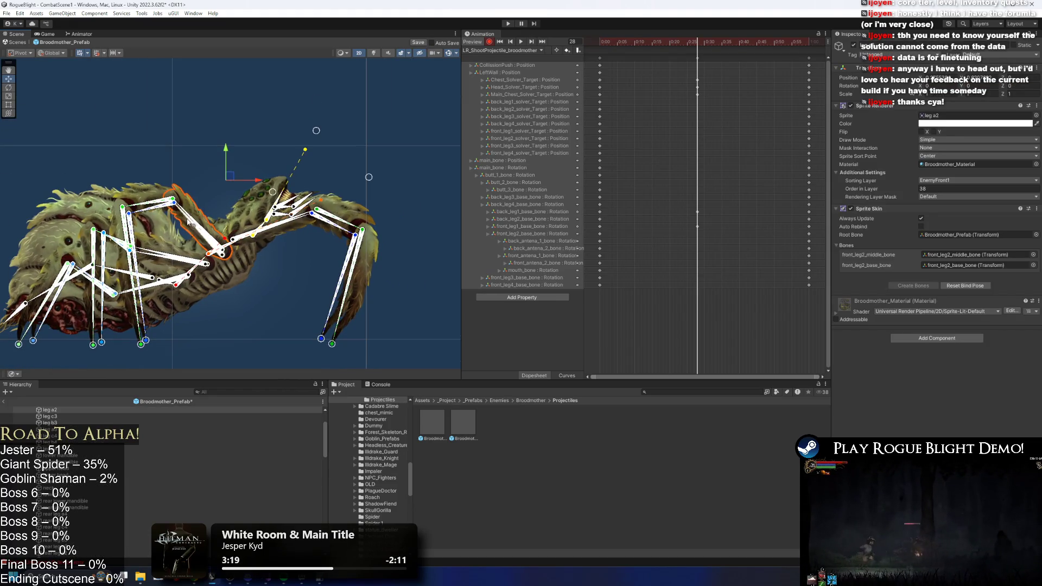
pyautogui.click(188, 223)
pyautogui.click(178, 249)
pyautogui.moveTo(171, 258); pyautogui.dragTo(199, 237)
# - Review the remaining front and back leg base bones, then preview the pose at frame 10
pyautogui.click(173, 250)
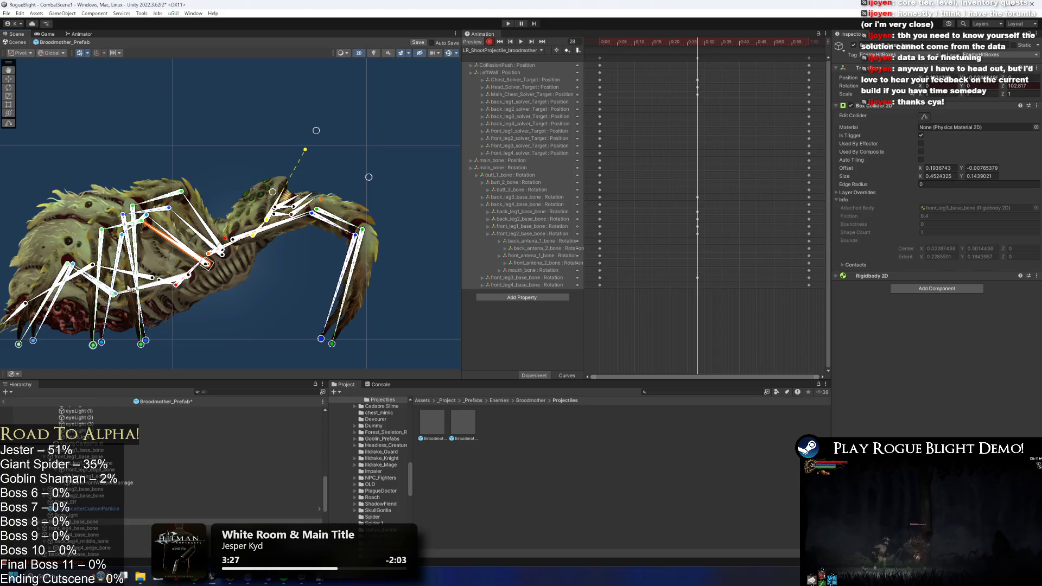
pyautogui.click(132, 207)
pyautogui.click(152, 275)
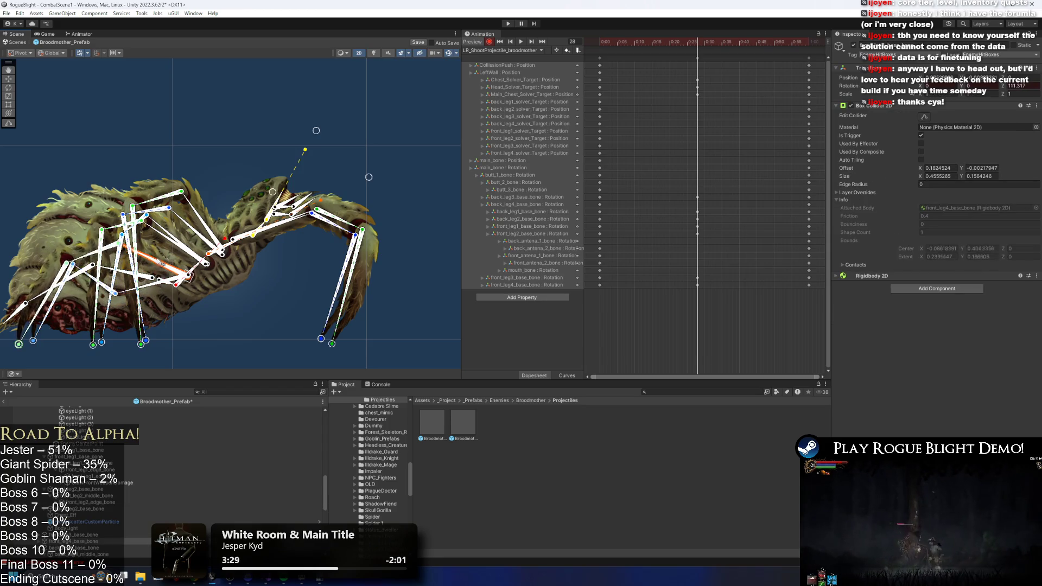
pyautogui.click(151, 276)
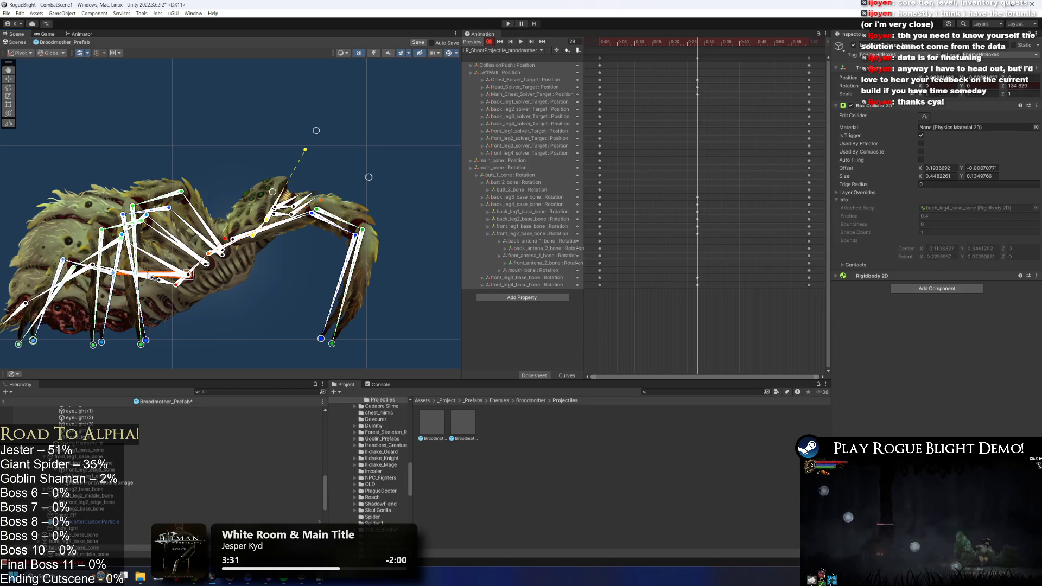
pyautogui.click(158, 264)
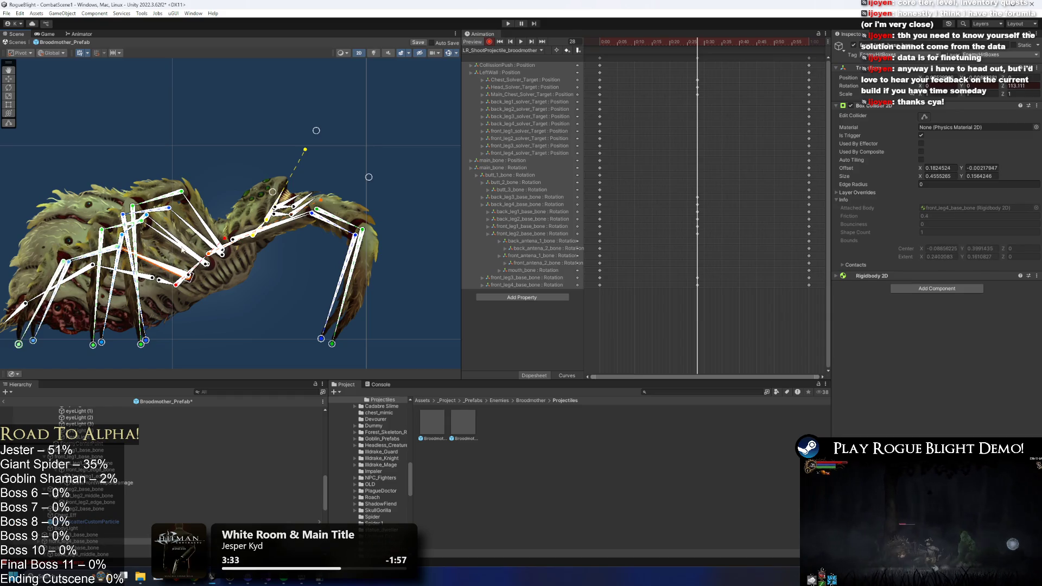
pyautogui.click(622, 41)
pyautogui.click(520, 41)
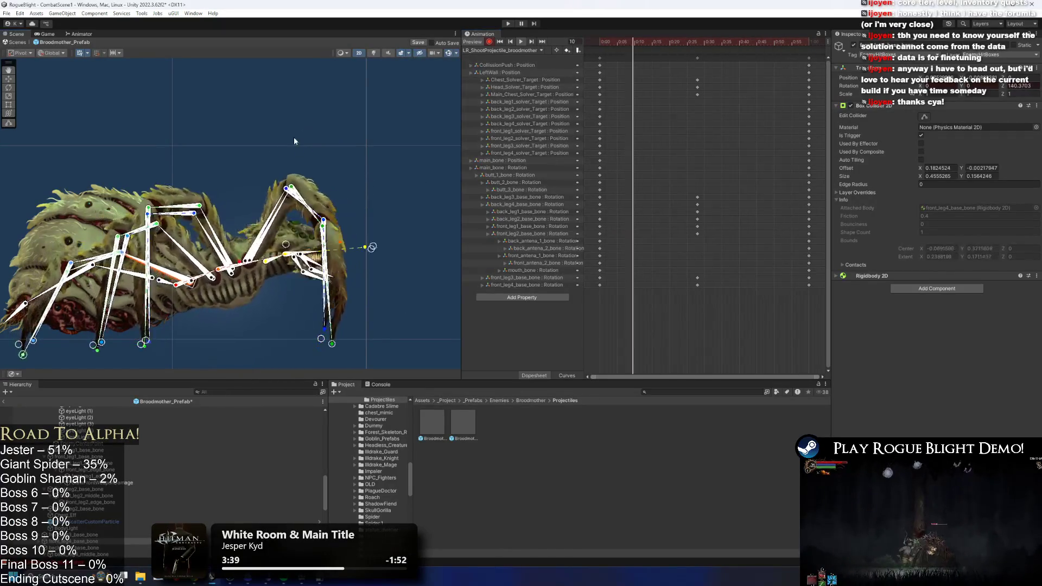
# - Key main_bone shifted left and down at frame 28, and shifted and tilted at frame 19
pyautogui.moveTo(709, 66); pyautogui.dragTo(677, 41)
pyautogui.click(697, 41)
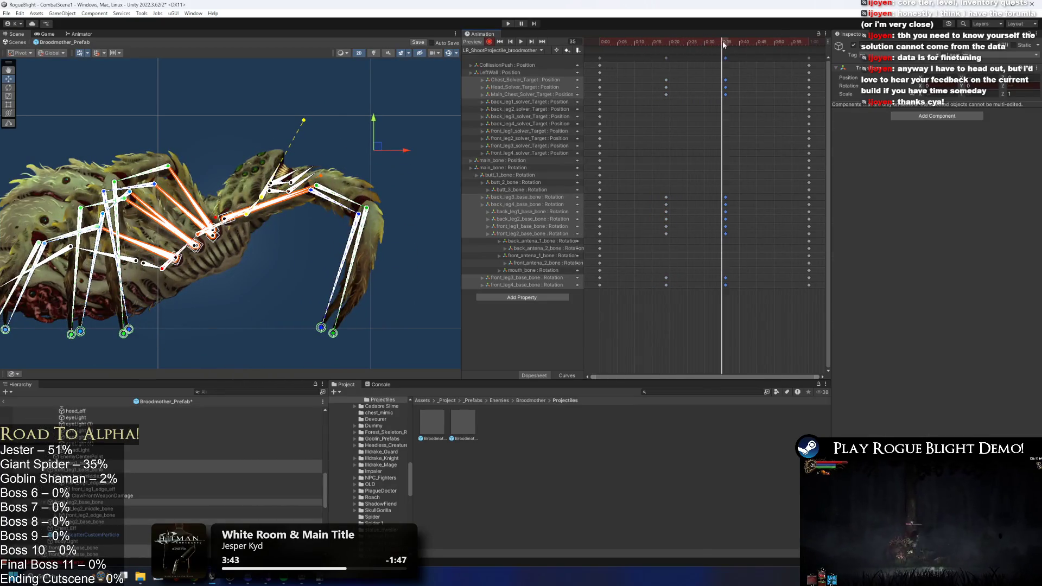
pyautogui.click(154, 268)
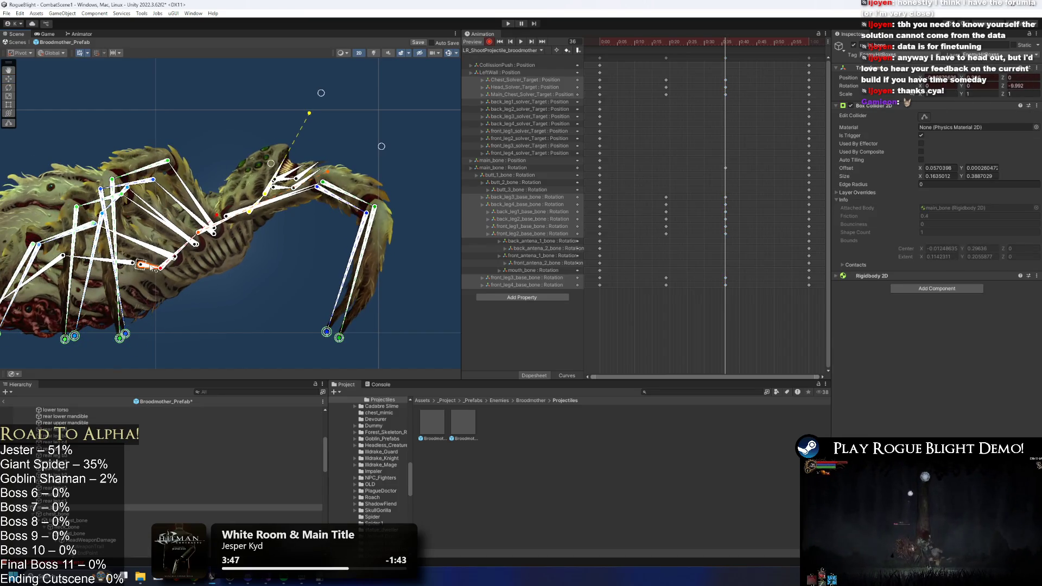
pyautogui.moveTo(146, 266); pyautogui.dragTo(129, 267)
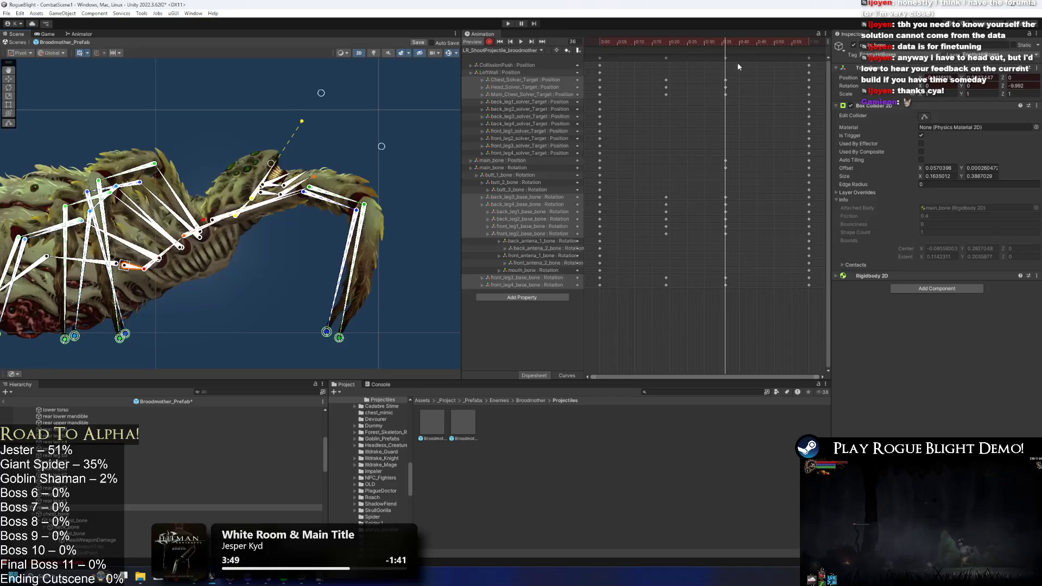
pyautogui.moveTo(716, 41); pyautogui.dragTo(667, 44)
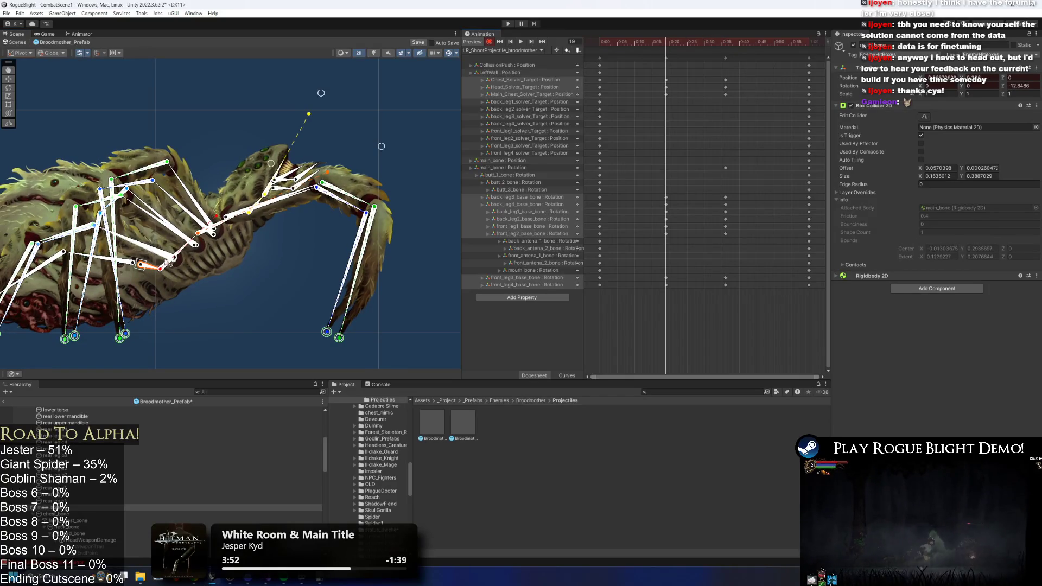
pyautogui.moveTo(152, 268); pyautogui.dragTo(131, 271)
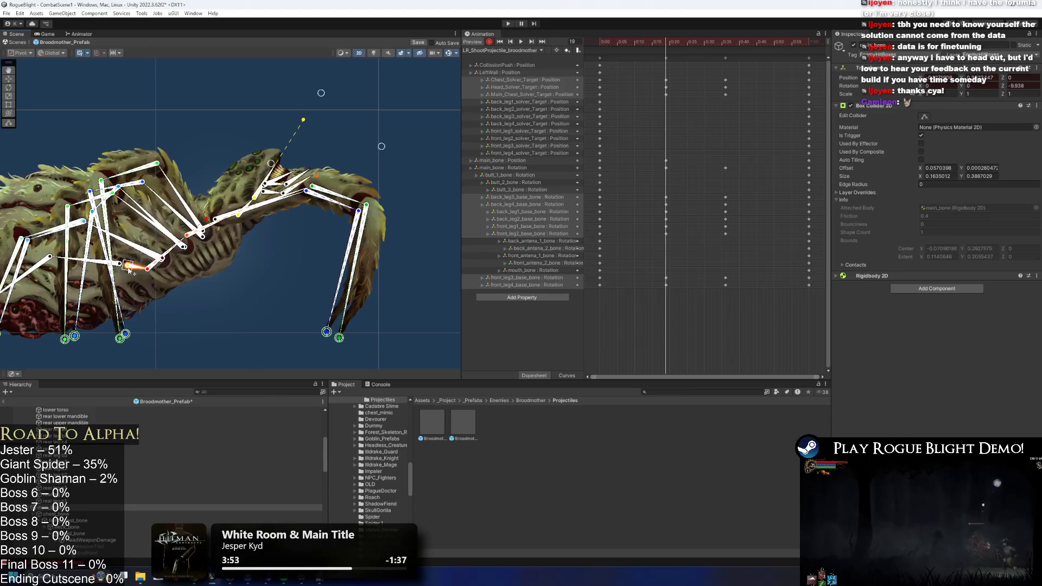
# - Key main_bone shifted right and tilted at frame 36, then select the mouth and antenna bones
pyautogui.click(701, 42)
pyautogui.moveTo(706, 47); pyautogui.dragTo(728, 51)
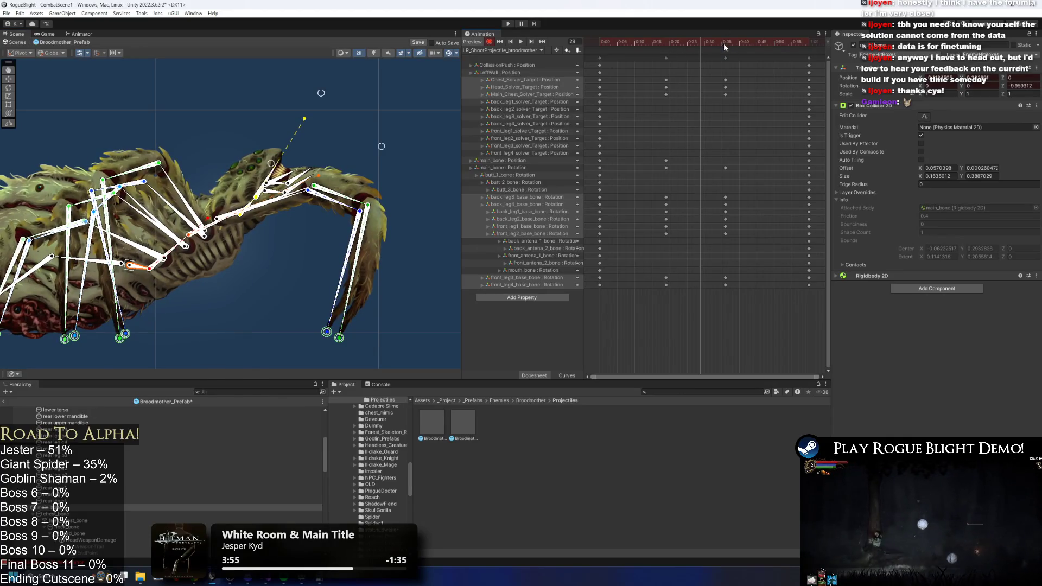
pyautogui.click(724, 44)
pyautogui.moveTo(139, 266)
pyautogui.mouseDown()
pyautogui.moveTo(321, 187)
pyautogui.moveTo(296, 184)
pyautogui.mouseUp()
pyautogui.click(301, 172)
pyautogui.scroll(3, 287, 193)
pyautogui.click(293, 181)
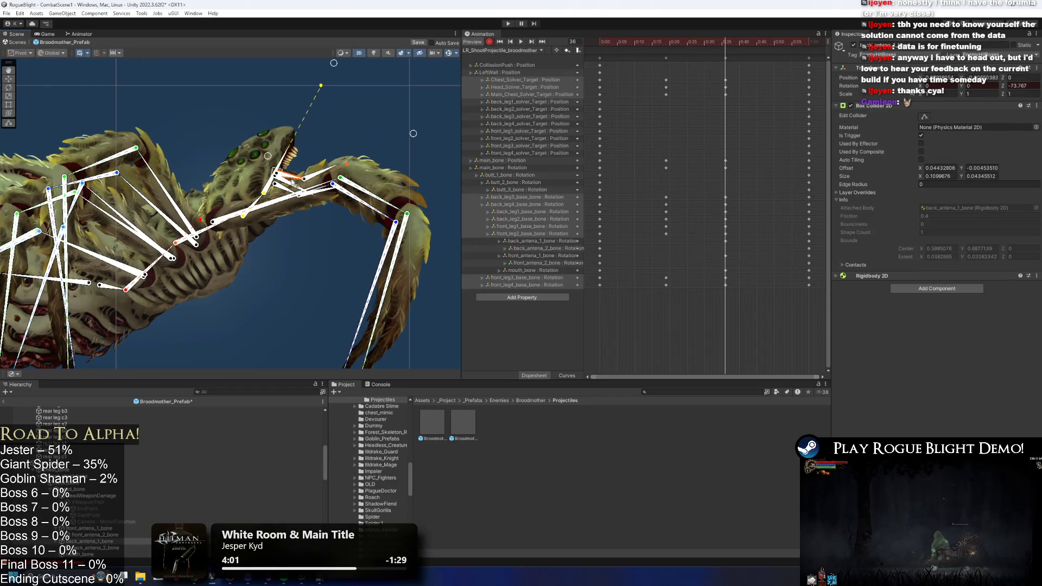
# - Rotate the head bone upright and re-angle the front and back antenna bones
pyautogui.moveTo(285, 158); pyautogui.dragTo(318, 109)
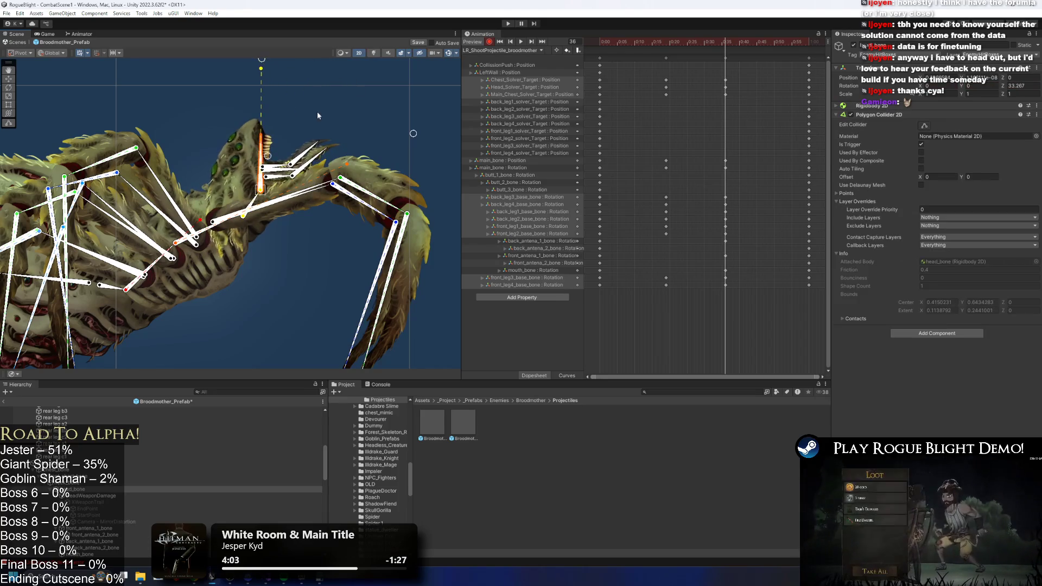
pyautogui.click(309, 161)
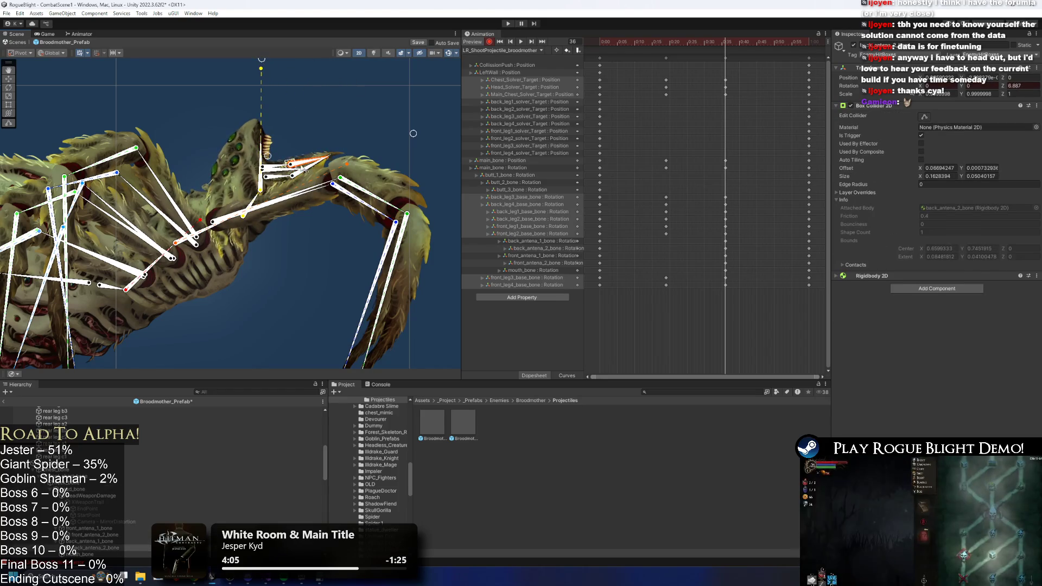
pyautogui.scroll(3, 304, 160)
pyautogui.scroll(2, 282, 185)
pyautogui.click(274, 198)
pyautogui.moveTo(274, 175)
pyautogui.mouseDown()
pyautogui.moveTo(263, 189)
pyautogui.moveTo(272, 206)
pyautogui.moveTo(280, 198)
pyautogui.moveTo(262, 207)
pyautogui.mouseUp()
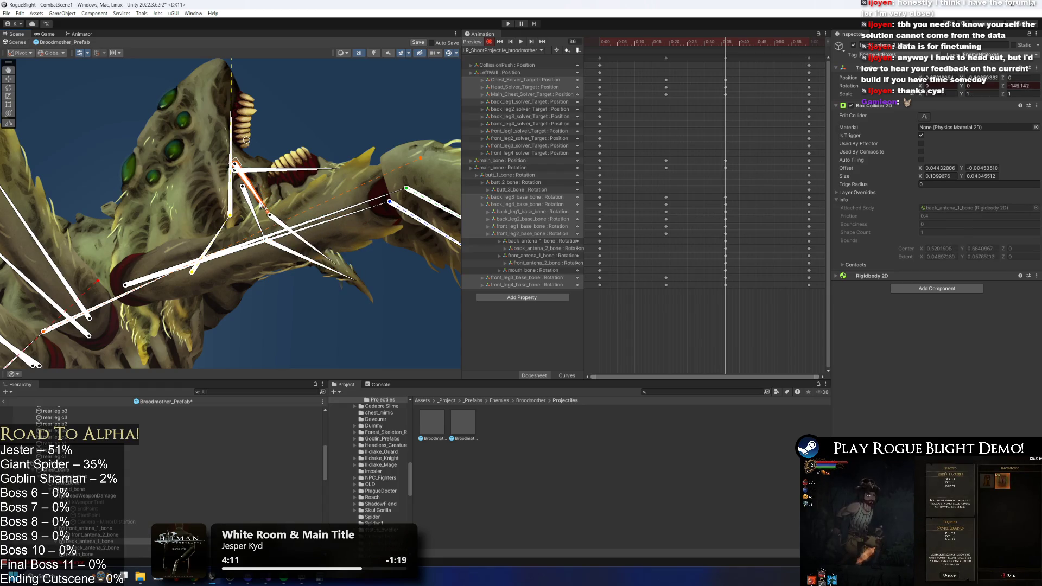
pyautogui.moveTo(307, 252); pyautogui.dragTo(327, 242)
pyautogui.click(305, 167)
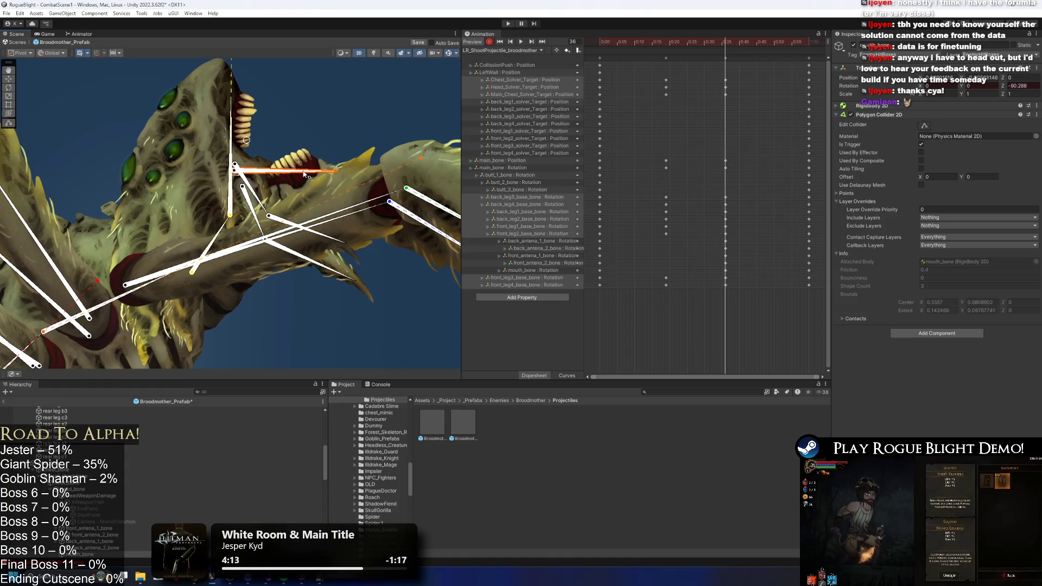
pyautogui.scroll(-3, 243, 109)
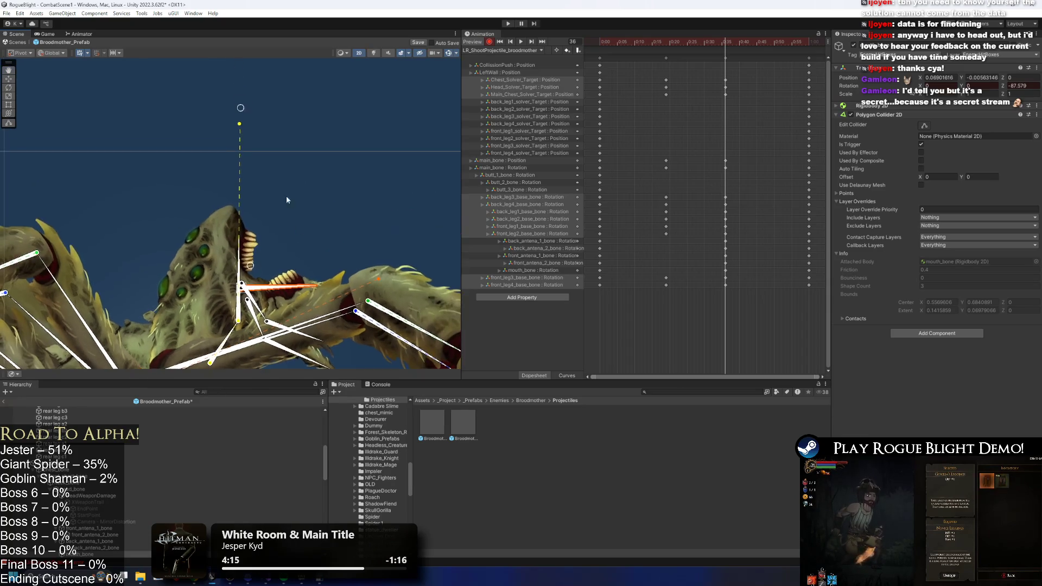
pyautogui.scroll(3, 228, 161)
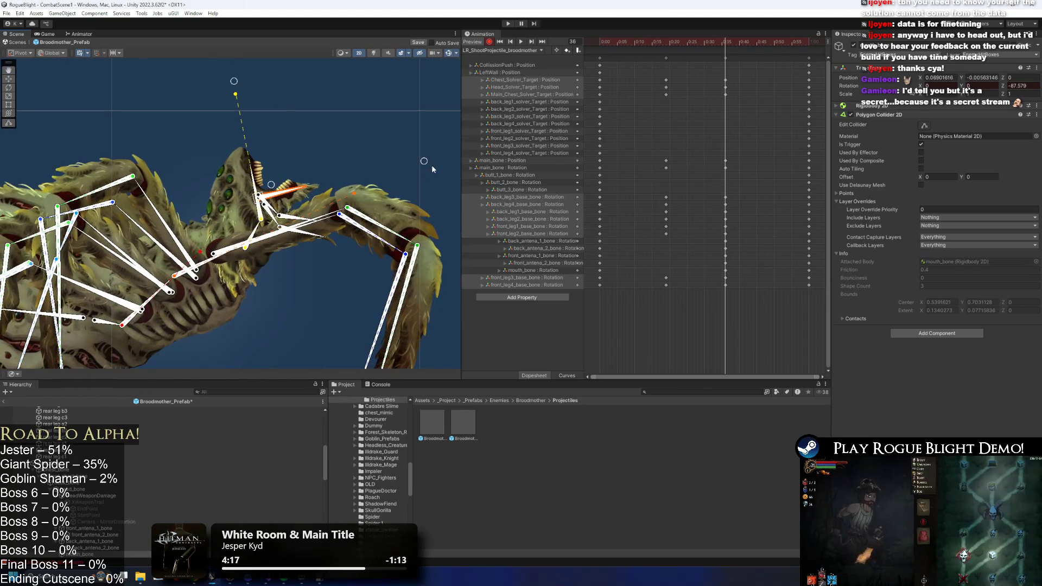
pyautogui.scroll(-1, 413, 103)
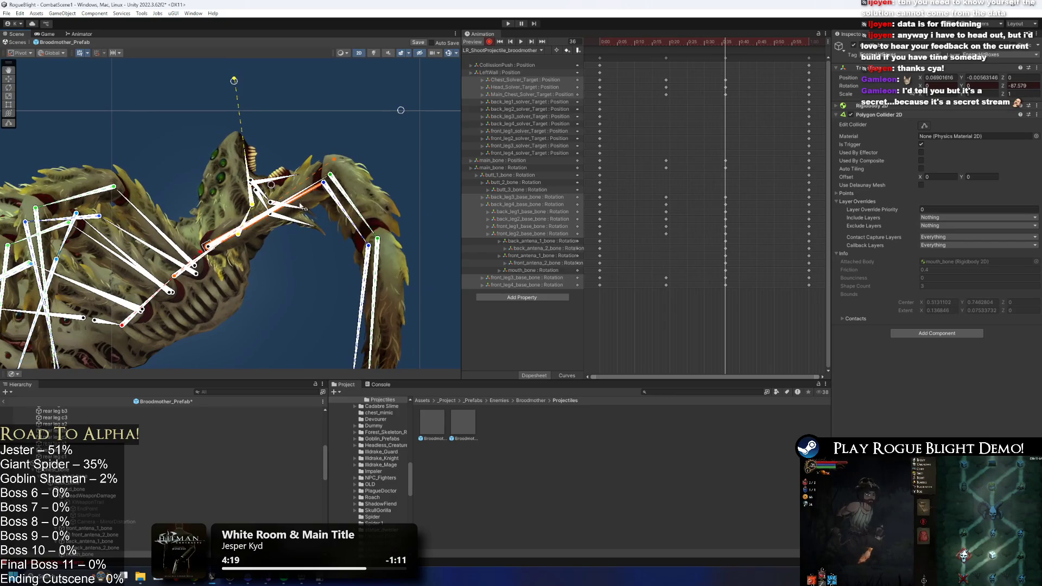
# - Drag the head target to raise the spider's head and neck
pyautogui.click(243, 208)
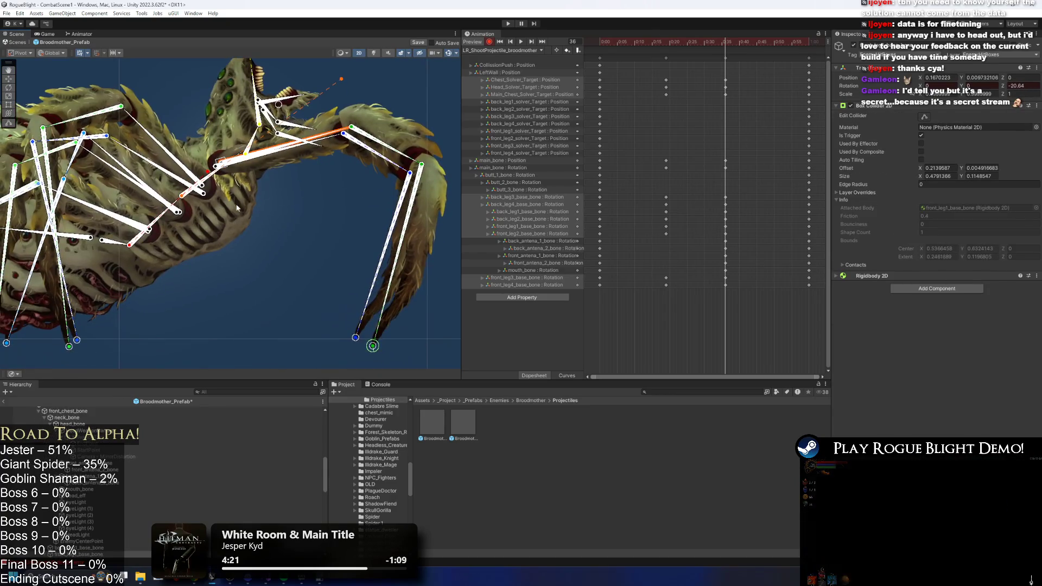
pyautogui.scroll(-2, 193, 304)
pyautogui.moveTo(324, 282); pyautogui.dragTo(317, 289)
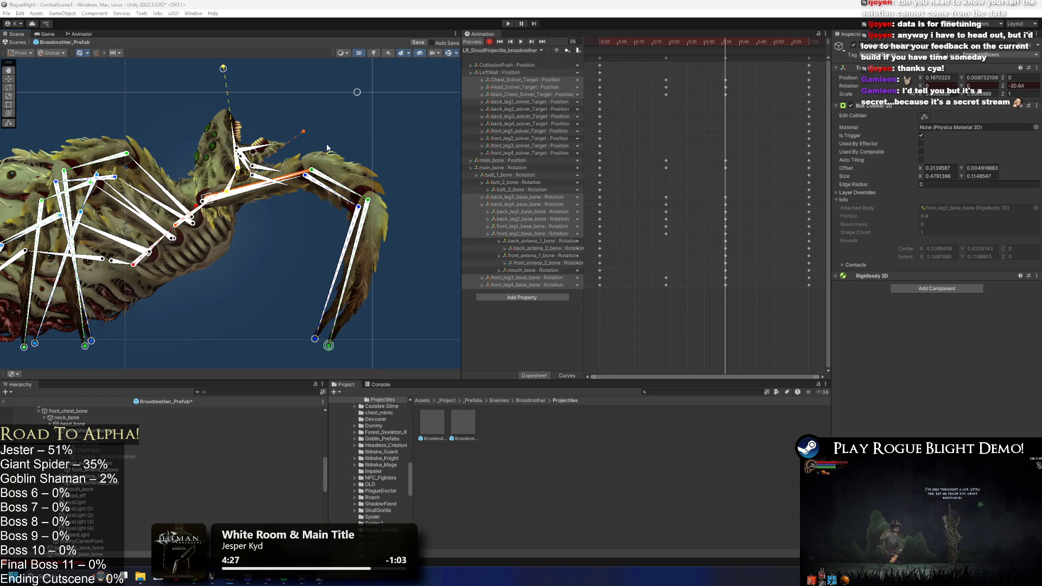
pyautogui.moveTo(213, 209); pyautogui.dragTo(215, 254)
pyautogui.click(253, 297)
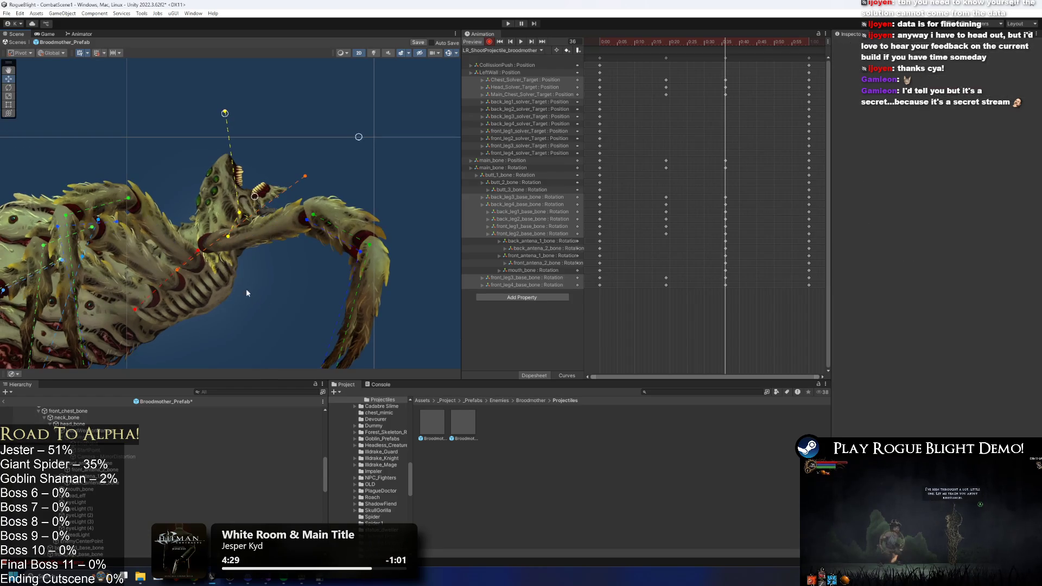
pyautogui.click(215, 258)
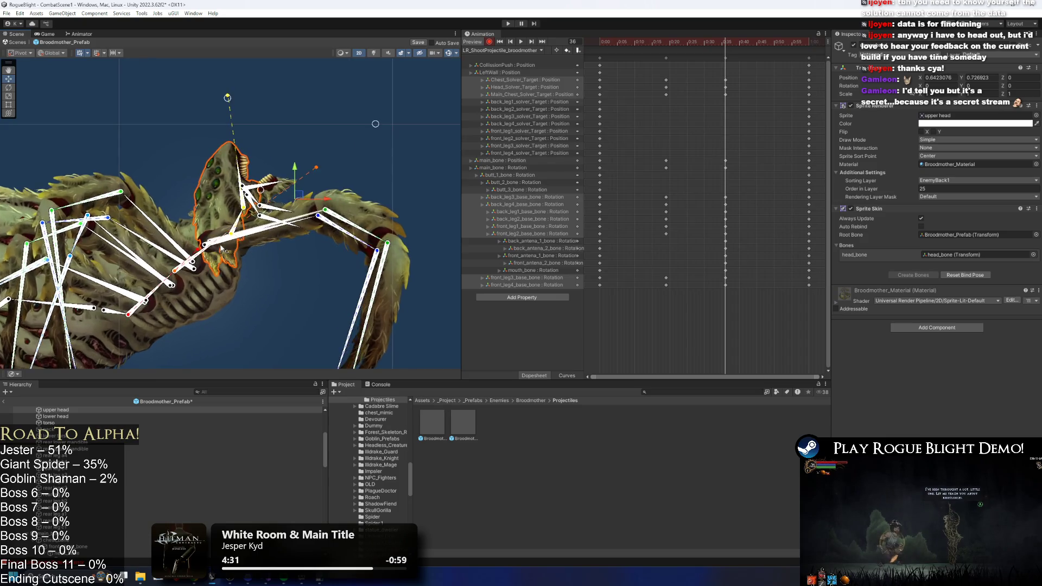
pyautogui.click(364, 168)
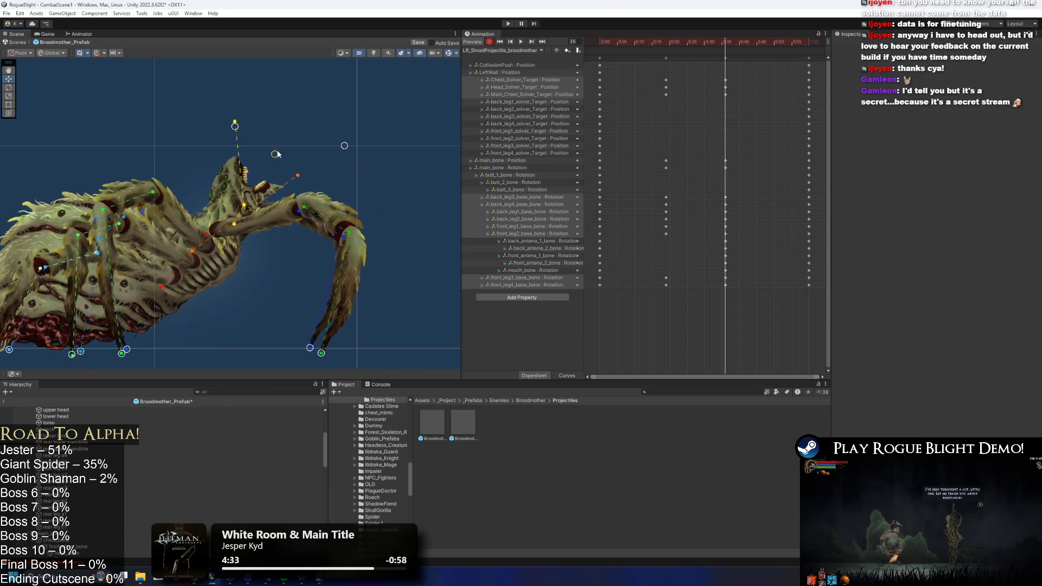
pyautogui.moveTo(345, 145)
pyautogui.mouseDown()
pyautogui.moveTo(311, 108)
pyautogui.moveTo(315, 118)
pyautogui.mouseUp()
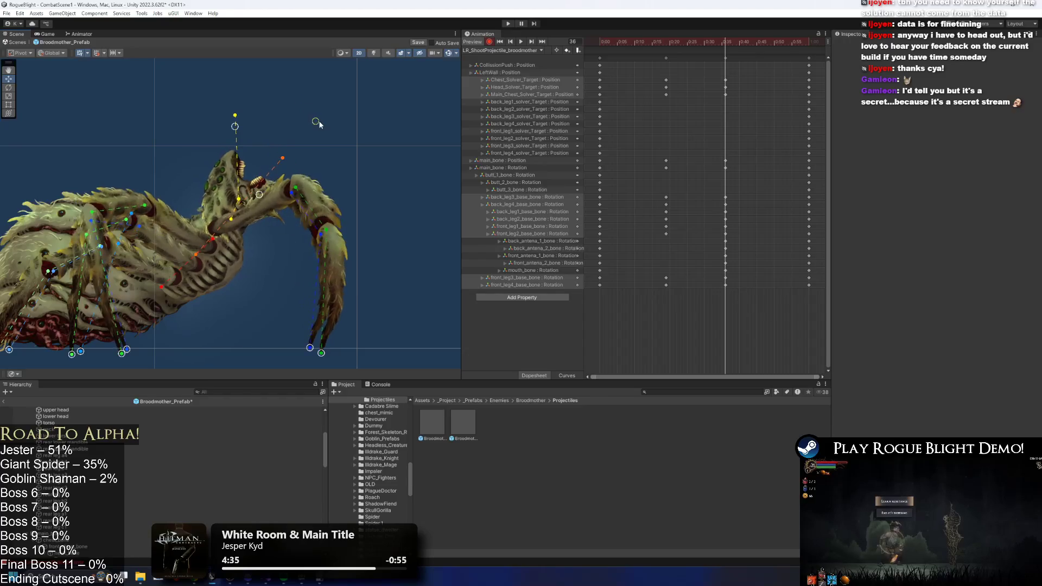
pyautogui.click(283, 216)
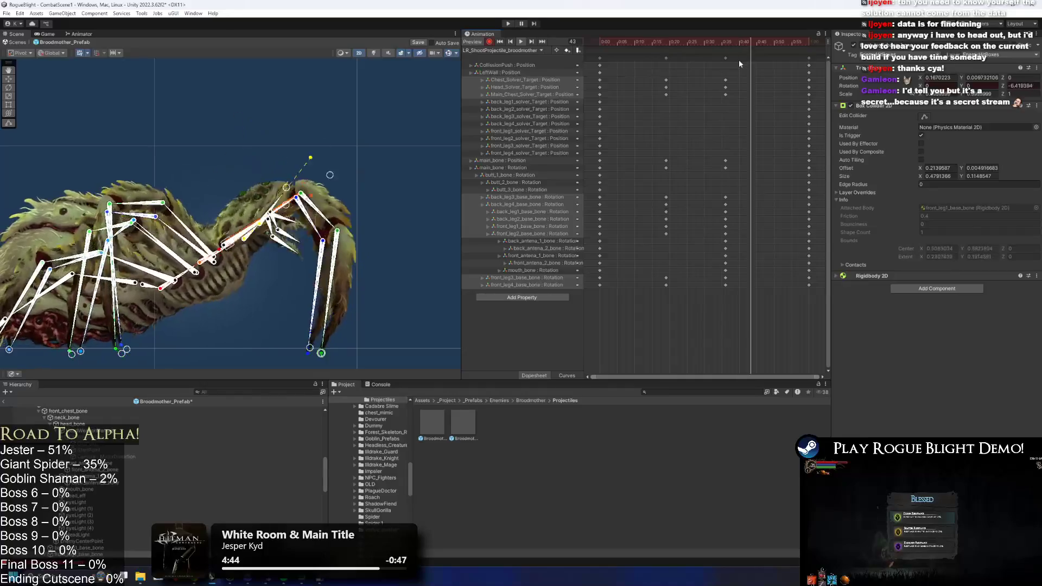
# - Copy all bone keys from around 0:34 to 0:50 and re-pose the head at frame 52
pyautogui.click(717, 122)
pyautogui.scroll(-2, 718, 127)
pyautogui.click(707, 57)
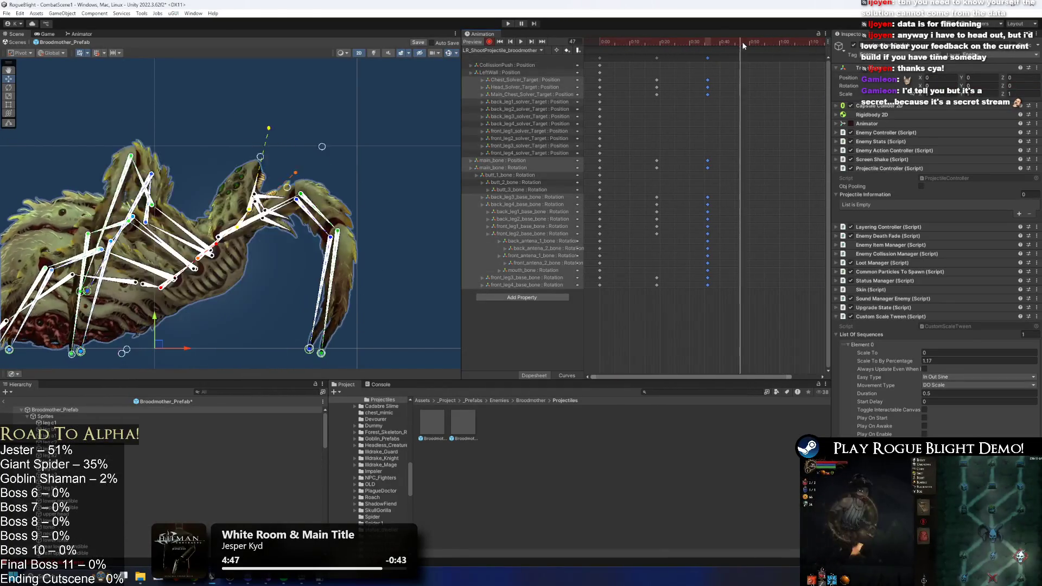
pyautogui.hotkey('ctrl', 'v')
pyautogui.click(755, 42)
pyautogui.moveTo(315, 120); pyautogui.dragTo(300, 116)
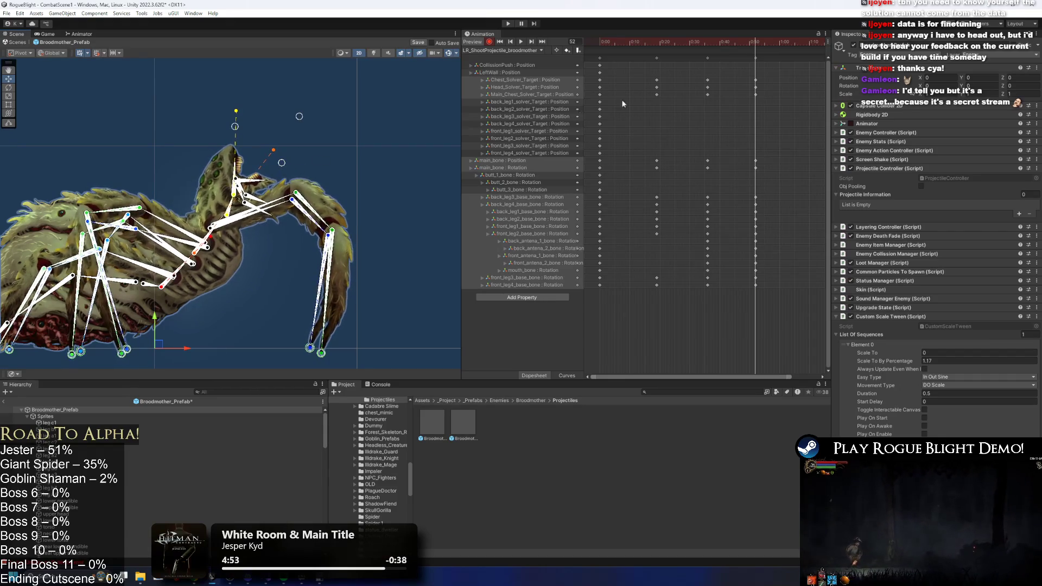
# - Preview the animation, scrub through frames 26–32, and save the prefab
pyautogui.press('space')
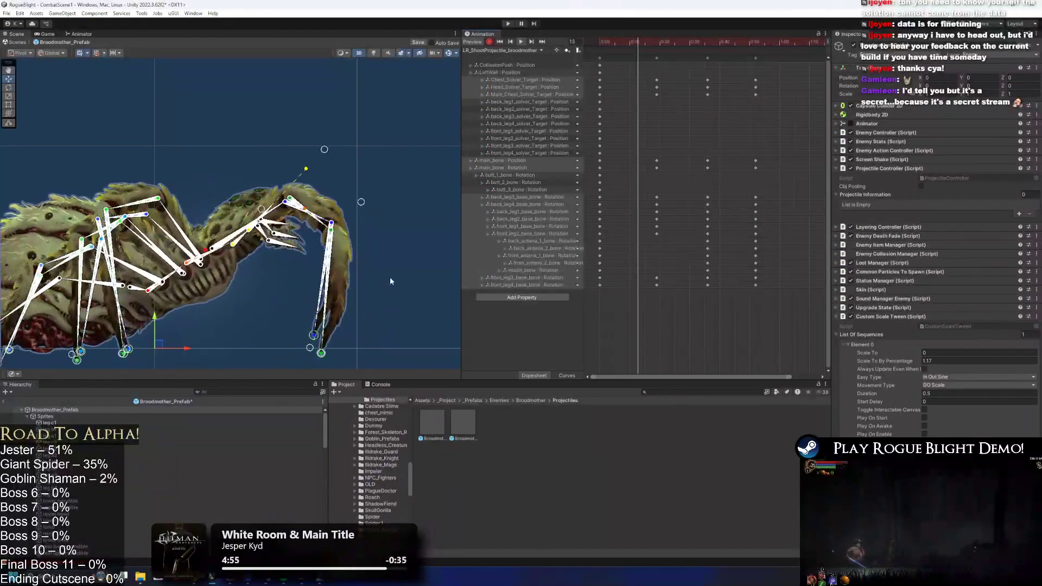
pyautogui.click(244, 337)
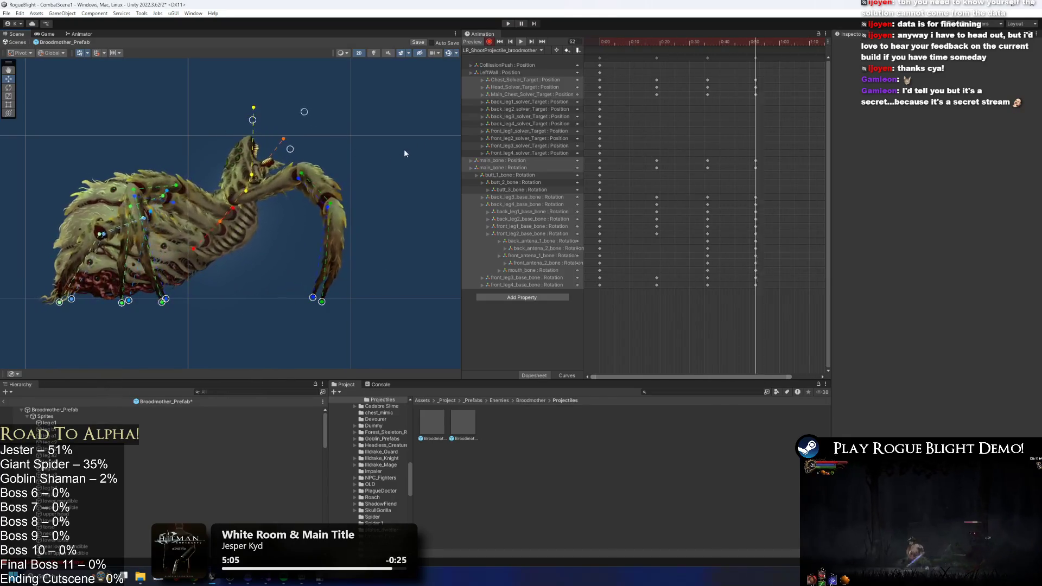
pyautogui.click(685, 41)
pyautogui.moveTo(686, 42); pyautogui.dragTo(692, 43)
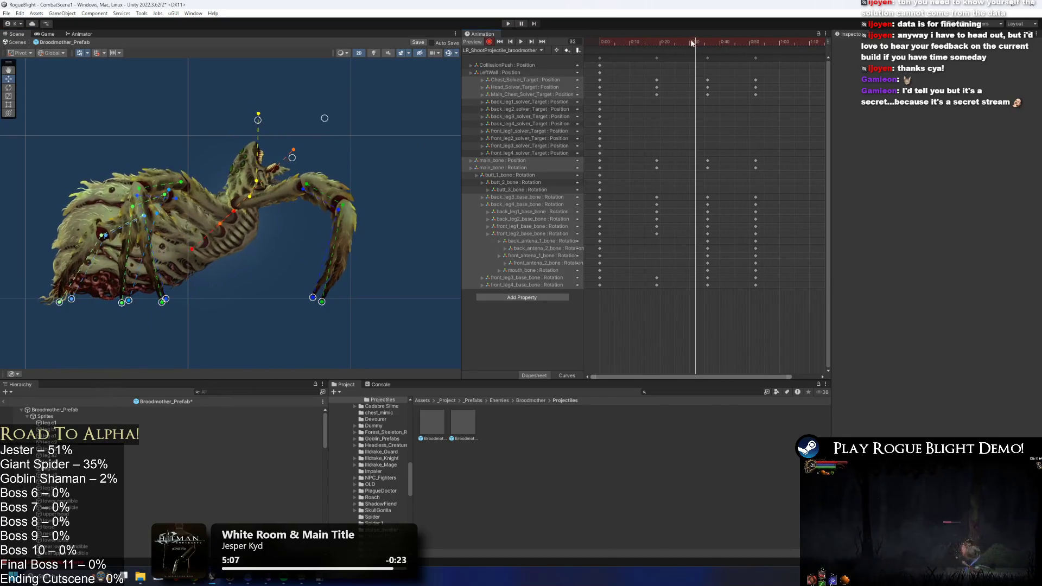
pyautogui.hotkey('ctrl', 's')
pyautogui.click(108, 410)
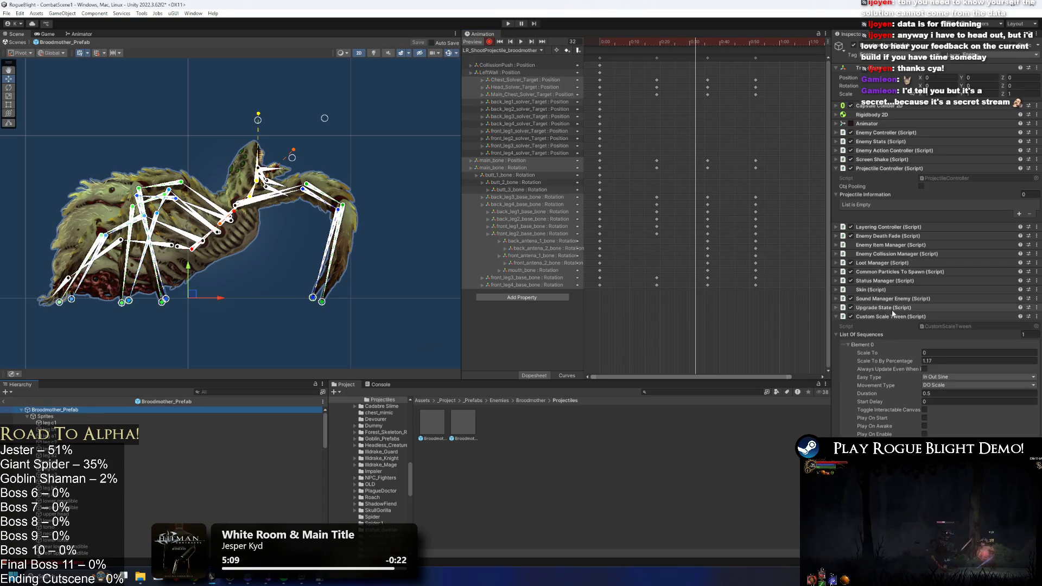
pyautogui.click(890, 168)
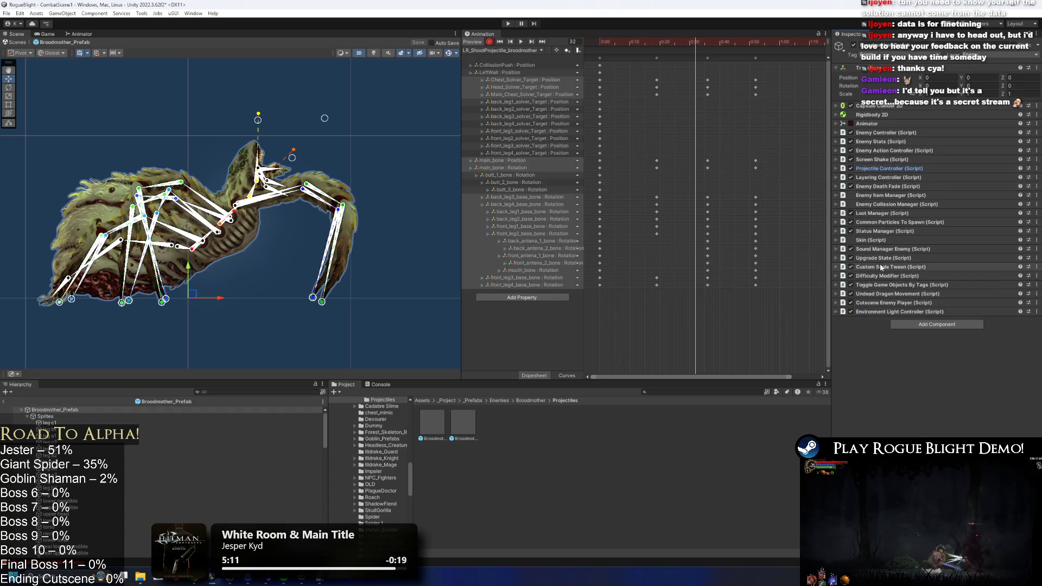
pyautogui.scroll(5, 287, 174)
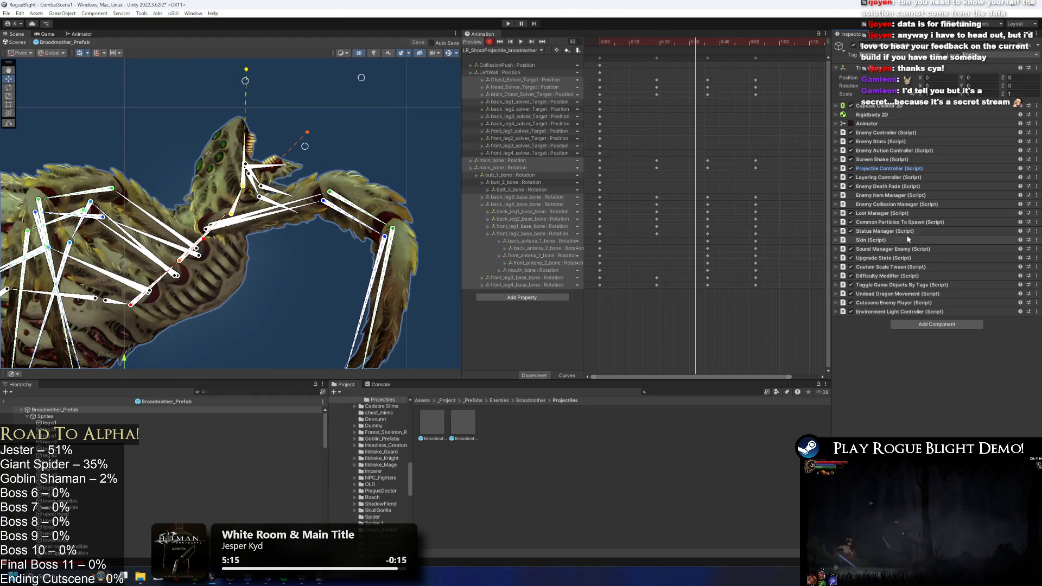
pyautogui.moveTo(662, 38); pyautogui.dragTo(679, 44)
# - Add an animation event at frame 29 that calls ProjectileController's SpawnProjectile (int)
pyautogui.rightClick(686, 53)
pyautogui.click(706, 57)
pyautogui.click(945, 66)
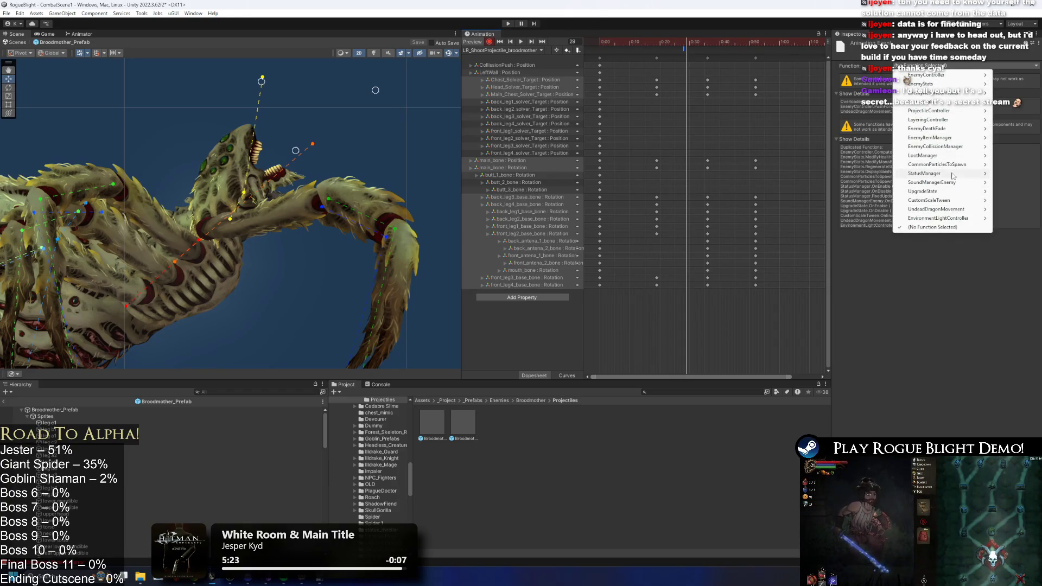
pyautogui.moveTo(939, 96)
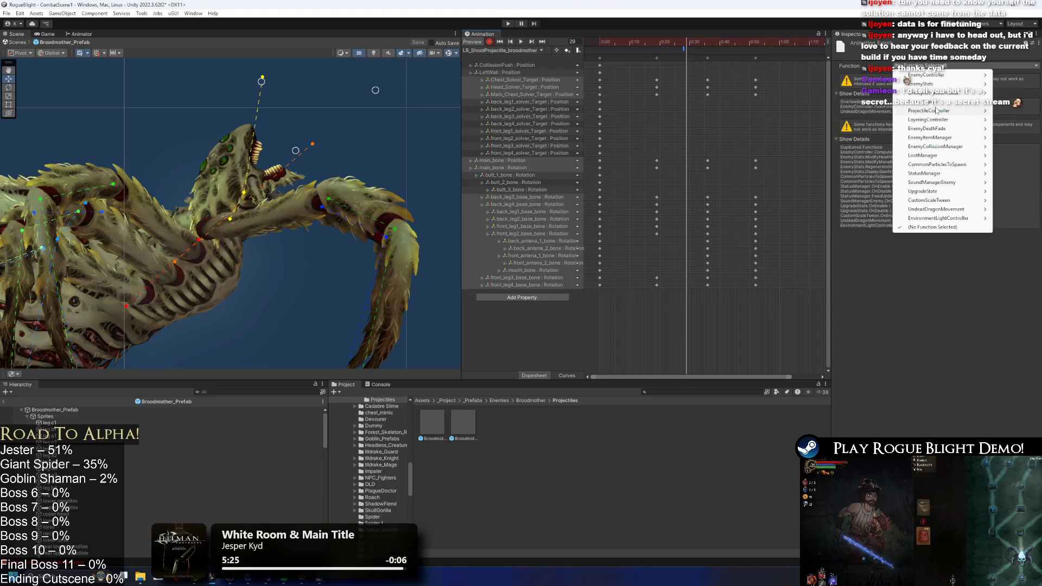
pyautogui.moveTo(878, 112)
pyautogui.click(944, 119)
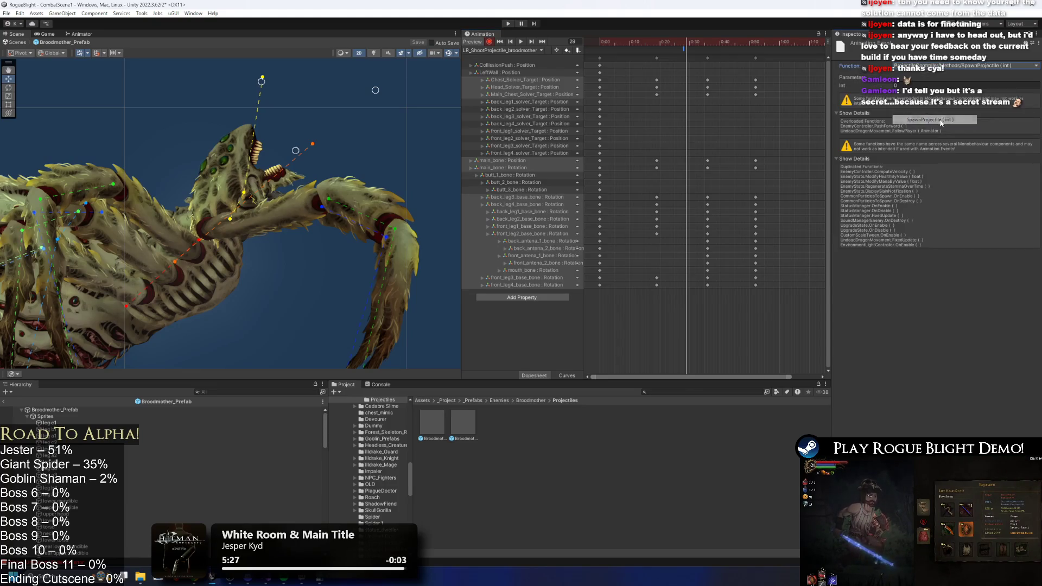
# - Move the event to about 0:30 and confirm it calls SpawnProjectile
pyautogui.moveTo(684, 50); pyautogui.dragTo(707, 49)
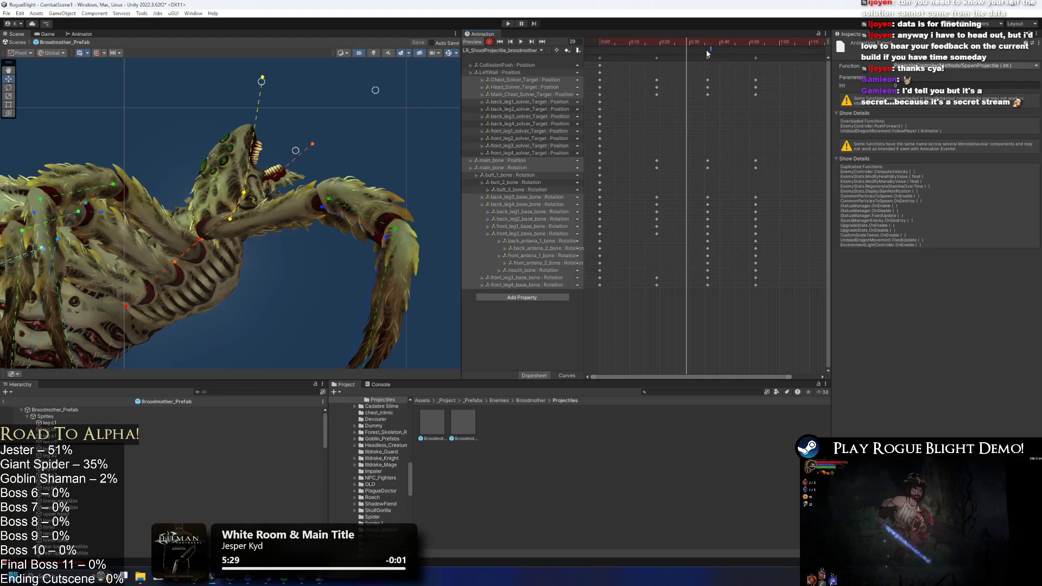
pyautogui.click(677, 49)
pyautogui.moveTo(710, 45); pyautogui.dragTo(731, 45)
pyautogui.click(707, 49)
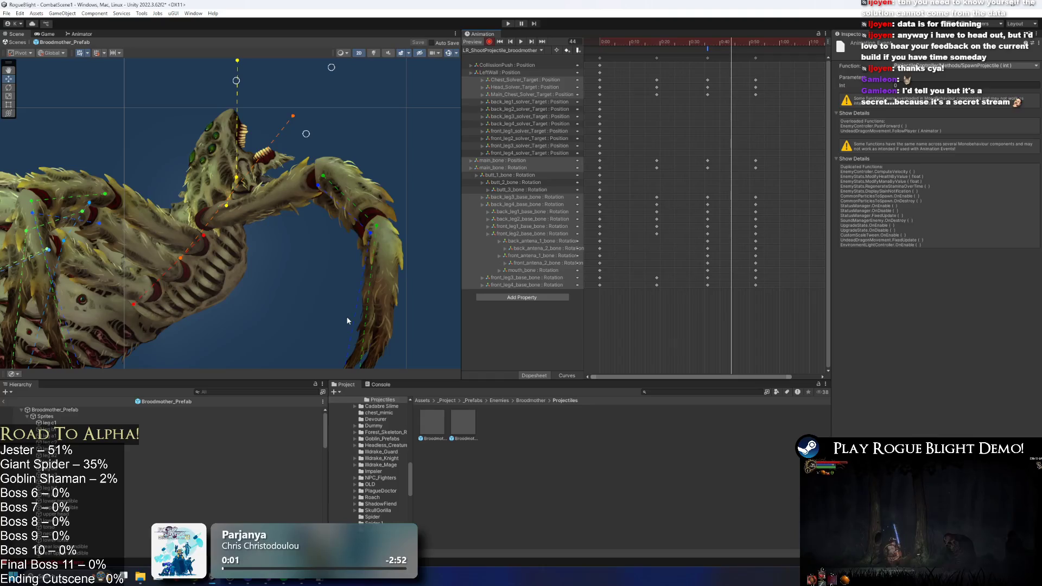
pyautogui.click(55, 410)
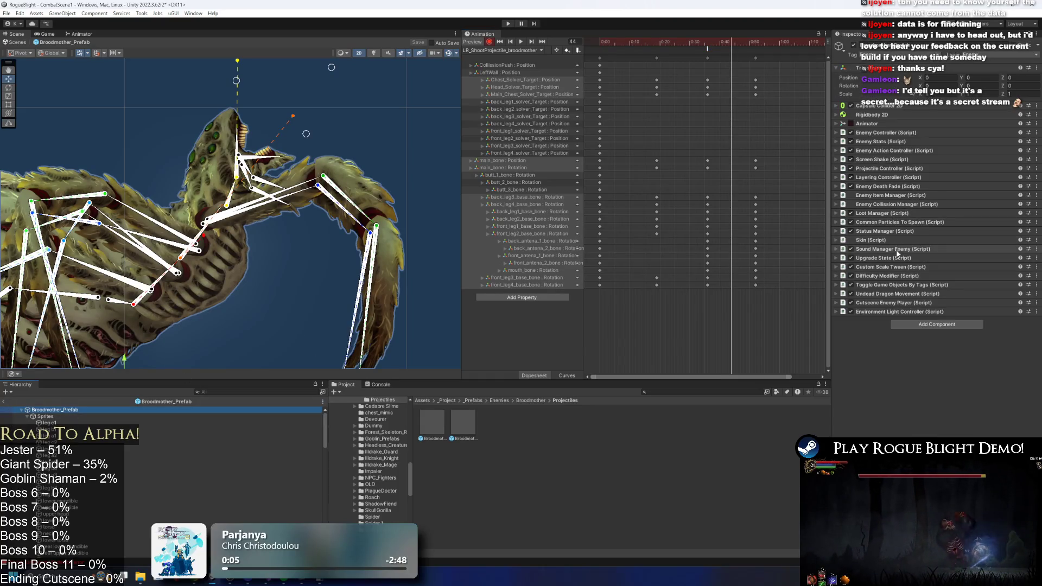
# - Add an Element 0 to Projectile Information, then find spider_prefab with a 'fab' search
pyautogui.click(895, 169)
pyautogui.click(1019, 214)
pyautogui.click(950, 205)
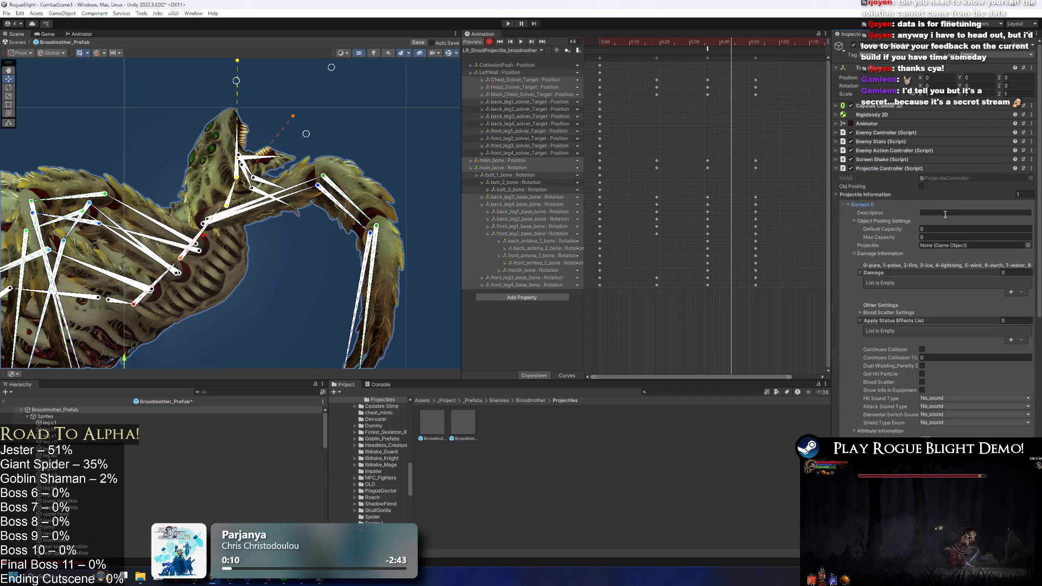
pyautogui.click(672, 393)
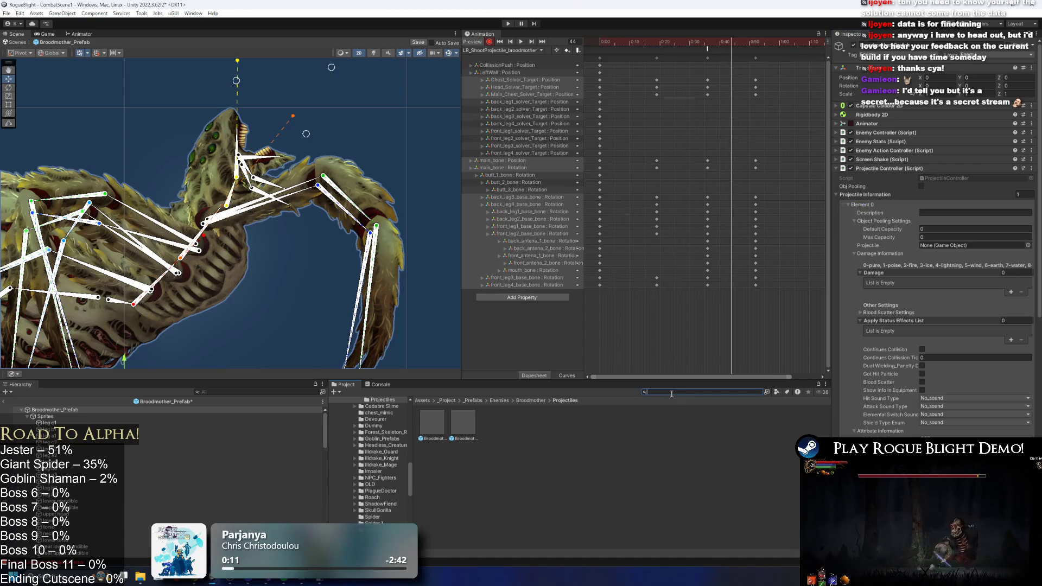
pyautogui.write('spider prefab')
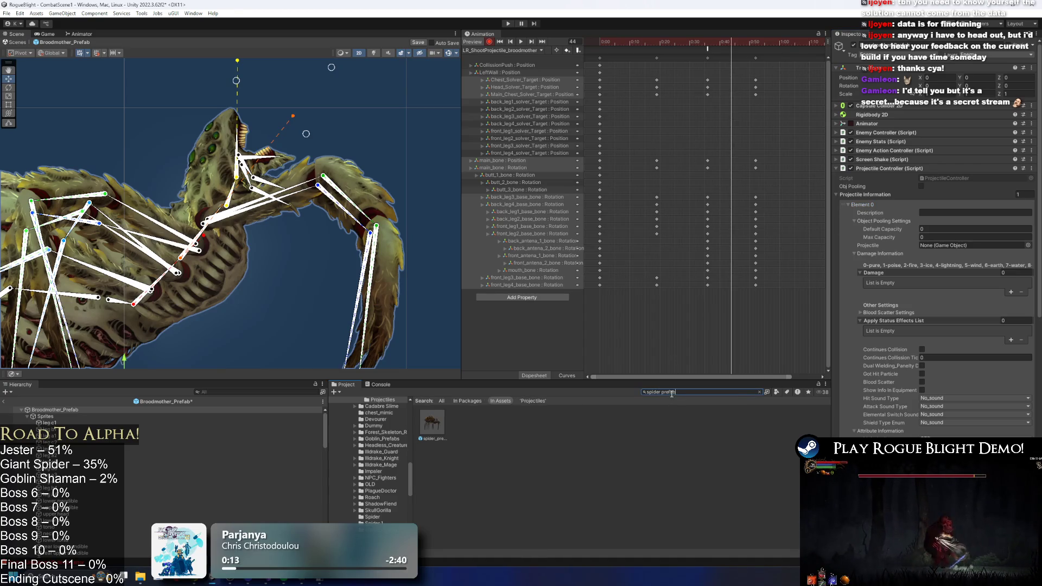
pyautogui.click(432, 423)
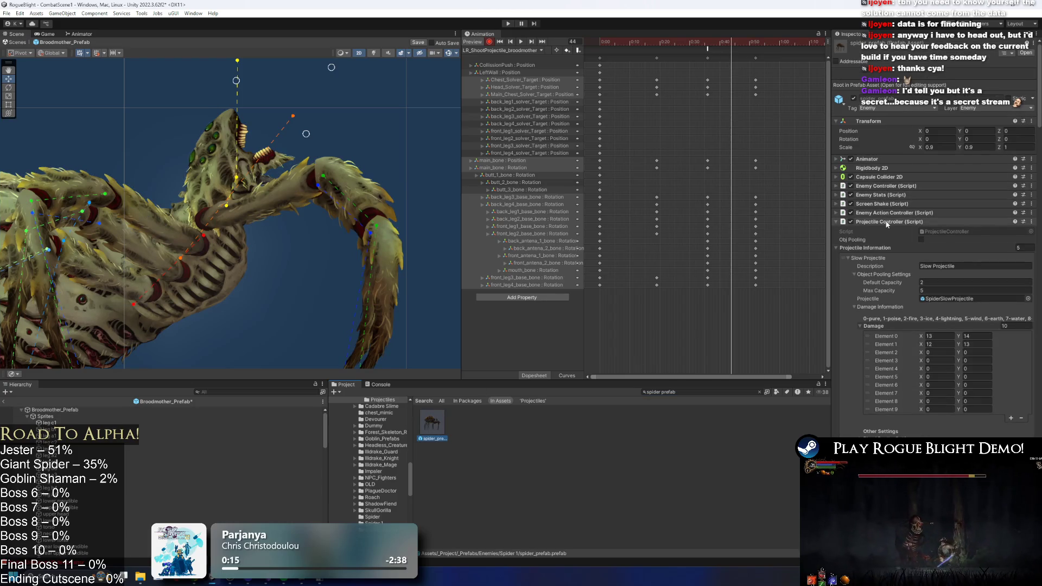
# - Copy the spider's Slow Projectile entry and paste it into the Broodmother's list and Element 0
pyautogui.click(869, 259)
pyautogui.click(877, 275)
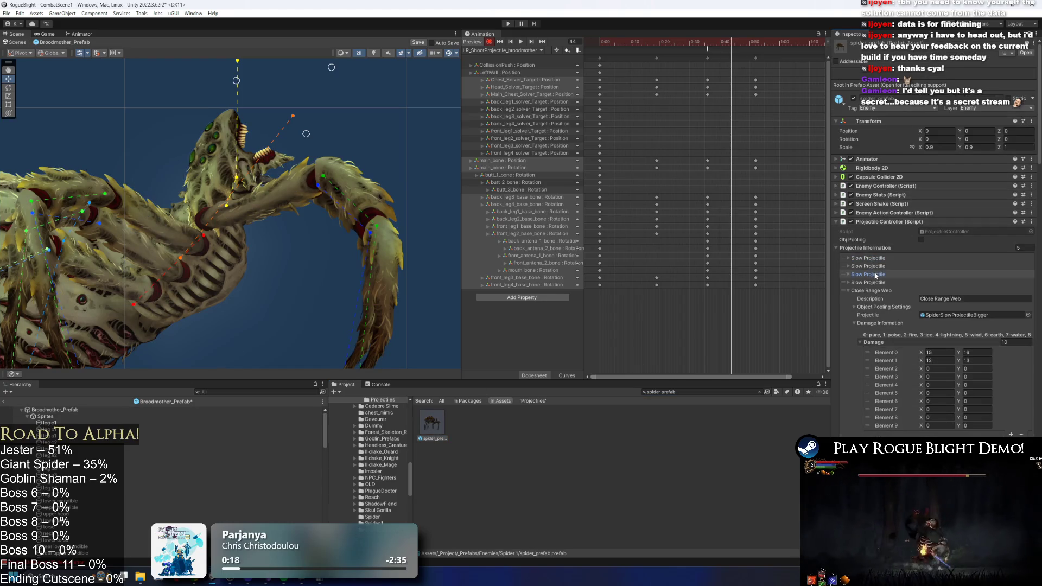
pyautogui.rightClick(878, 261)
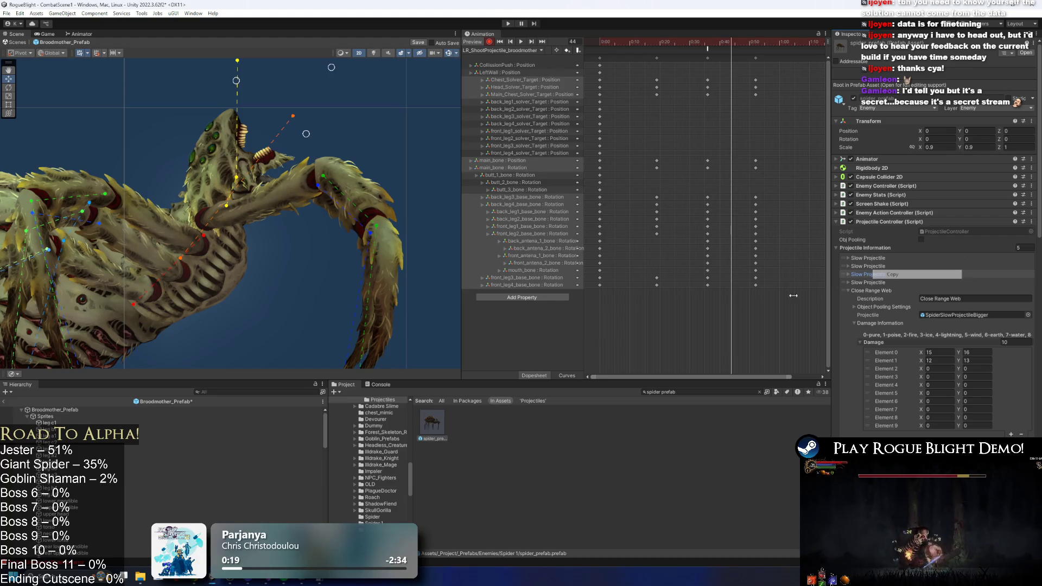
pyautogui.click(163, 410)
pyautogui.rightClick(878, 194)
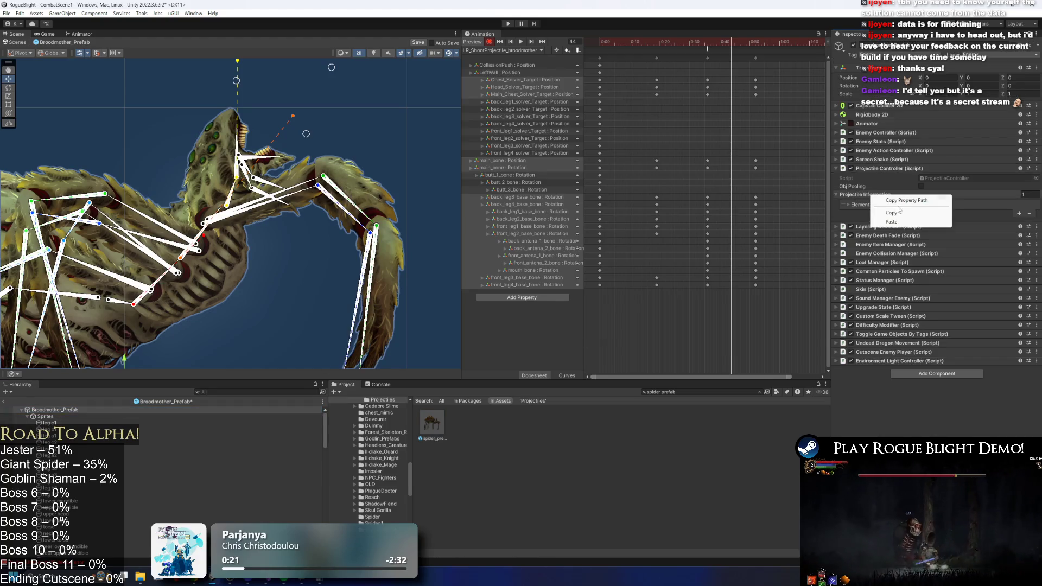
pyautogui.click(890, 220)
pyautogui.rightClick(867, 205)
pyautogui.click(947, 229)
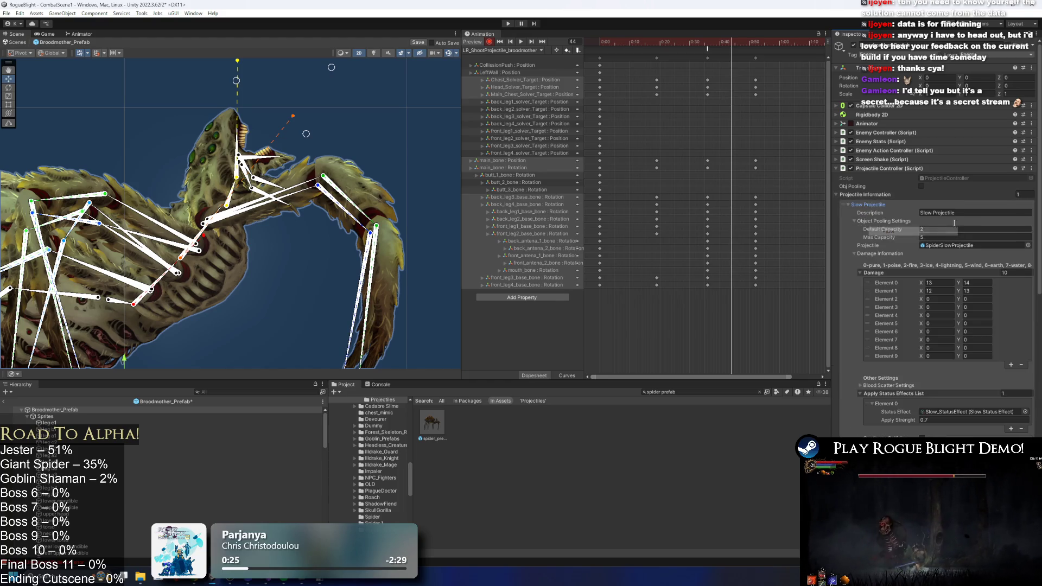
# - Assign Broodmother_CocoonProjectile as the first Slow Projectile entry's projectile
pyautogui.click(869, 205)
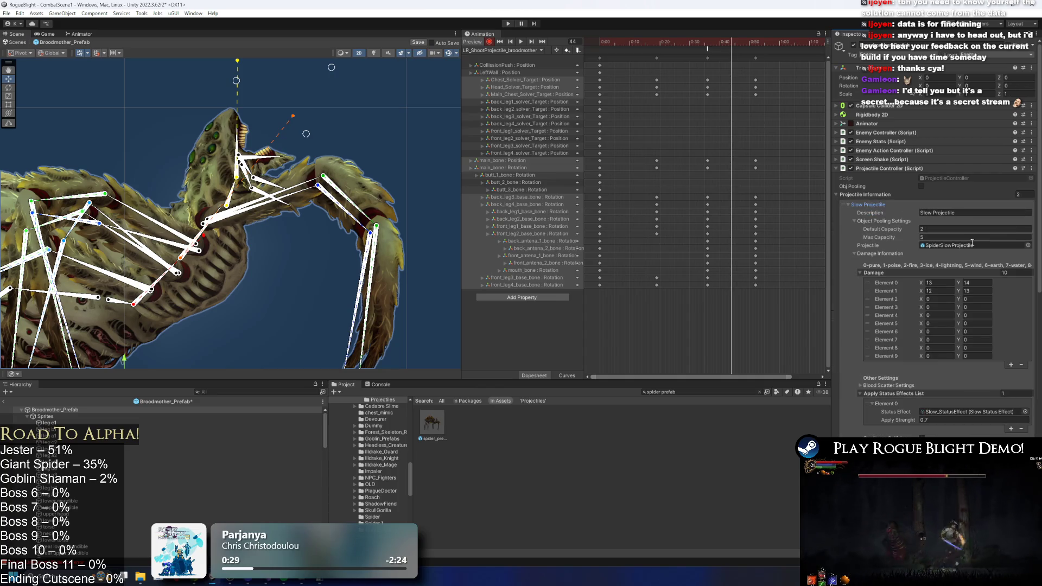
pyautogui.click(1029, 245)
pyautogui.write('broo')
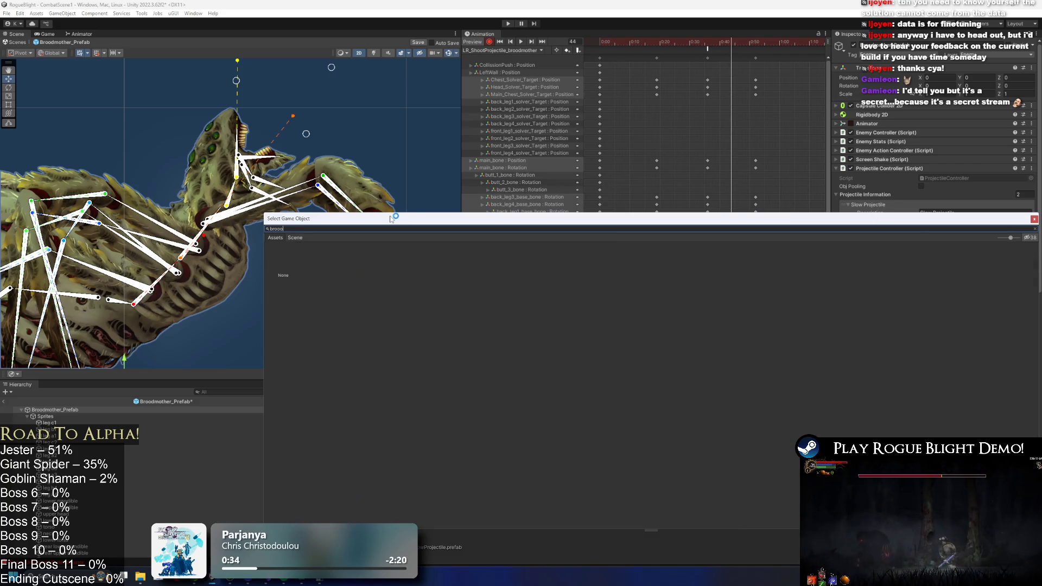
pyautogui.write('d')
pyautogui.click(446, 262)
pyautogui.press('Return')
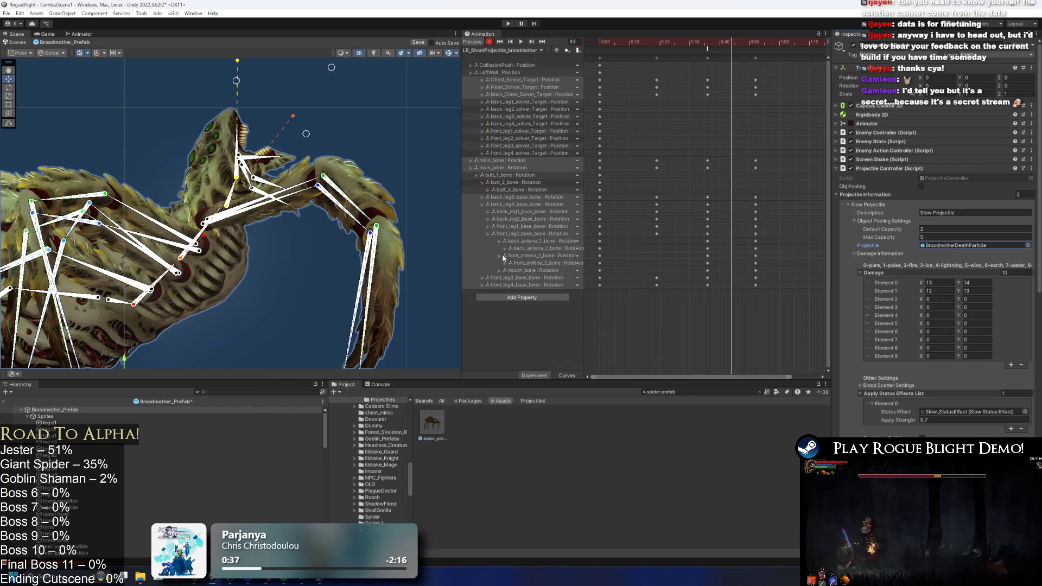
pyautogui.click(1028, 245)
pyautogui.write('brood pr')
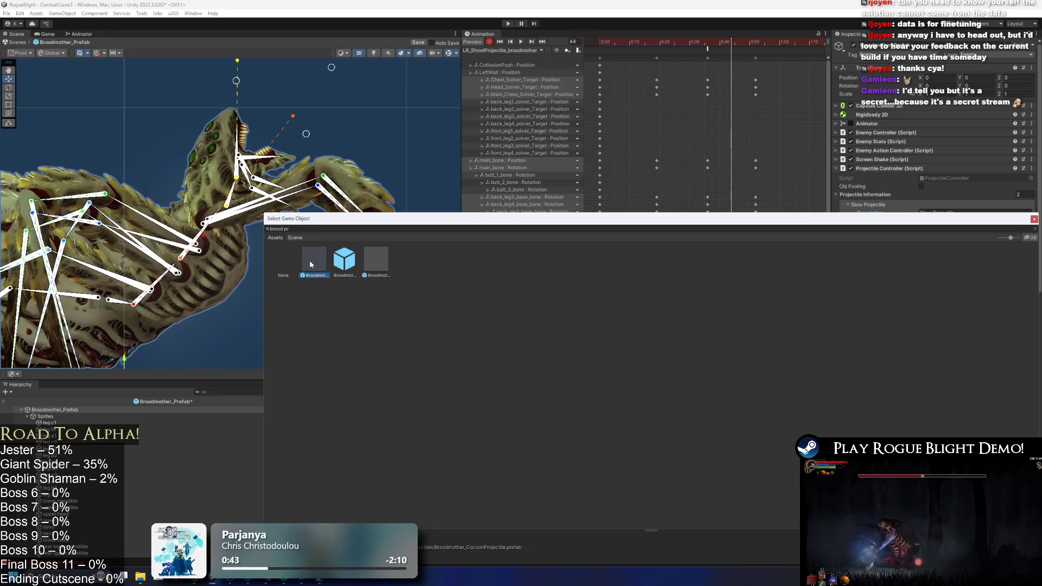
pyautogui.doubleClick(309, 259)
pyautogui.click(956, 246)
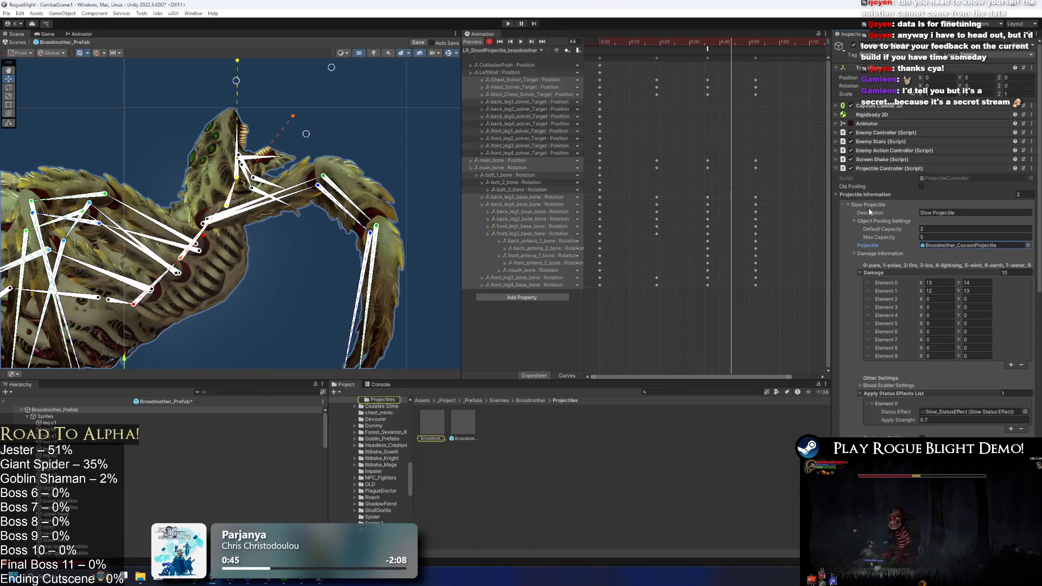
# - Assign Broodmother_SlowProjectile to the second Slow Projectile entry
pyautogui.click(869, 205)
pyautogui.click(869, 213)
pyautogui.moveTo(471, 422); pyautogui.dragTo(956, 254)
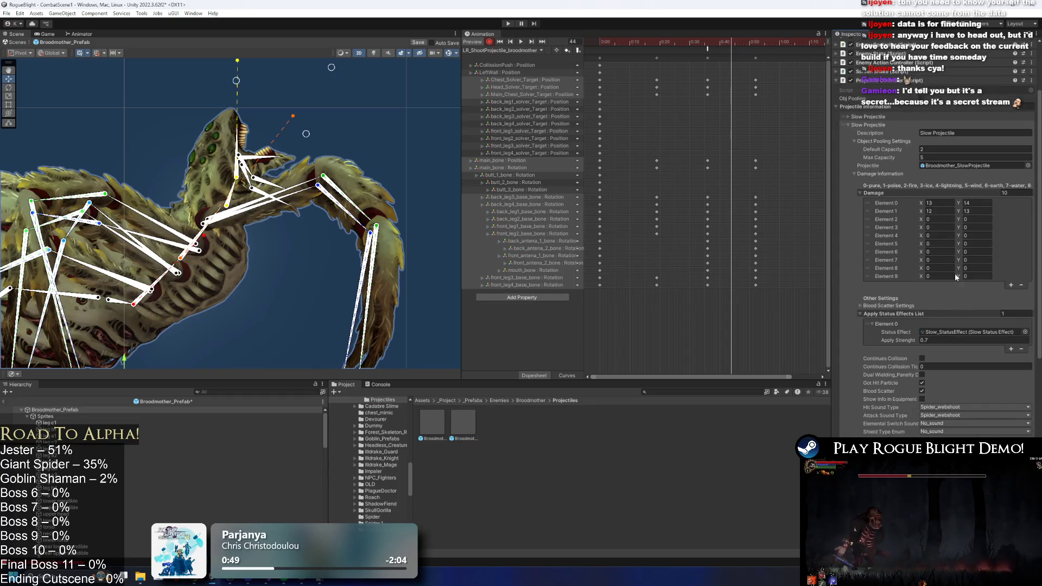
pyautogui.click(884, 213)
# - Locate the cocoon projectile asset and open it for prefab editing
pyautogui.click(874, 205)
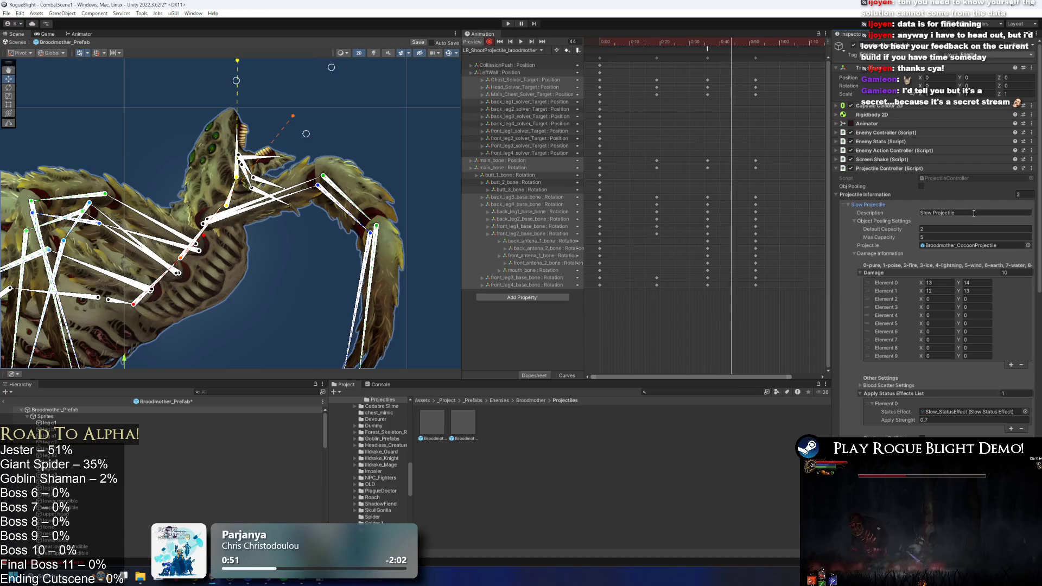
pyautogui.click(962, 245)
pyautogui.click(432, 419)
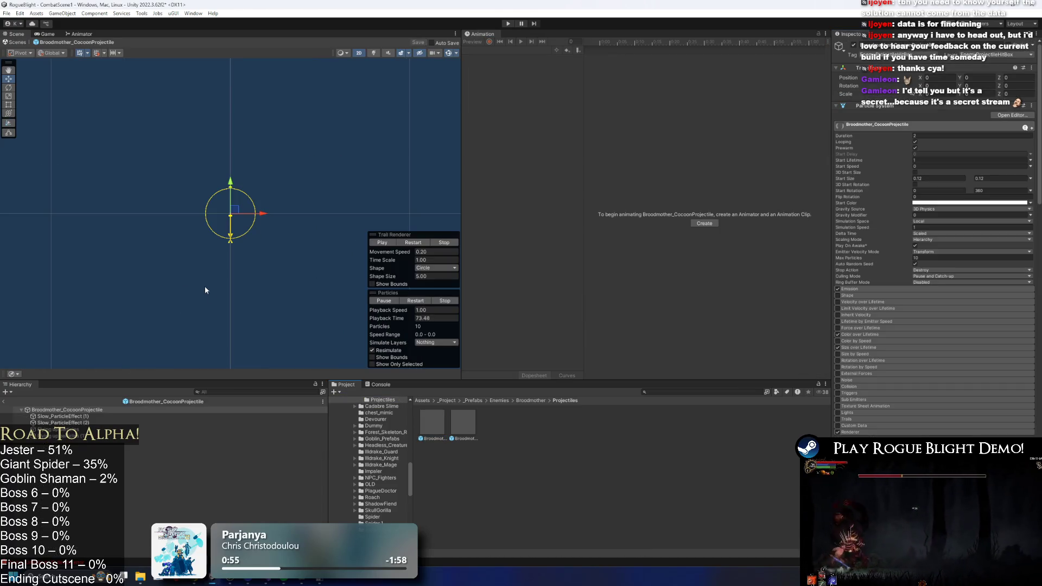
# - Collapse the Particle System, transform script, Light 2D, tween and Enemy Projectile components
pyautogui.click(879, 107)
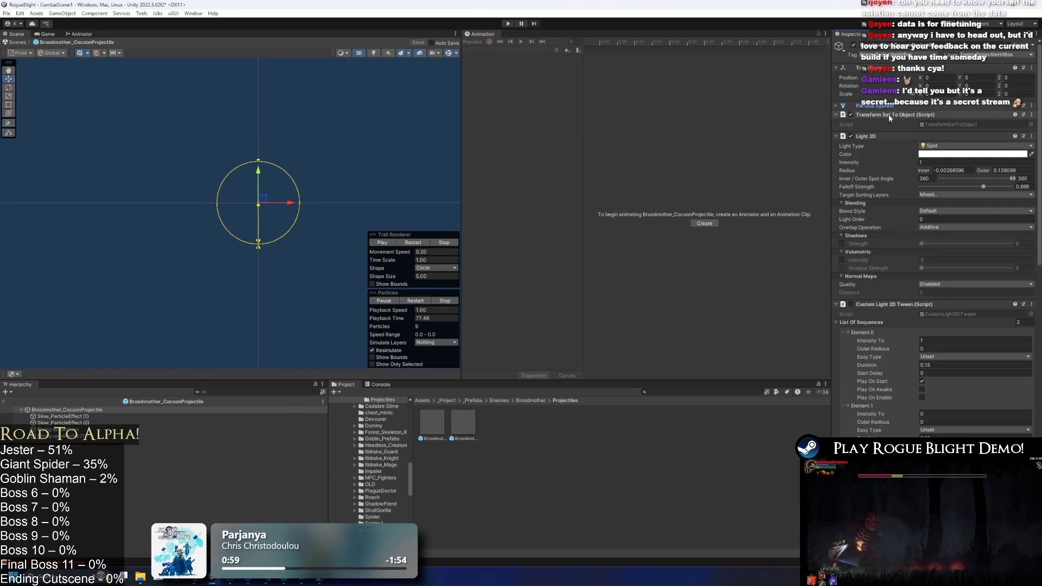
pyautogui.click(888, 114)
pyautogui.click(888, 124)
pyautogui.click(890, 132)
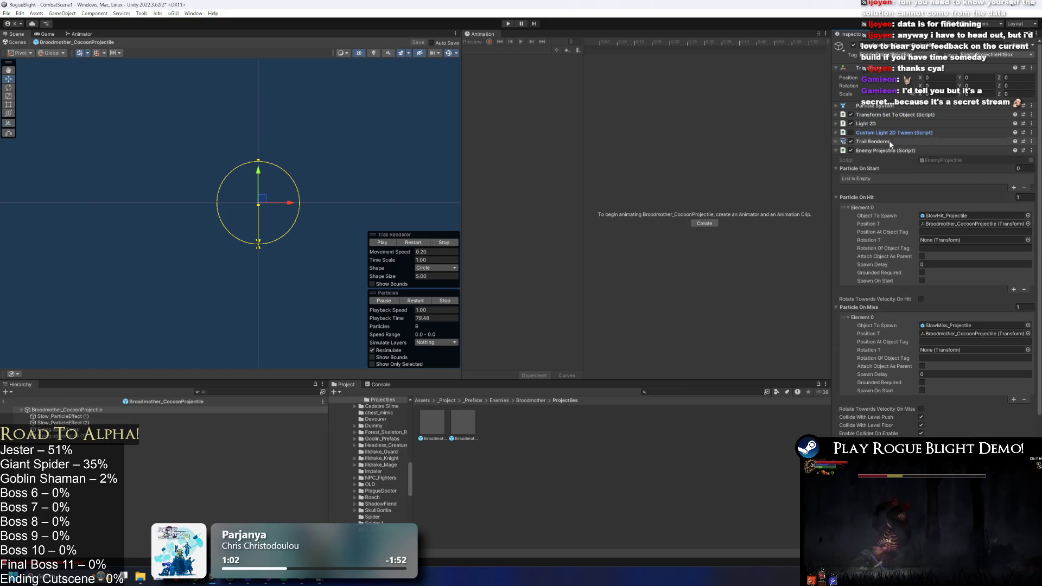
pyautogui.click(890, 150)
# - Search 'spawn' and add the Spawn Projectiles From Projectile Controller component
pyautogui.click(939, 264)
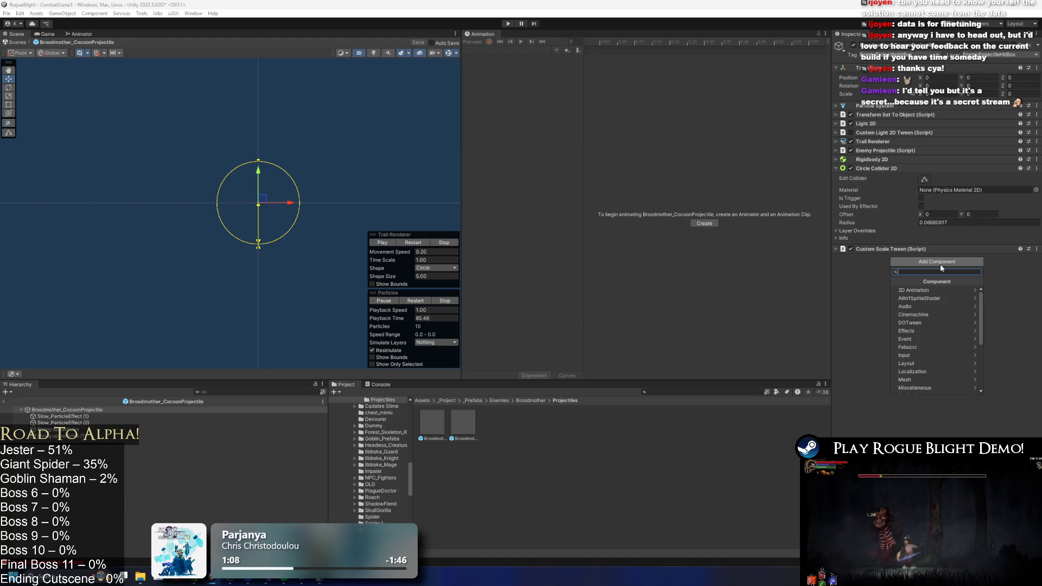
pyautogui.write('pr')
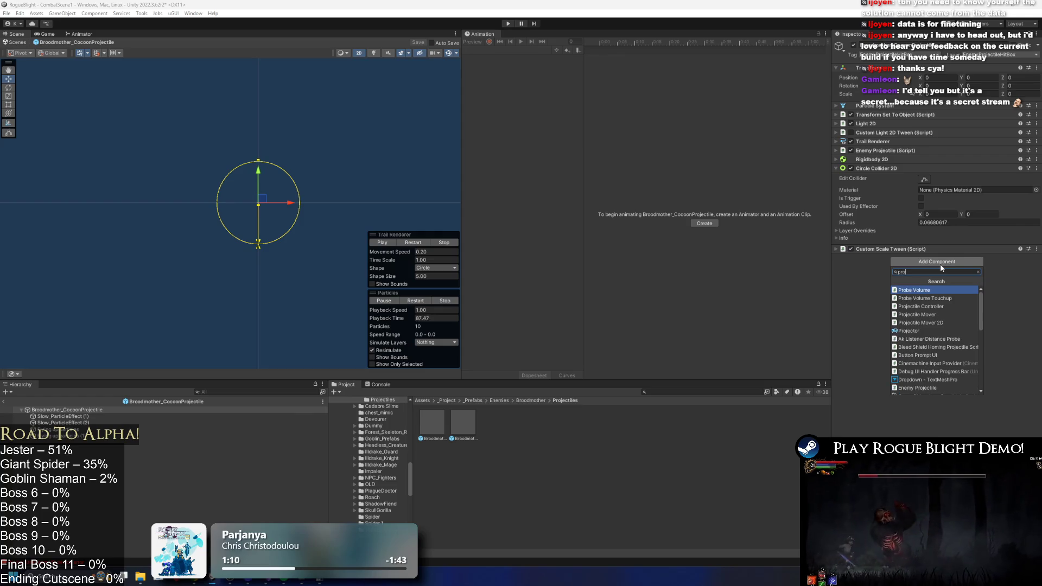
pyautogui.press('BackSpace')
pyautogui.write('spawn')
pyautogui.press('Return')
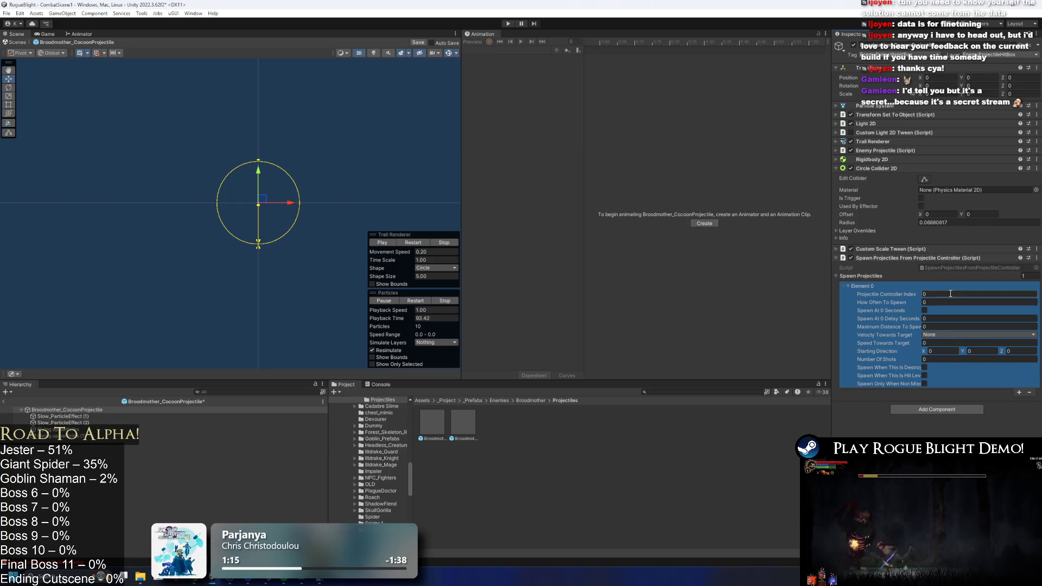
pyautogui.write('1')
# - Set Element 0's How Often To Spawn to 2 and Number Of Shots to 1
pyautogui.click(879, 304)
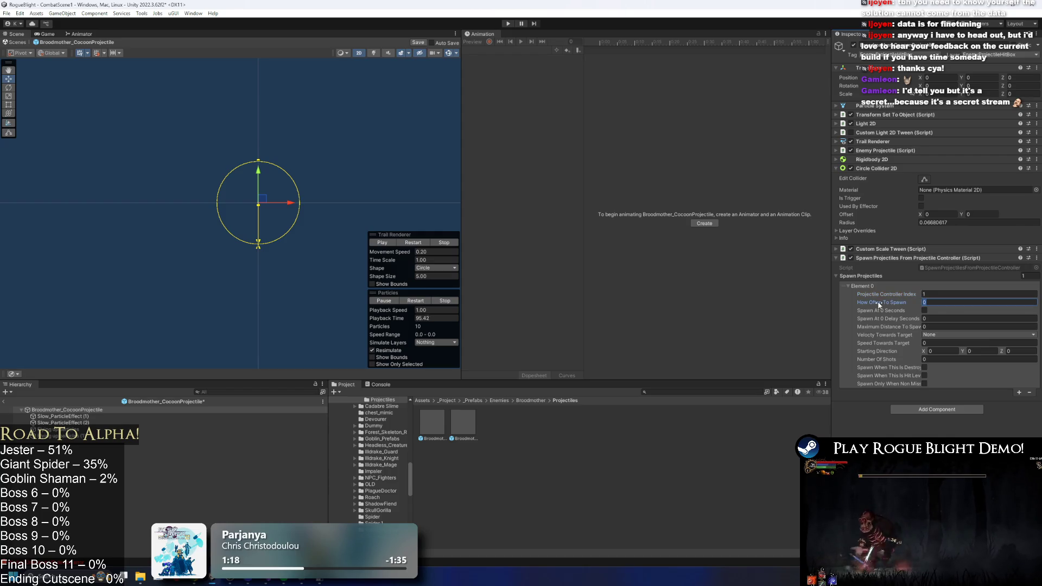
pyautogui.press('BackSpace')
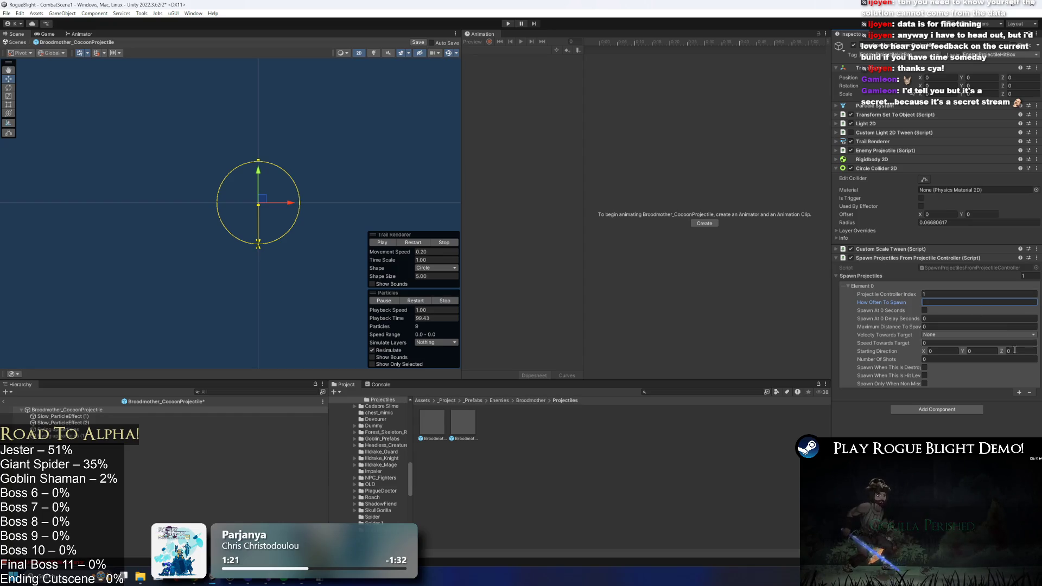
pyautogui.write('2')
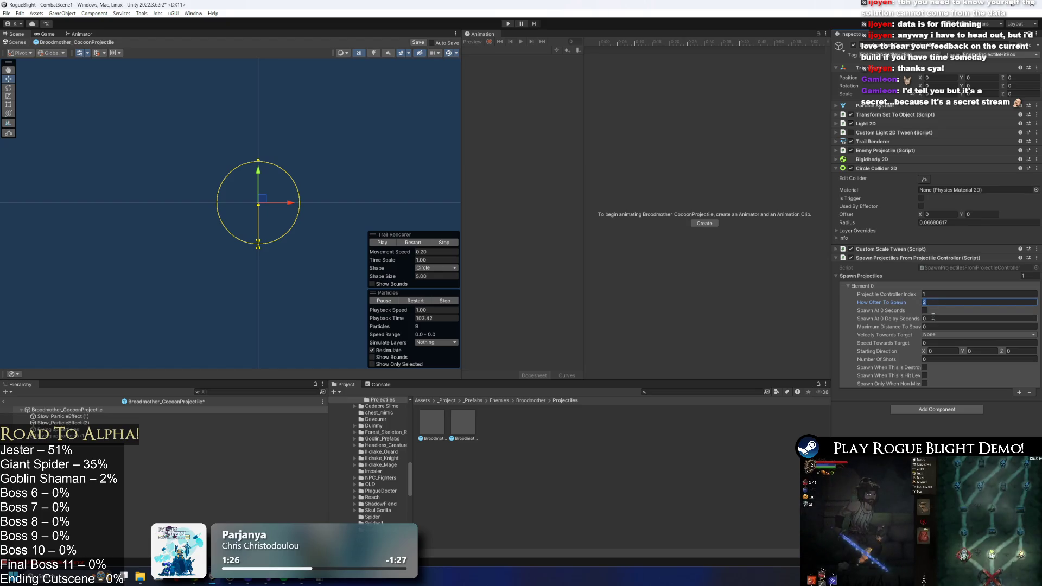
pyautogui.press('Return')
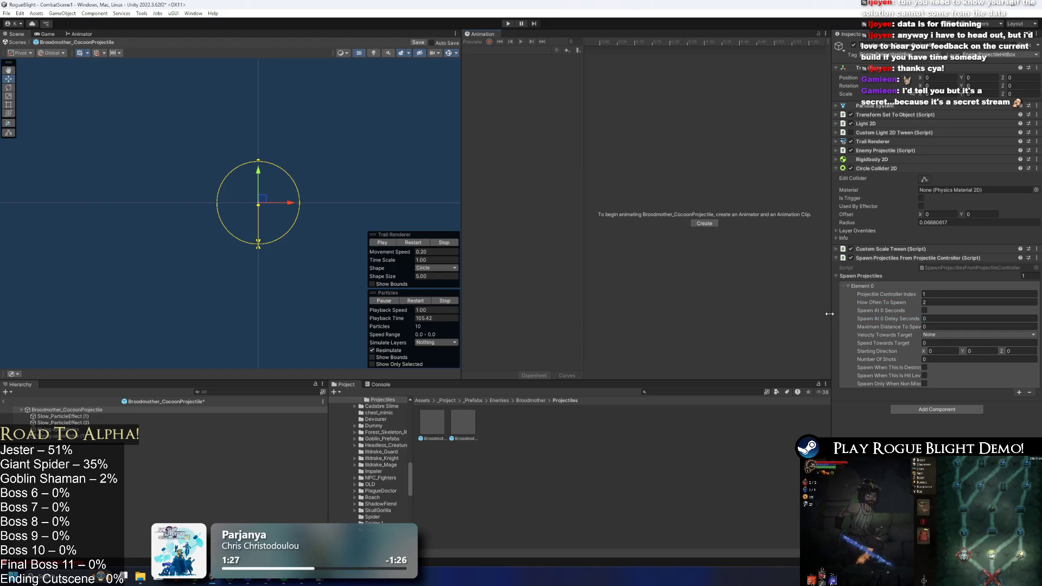
pyautogui.moveTo(830, 314); pyautogui.dragTo(739, 315)
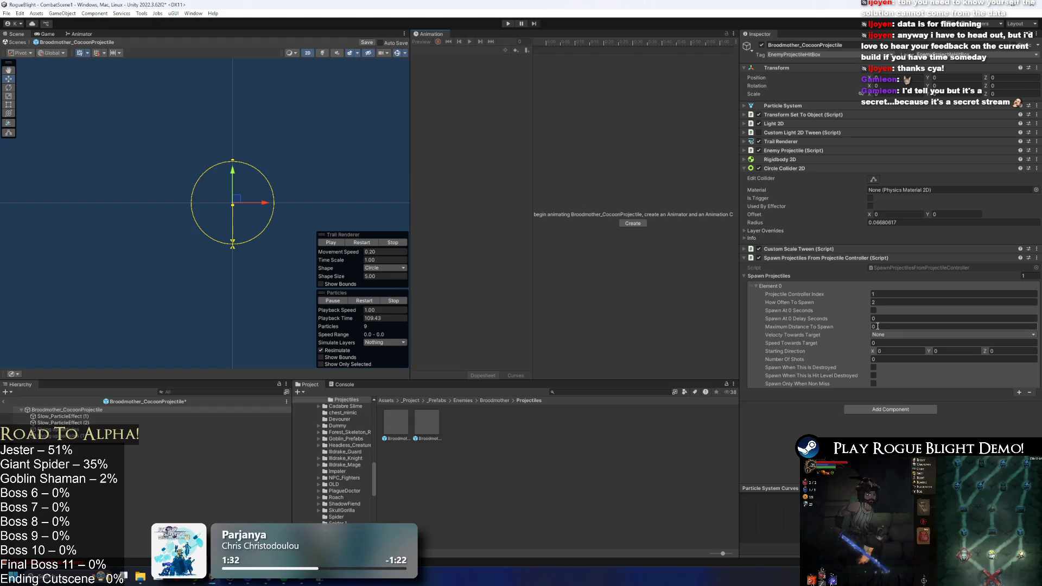
pyautogui.click(922, 359)
pyautogui.write('1')
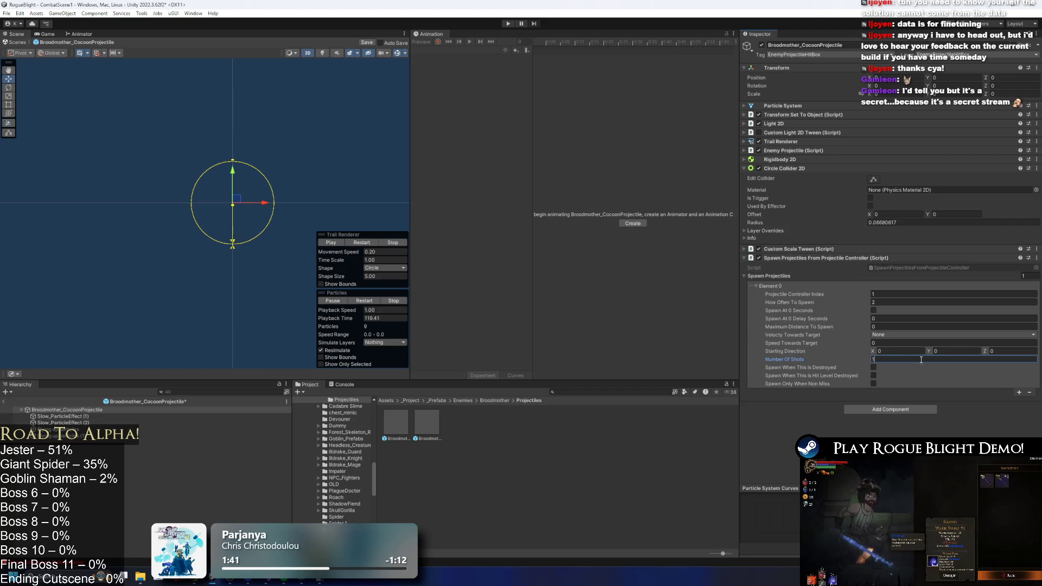
# - Add a second spawn entry with controller index 2 and save the prefab
pyautogui.click(1018, 393)
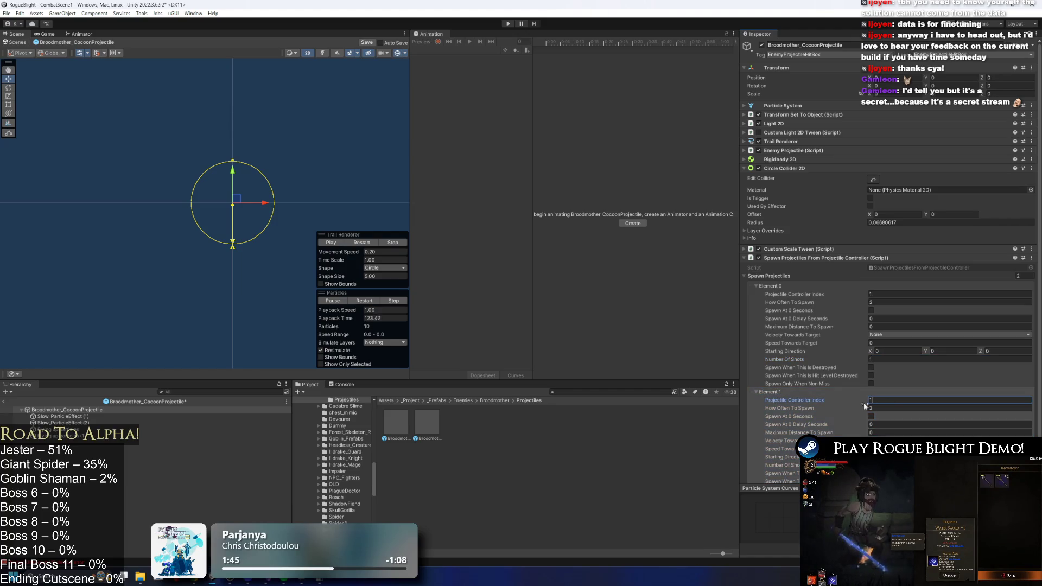
pyautogui.rightClick(772, 393)
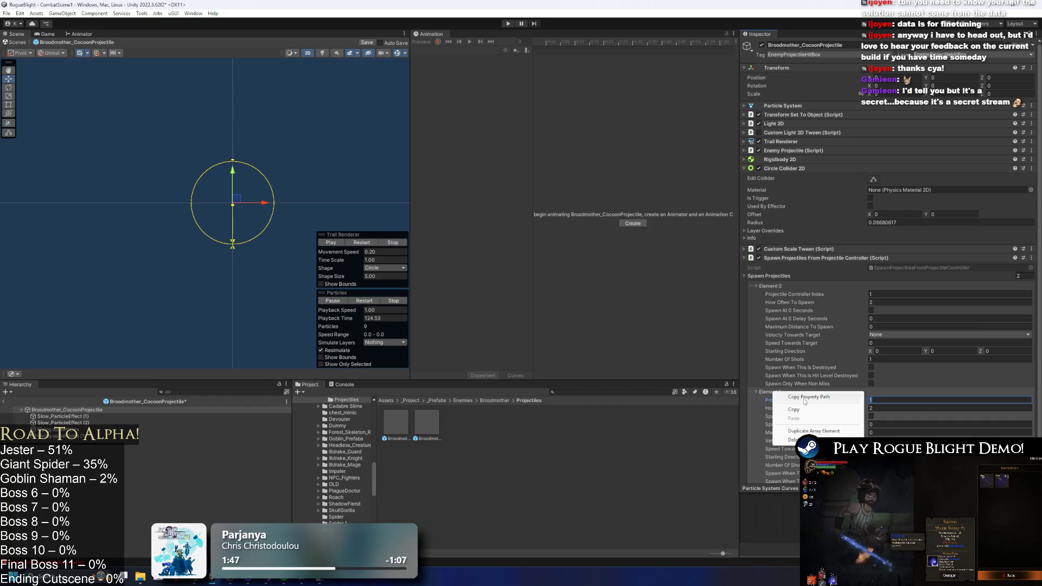
pyautogui.click(900, 402)
pyautogui.scroll(-3, 937, 398)
pyautogui.write('2')
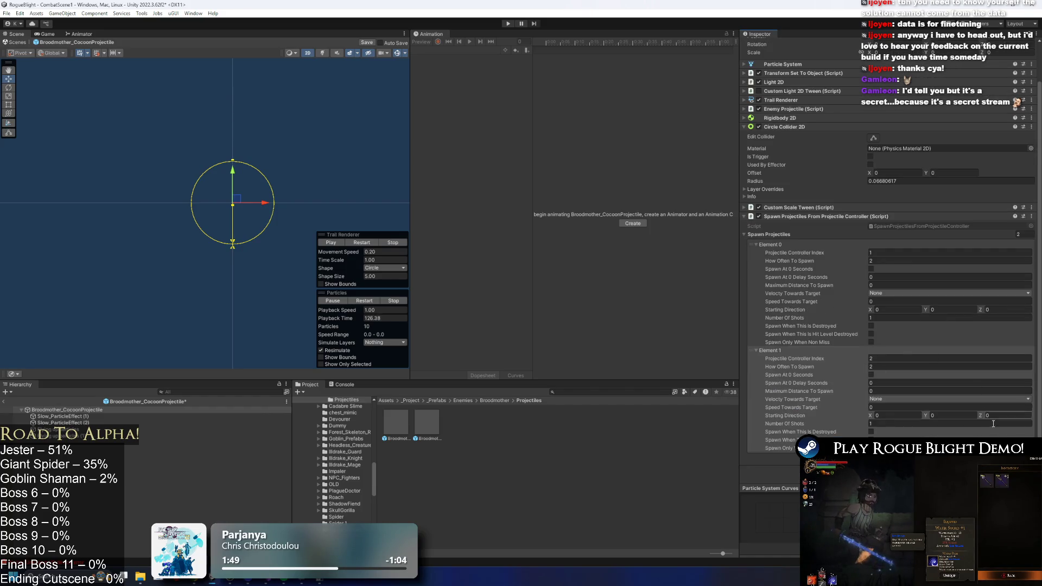
pyautogui.hotkey('ctrl', 'd')
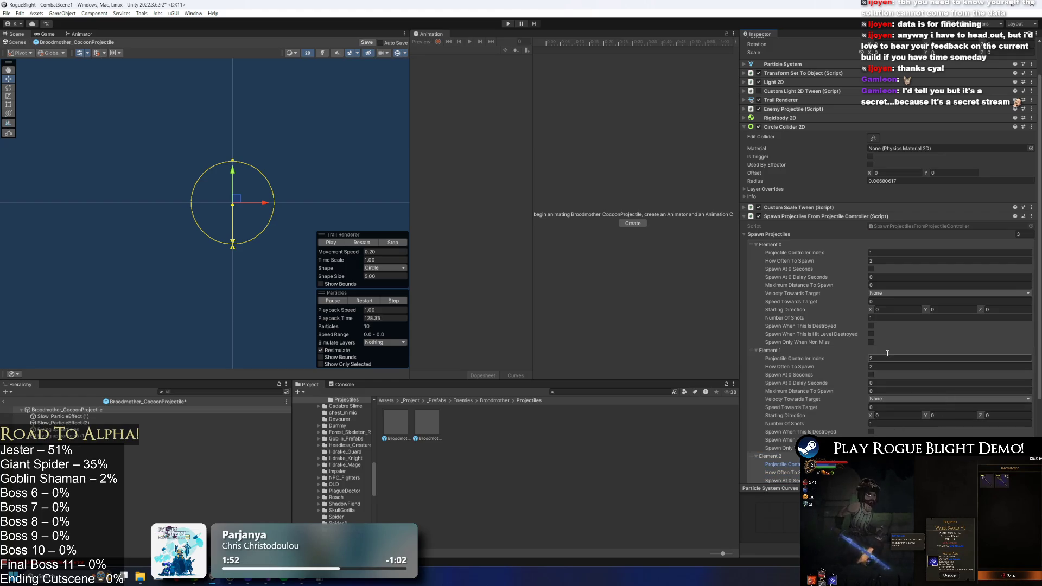
pyautogui.hotkey('ctrl', 's')
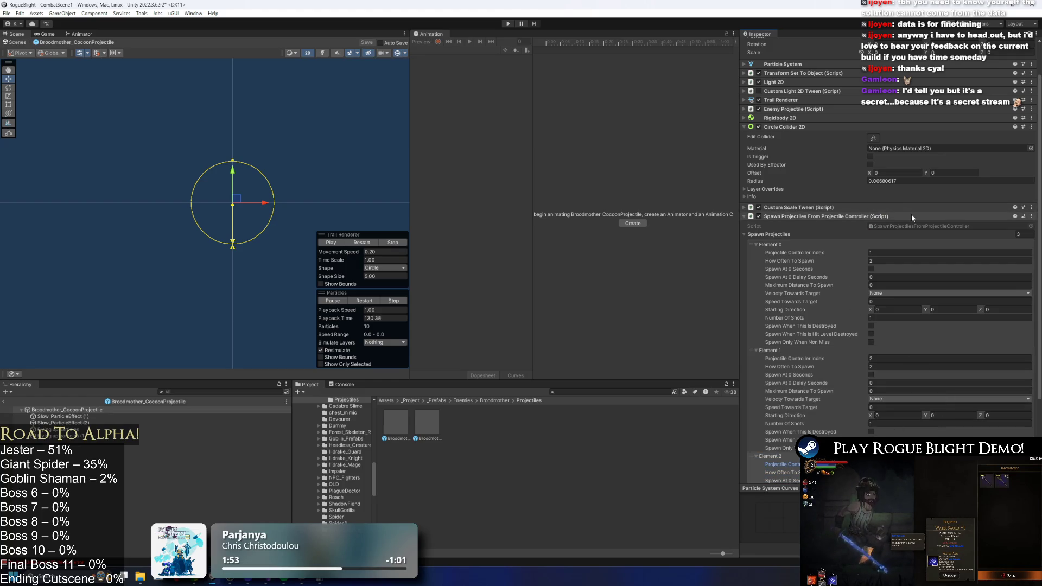
# - Recheck the first entry's number of shots and spawn frequency
pyautogui.click(918, 318)
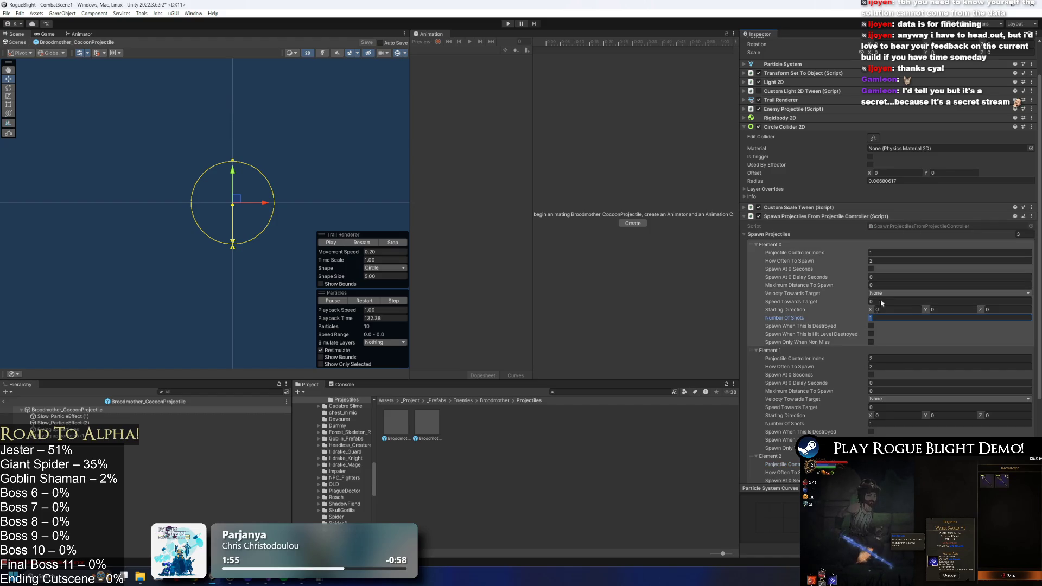
pyautogui.click(882, 261)
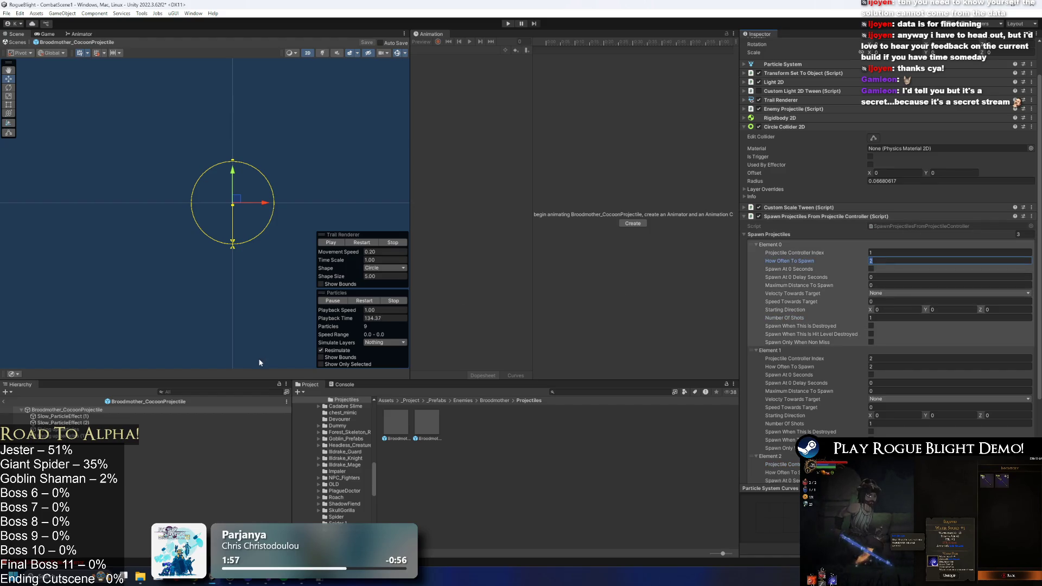
pyautogui.click(143, 410)
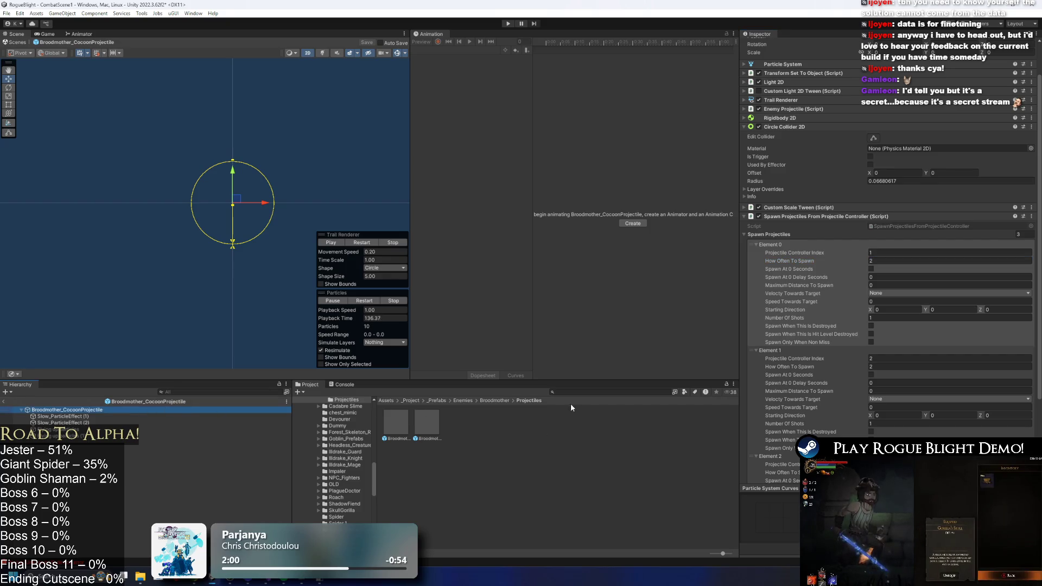
pyautogui.scroll(-4, 914, 288)
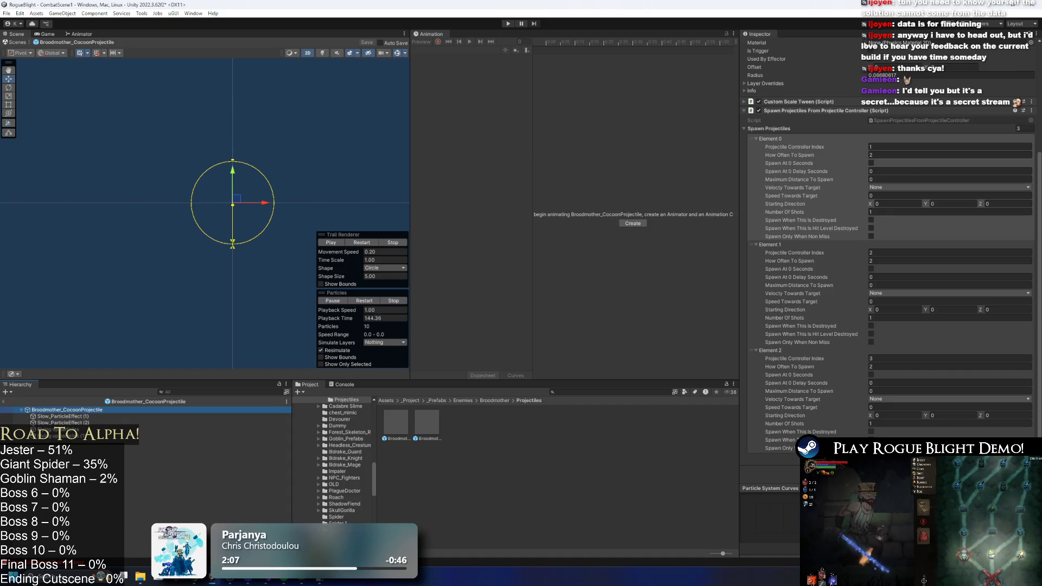
pyautogui.click(814, 110)
pyautogui.click(890, 270)
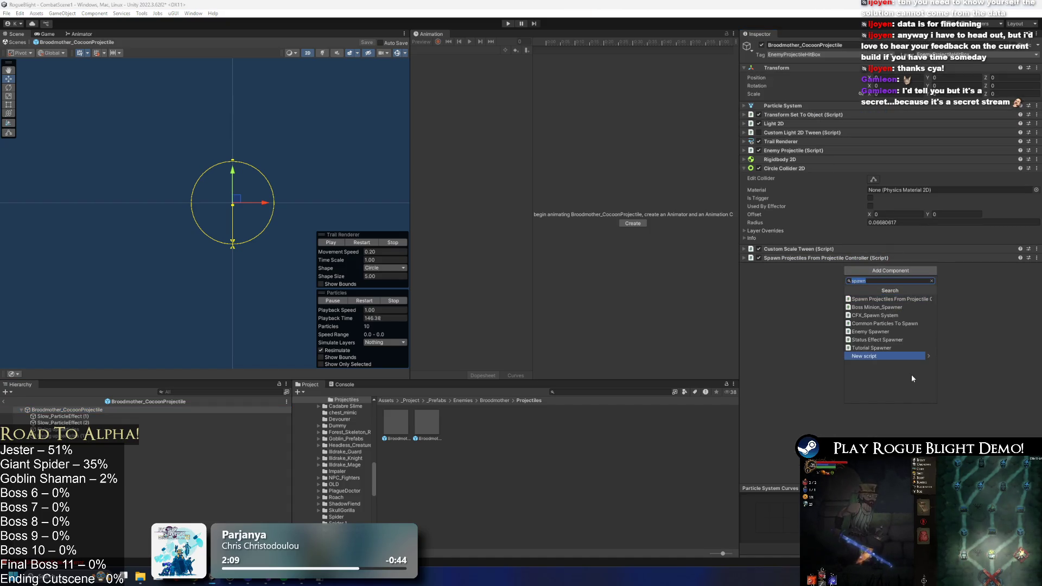
pyautogui.write('self')
pyautogui.press('Return')
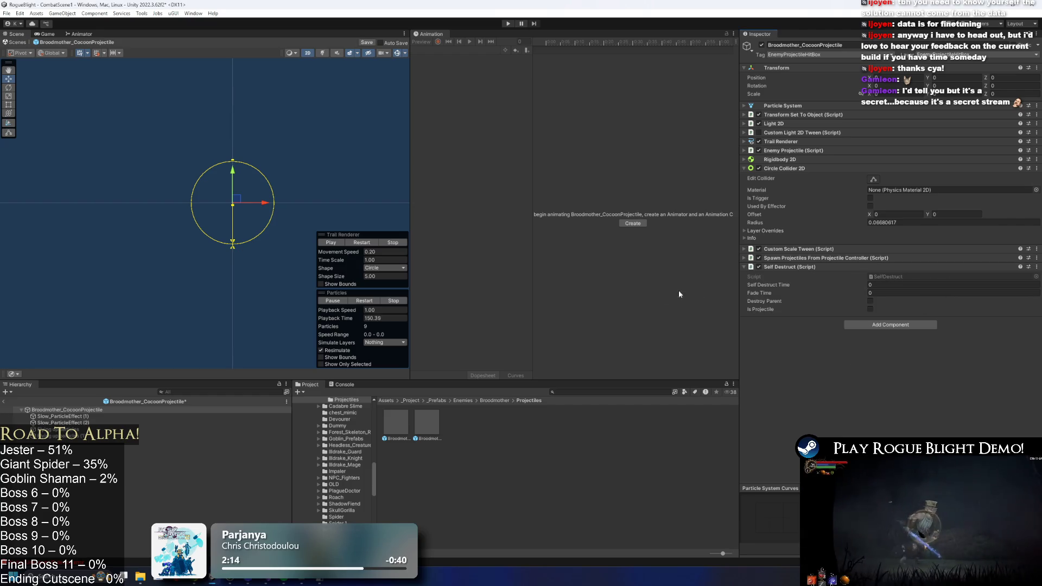
pyautogui.rightClick(806, 269)
pyautogui.click(825, 282)
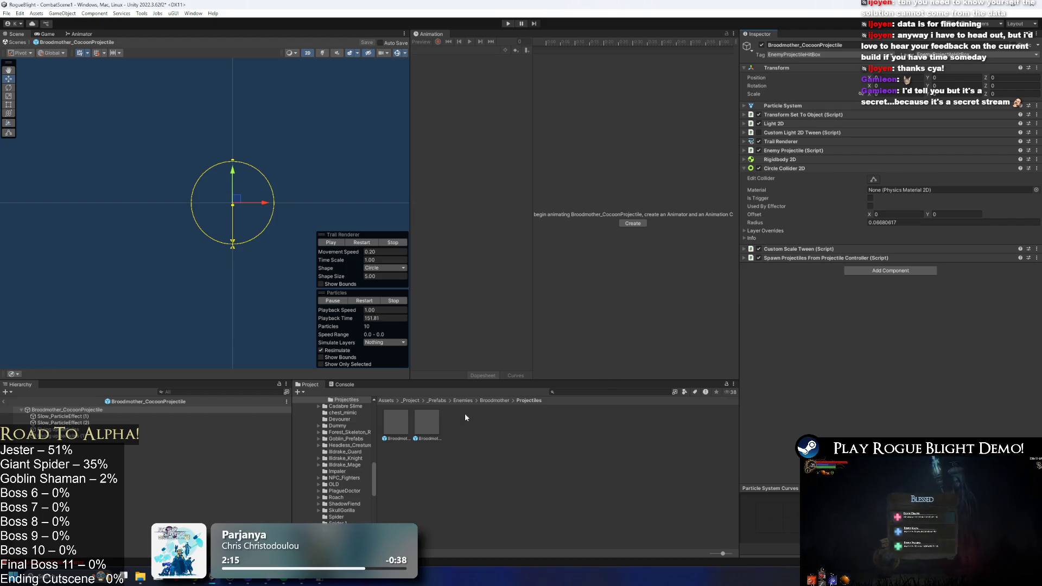
pyautogui.click(432, 420)
pyautogui.click(122, 410)
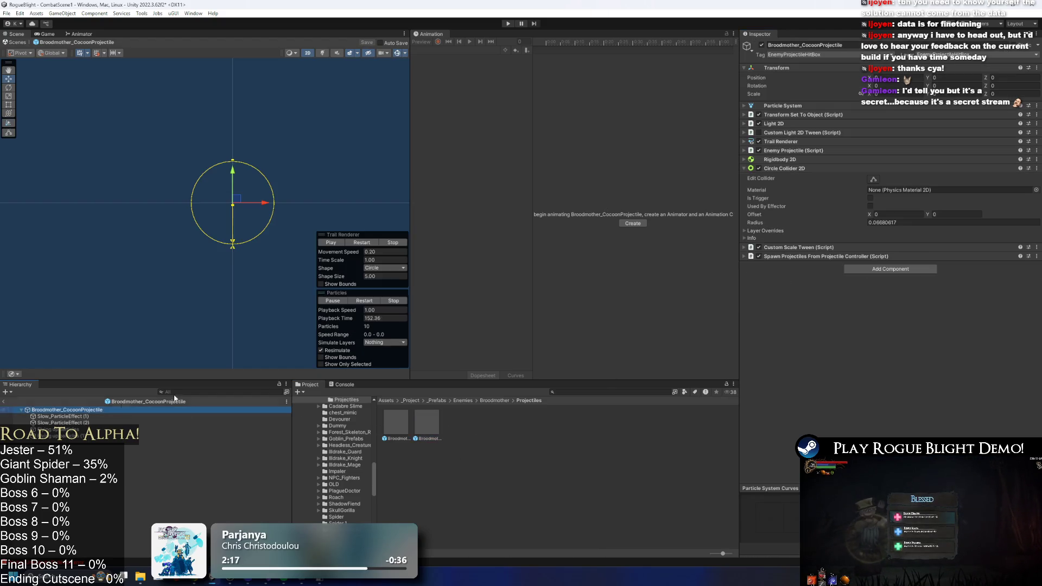
pyautogui.click(844, 258)
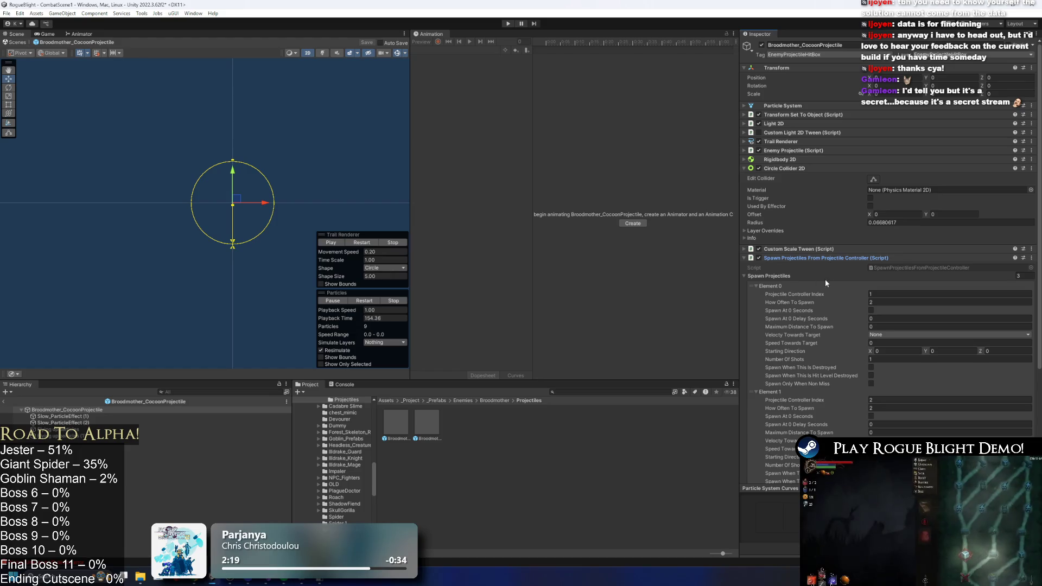
pyautogui.scroll(-5, 822, 279)
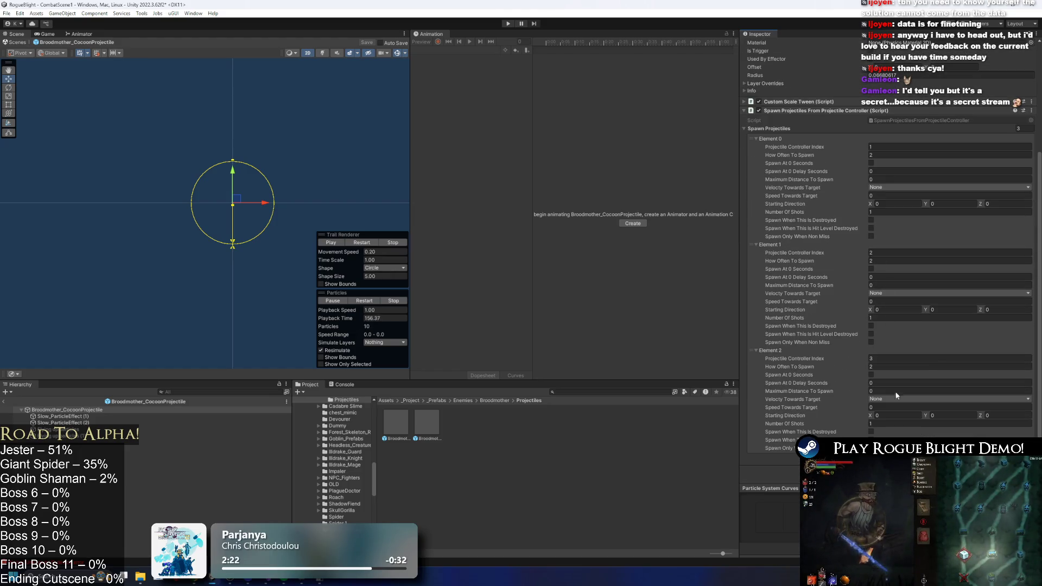
pyautogui.click(871, 432)
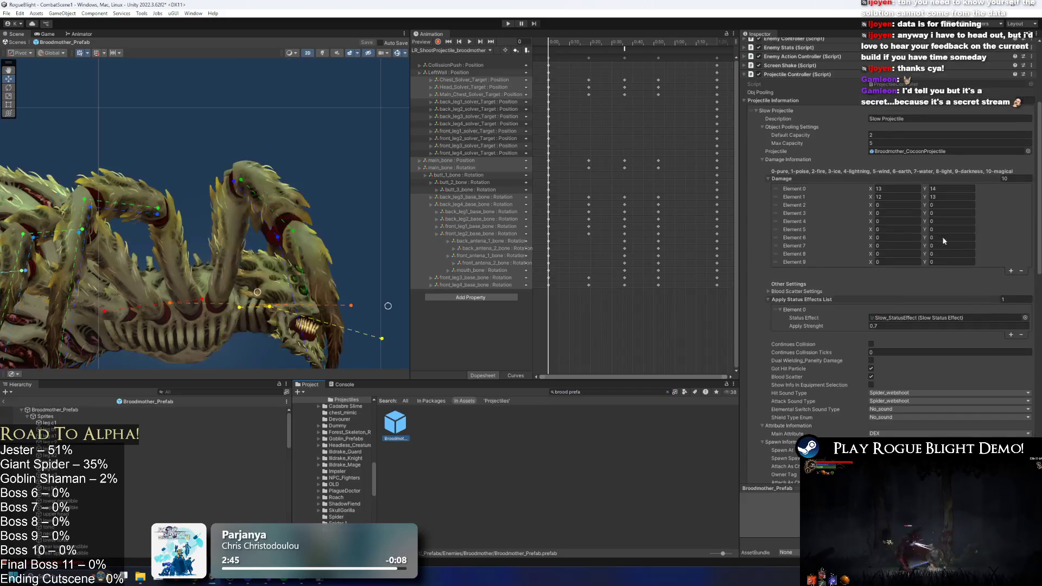
# - Enter 2.01 for Self Destruct Timer and 2 for Self Disable Collider Timer, then save
pyautogui.scroll(5, 851, 150)
pyautogui.scroll(-10, 852, 149)
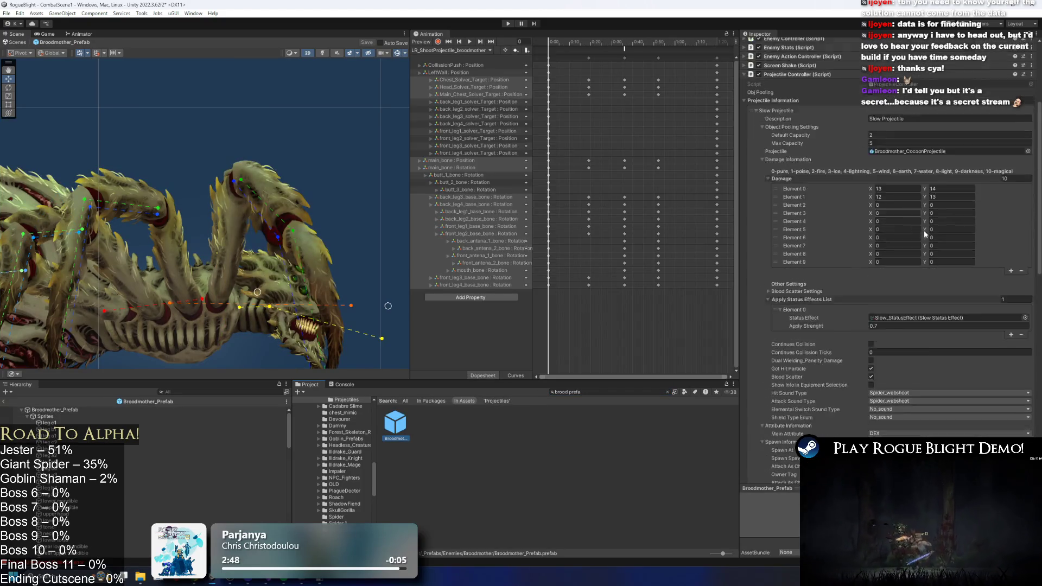
pyautogui.click(892, 269)
pyautogui.write('2.01')
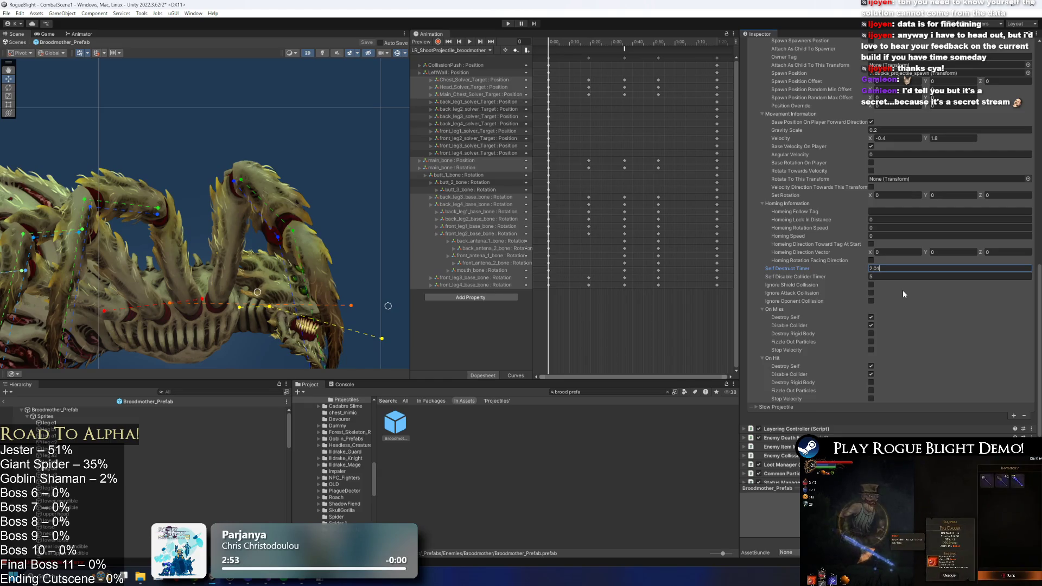
pyautogui.click(901, 275)
pyautogui.write('2')
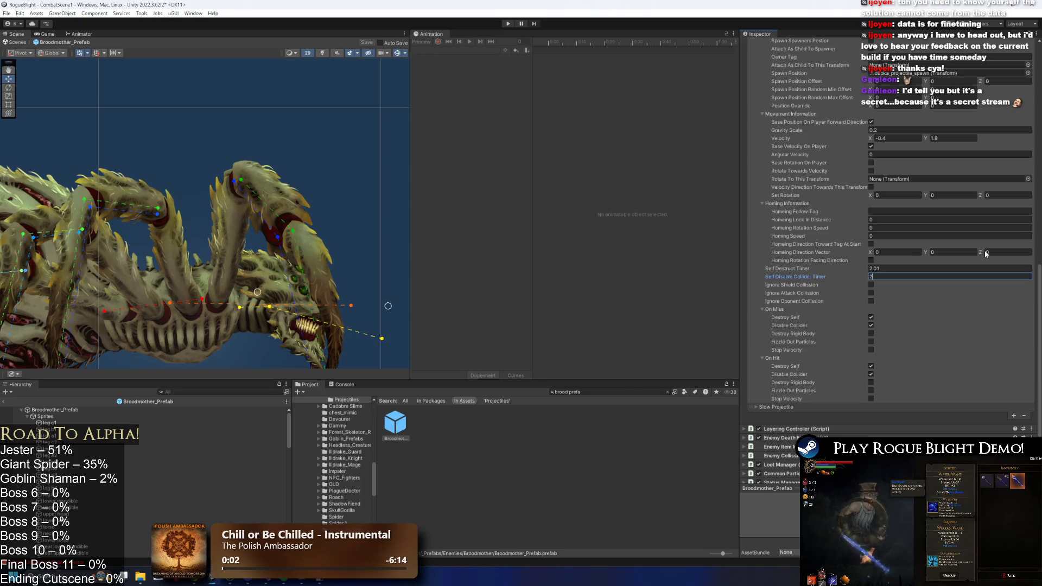
pyautogui.hotkey('ctrl', 's')
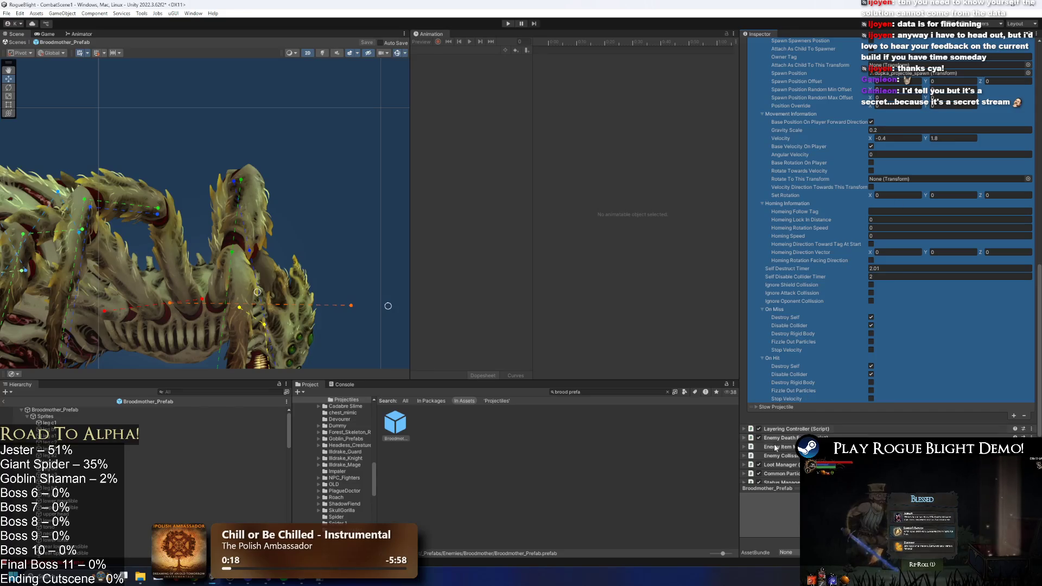
# - Set the first projectile's Velocity Y to 1 and the Slow Projectile's Velocity Y to 0
pyautogui.click(940, 138)
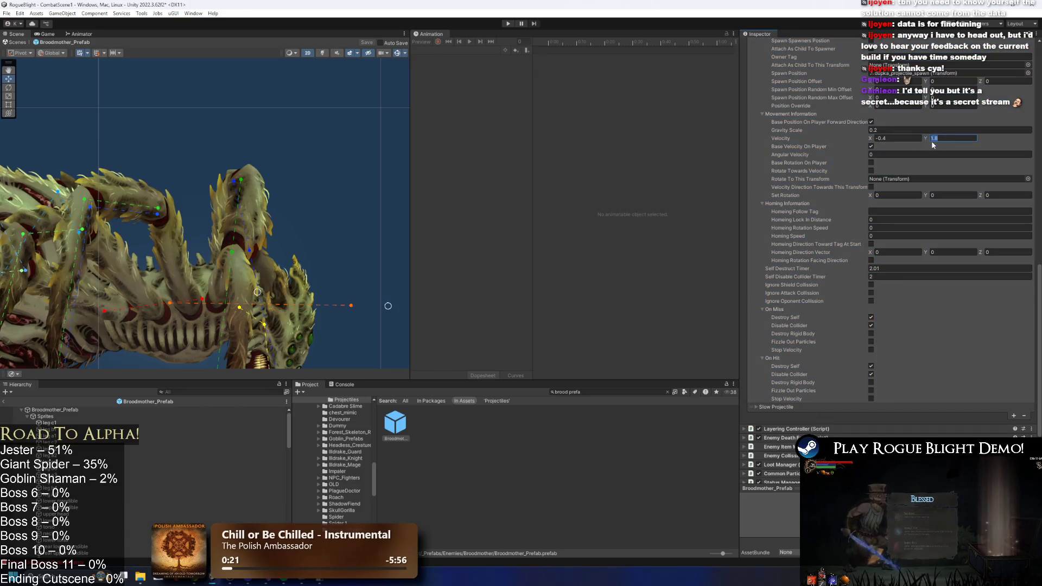
pyautogui.write('1')
pyautogui.click(790, 407)
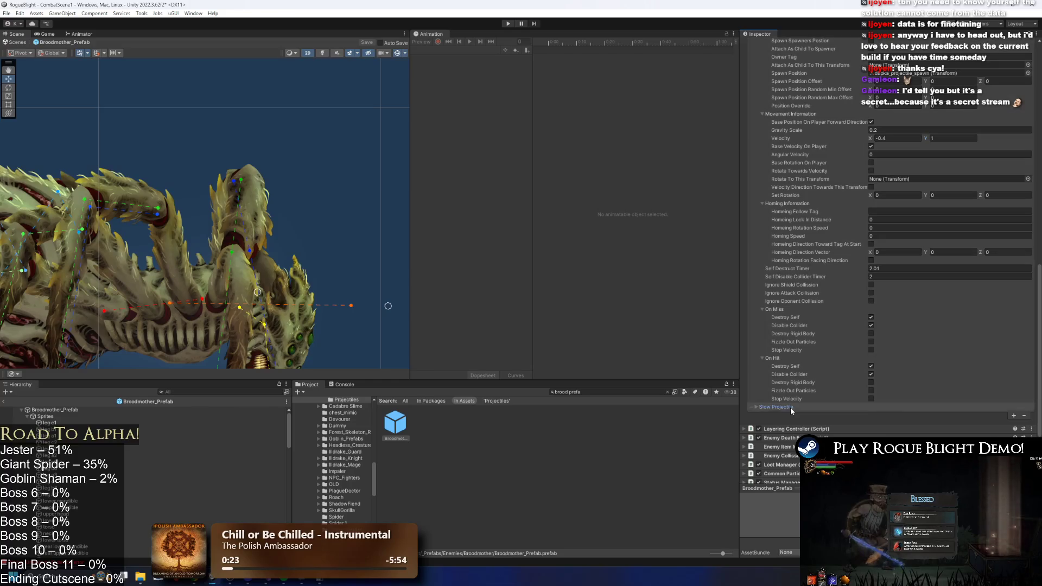
pyautogui.scroll(-5, 946, 329)
pyautogui.scroll(-4, 947, 326)
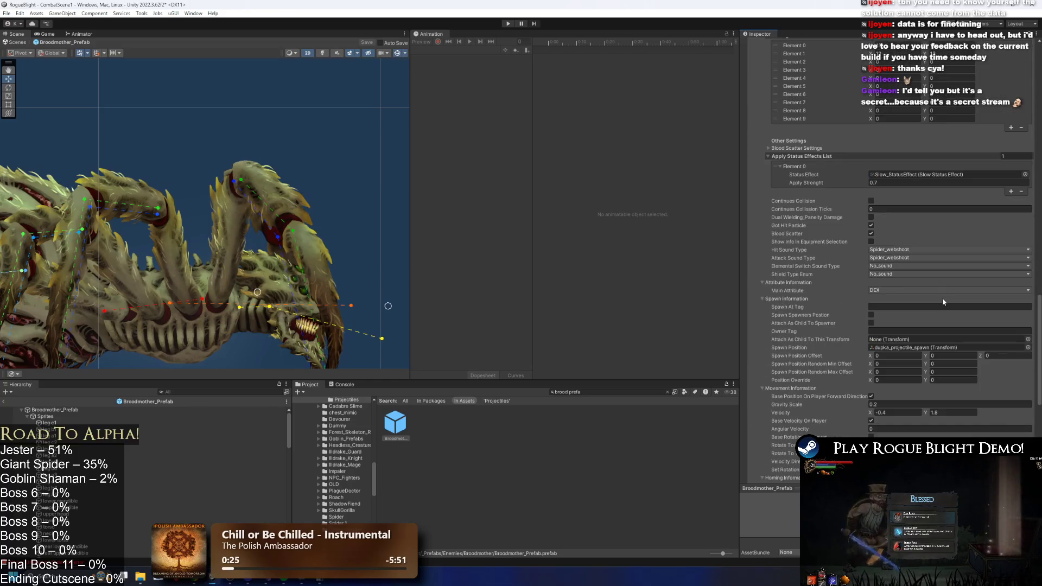
pyautogui.click(901, 413)
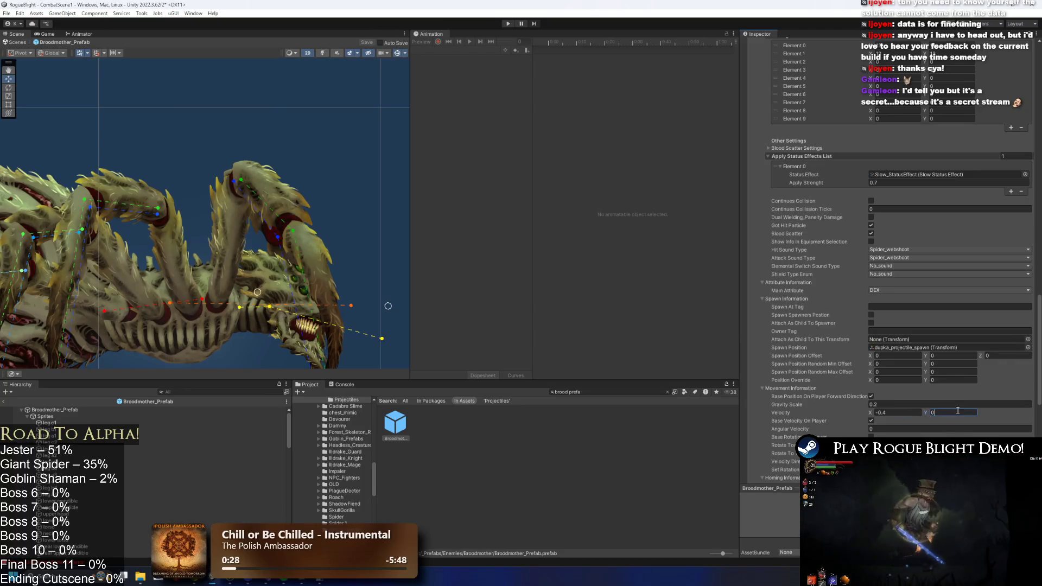
pyautogui.click(952, 413)
pyautogui.write('0')
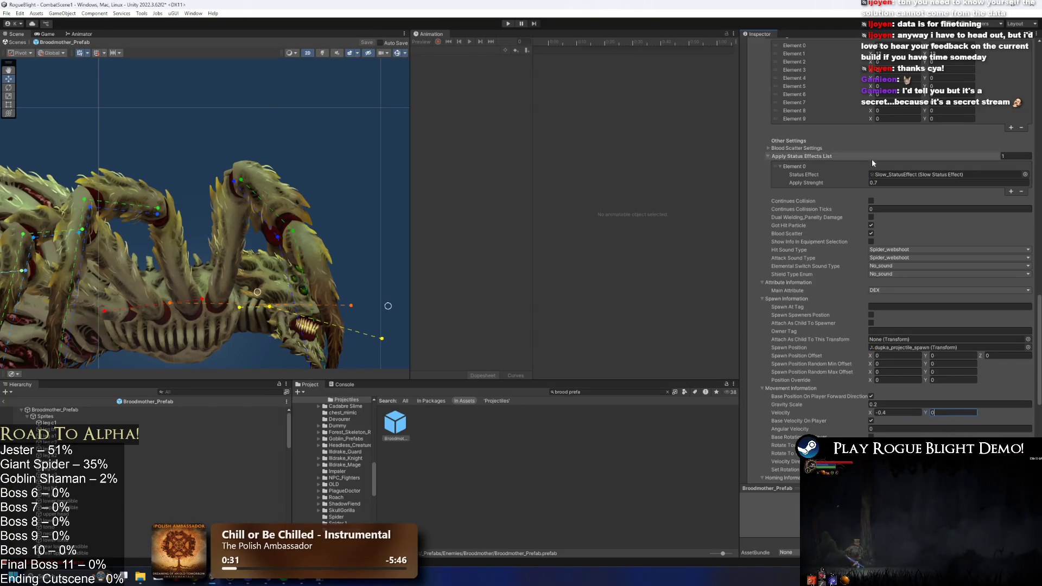
# - Set another velocity value to 0 and adjust the other entry's horizontal velocity
pyautogui.scroll(5, 869, 201)
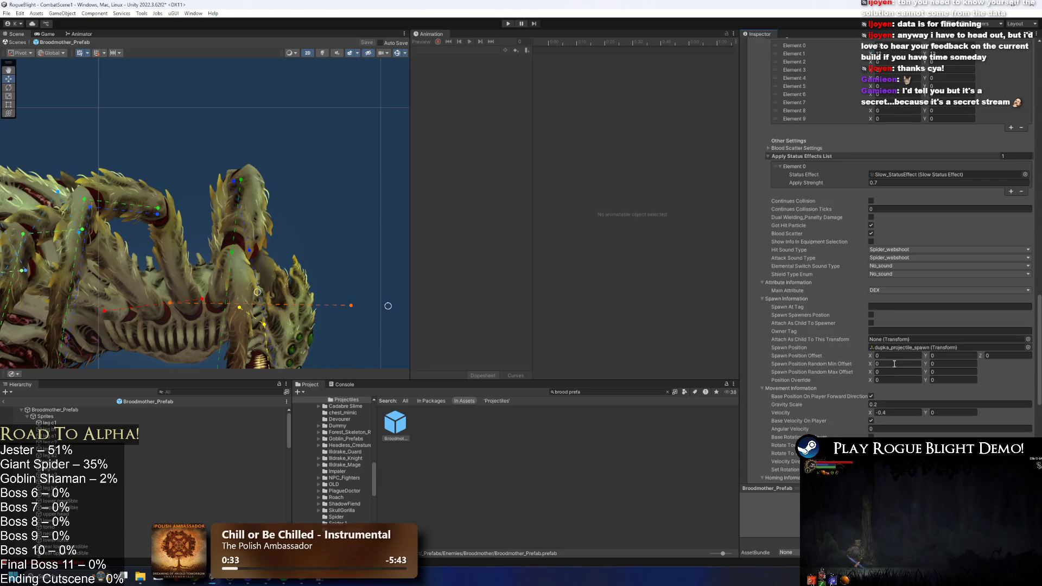
pyautogui.scroll(1, 829, 247)
pyautogui.click(787, 131)
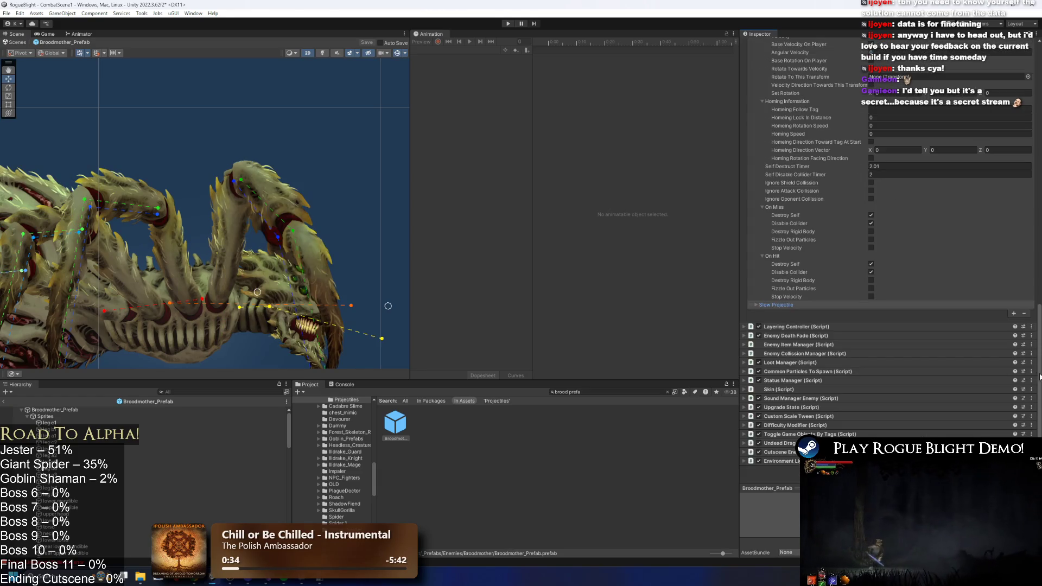
pyautogui.scroll(12, 936, 327)
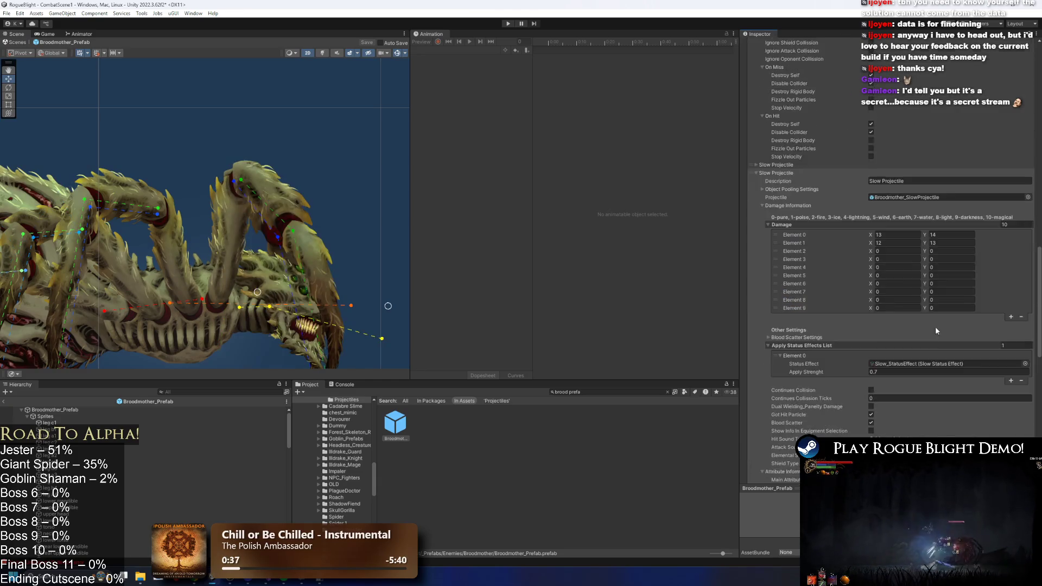
pyautogui.scroll(-3, 909, 336)
pyautogui.write('0')
pyautogui.press('Return')
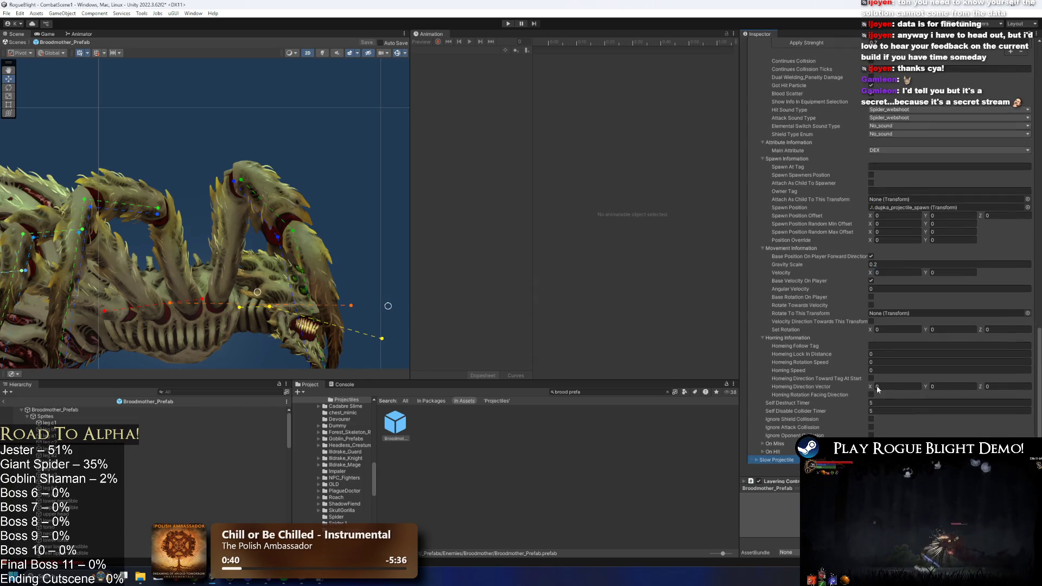
pyautogui.scroll(5, 879, 326)
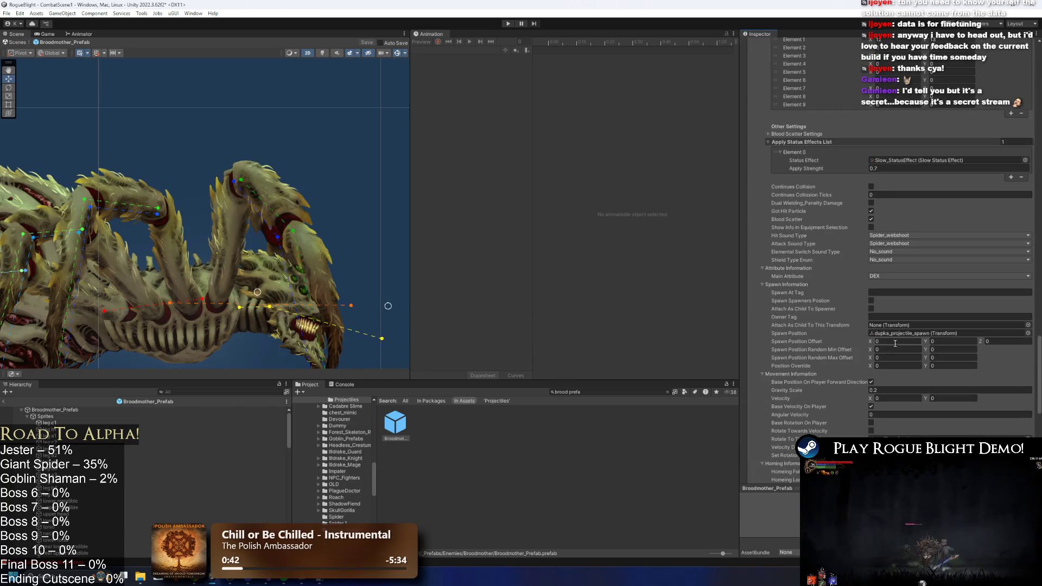
pyautogui.click(897, 397)
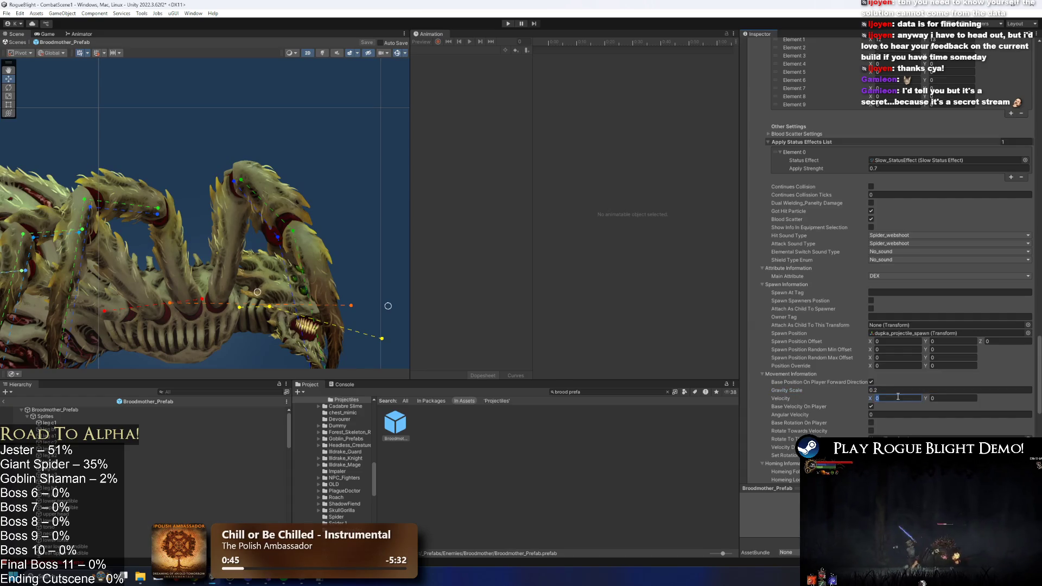
pyautogui.write('.4')
pyautogui.scroll(-12, 987, 335)
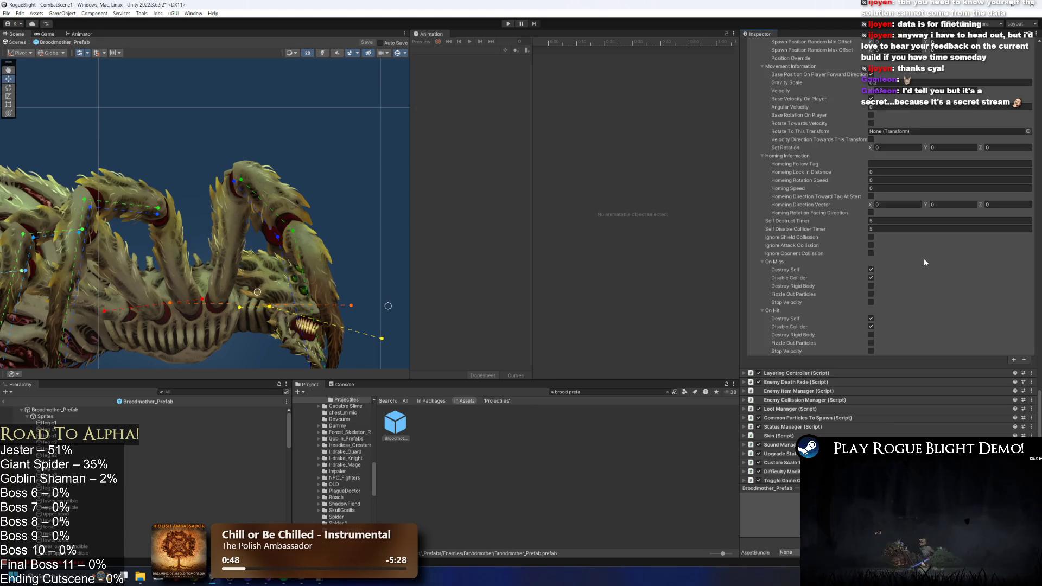
# - Select Broodmother_Prefab and show its Animator state machine
pyautogui.click(52, 411)
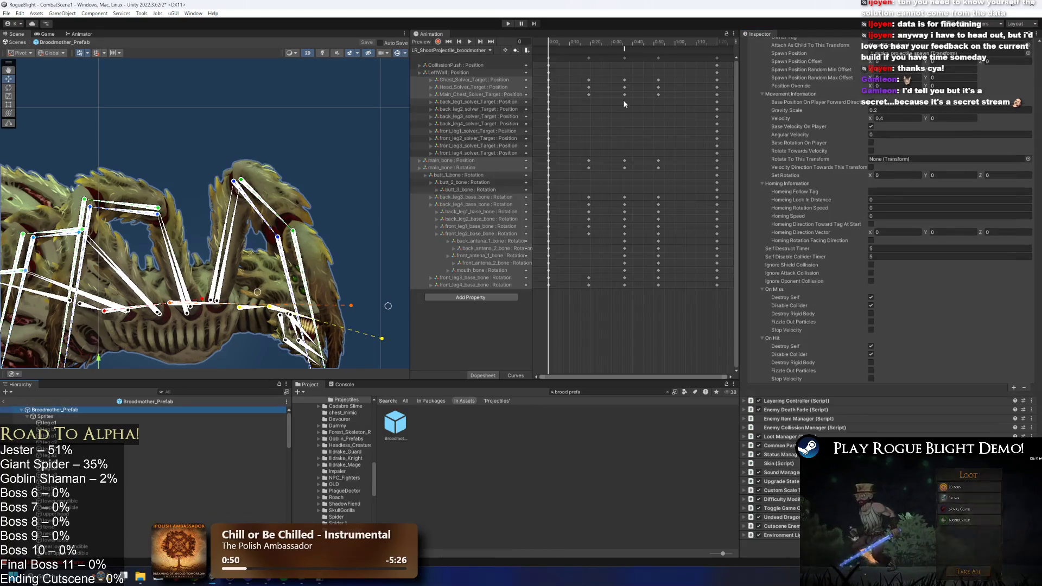
pyautogui.scroll(4, 762, 131)
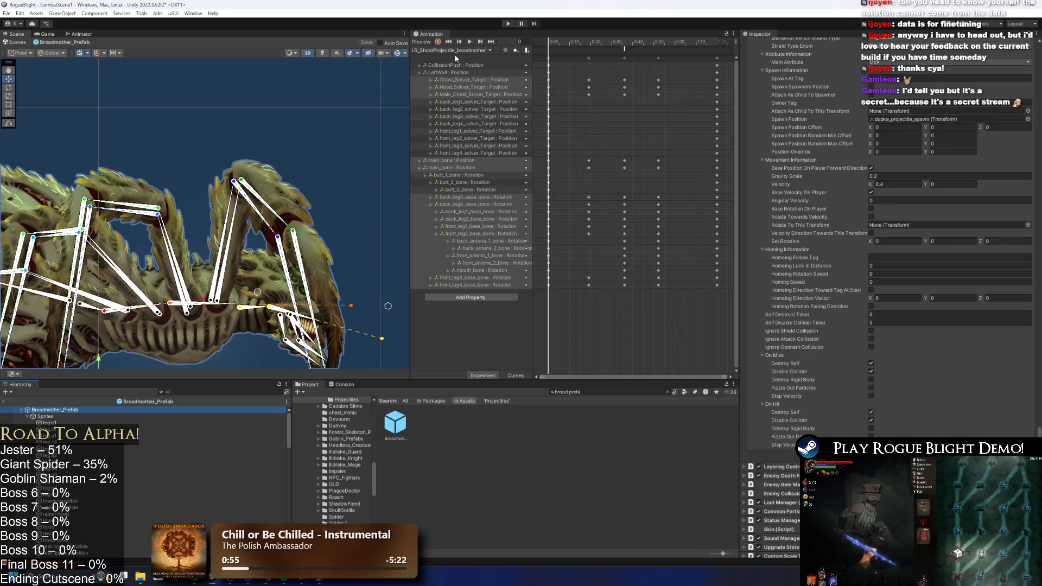
pyautogui.click(78, 34)
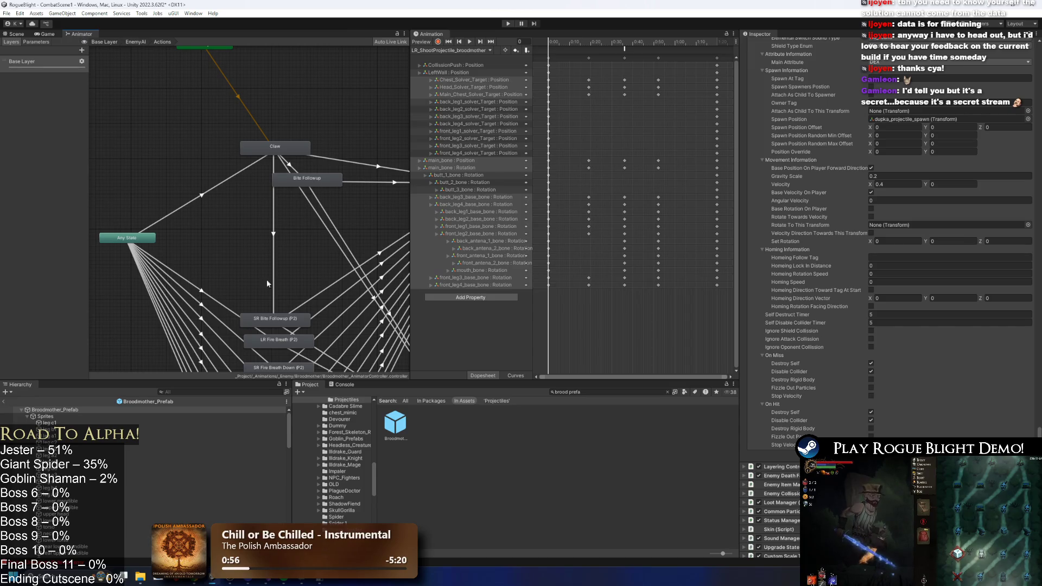
# - Rename the LR Fire Breath (P2) animator state to 'LR Shoot Projectile'
pyautogui.moveTo(278, 320)
pyautogui.mouseDown()
pyautogui.moveTo(375, 285)
pyautogui.moveTo(382, 225)
pyautogui.moveTo(277, 223)
pyautogui.mouseUp()
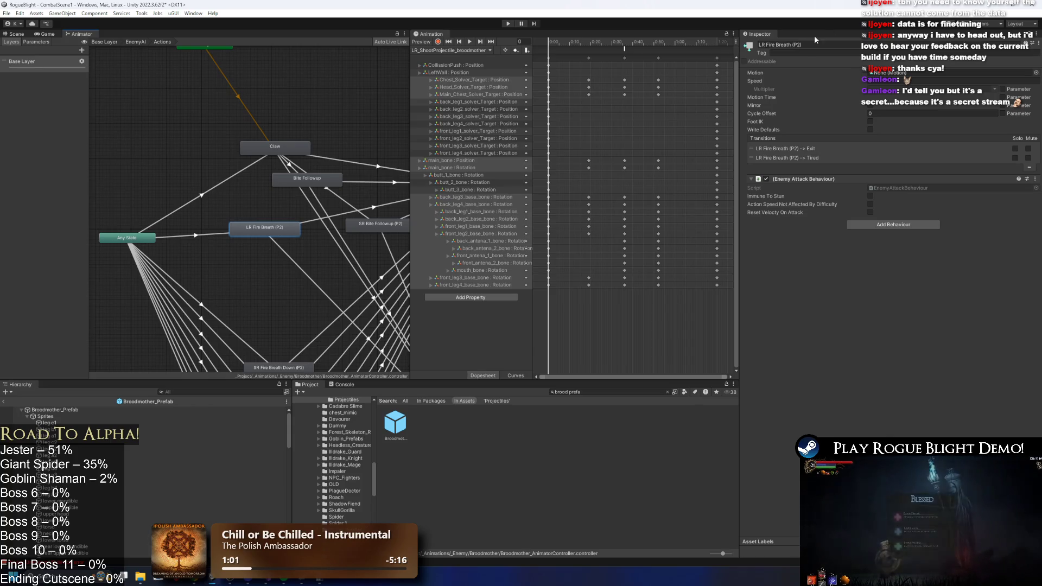
pyautogui.click(827, 45)
pyautogui.write('LR Shoot')
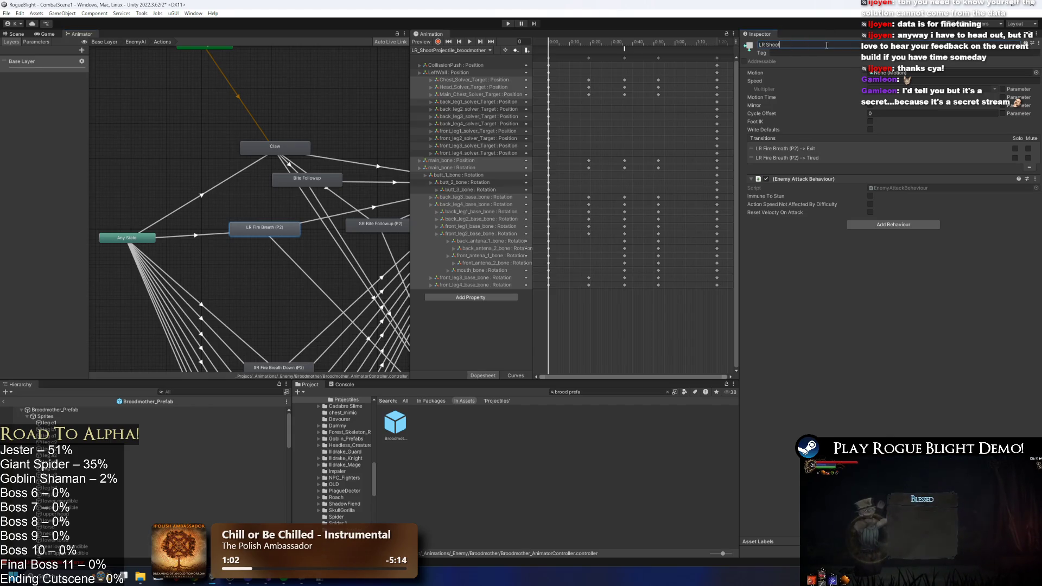
pyautogui.write(' Projectile')
pyautogui.press('Return')
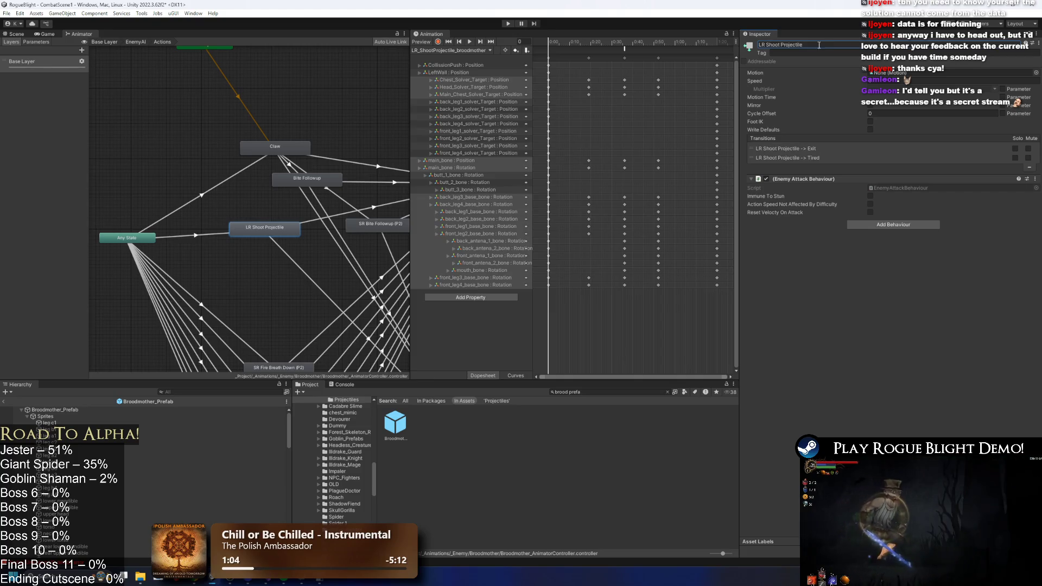
# - Assign the LR_ShootProjectile_broodmother clip as the state's motion and select its Any State transition
pyautogui.click(1037, 72)
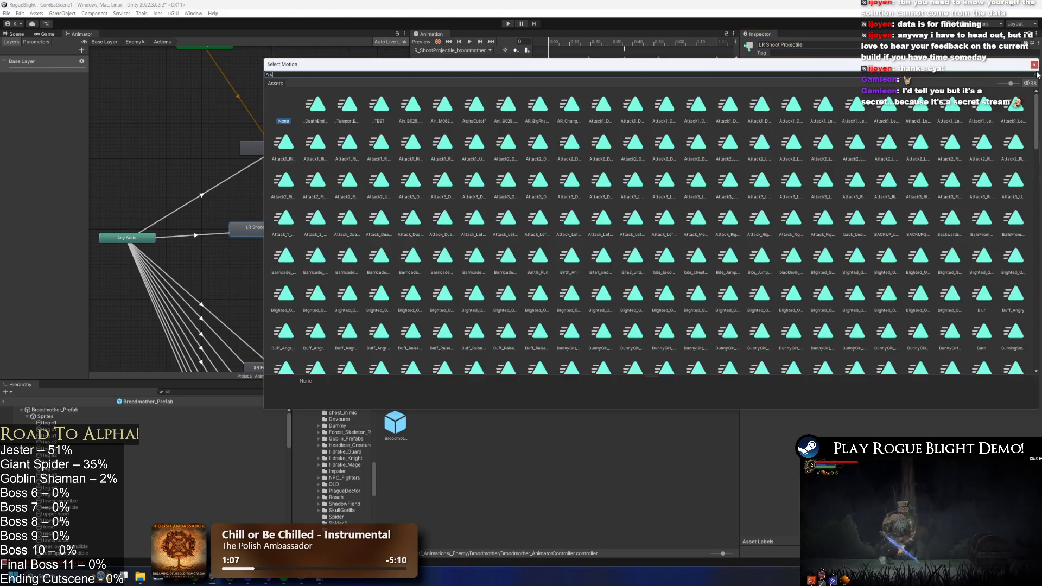
pyautogui.write('hoot p')
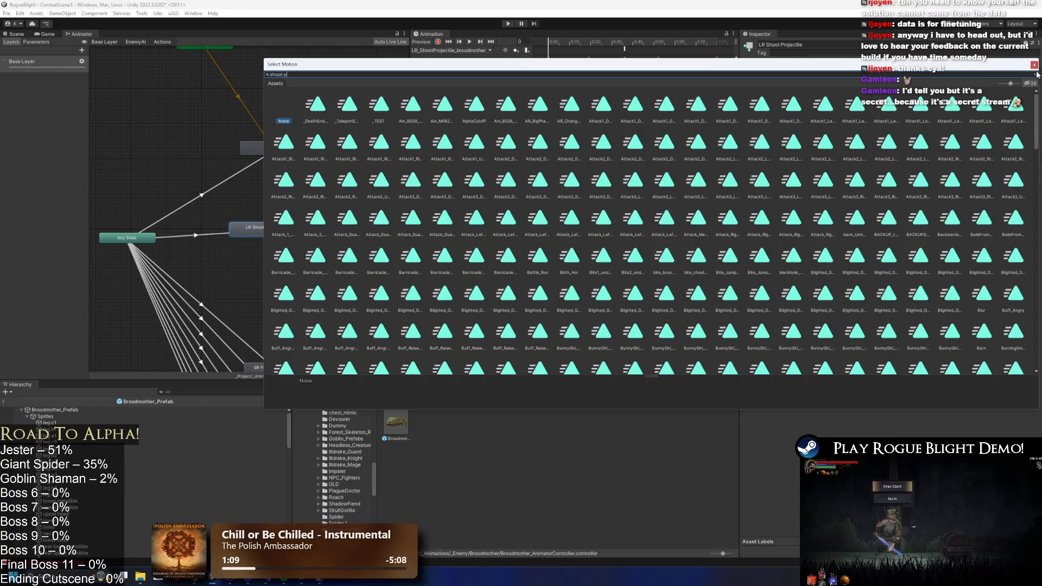
pyautogui.write('rojectile br')
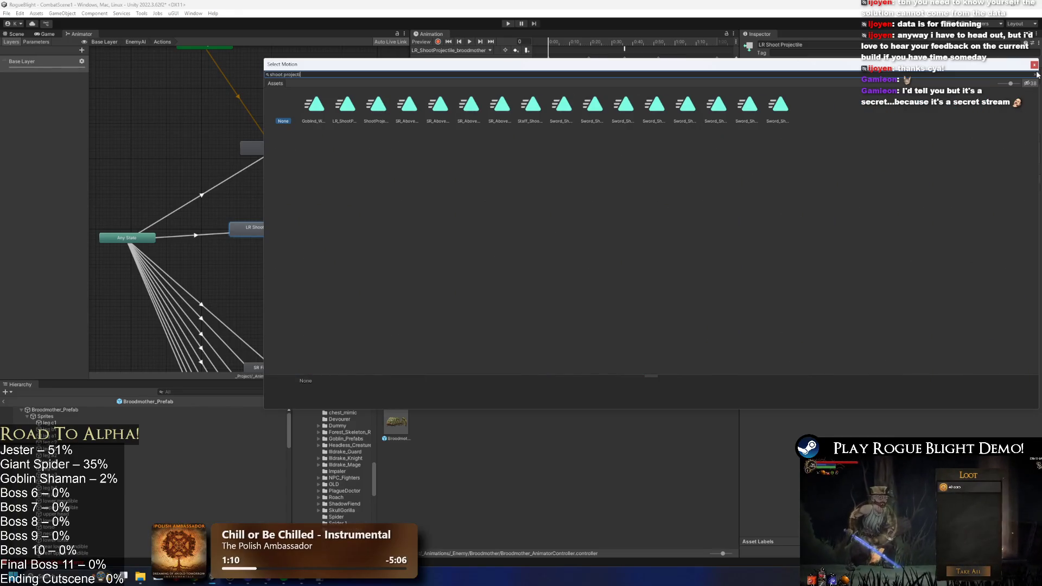
pyautogui.write('ood')
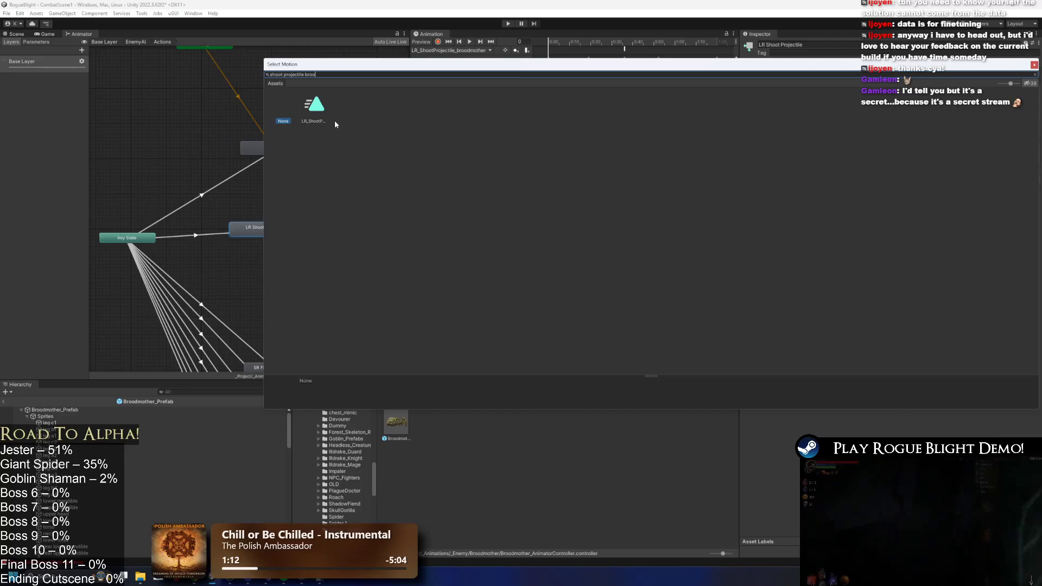
pyautogui.doubleClick(317, 106)
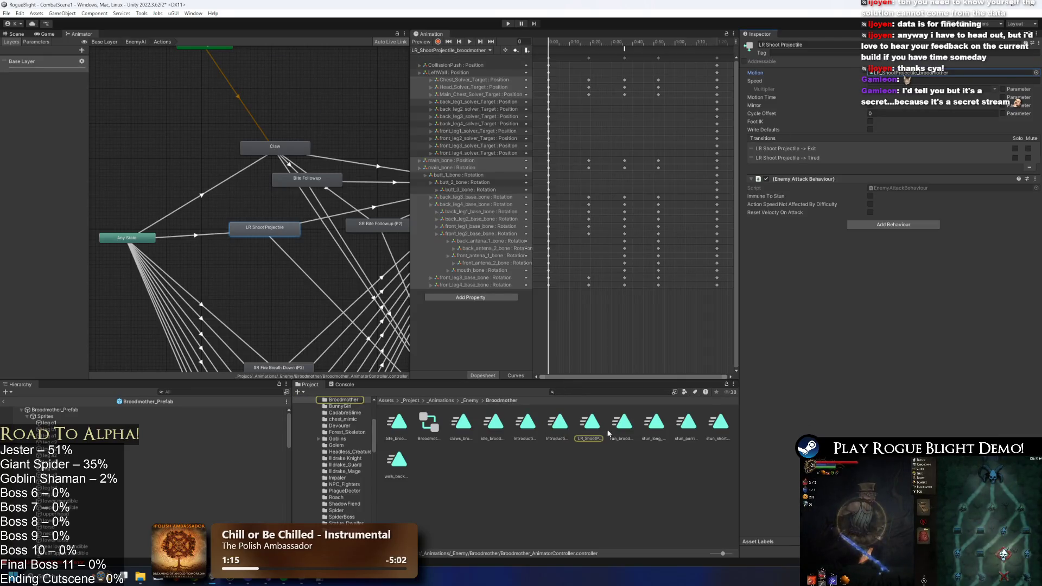
pyautogui.click(590, 423)
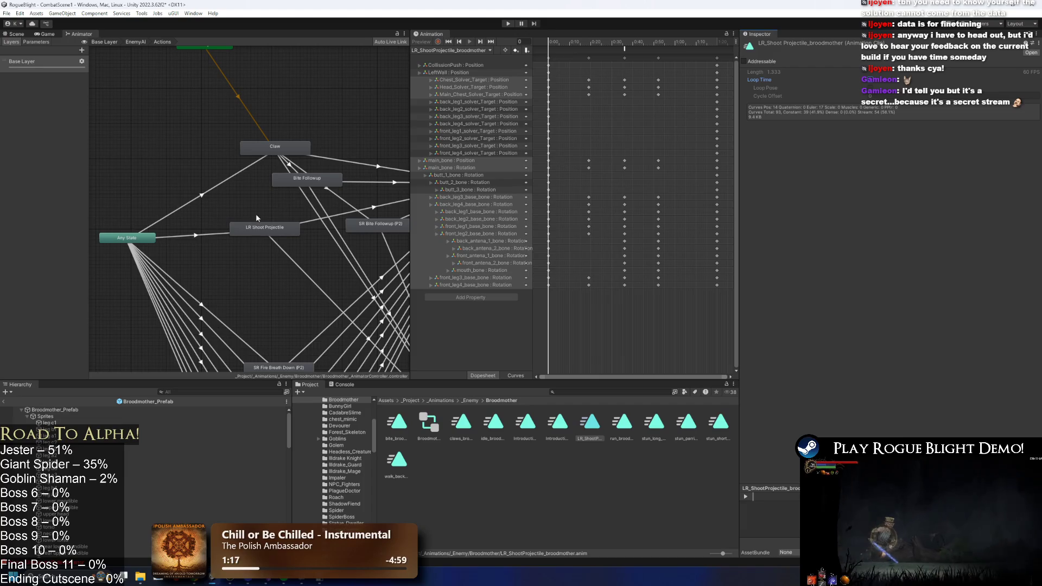
pyautogui.click(267, 230)
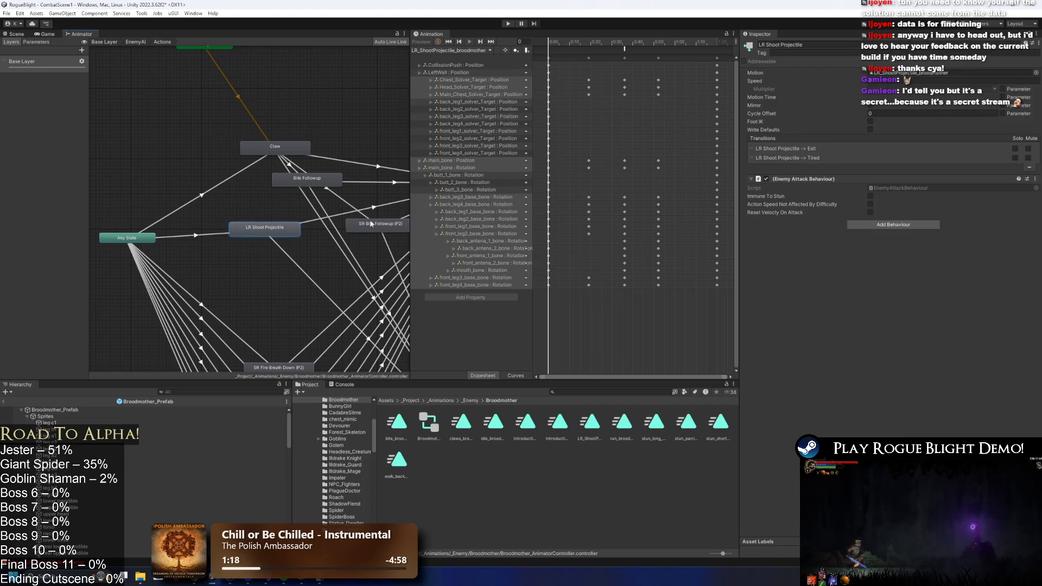
pyautogui.click(211, 235)
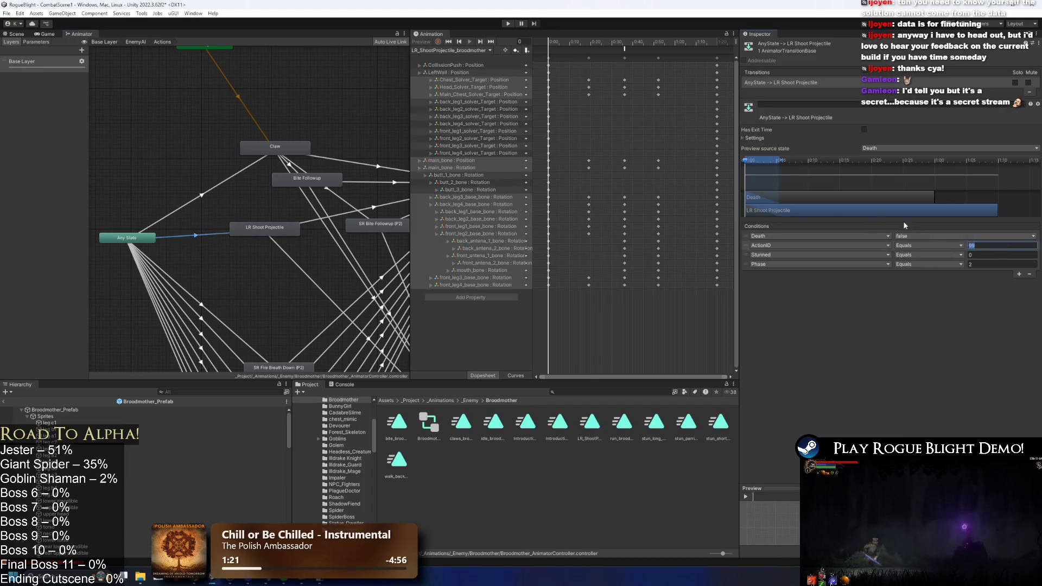
# - Shorten the LR Shoot Projectile transition's blend and delete the Phase condition from Claw to Bite Followup
pyautogui.moveTo(781, 162); pyautogui.dragTo(766, 162)
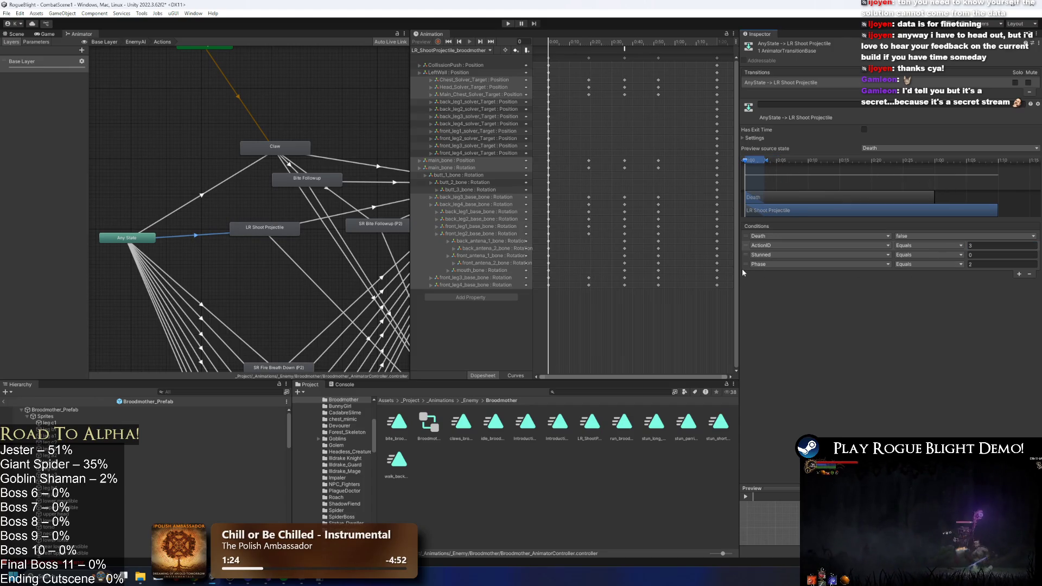
pyautogui.moveTo(281, 236); pyautogui.dragTo(295, 201)
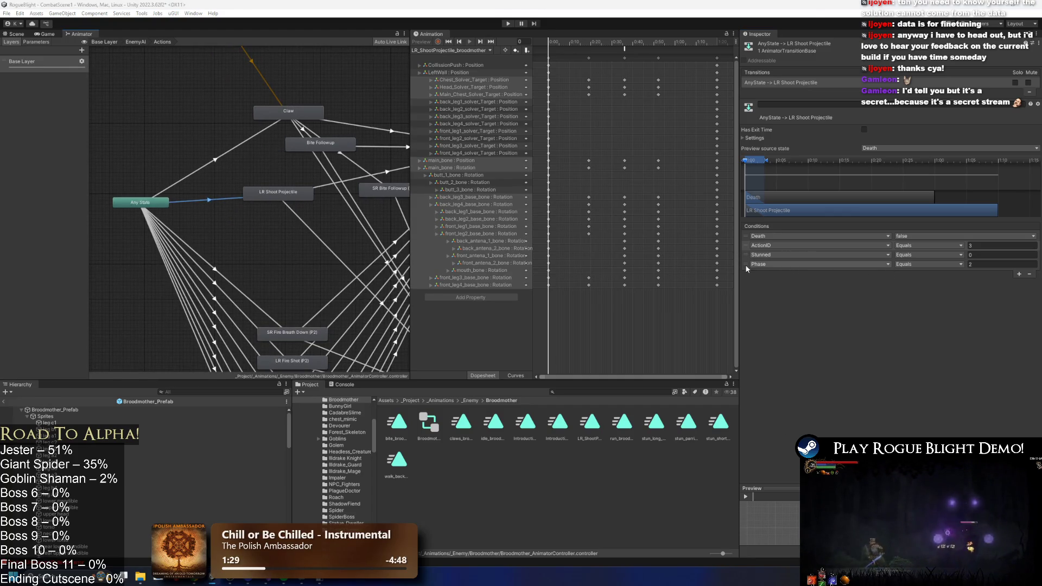
pyautogui.hotkey('ctrl', 'z')
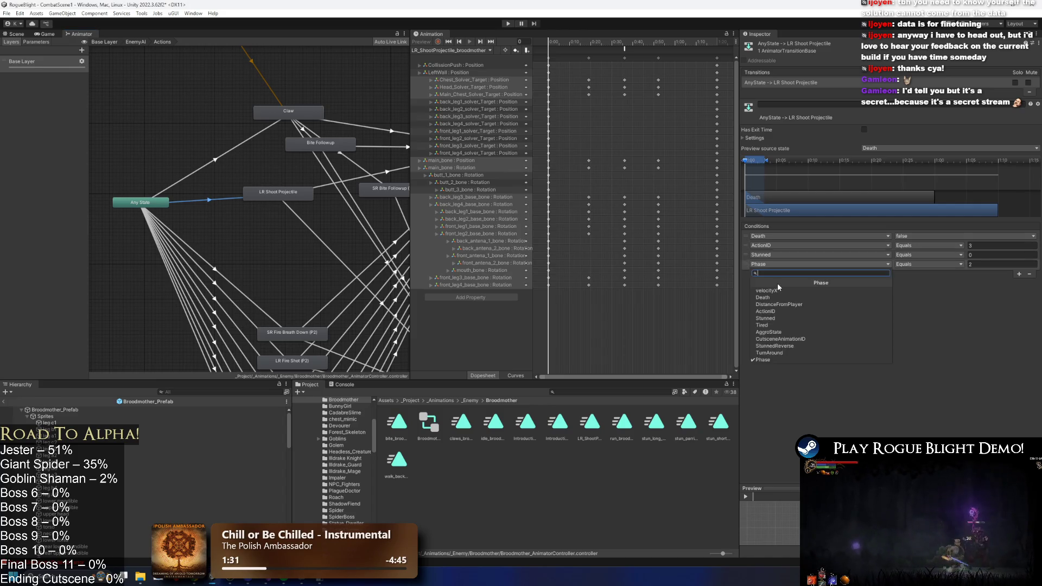
pyautogui.click(303, 129)
pyautogui.click(747, 241)
pyautogui.press('Delete')
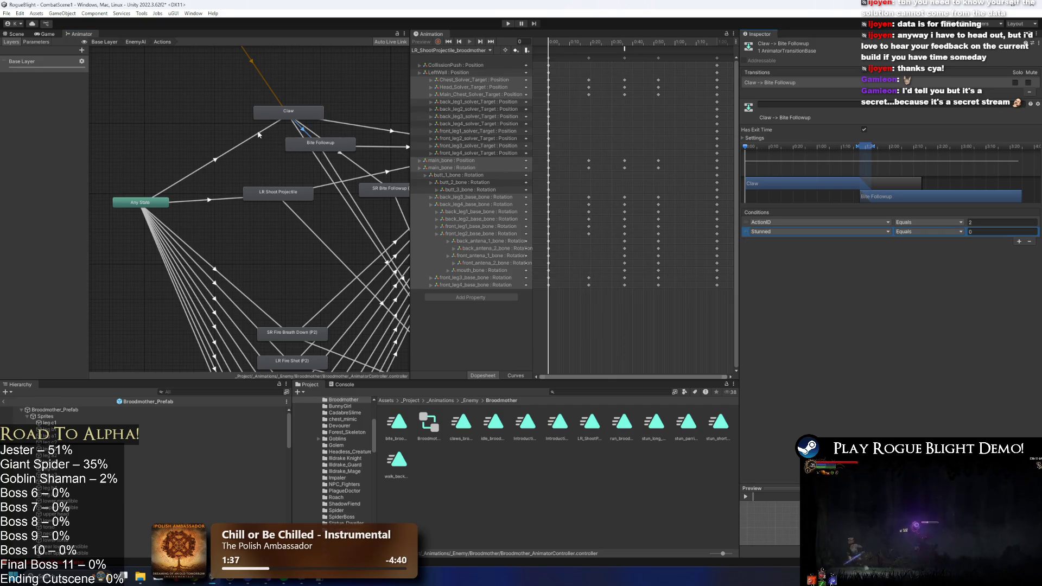
# - Check the Any State to Claw and Any State to LR Shoot Projectile transitions' conditions
pyautogui.click(264, 133)
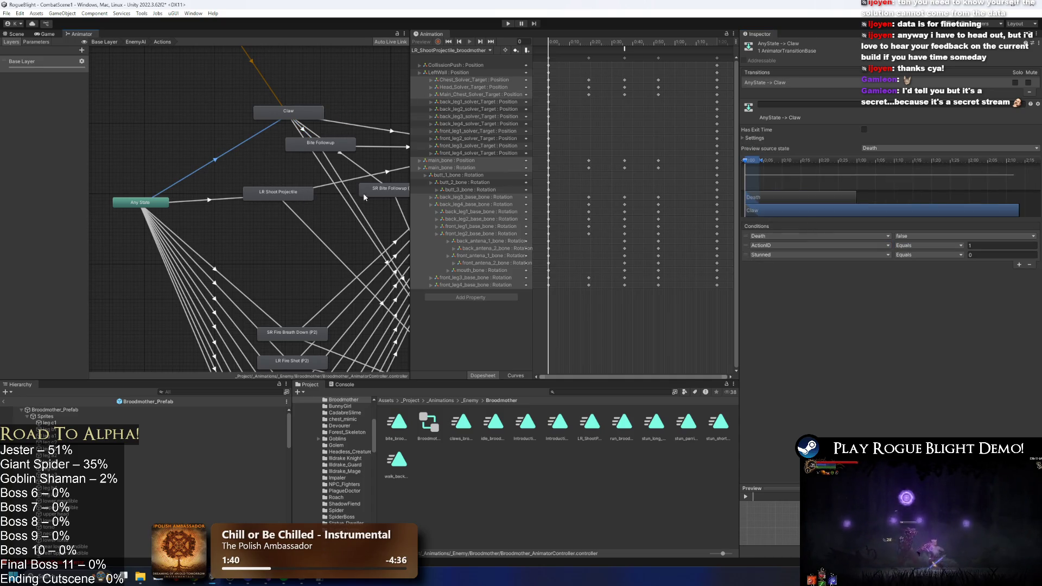
pyautogui.click(365, 170)
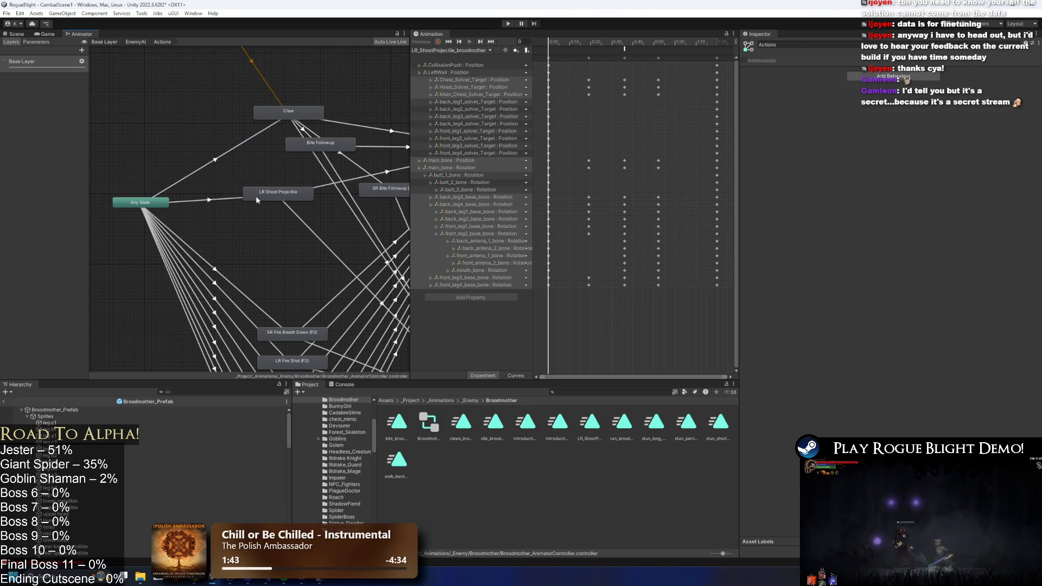
pyautogui.click(255, 196)
pyautogui.click(213, 200)
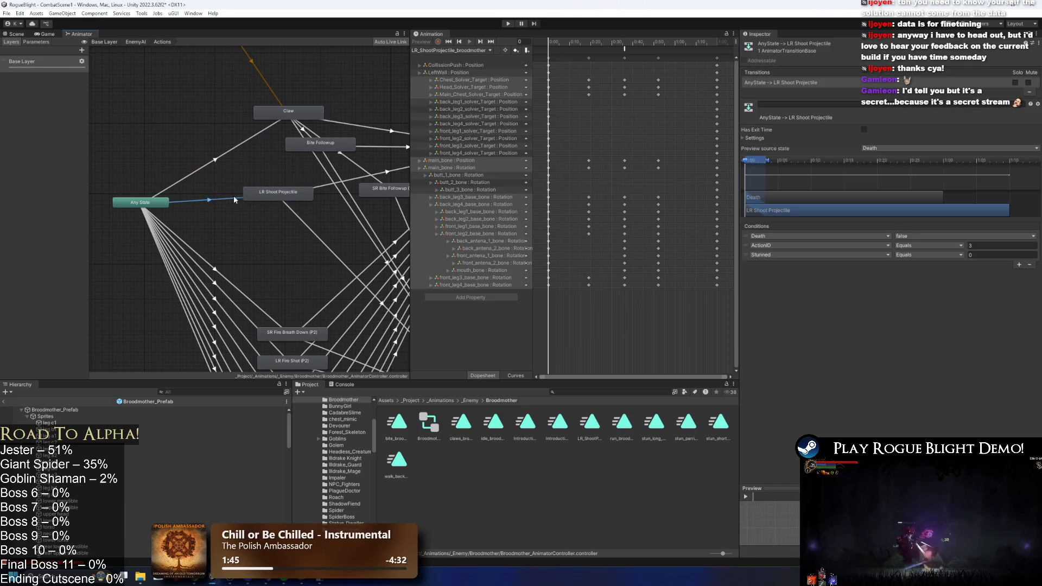
# - Select Broodmother_Prefab and expand its Enemy Controller settings
pyautogui.click(73, 410)
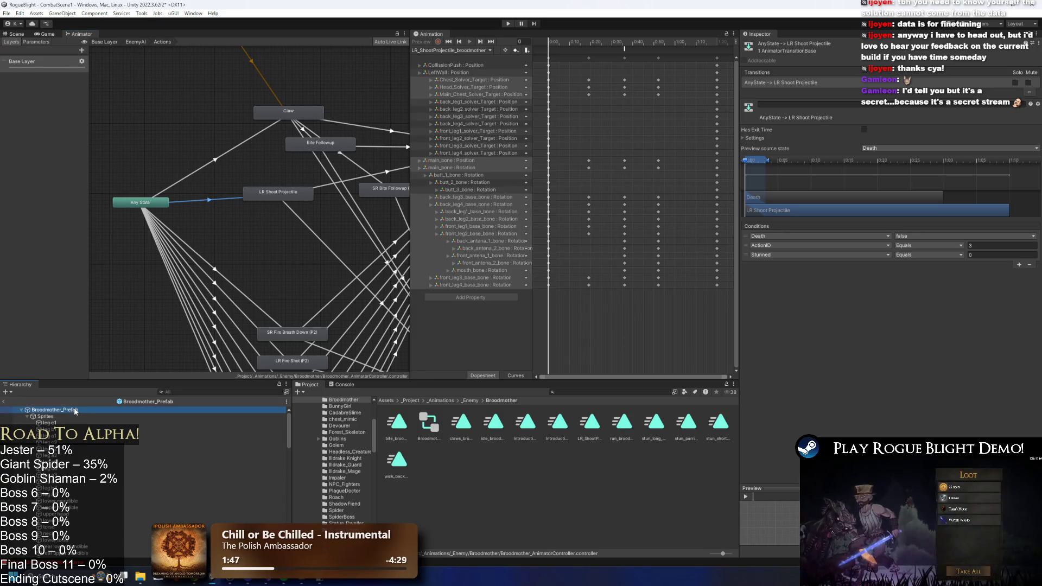
pyautogui.click(787, 205)
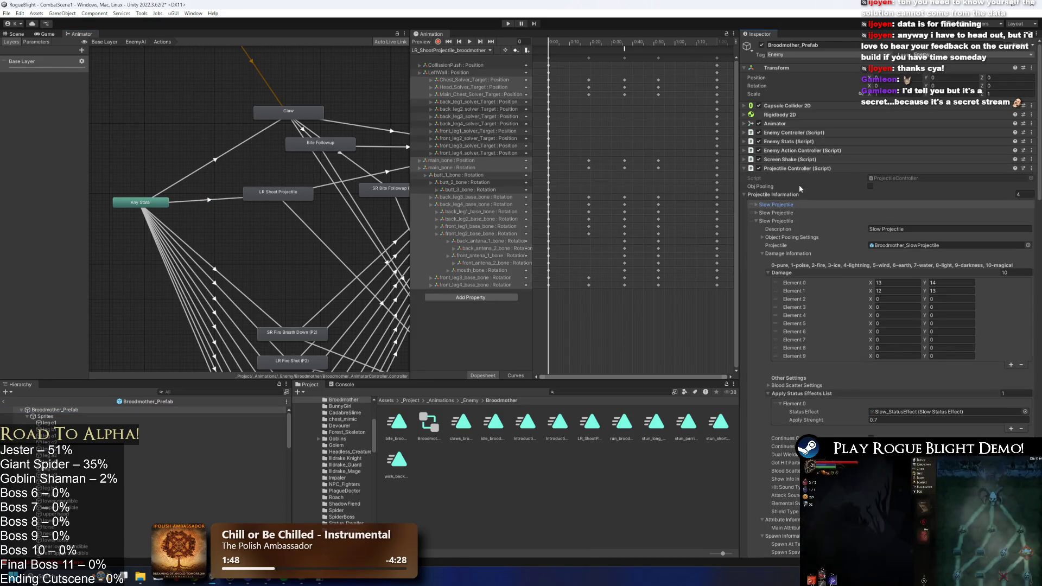
pyautogui.click(807, 133)
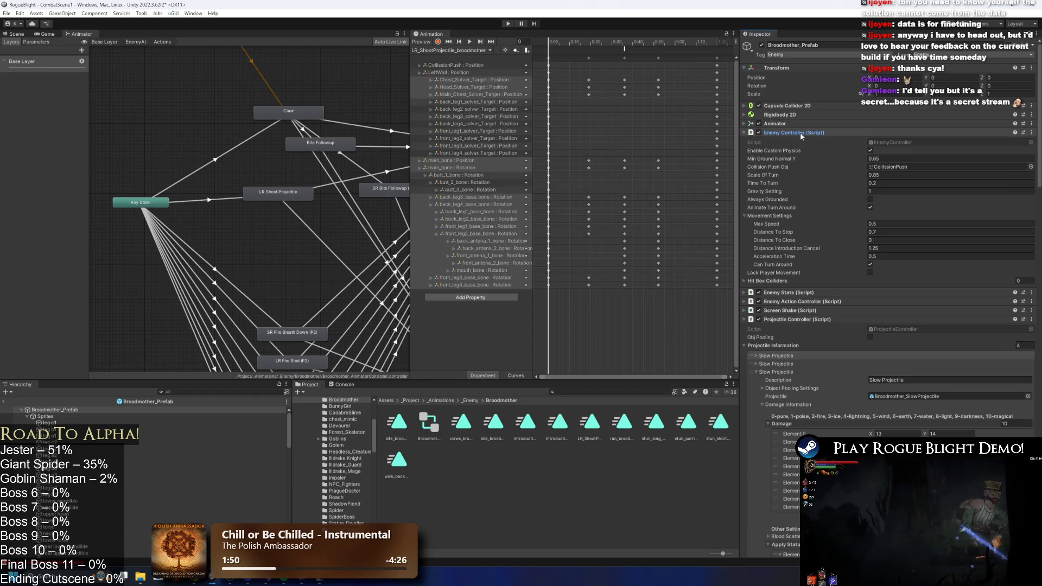
# - Add a second action pattern in the Enemy Action Controller's Action Patterns list
pyautogui.click(801, 134)
pyautogui.click(803, 168)
pyautogui.click(809, 151)
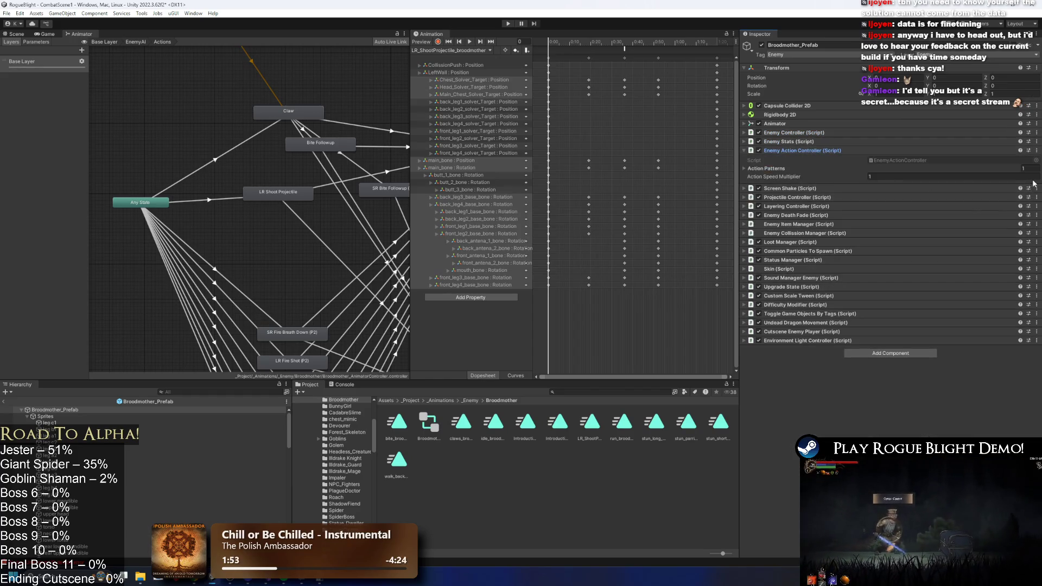
pyautogui.click(814, 170)
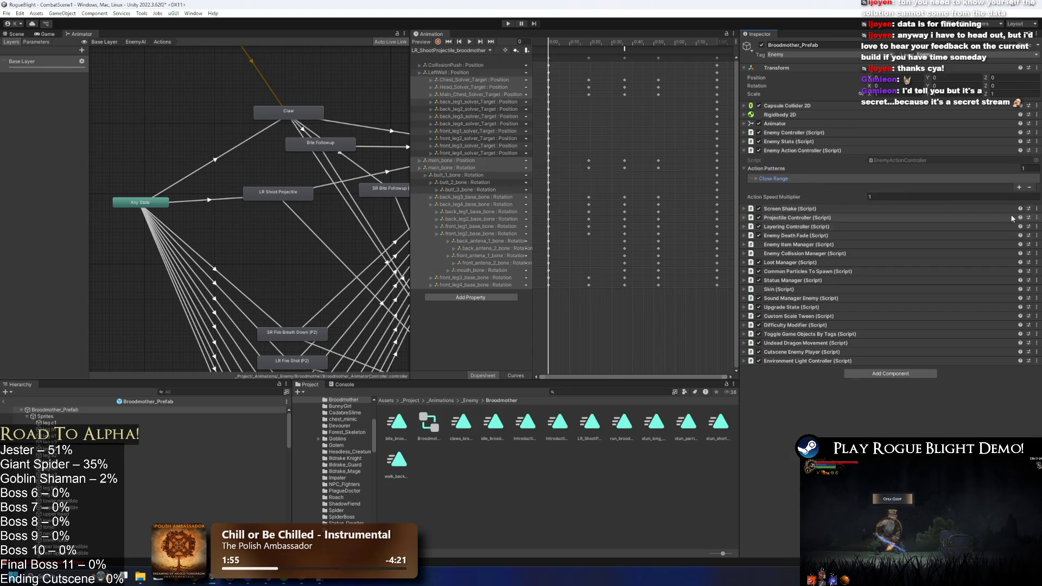
pyautogui.click(1019, 188)
pyautogui.click(890, 188)
# - Name the new pattern 'Long Range' with Min Distance 1.5 and Max Distance 2
pyautogui.click(917, 195)
pyautogui.write('Long Range')
pyautogui.press('Tab')
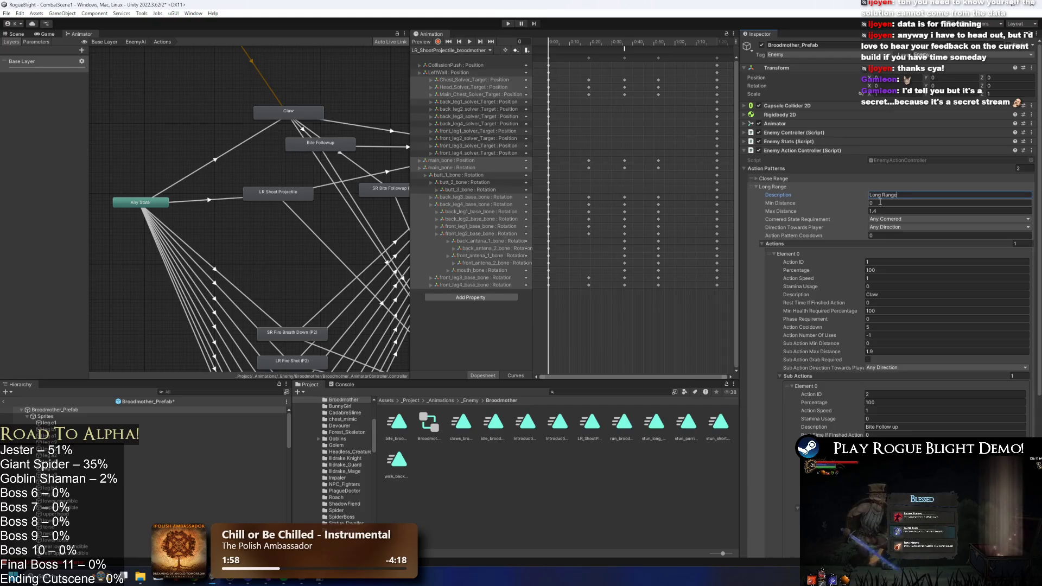
pyautogui.write('.4')
pyautogui.press('Tab')
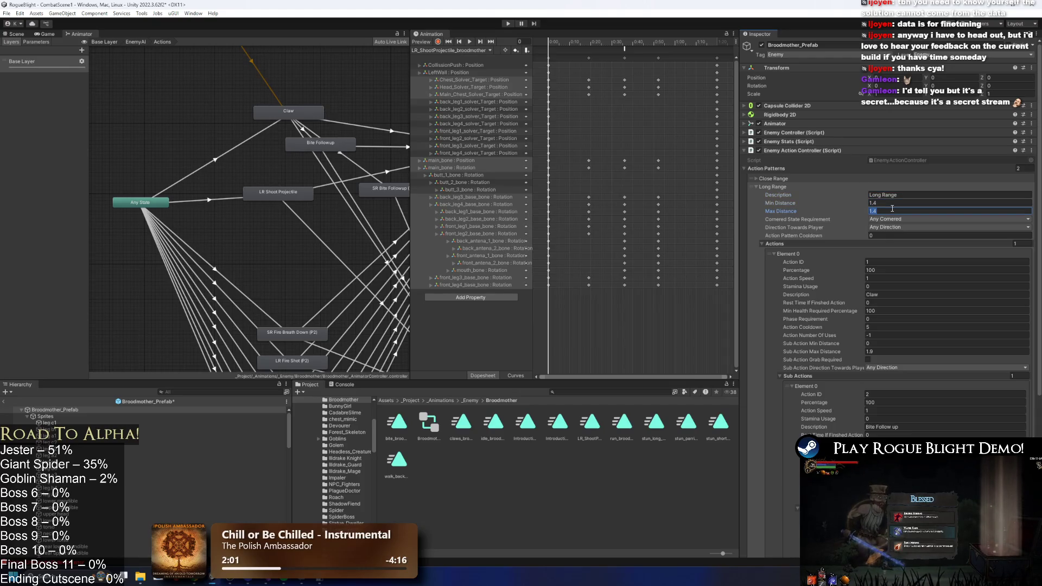
pyautogui.write('2')
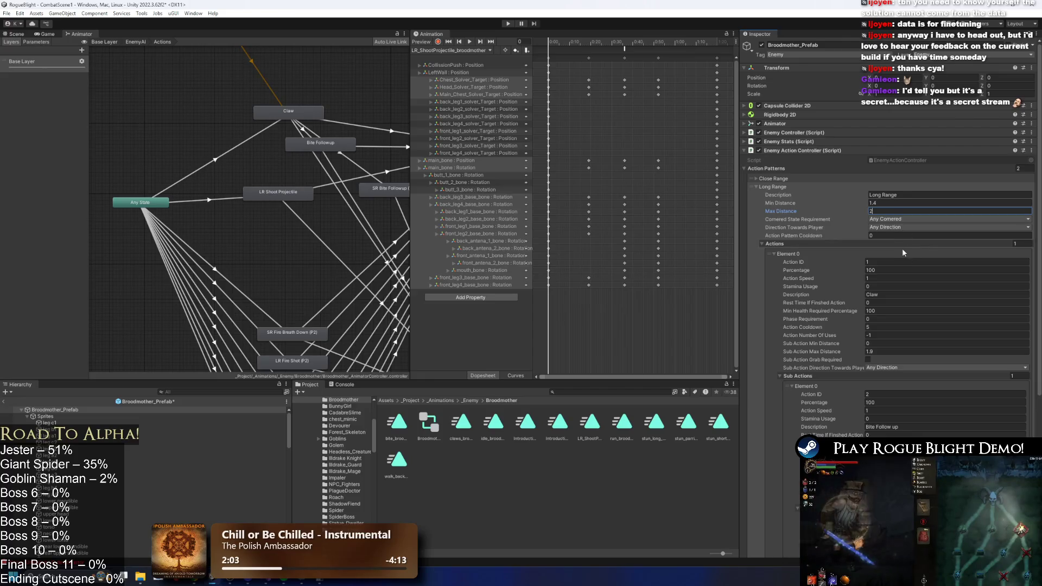
pyautogui.click(890, 204)
pyautogui.write('1.5')
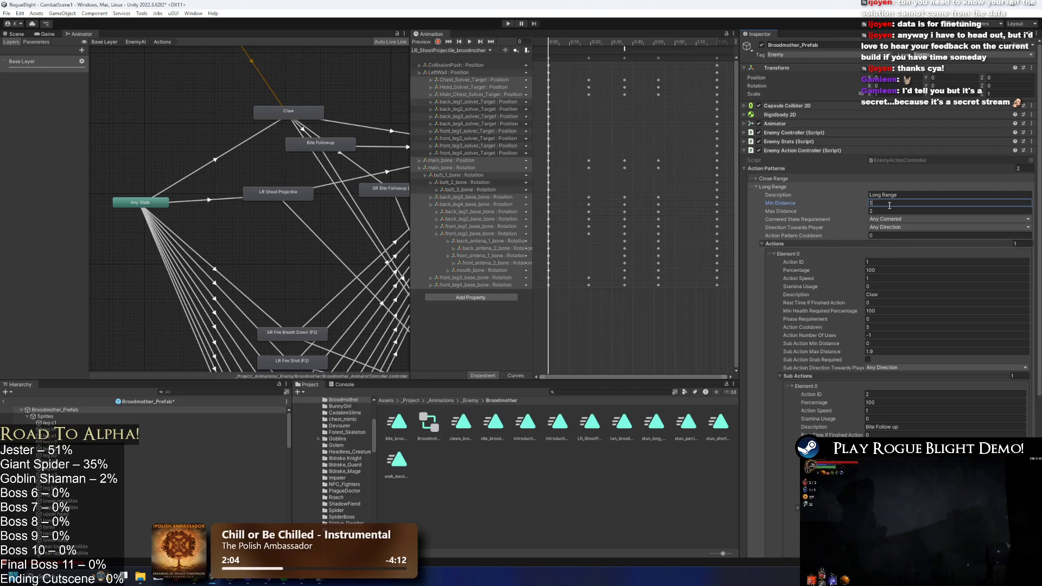
# - Describe its action as LR Shoot Projectile with Action ID 3 and remove the Bite Follow up sub action
pyautogui.click(893, 294)
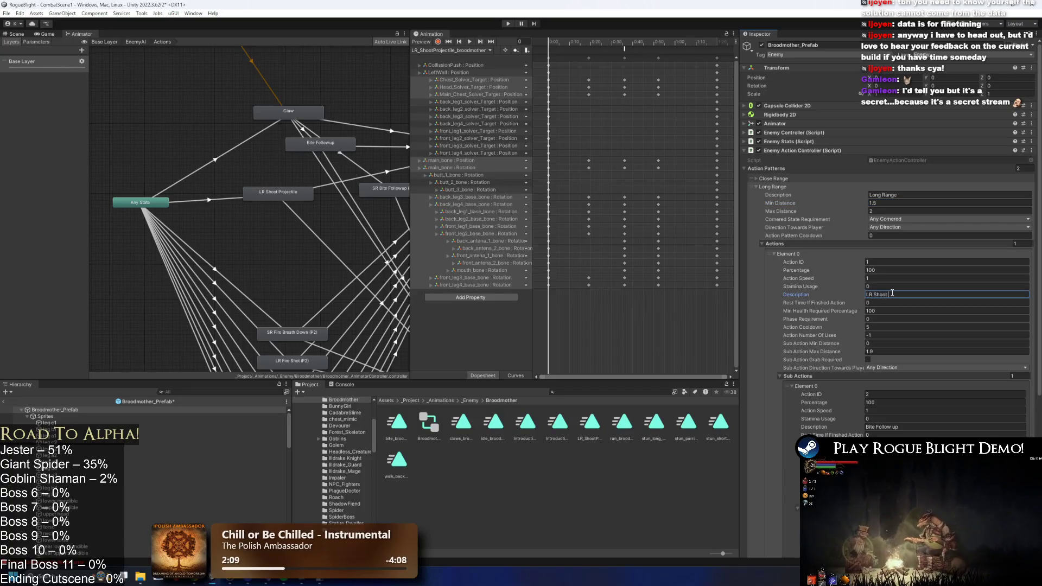
pyautogui.write('ectile')
pyautogui.click(885, 259)
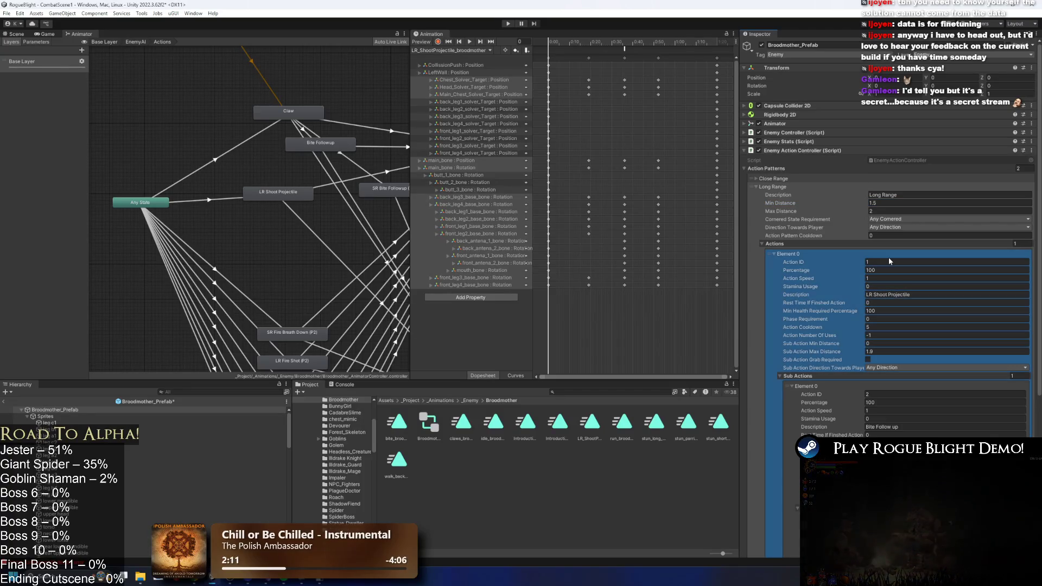
pyautogui.click(884, 261)
pyautogui.write('3')
pyautogui.click(884, 352)
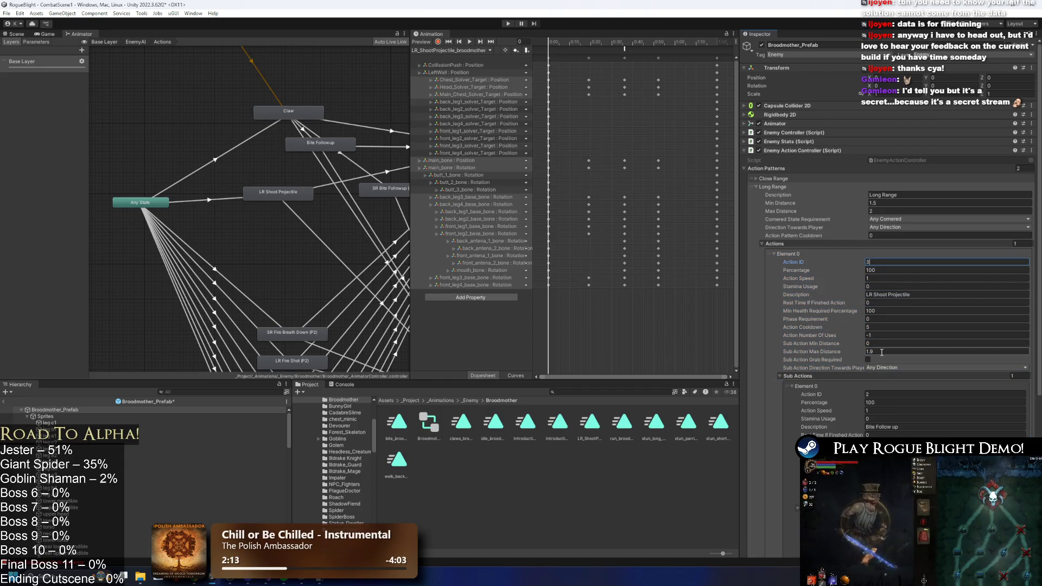
pyautogui.click(1018, 495)
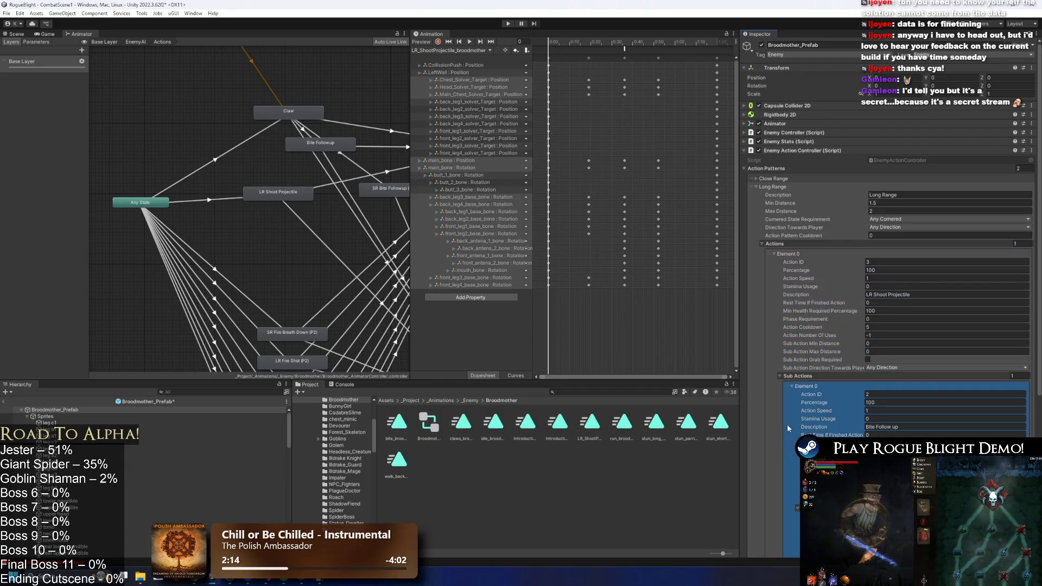
# - Save the prefab and enter Play mode past the warning
pyautogui.hotkey('ctrl', 's')
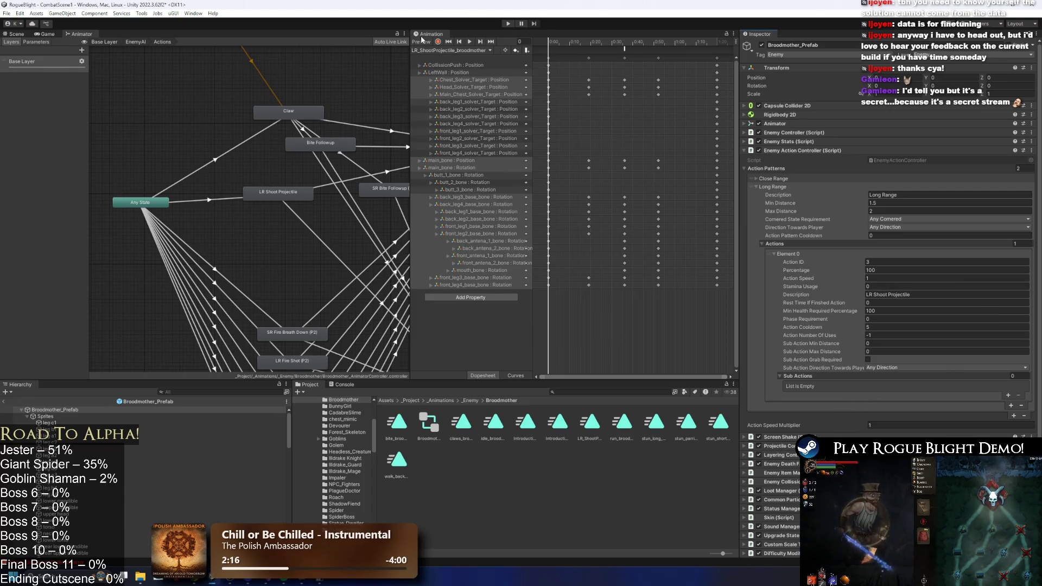
pyautogui.click(508, 25)
pyautogui.press('Return')
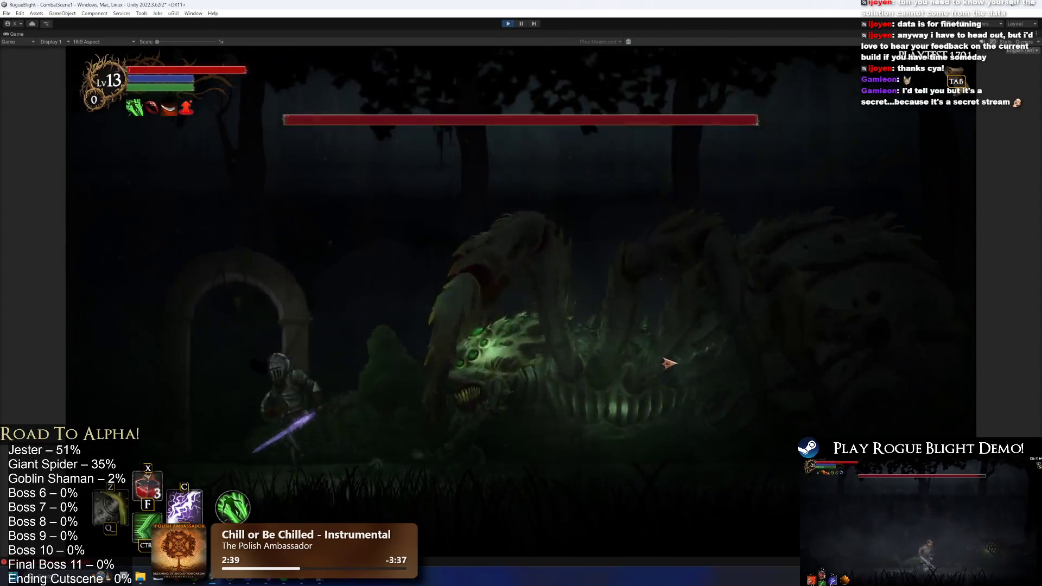
# - Move the knight left away from the Broodmother during the test, then stop playing
pyautogui.press('a')
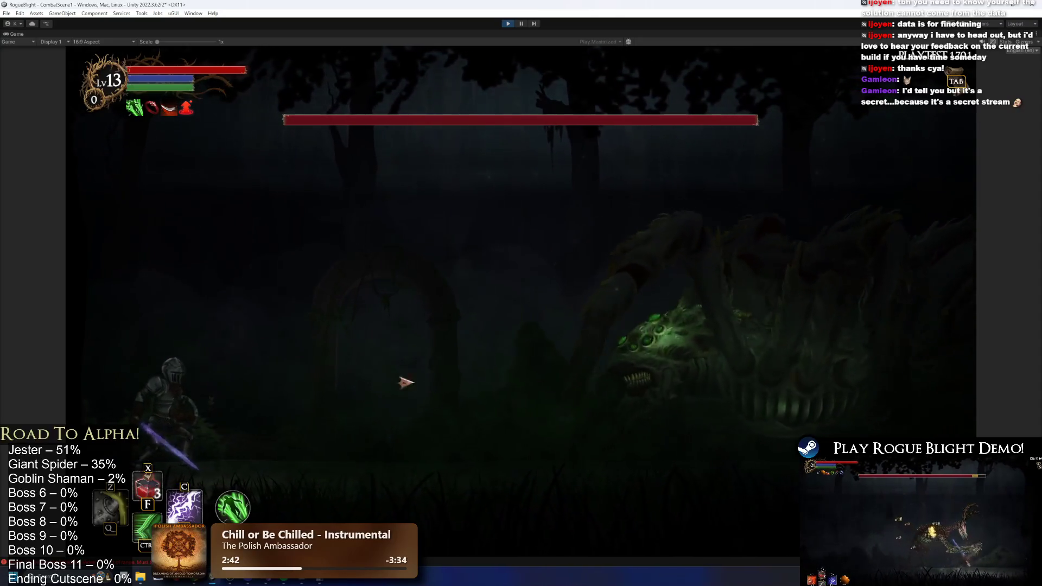
pyautogui.hotkey('ctrl', 'p')
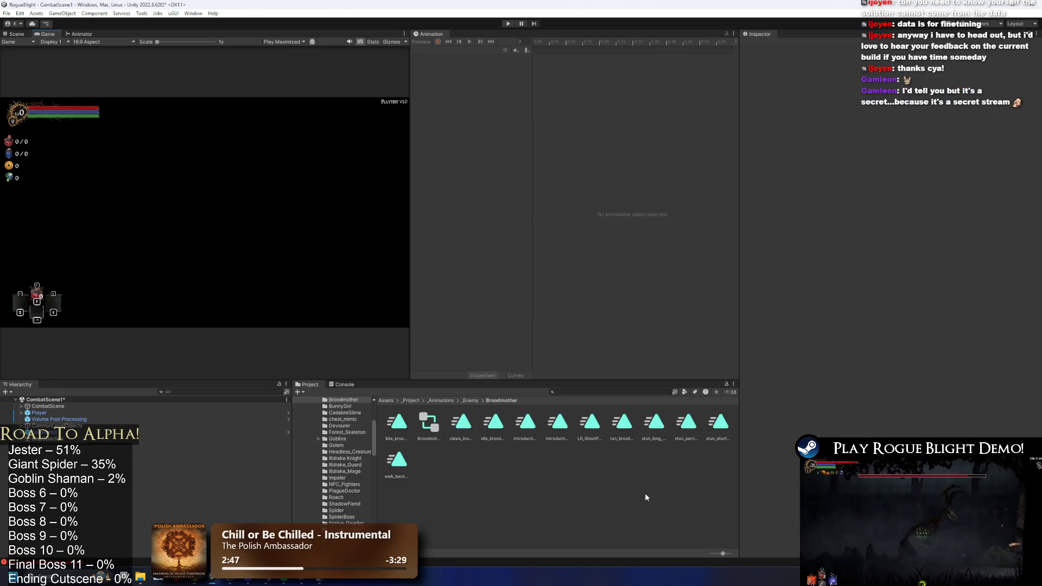
# - Find and open the Broodmother prefab through a 'fab' project search
pyautogui.click(584, 392)
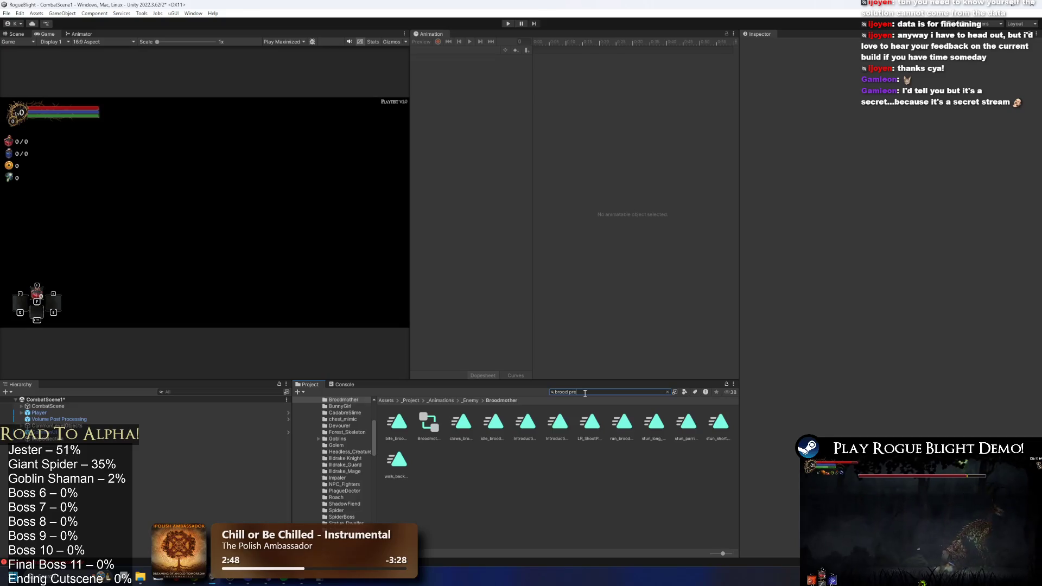
pyautogui.write('fab')
pyautogui.doubleClick(403, 417)
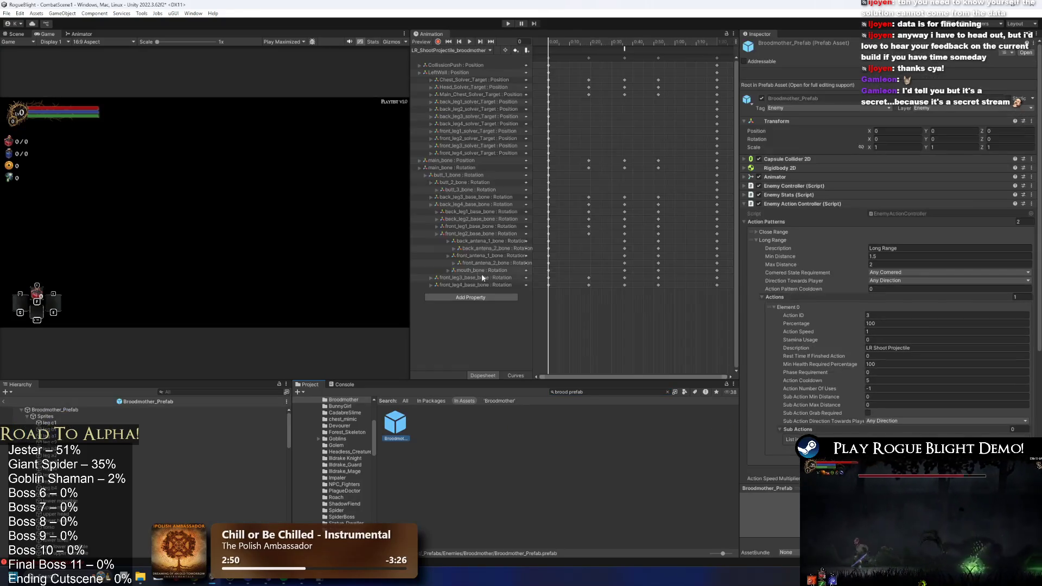
# - Set the projectile spawn animation event's Int parameter to 1, save, and playtest the fight
pyautogui.click(624, 48)
pyautogui.click(833, 87)
pyautogui.write('1')
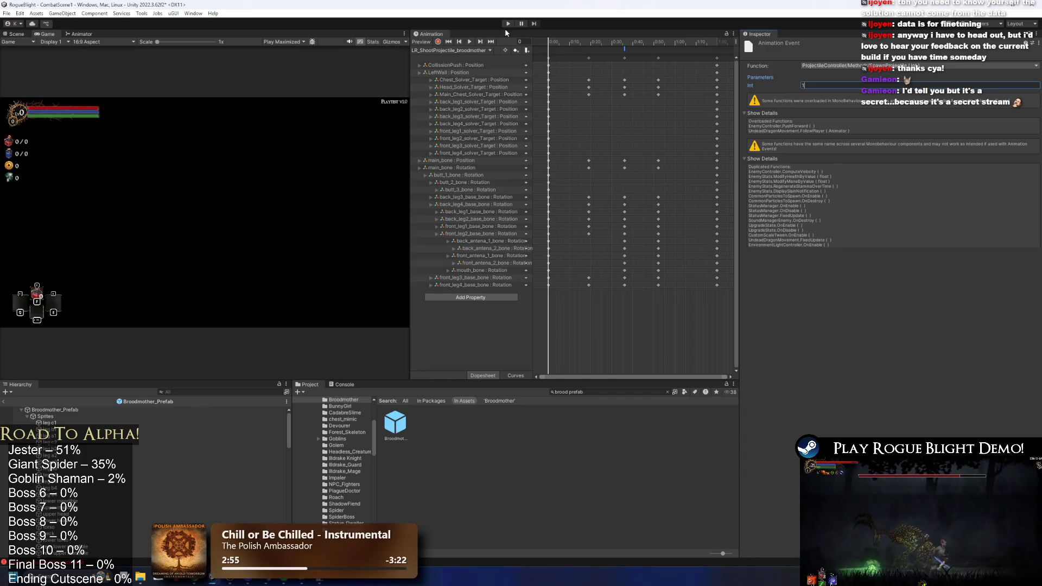
pyautogui.hotkey('ctrl', 's')
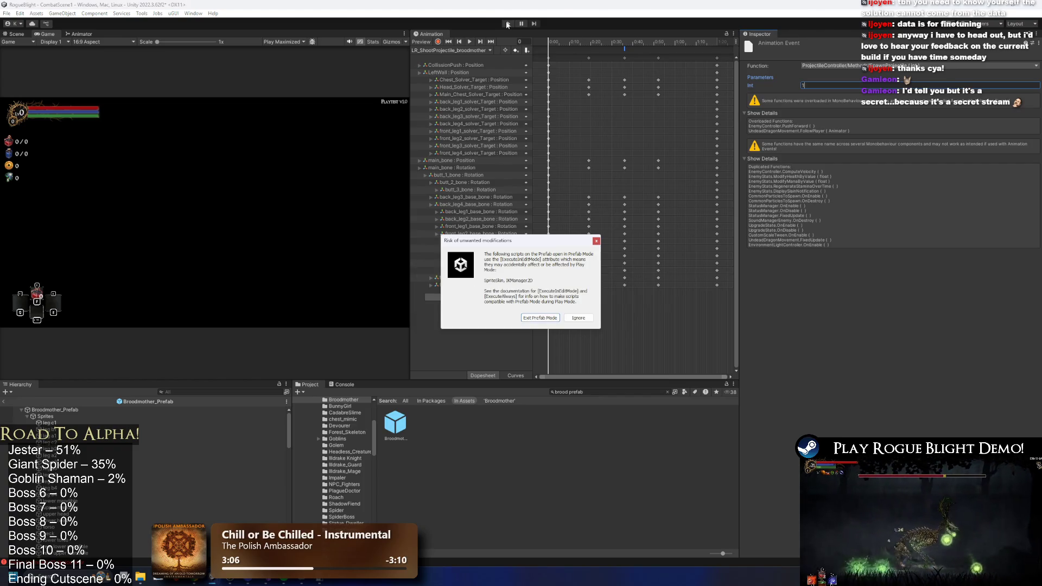
pyautogui.click(545, 319)
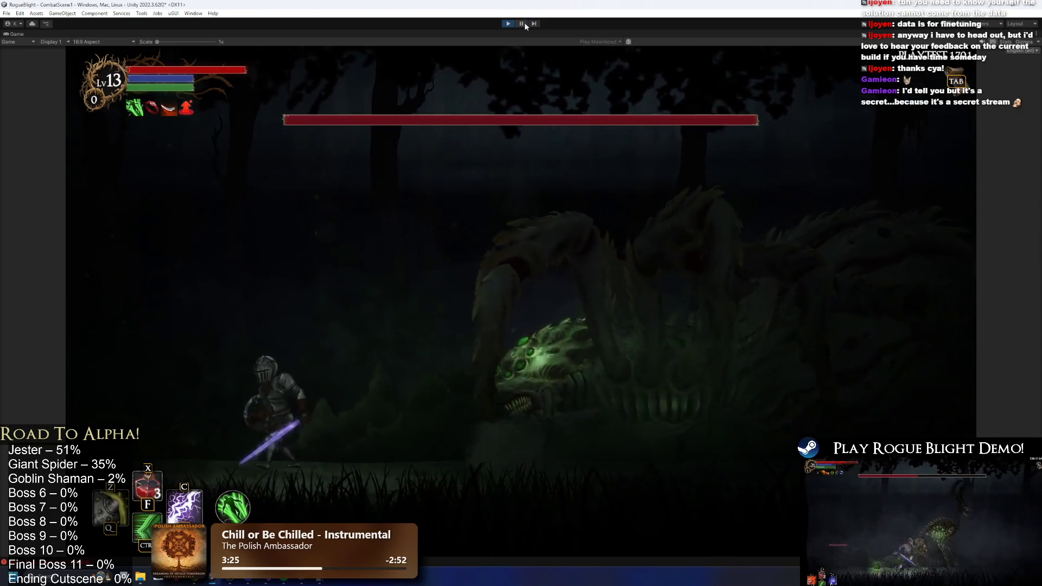
pyautogui.hotkey('ctrl', 'p')
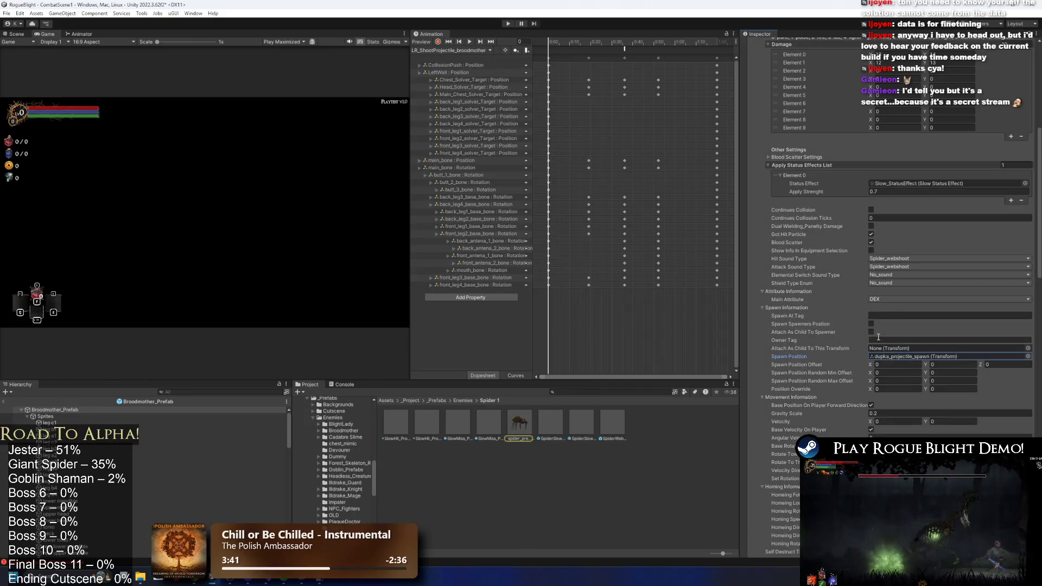
# - Tidy the Projectile Controller entries, collapsing expanded ones and checking their spawn position references
pyautogui.click(870, 324)
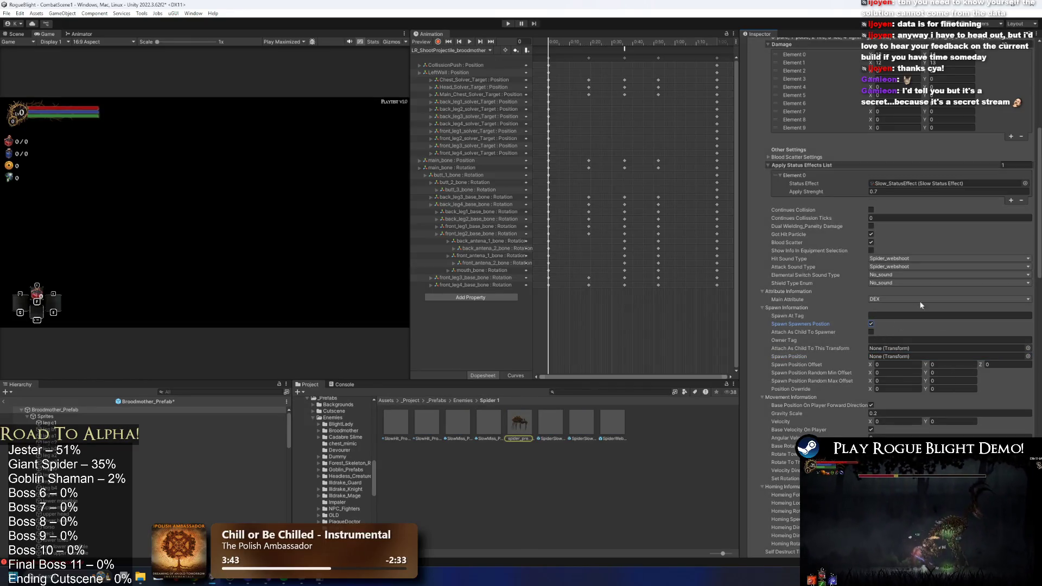
pyautogui.scroll(3, 908, 283)
pyautogui.scroll(3, 837, 181)
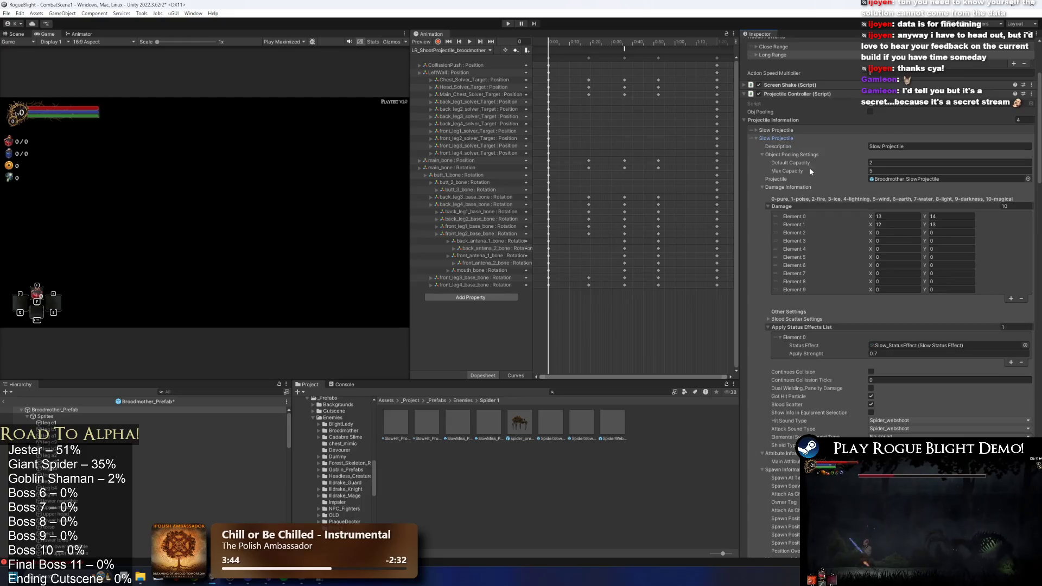
pyautogui.scroll(-9, 872, 244)
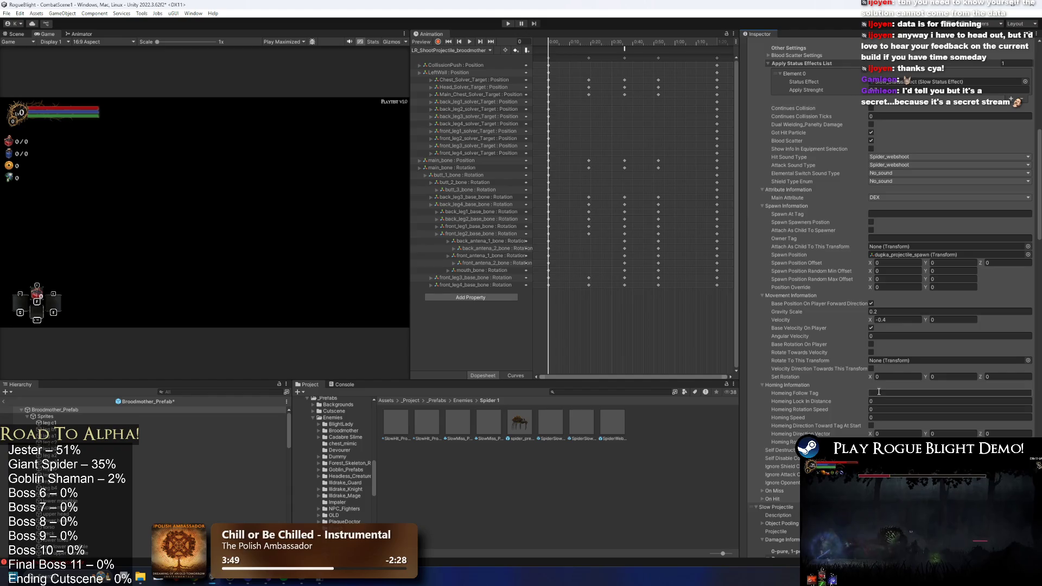
pyautogui.click(888, 254)
pyautogui.scroll(9, 782, 109)
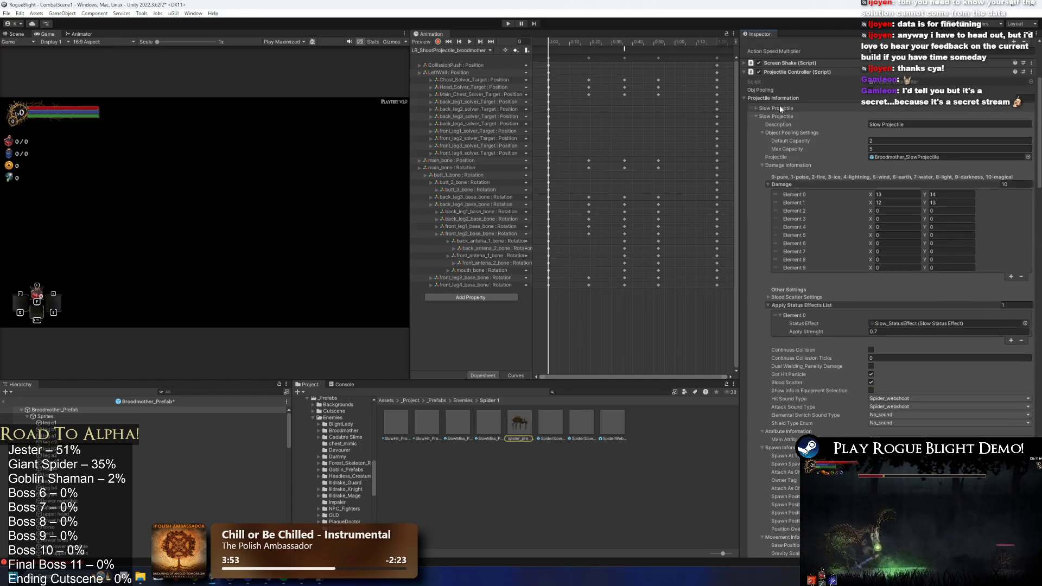
pyautogui.hotkey('ctrl', 'd')
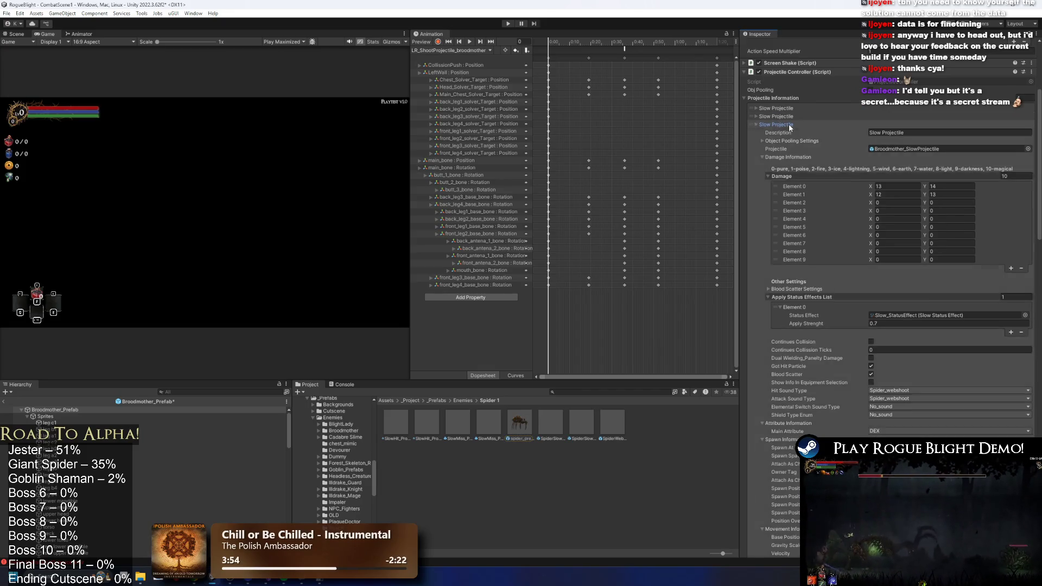
pyautogui.hotkey('ctrl', 'd')
pyautogui.scroll(-5, 895, 244)
pyautogui.click(910, 293)
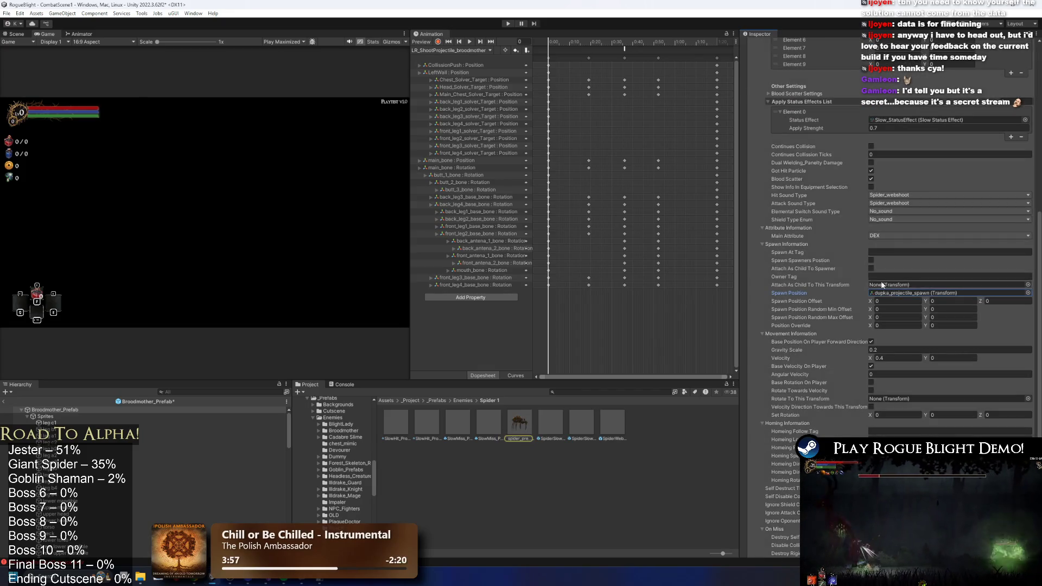
pyautogui.scroll(5, 869, 255)
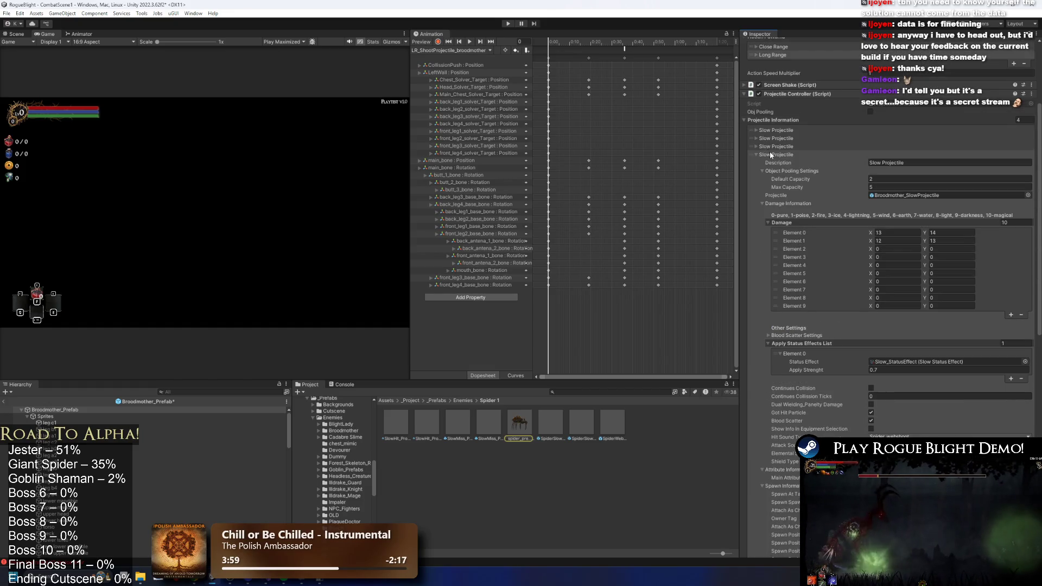
pyautogui.scroll(5, 773, 151)
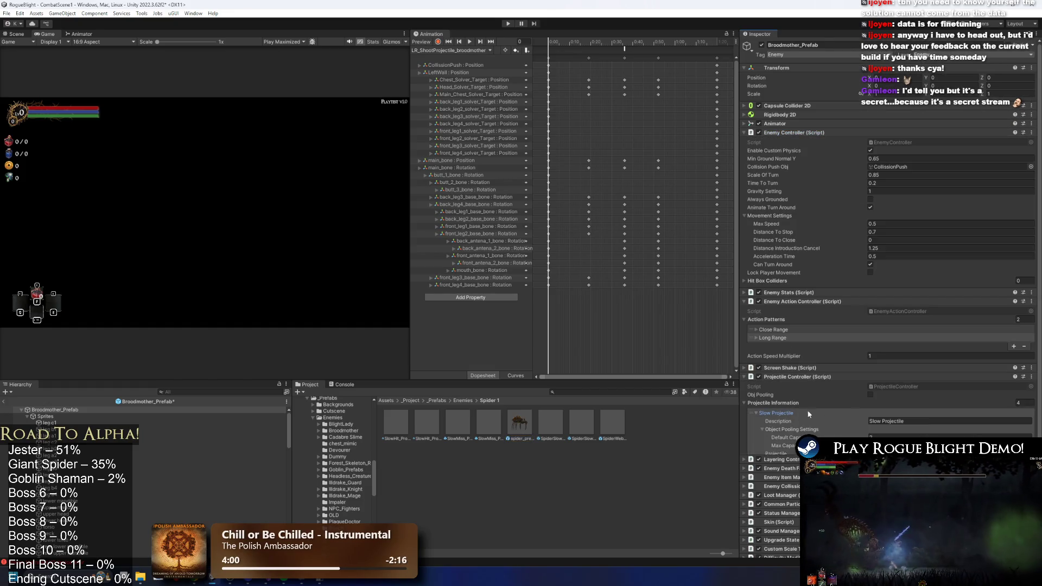
# - Change the first projectile entry's description to 'Cocoon Projectile'
pyautogui.click(926, 420)
pyautogui.write('Cocoon Projectile')
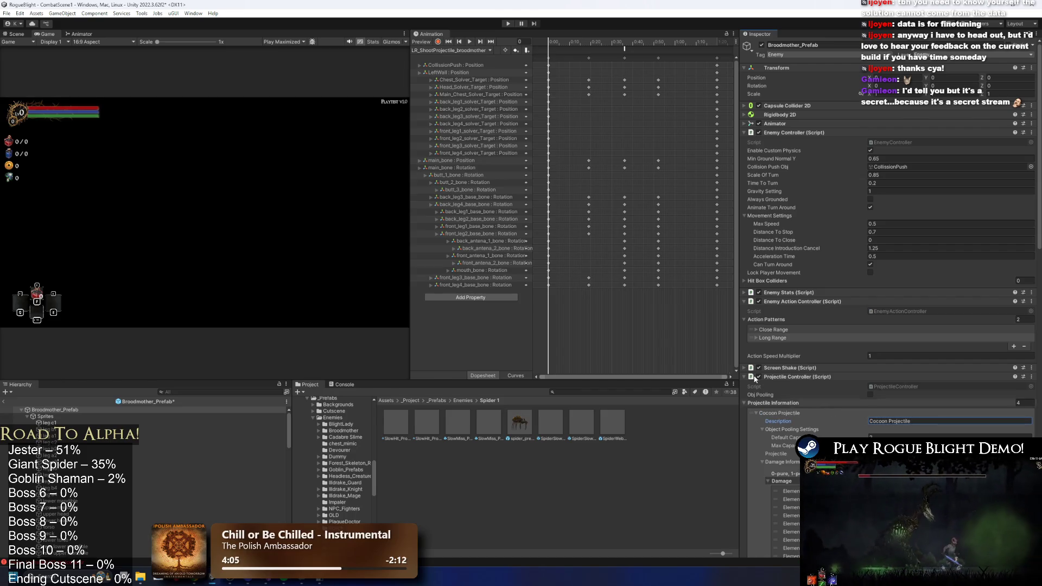
pyautogui.click(48, 411)
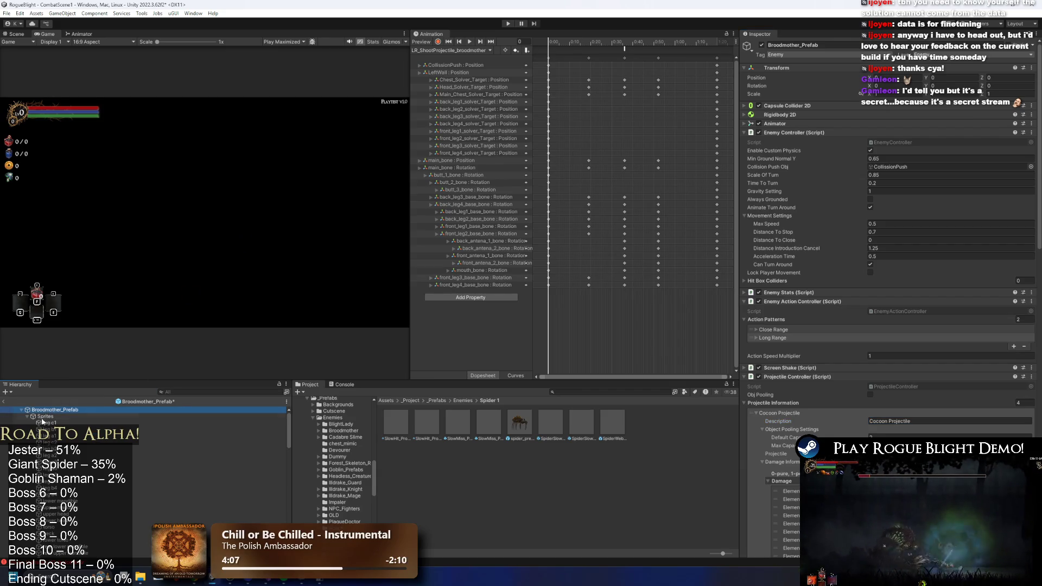
# - Locate mouth_bone in the Hierarchy and select the spider's head bone in the Scene view
pyautogui.click(192, 392)
pyautogui.write('mouth')
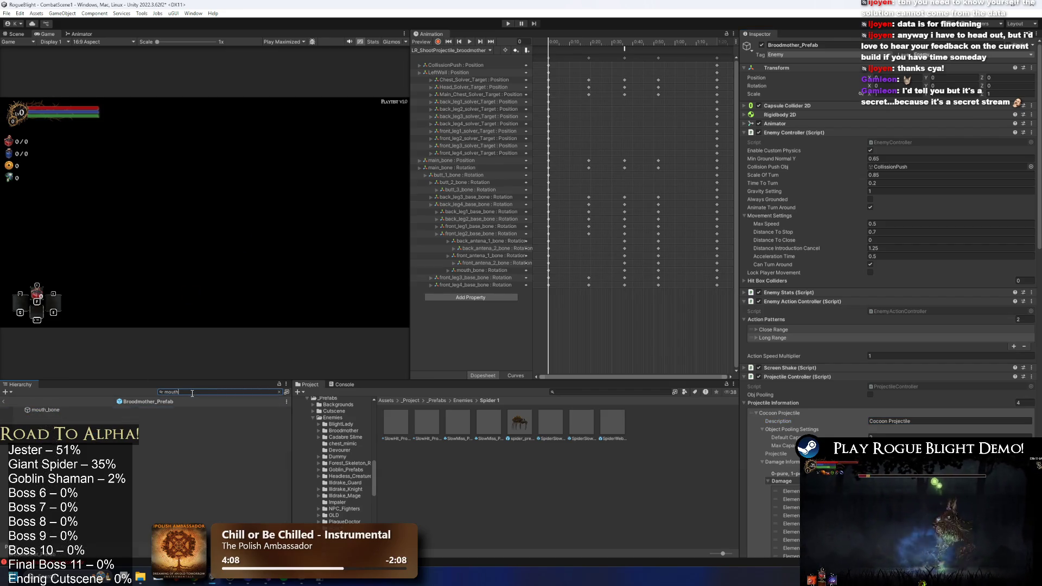
pyautogui.click(66, 406)
pyautogui.press('Escape')
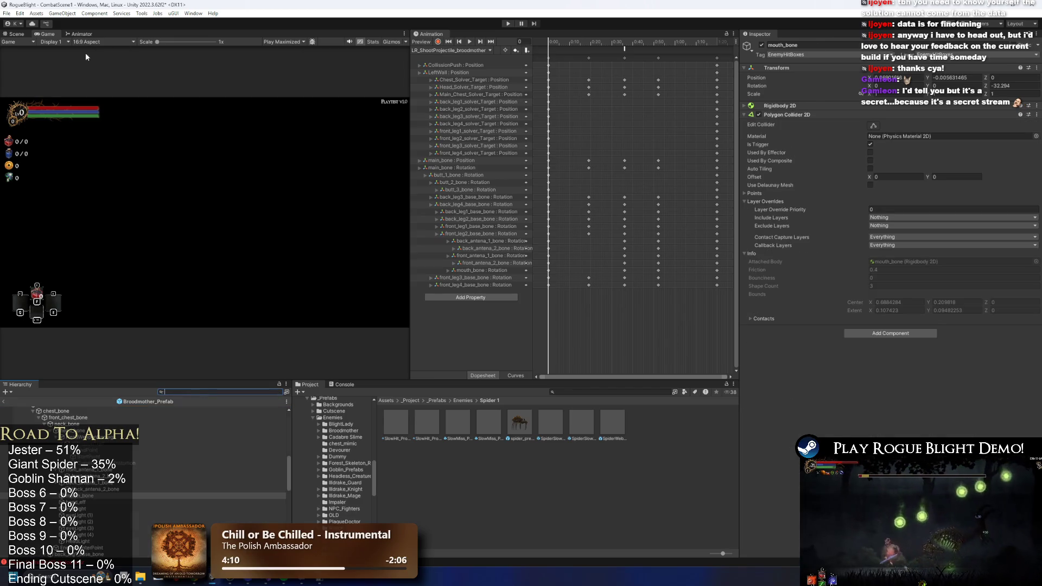
pyautogui.click(17, 34)
pyautogui.scroll(5, 262, 243)
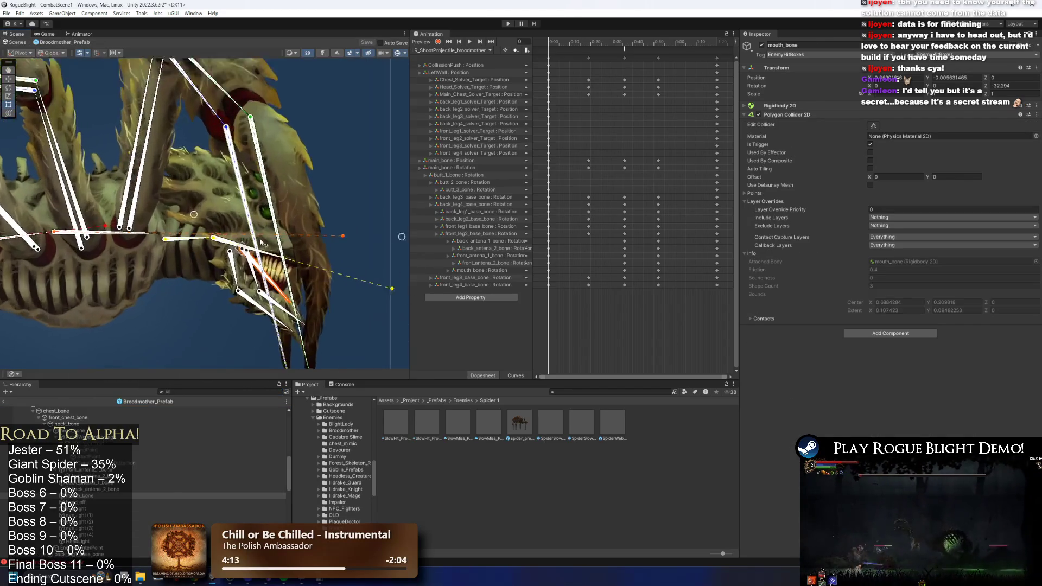
pyautogui.scroll(3, 262, 243)
pyautogui.click(258, 246)
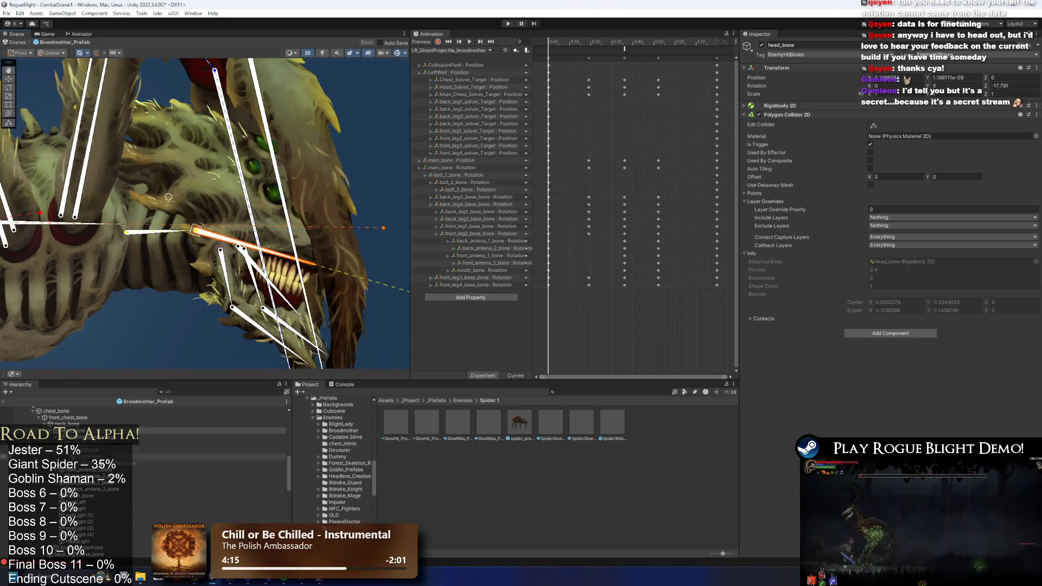
# - Create an empty child object named SpitProjectilePosition under the head
pyautogui.rightClick(90, 431)
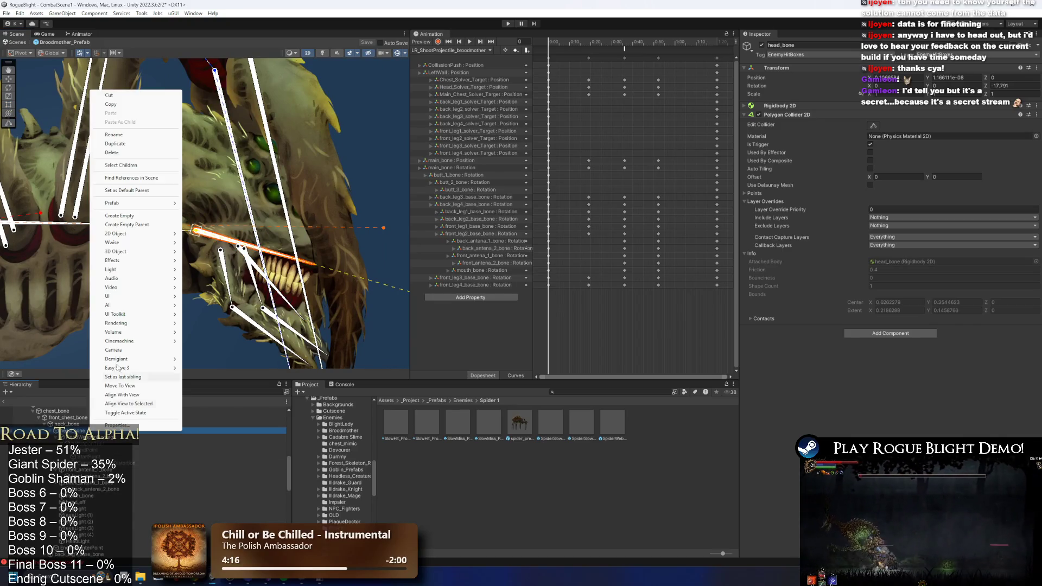
pyautogui.click(145, 215)
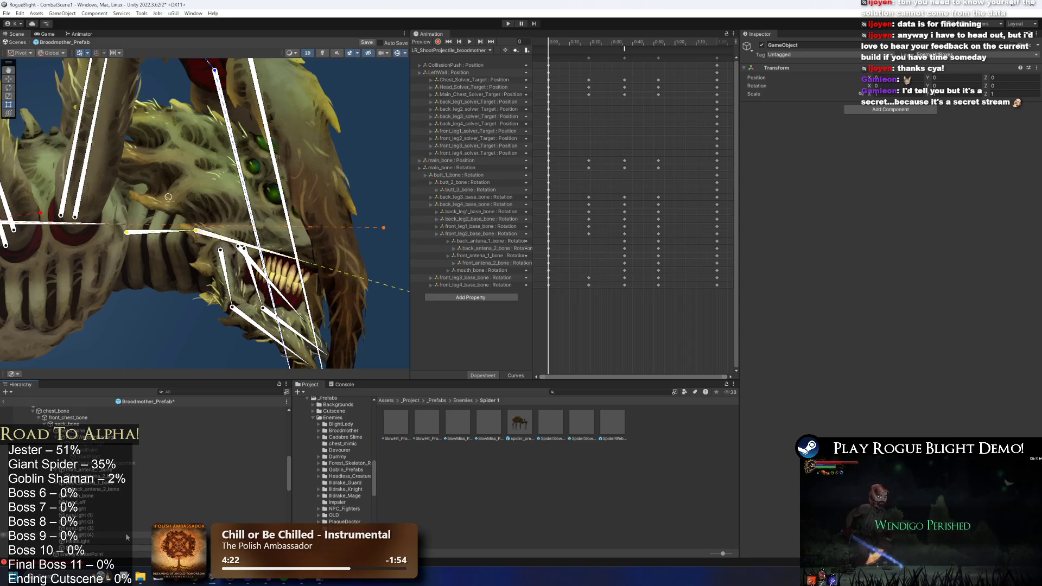
pyautogui.write('Projectile')
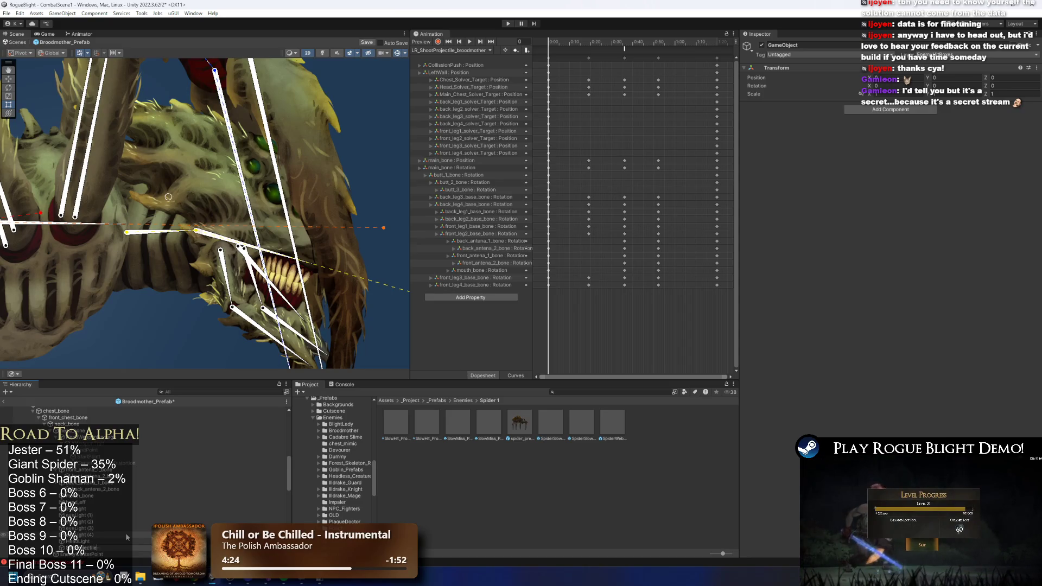
pyautogui.write('Position')
pyautogui.press('Return')
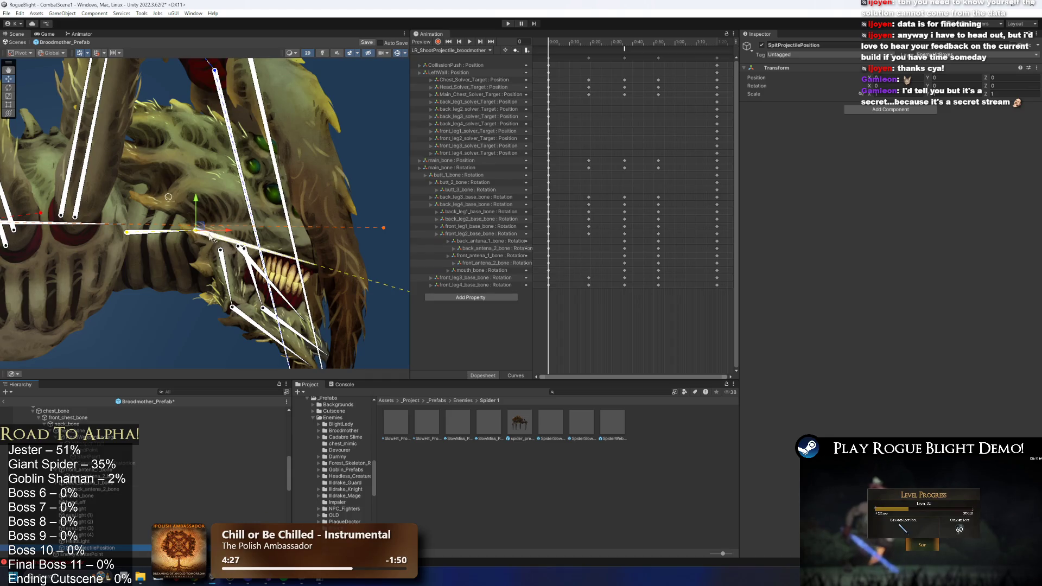
# - Drag SpitProjectilePosition onto the spider's mouth and return to the Broodmother_Prefab root
pyautogui.moveTo(303, 271); pyautogui.dragTo(297, 277)
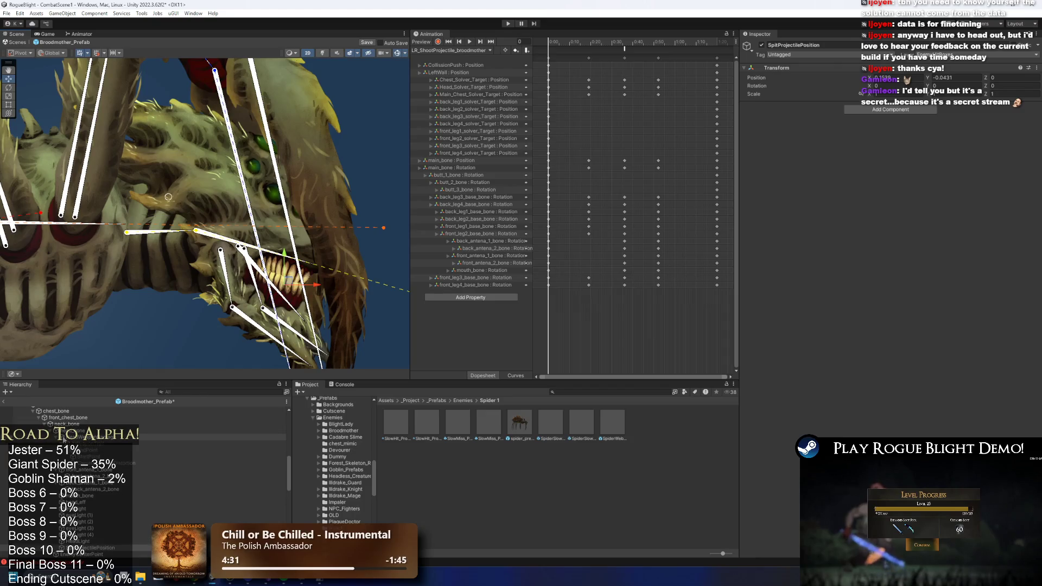
pyautogui.click(108, 437)
pyautogui.click(95, 522)
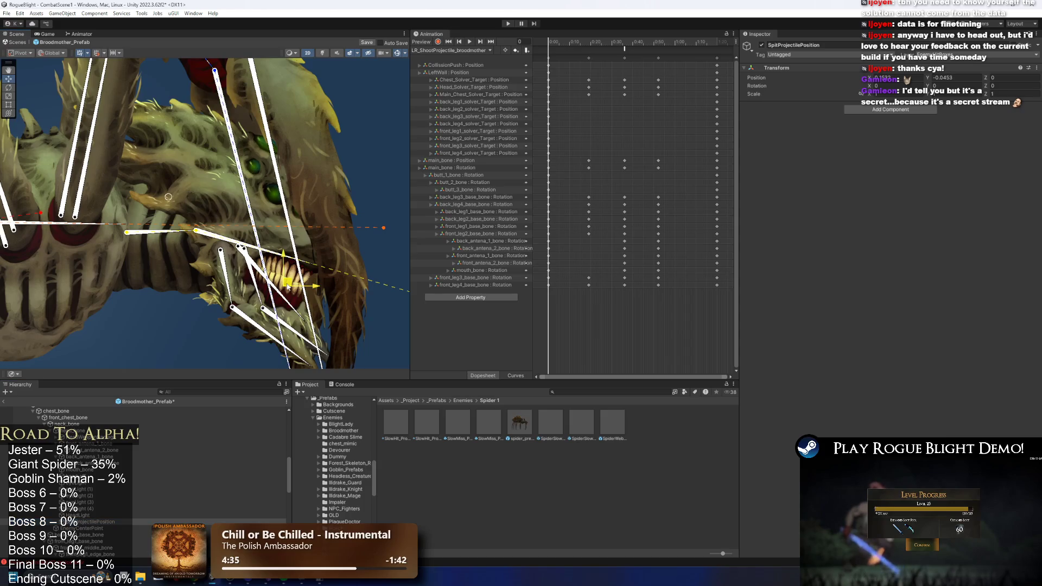
pyautogui.click(288, 292)
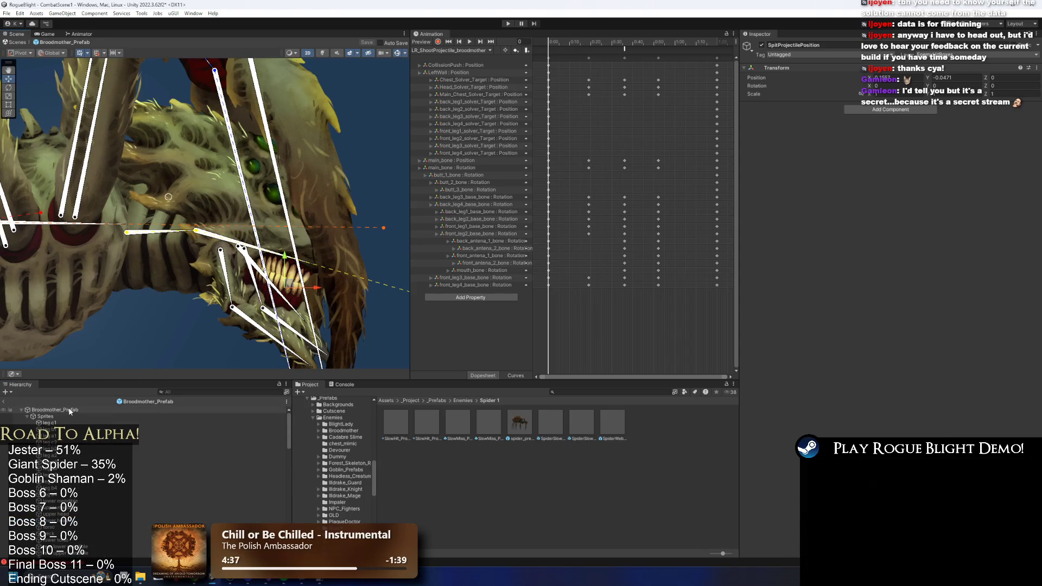
pyautogui.scroll(-15, 894, 373)
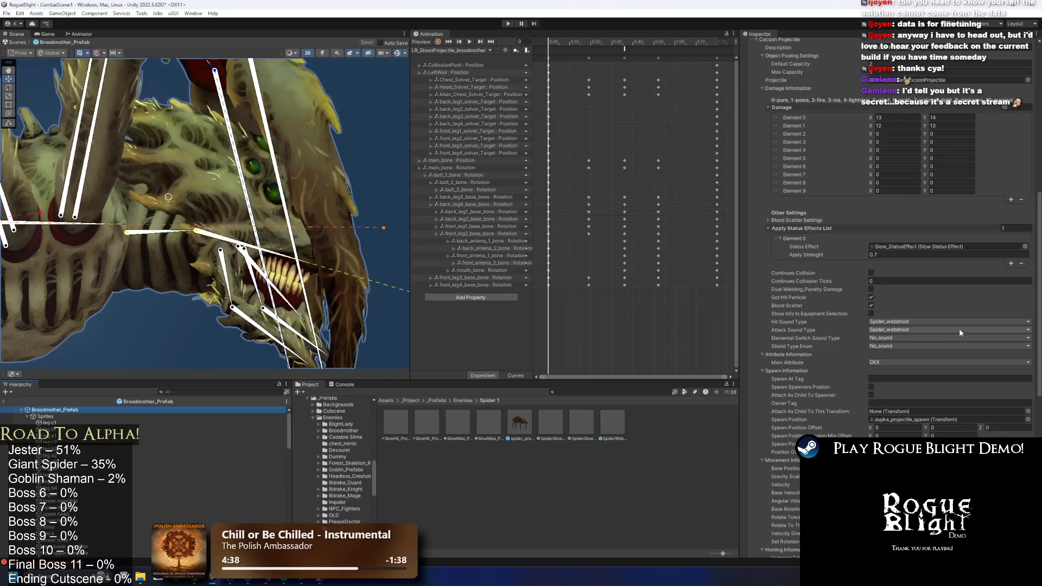
# - Set the Cocoon Projectile's Spawn Position to SpitProjectilePosition and start a new test run
pyautogui.click(1028, 354)
pyautogui.write('spit')
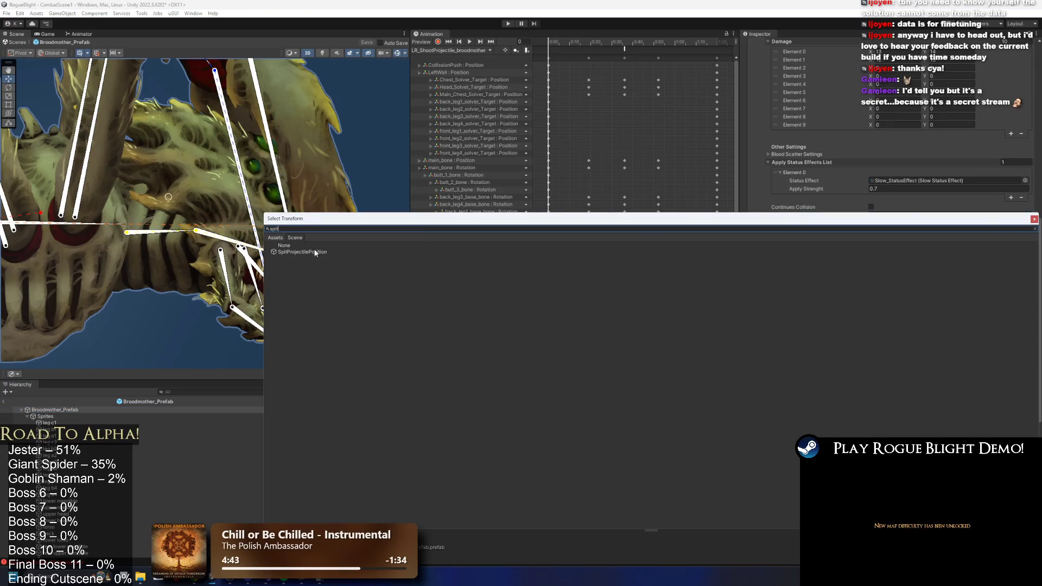
pyautogui.doubleClick(302, 251)
pyautogui.click(508, 24)
pyautogui.press('Escape')
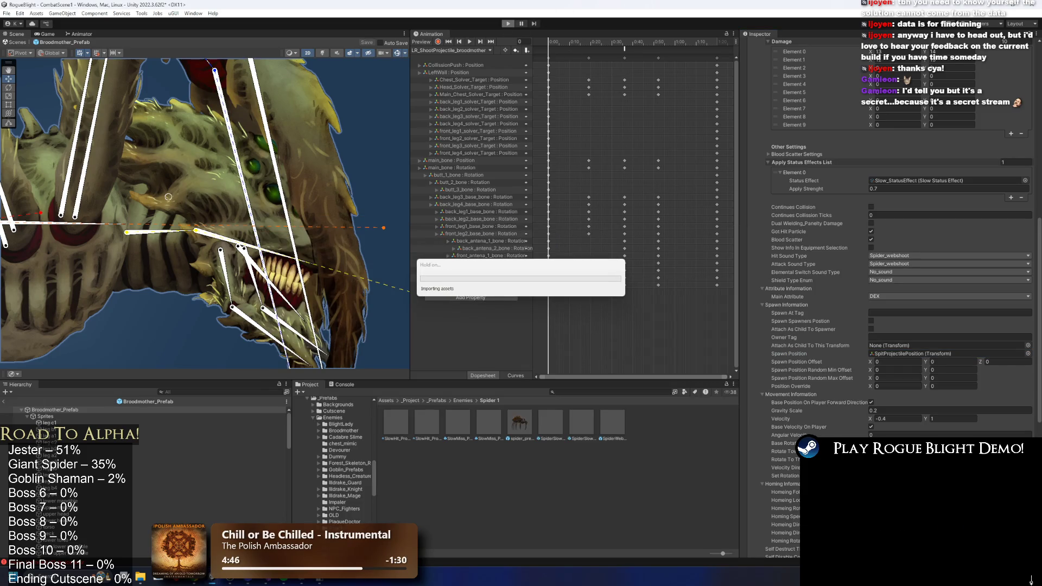
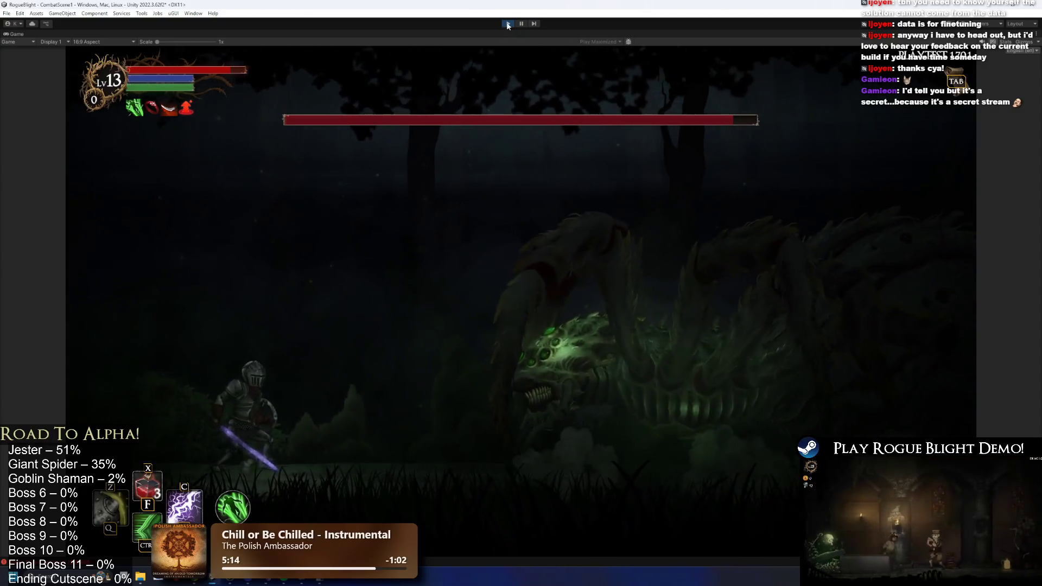
# - Stop play mode and open the Broodmother prefab found by searching 'brood prefab'
pyautogui.hotkey('ctrl', 'p')
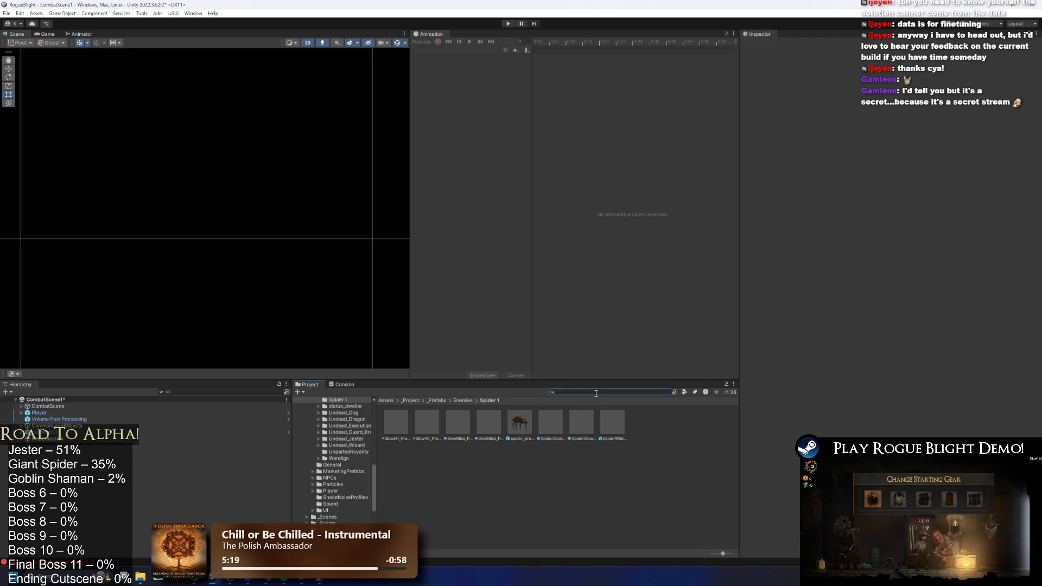
pyautogui.write('brood prefab')
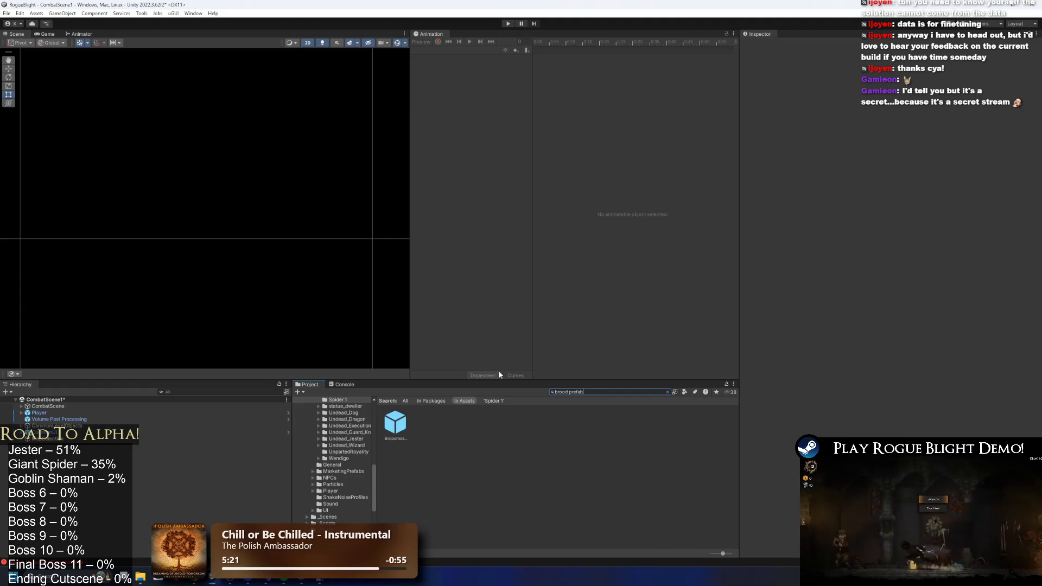
pyautogui.doubleClick(405, 418)
pyautogui.scroll(-10, 931, 292)
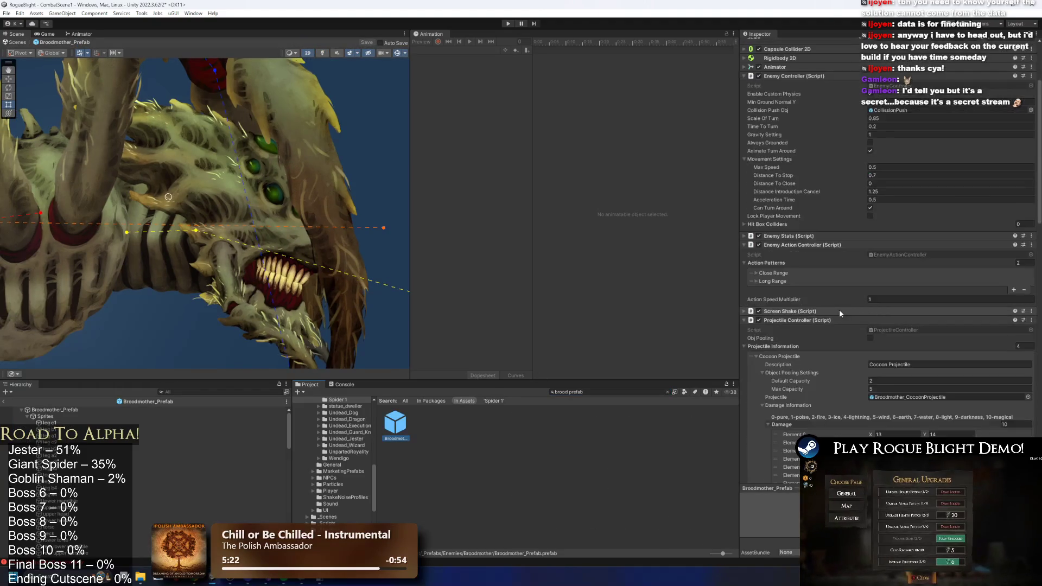
pyautogui.scroll(-5, 932, 291)
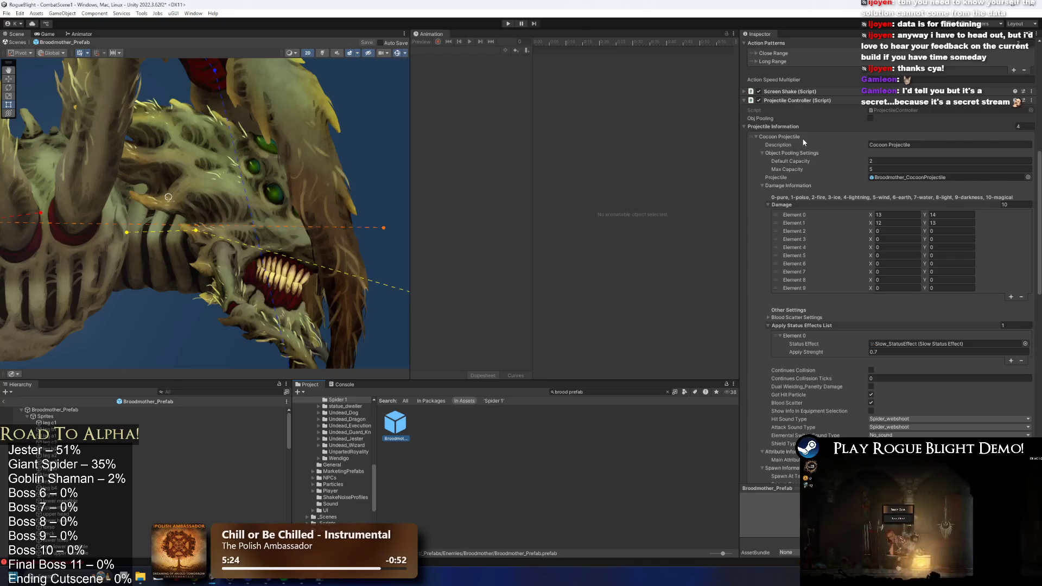
pyautogui.scroll(-10, 906, 185)
# - Set the Cocoon Projectile's horizontal velocity to 0.6 and save the prefab
pyautogui.click(908, 362)
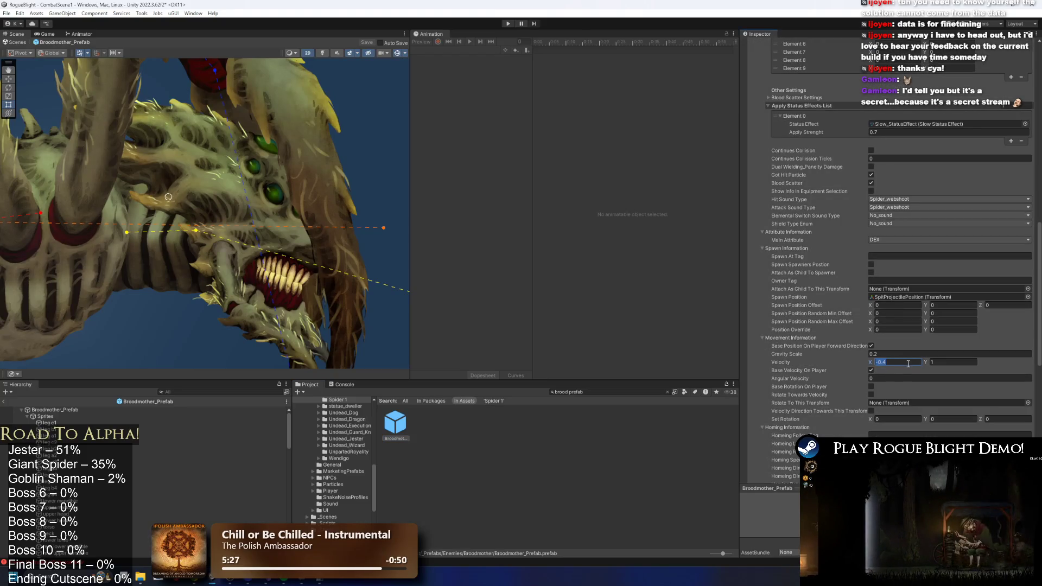
pyautogui.write('0.')
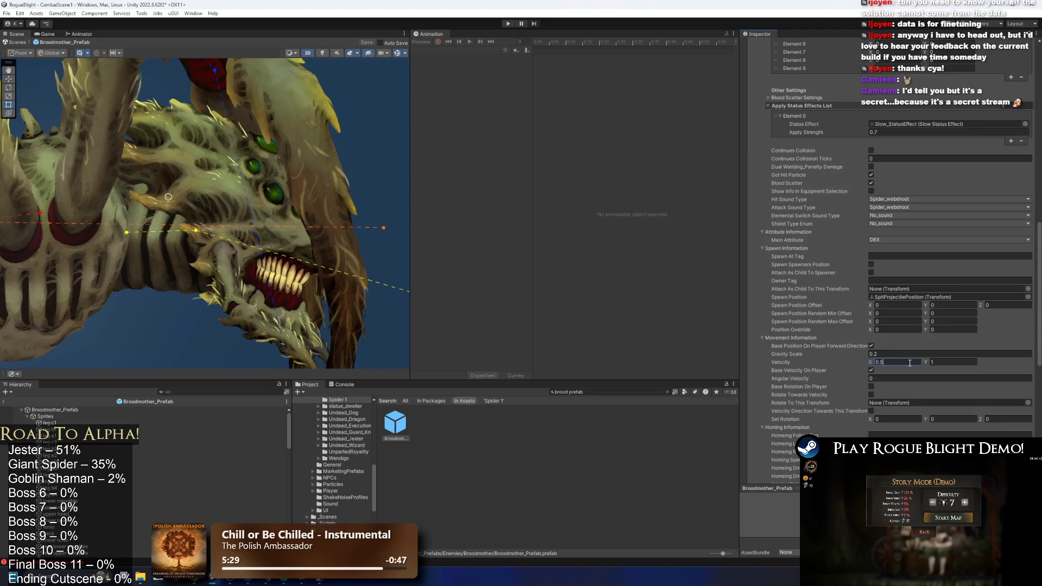
pyautogui.press('BackSpace')
pyautogui.press('Return')
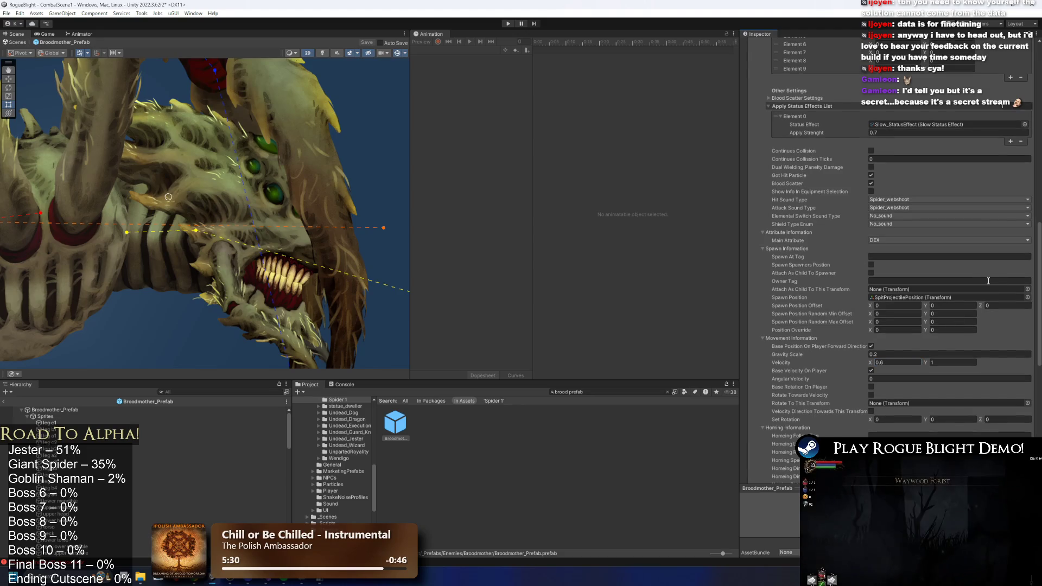
pyautogui.hotkey('ctrl', 's')
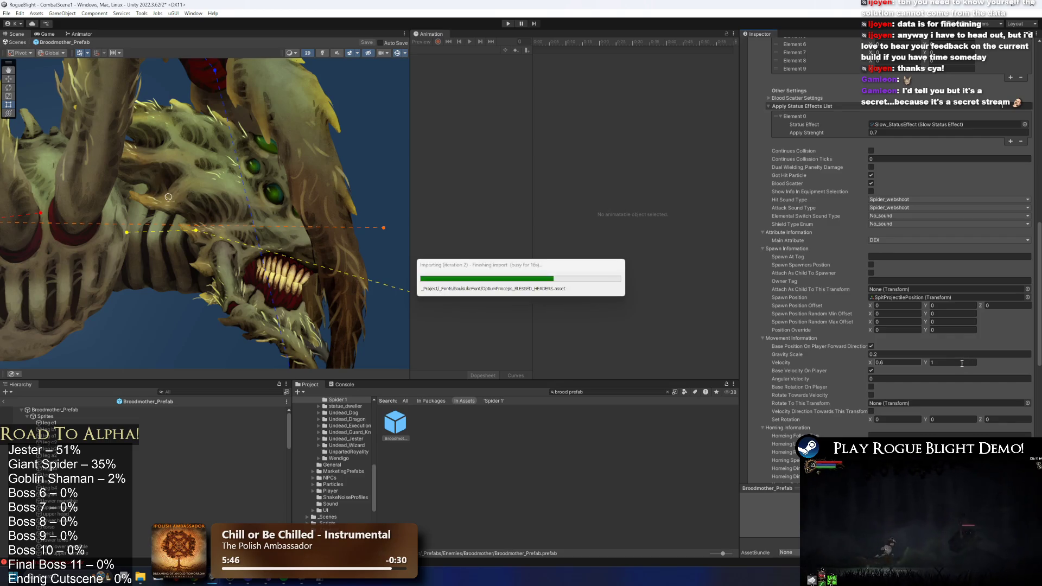
# - Expand the first Slow Projectile entry and locate its prefab asset
pyautogui.scroll(-10, 961, 362)
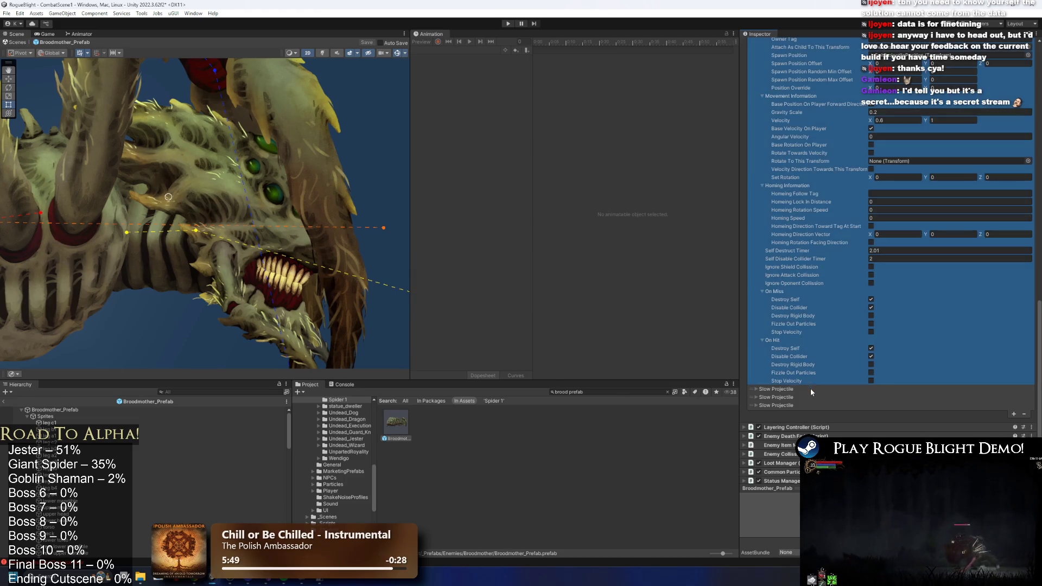
pyautogui.click(810, 388)
pyautogui.scroll(-5, 953, 373)
pyautogui.click(955, 297)
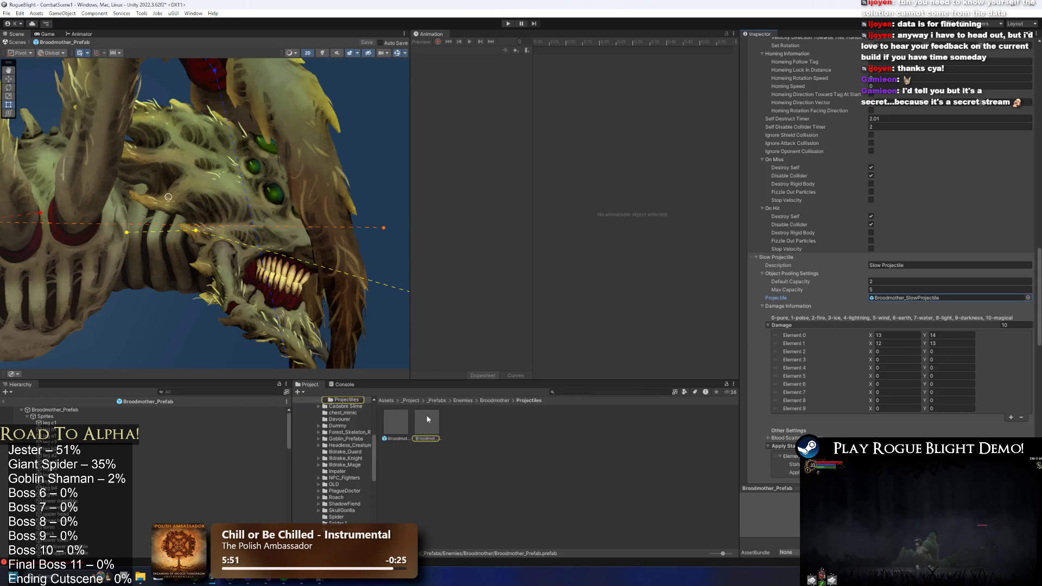
pyautogui.scroll(10, 965, 297)
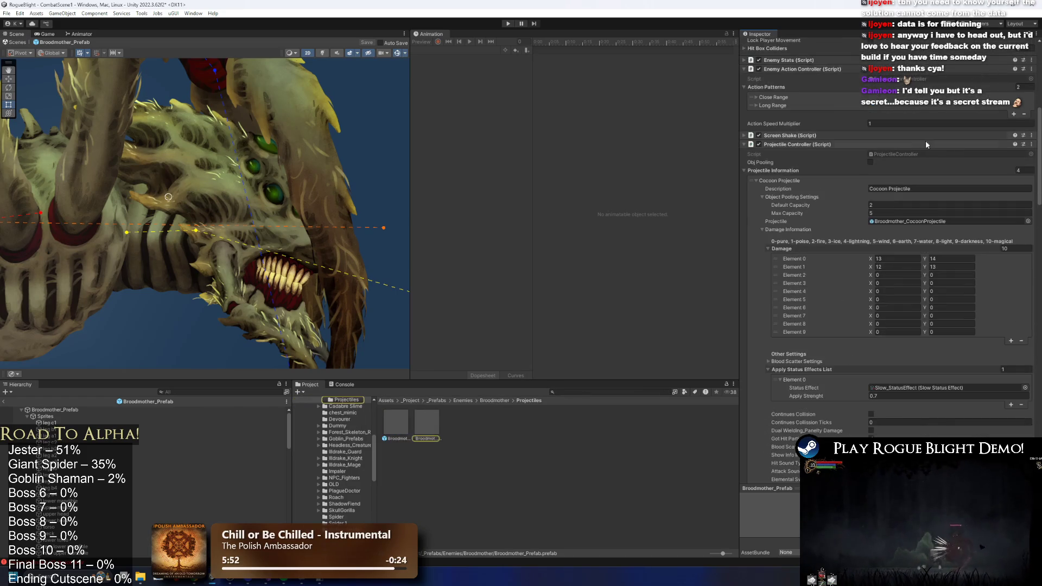
# - In Broodmother_CocoonProjectile, make all three spawns start immediately with delay 2 and interval 10
pyautogui.doubleClick(906, 220)
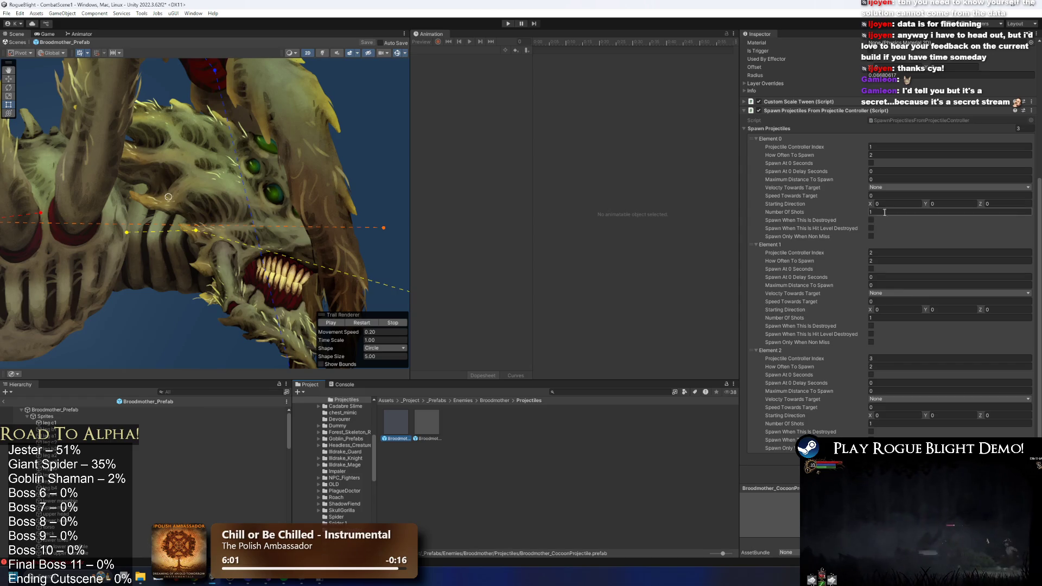
pyautogui.click(872, 163)
pyautogui.write('2')
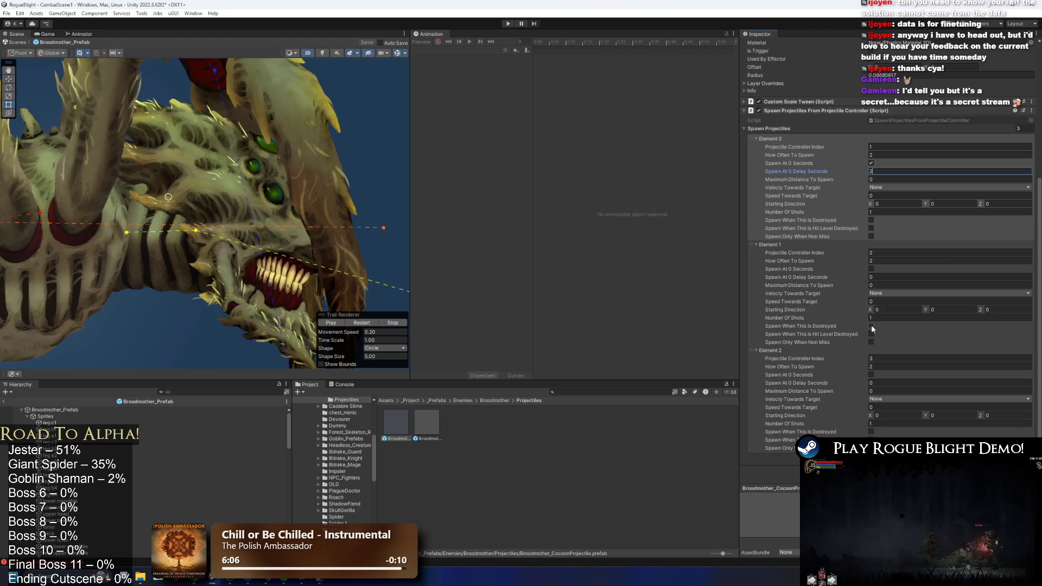
pyautogui.click(875, 276)
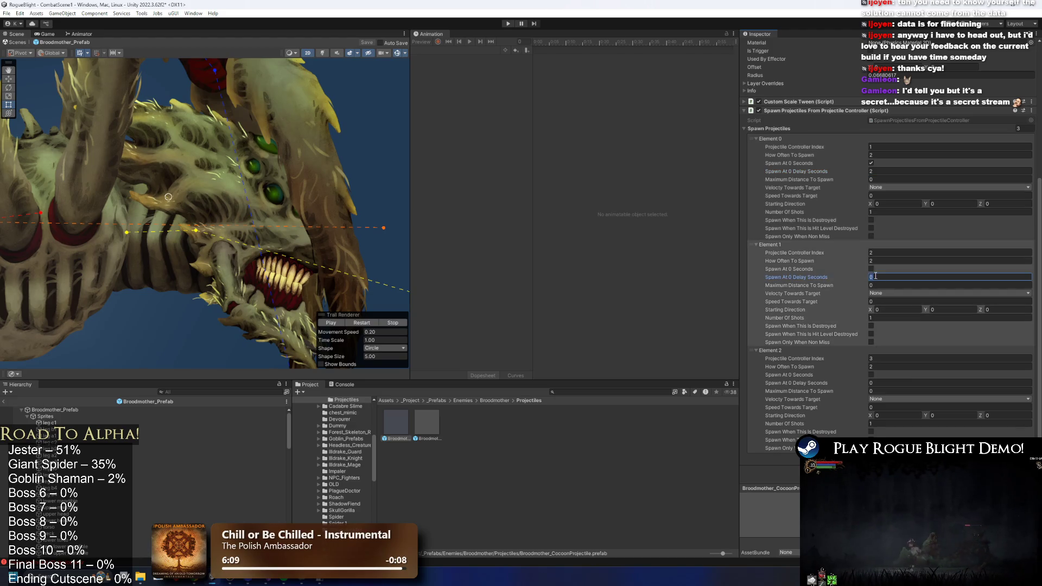
pyautogui.write('2')
pyautogui.click(872, 269)
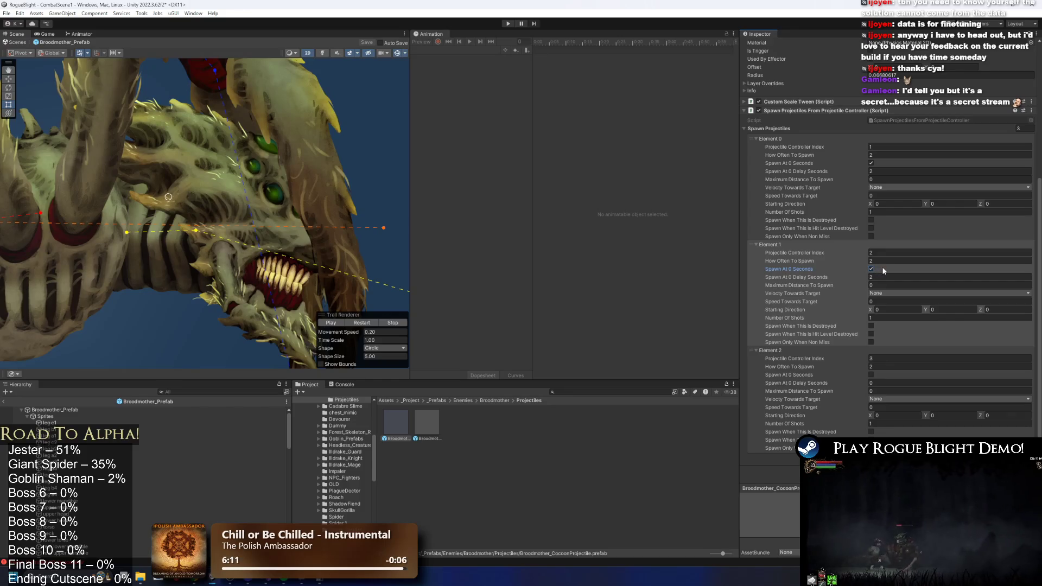
pyautogui.click(872, 375)
pyautogui.click(876, 382)
pyautogui.write('2')
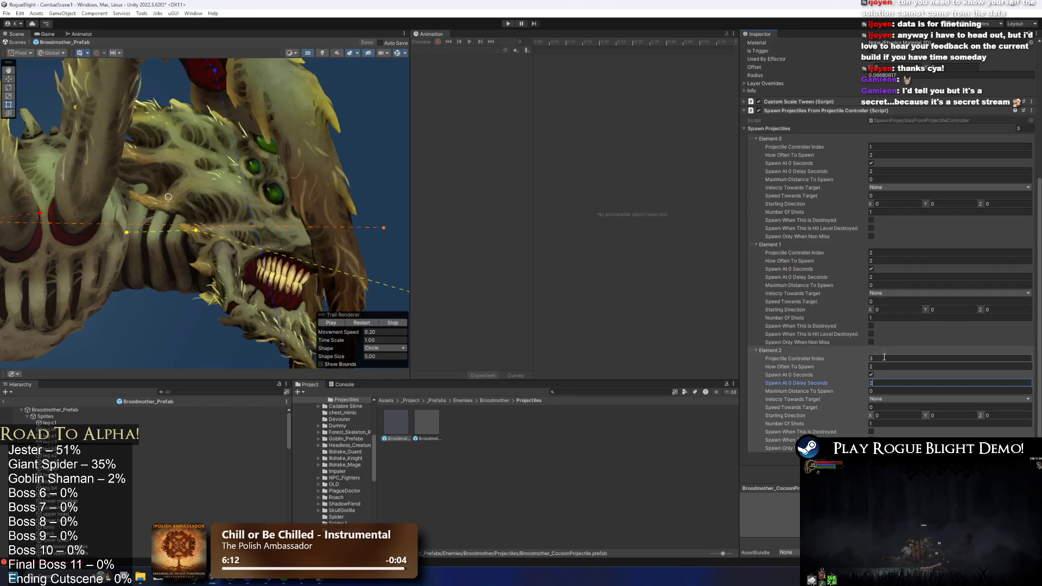
pyautogui.click(876, 367)
pyautogui.write('10')
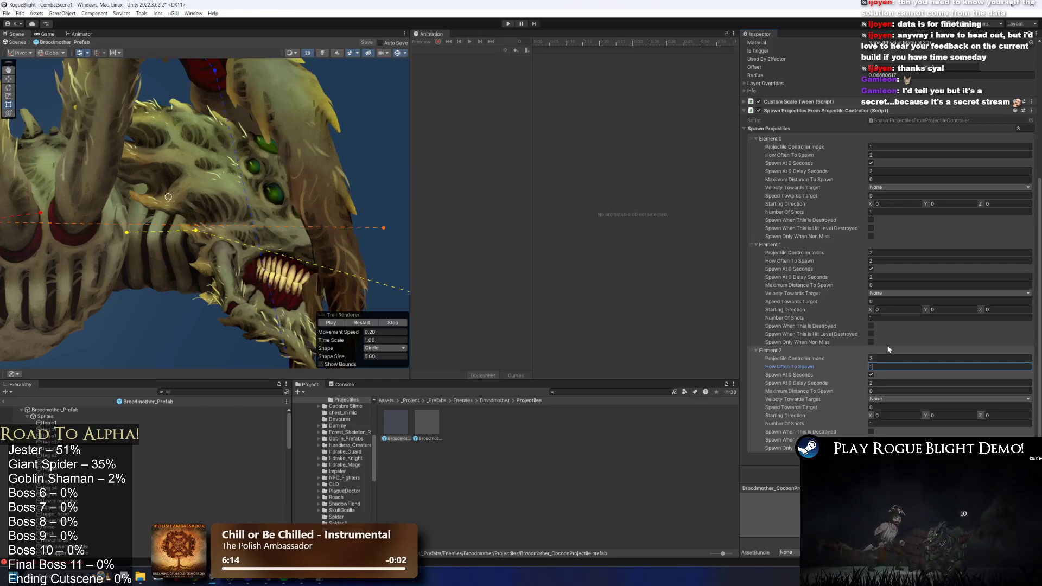
pyautogui.click(881, 156)
pyautogui.write('10')
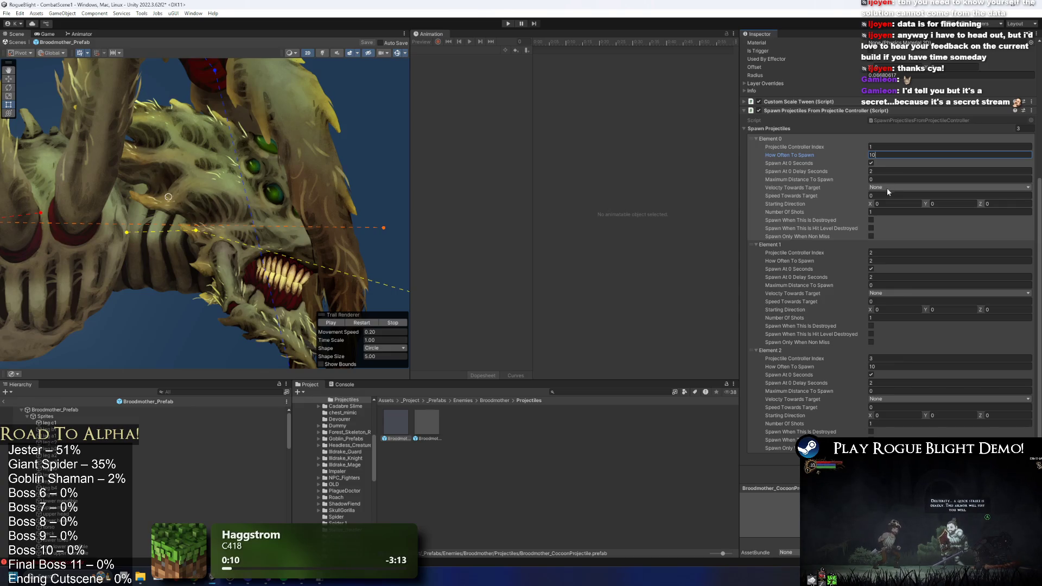
# - Leave velocity towards target as None, undo the maximum spawn distance edits, and play-test
pyautogui.click(889, 188)
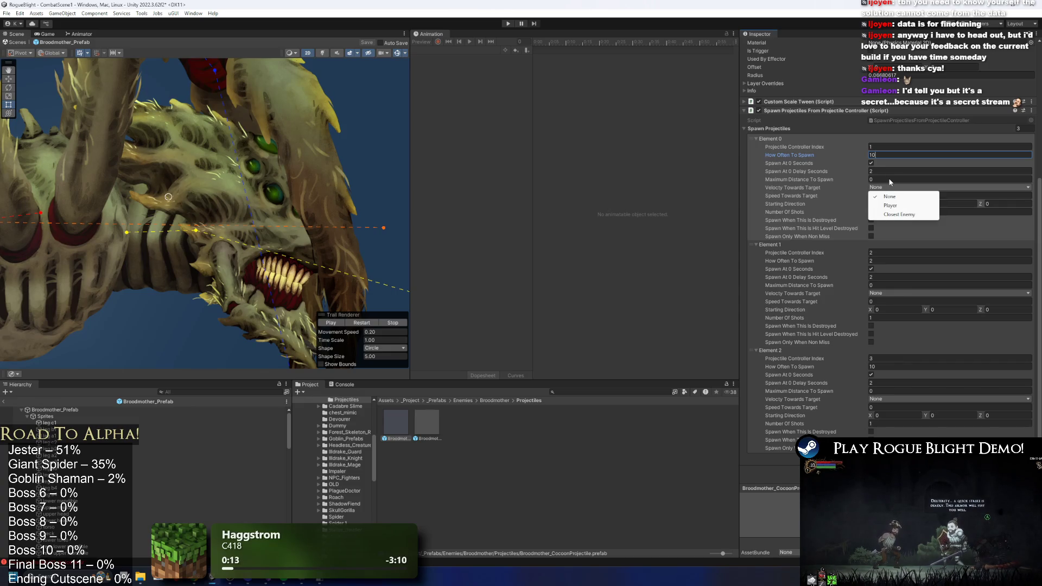
pyautogui.click(891, 182)
pyautogui.click(914, 181)
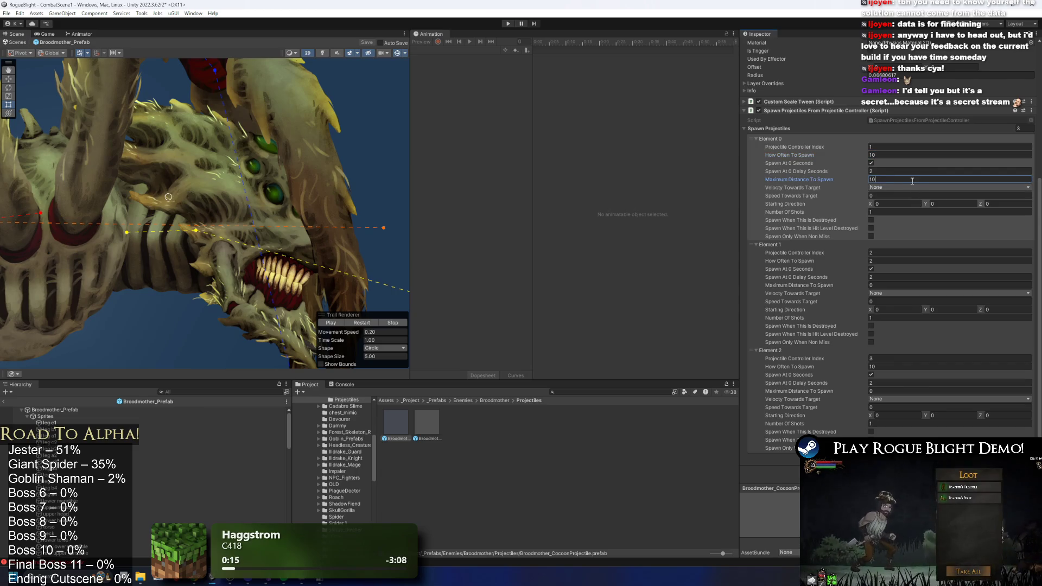
pyautogui.write('00')
pyautogui.click(890, 285)
pyautogui.write('1000')
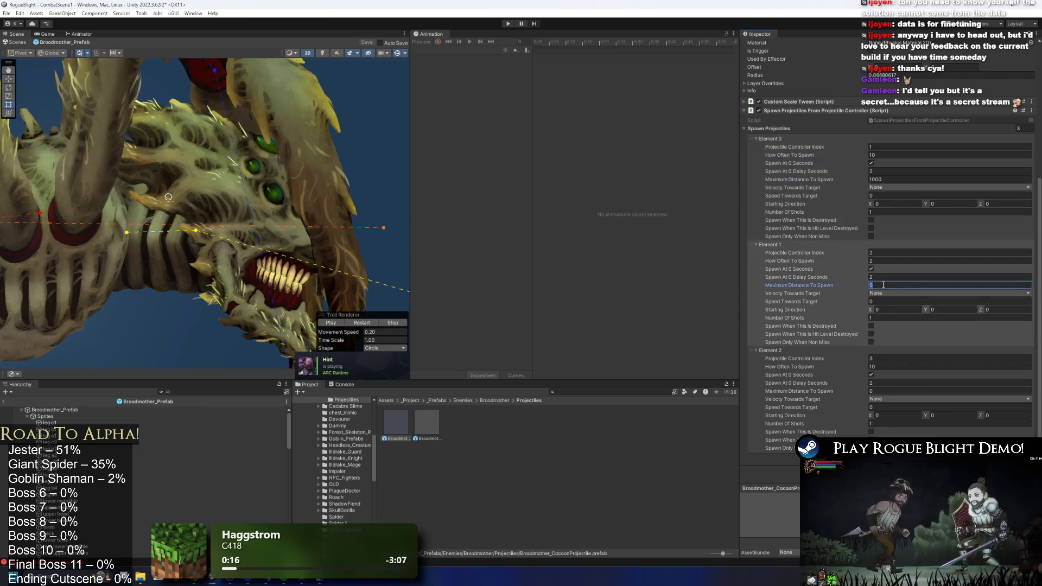
pyautogui.click(884, 409)
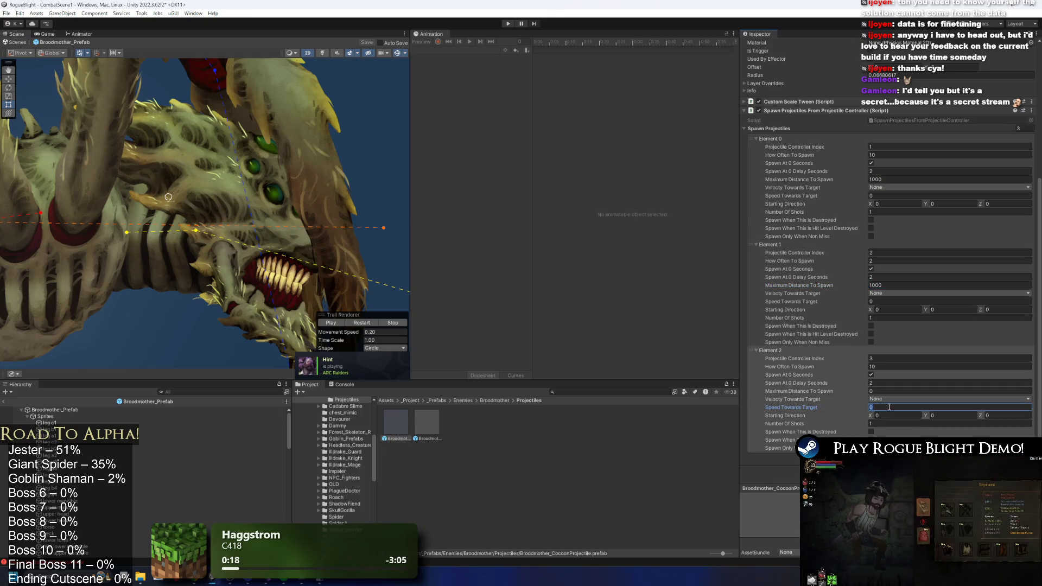
pyautogui.click(885, 283)
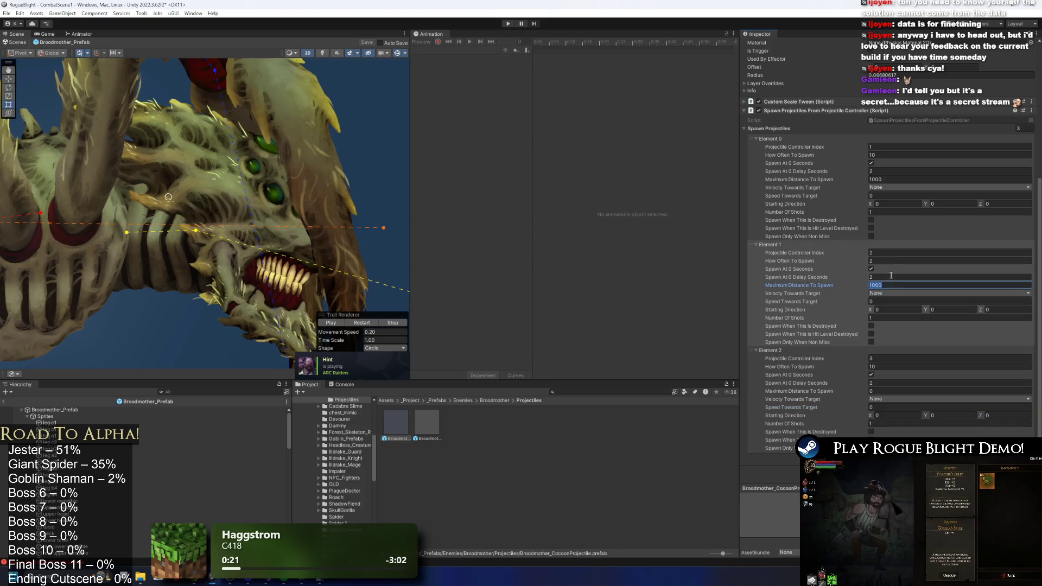
pyautogui.click(890, 180)
pyautogui.write('0')
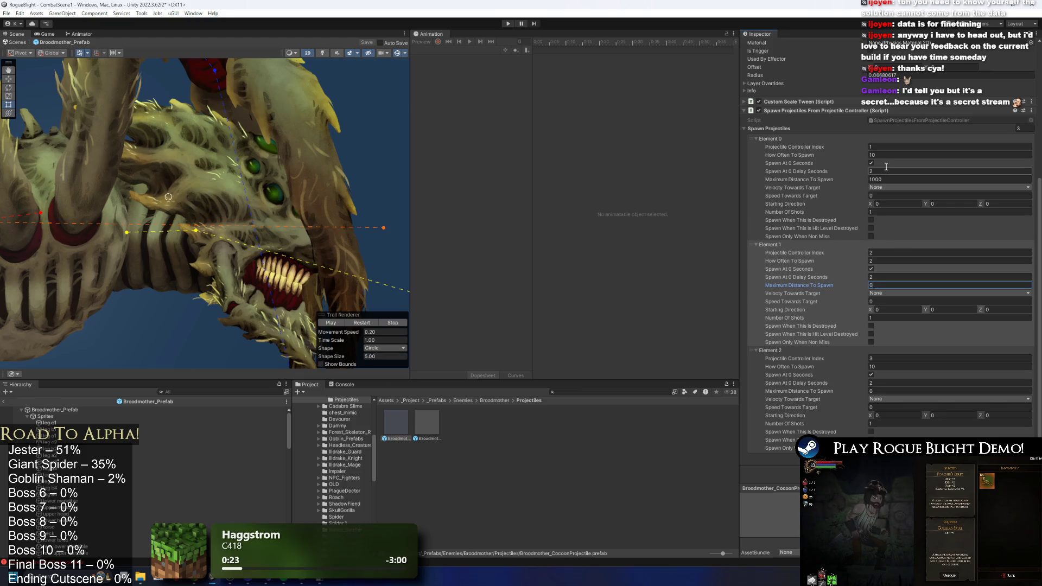
pyautogui.hotkey('ctrl', 'z')
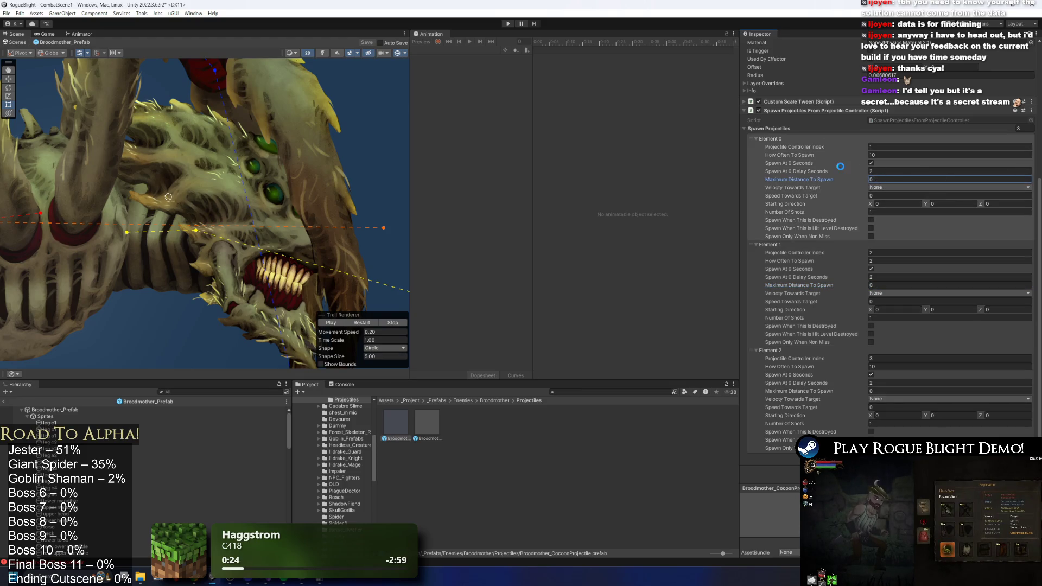
pyautogui.click(506, 24)
pyautogui.press('Escape')
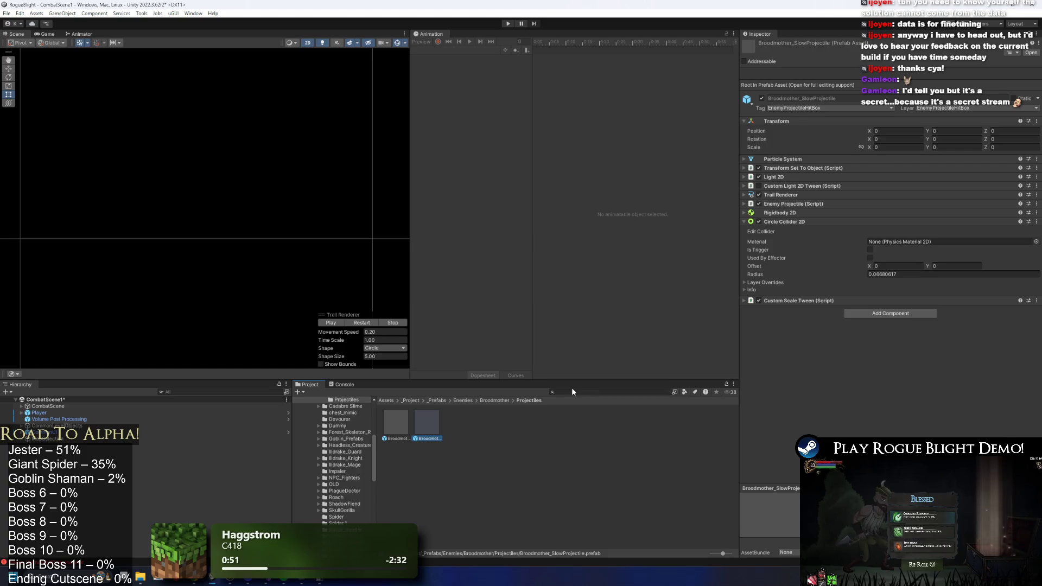
# - Reopen the Broodmother prefab from its folder and save its changes
pyautogui.click(482, 402)
pyautogui.doubleClick(426, 424)
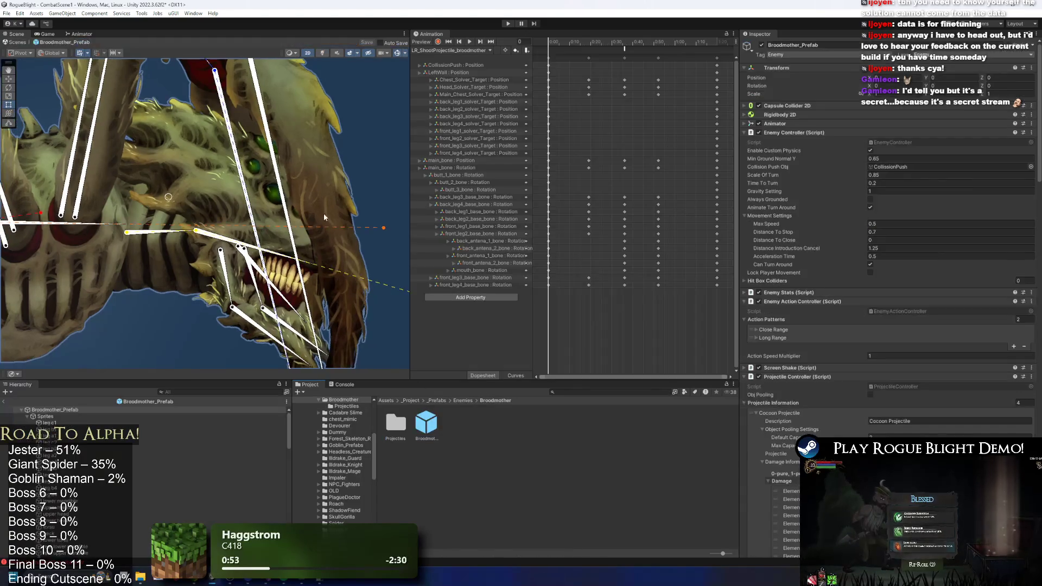
pyautogui.scroll(-15, 979, 278)
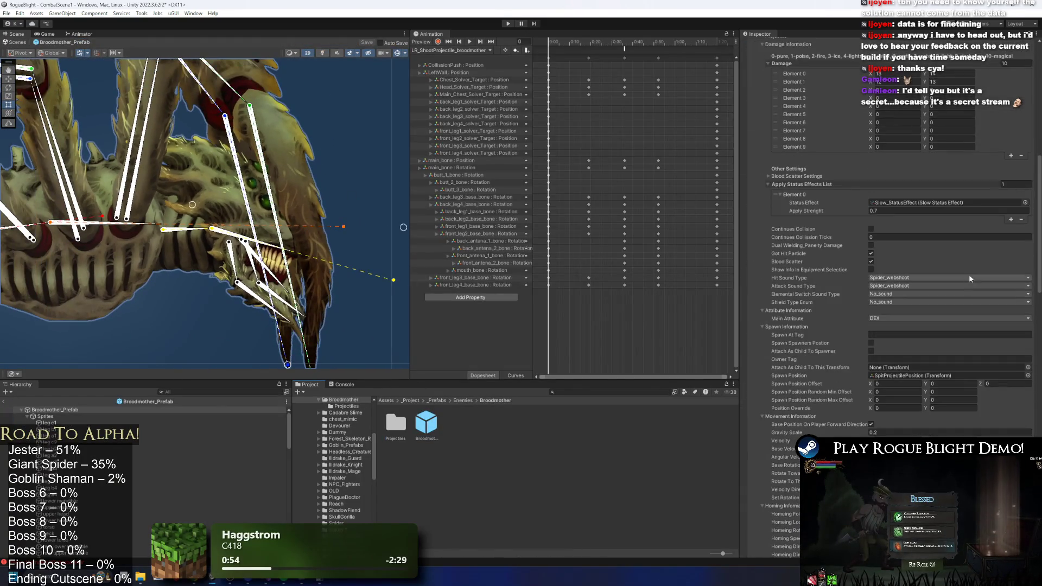
pyautogui.scroll(10, 898, 368)
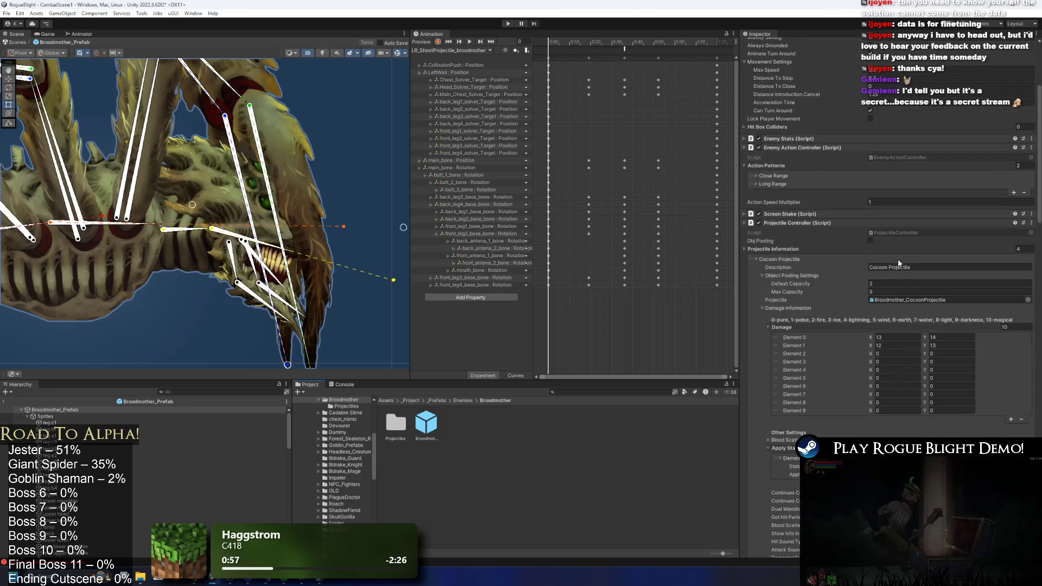
pyautogui.scroll(-8, 899, 338)
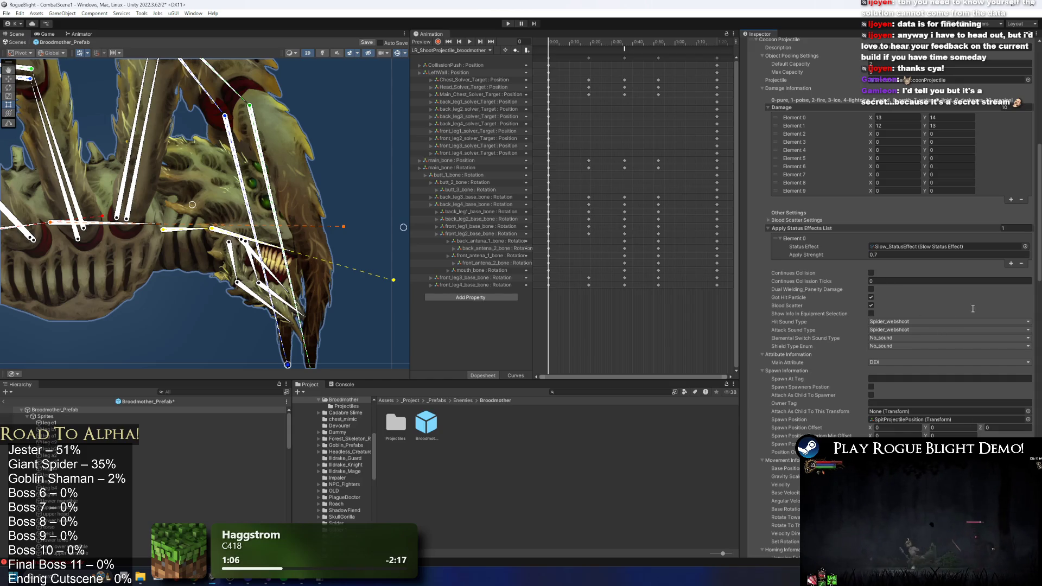
pyautogui.hotkey('ctrl', 's')
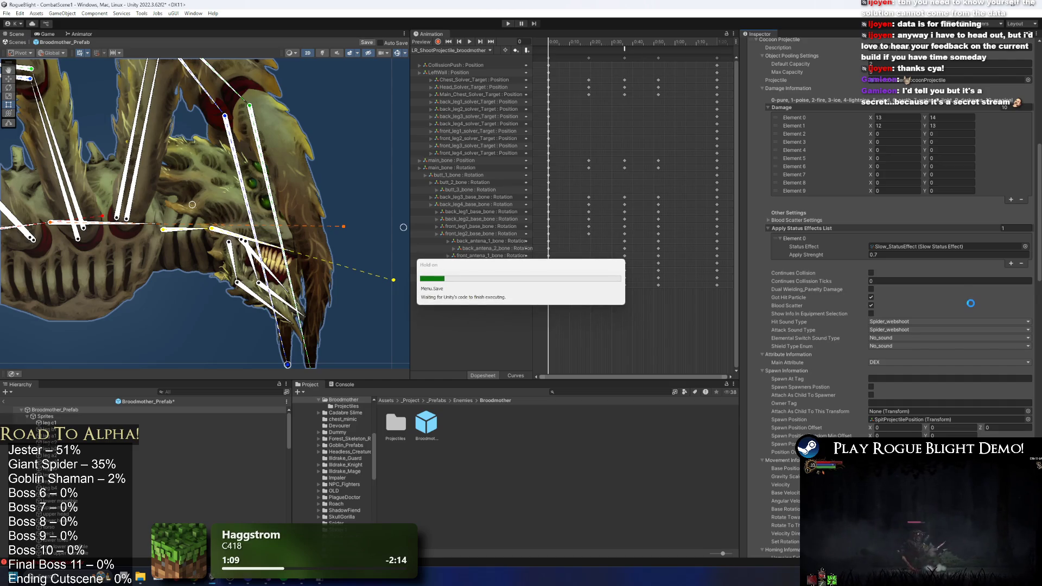
# - Select the Broodmother boss prefab and open its cocoon projectile asset
pyautogui.scroll(-5, 971, 309)
pyautogui.click(426, 434)
pyautogui.scroll(-10, 860, 361)
pyautogui.scroll(6, 899, 202)
pyautogui.scroll(10, 900, 202)
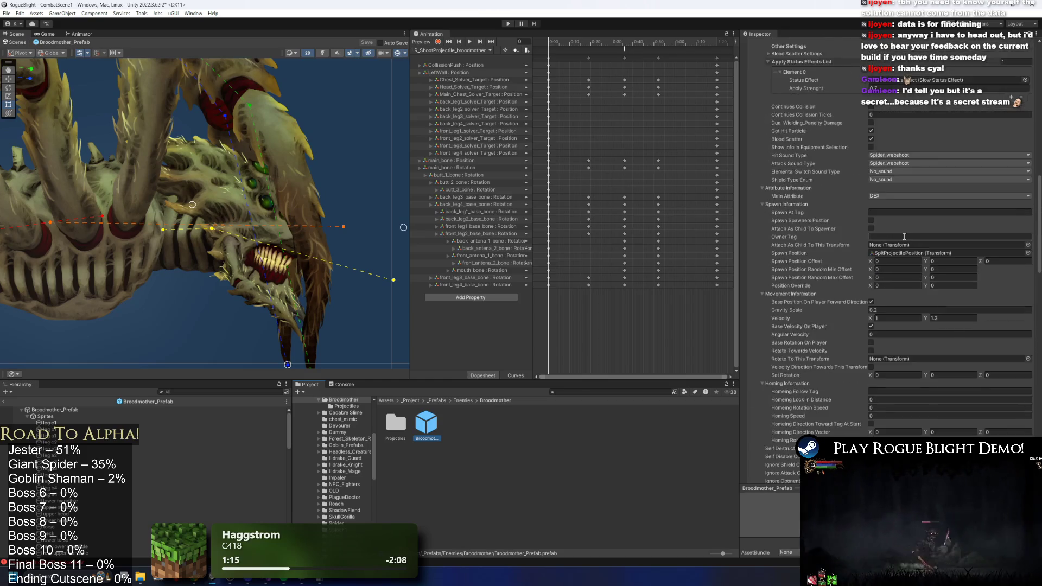
pyautogui.click(892, 332)
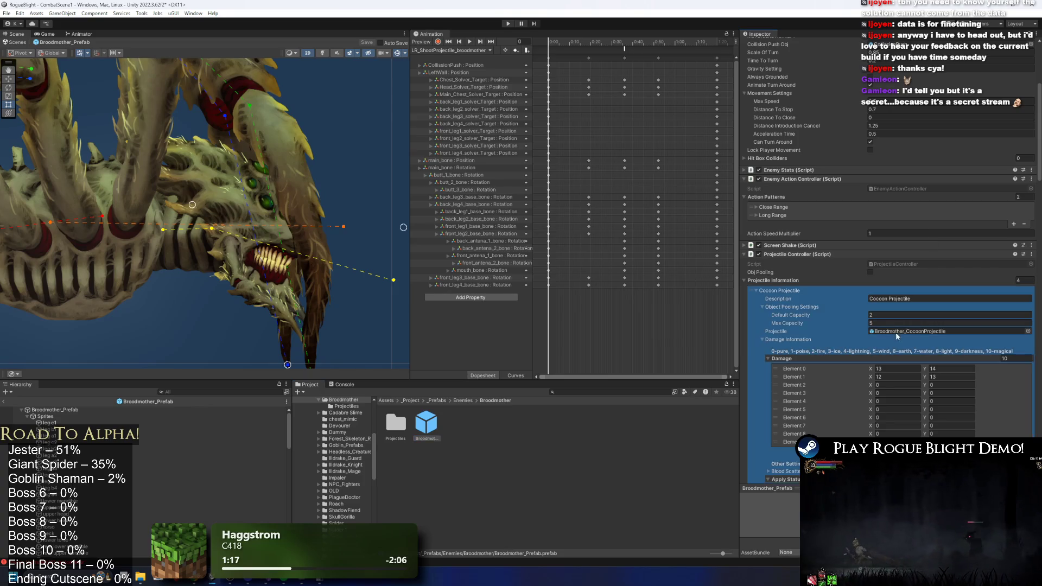
pyautogui.doubleClick(893, 332)
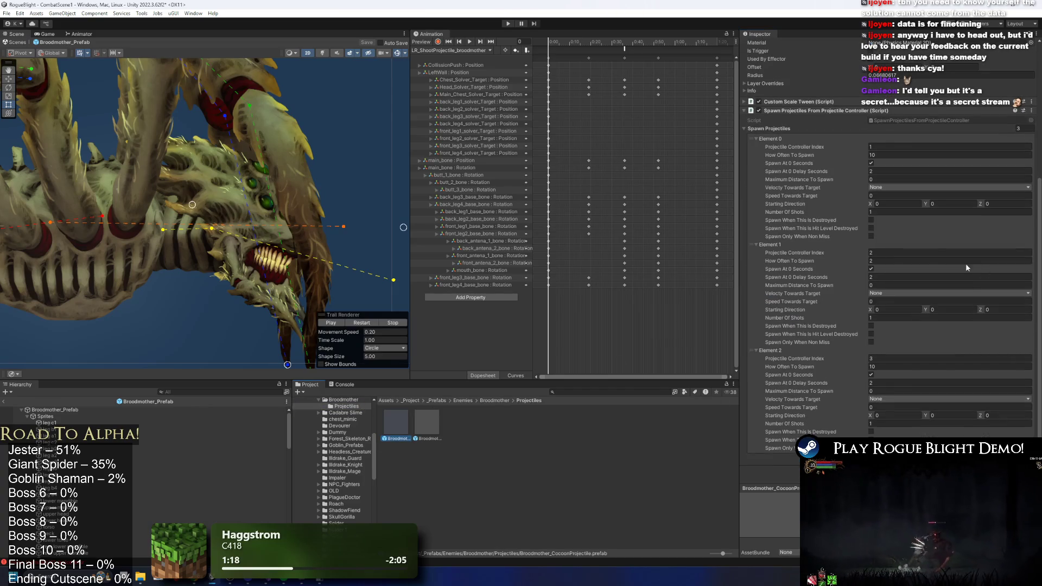
# - Set the three spawn entries' Projectile Controller Index to 2, 3 and 4, then play-test
pyautogui.click(880, 147)
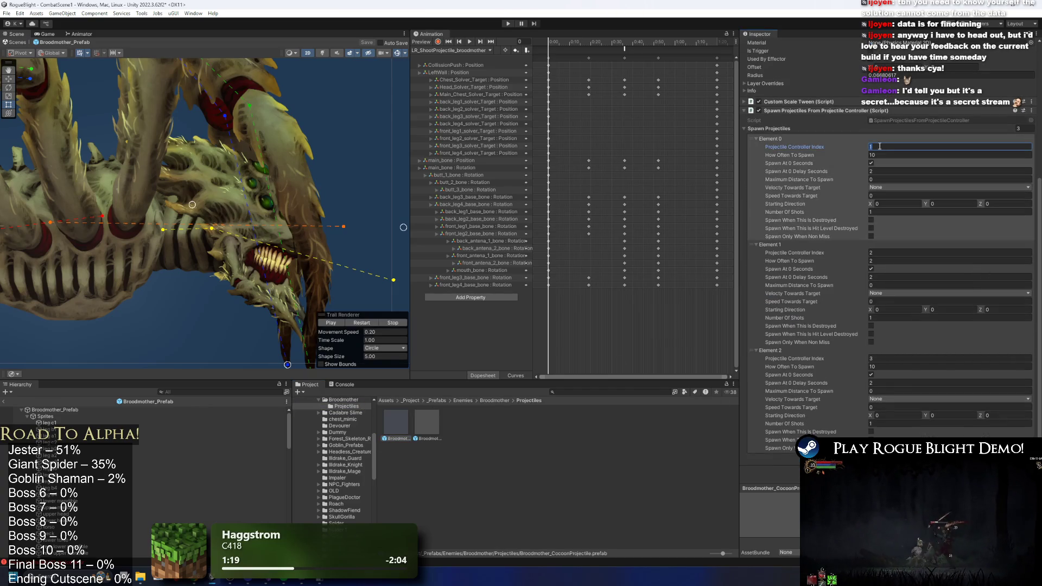
pyautogui.write('2')
pyautogui.click(881, 254)
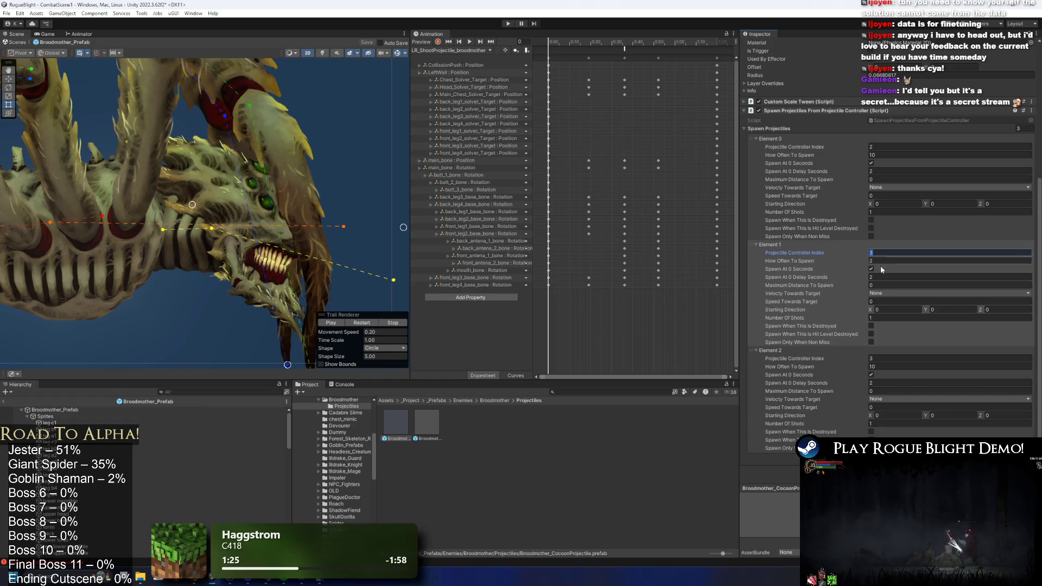
pyautogui.click(881, 359)
pyautogui.write('4')
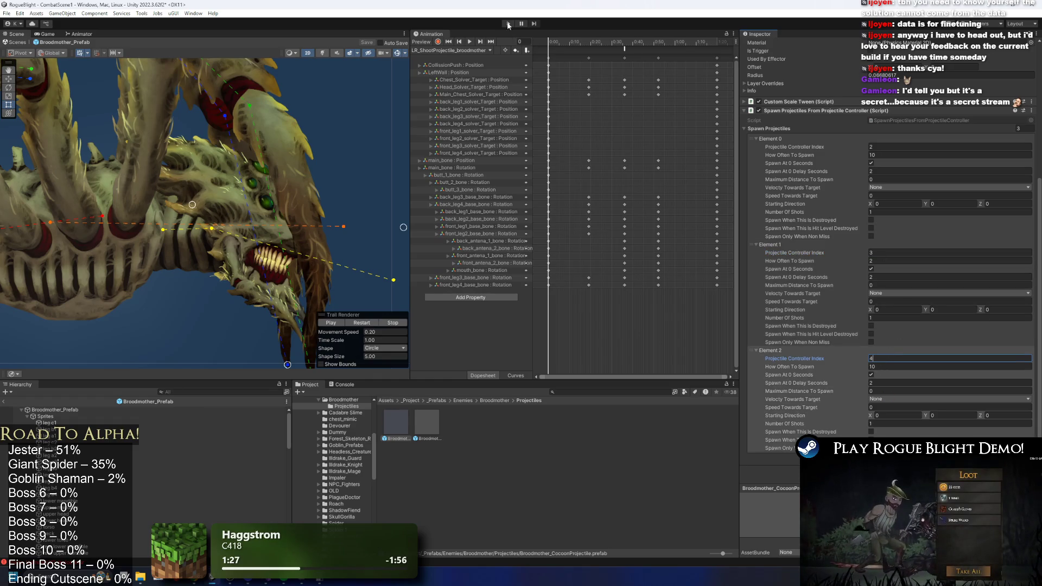
pyautogui.click(508, 24)
pyautogui.press('Return')
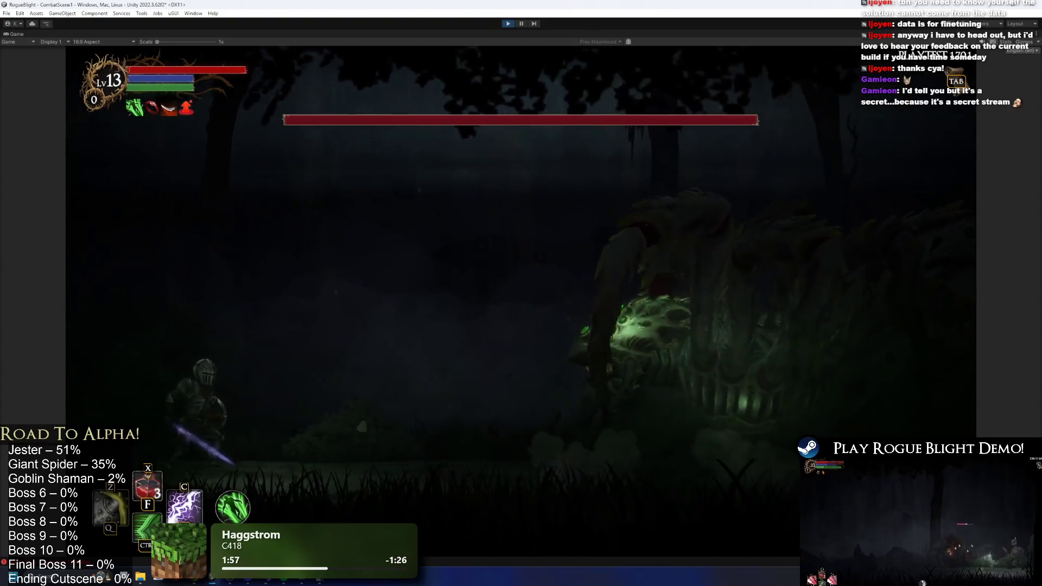
# - Stop the Broodmother boss playtest with Ctrl+P and return to edit mode
pyautogui.hotkey('ctrl', 'p')
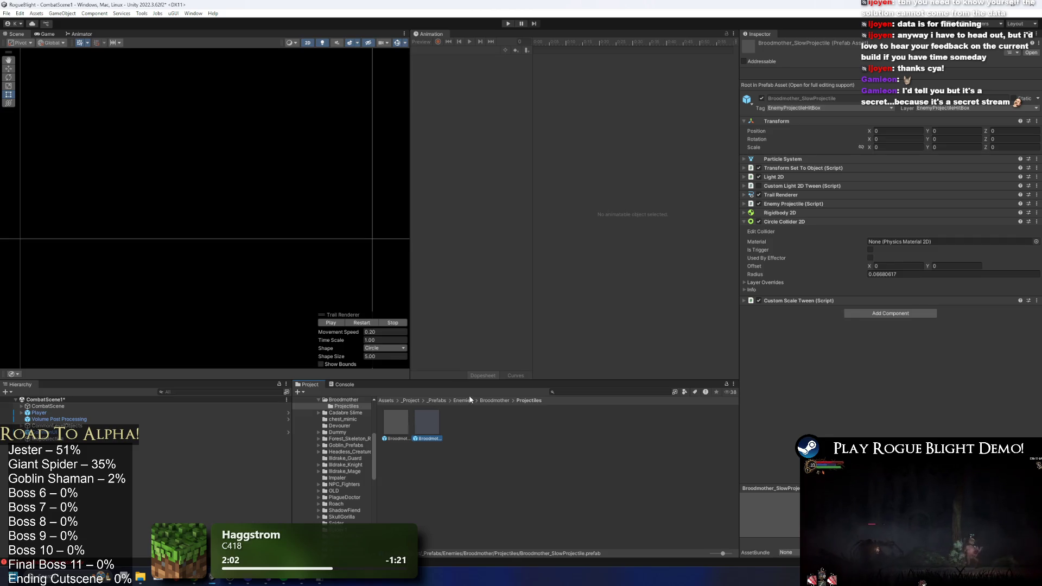
# - Set Spawn At 0 Delay Seconds to 1.9 for cocoon projectile Elements 2, 1 and 0, then play-test
pyautogui.click(403, 426)
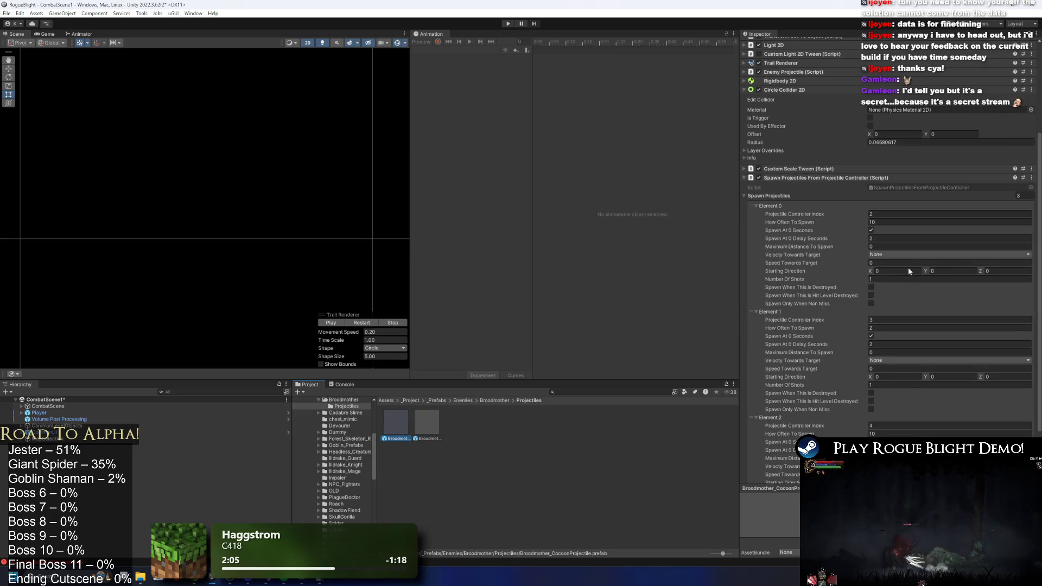
pyautogui.scroll(-5, 891, 192)
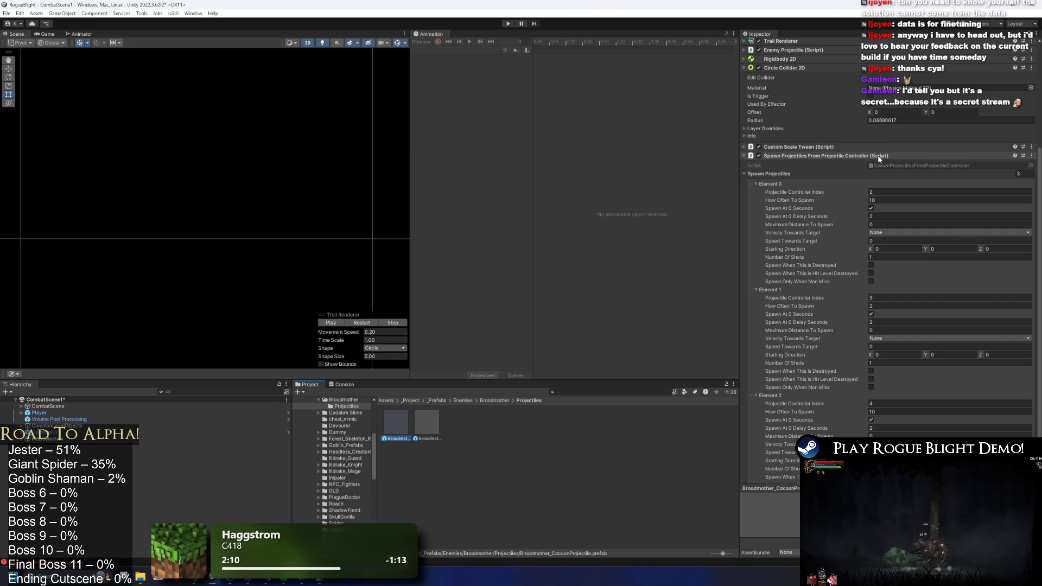
pyautogui.click(853, 49)
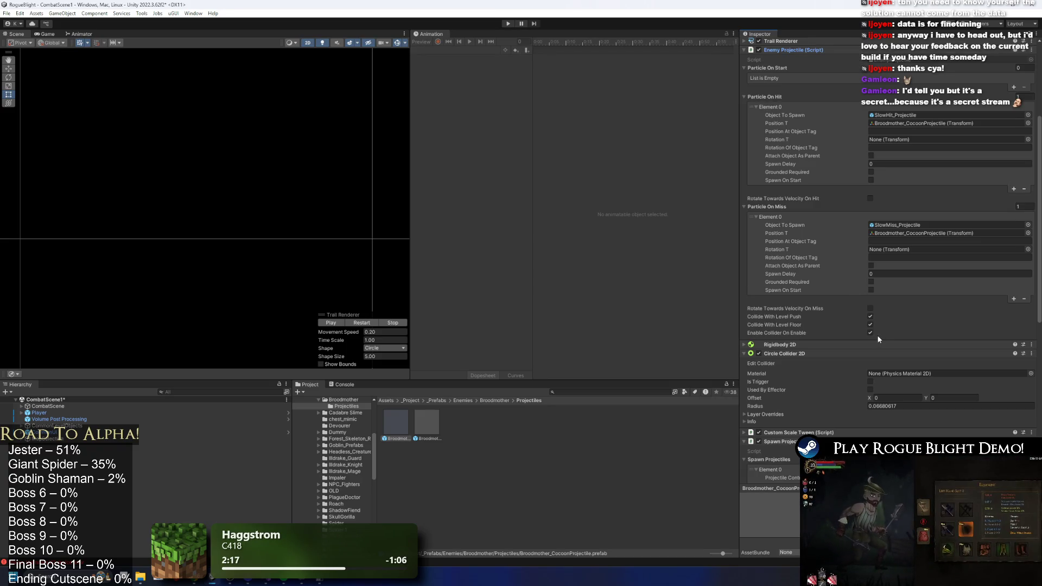
pyautogui.click(823, 50)
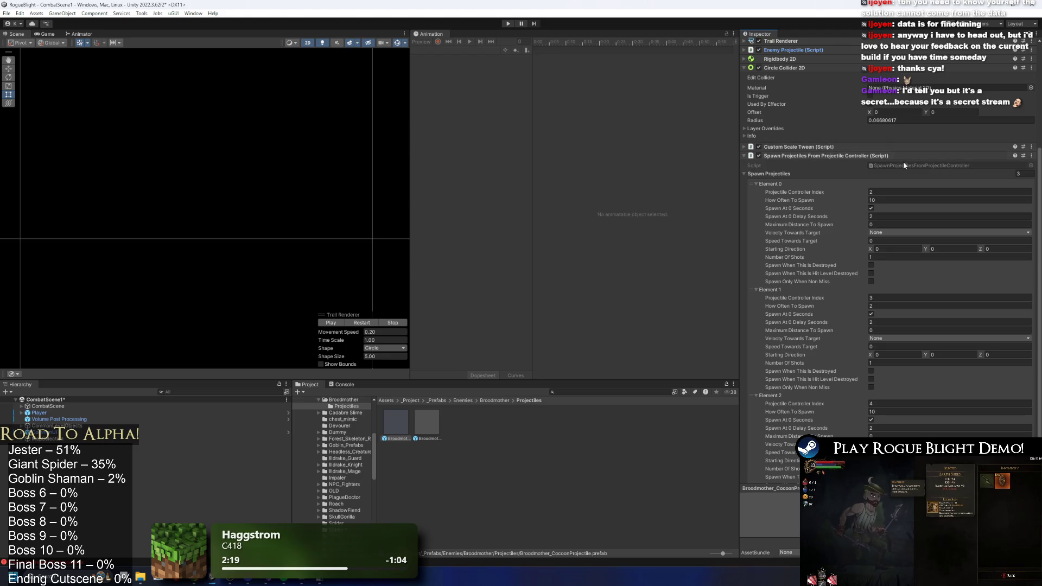
pyautogui.scroll(-2, 898, 217)
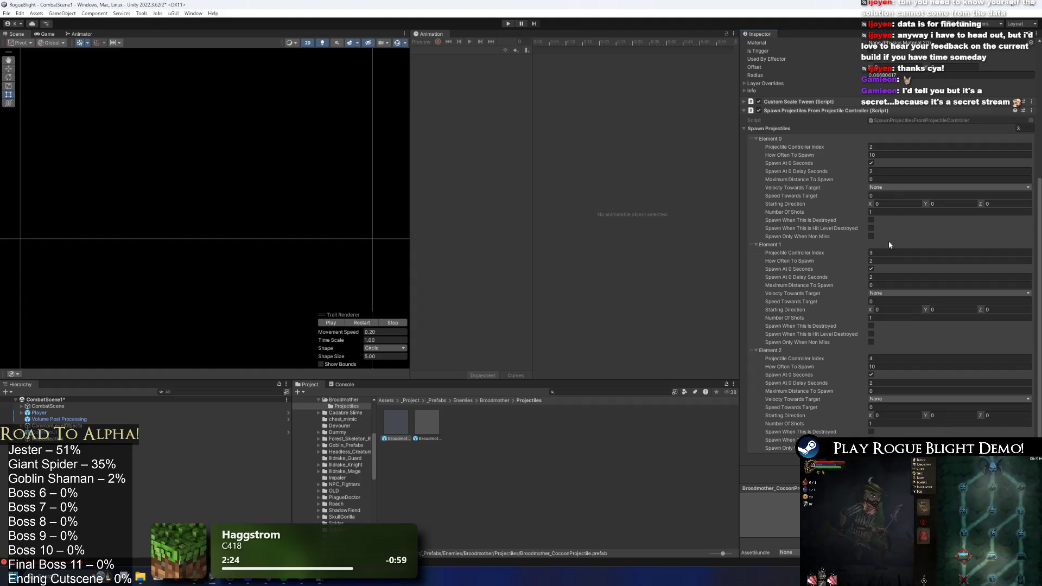
pyautogui.click(887, 383)
pyautogui.write('1.5')
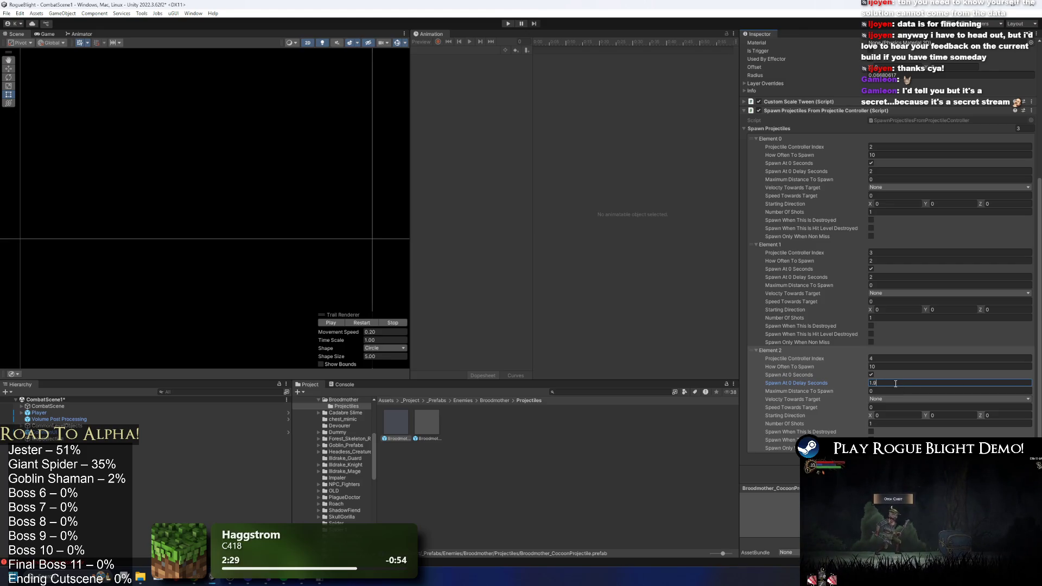
pyautogui.click(883, 275)
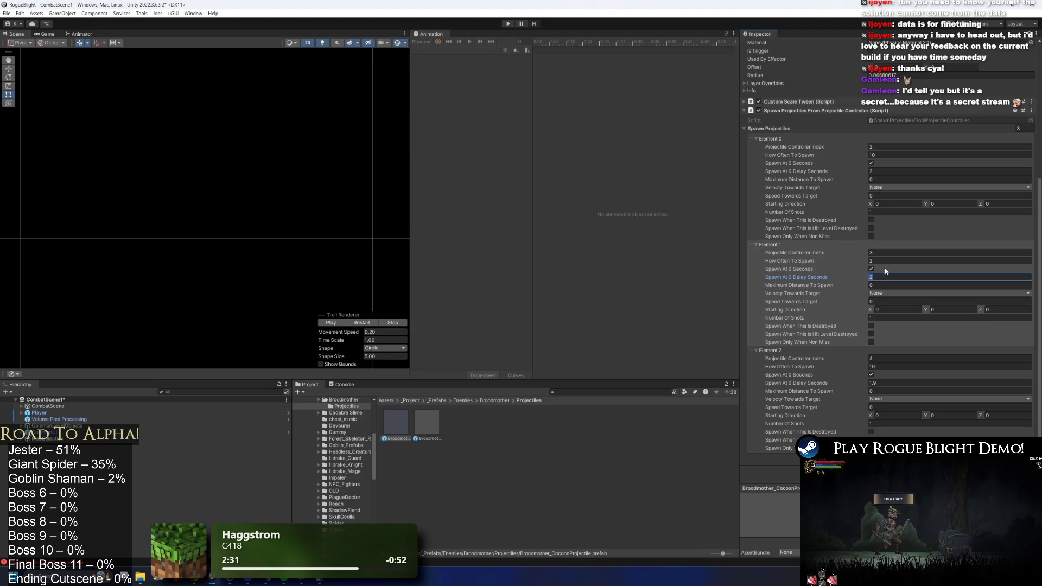
pyautogui.write('1.8')
pyautogui.click(880, 171)
pyautogui.write('1.9')
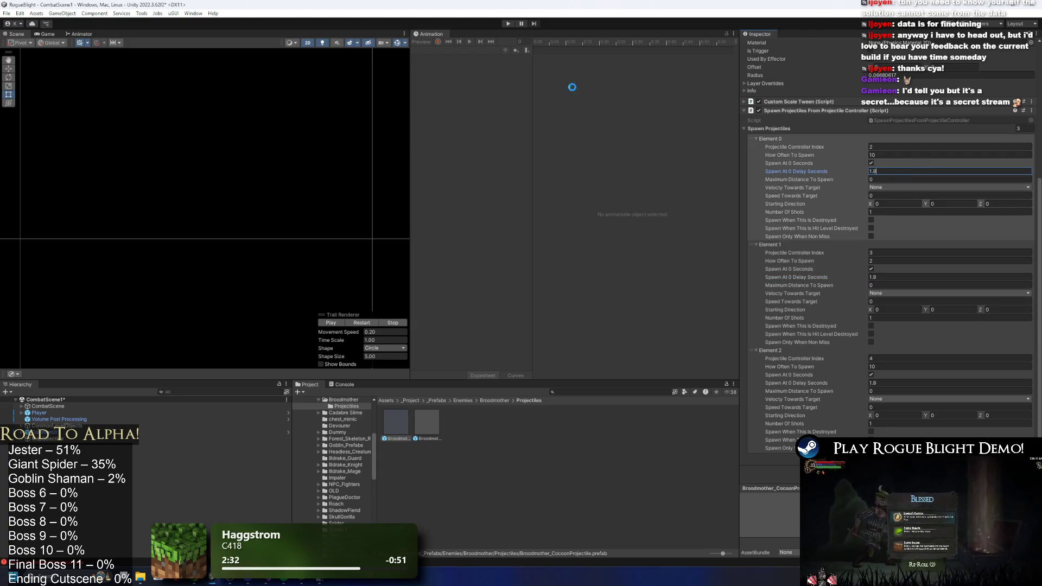
pyautogui.click(508, 24)
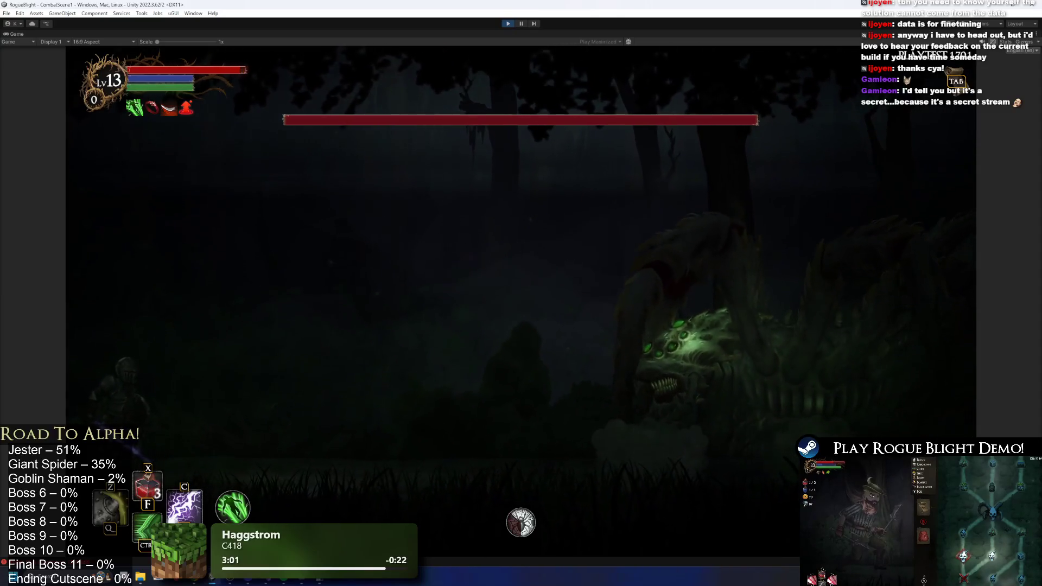
# - End the 1.9-second-delay playtest with Ctrl+P to resume editing
pyautogui.hotkey('ctrl', 'p')
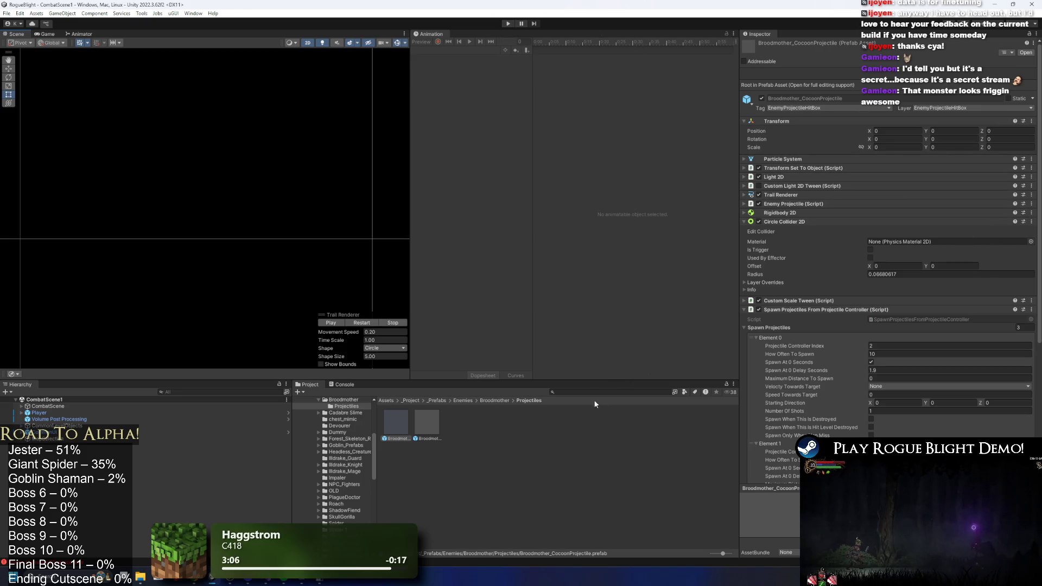
# - Open Broodmother_Prefab, set the cocoon projectile velocity to 0.7 by 1, and play-test
pyautogui.click(494, 401)
pyautogui.doubleClick(427, 423)
pyautogui.scroll(-10, 918, 217)
pyautogui.scroll(3, 925, 168)
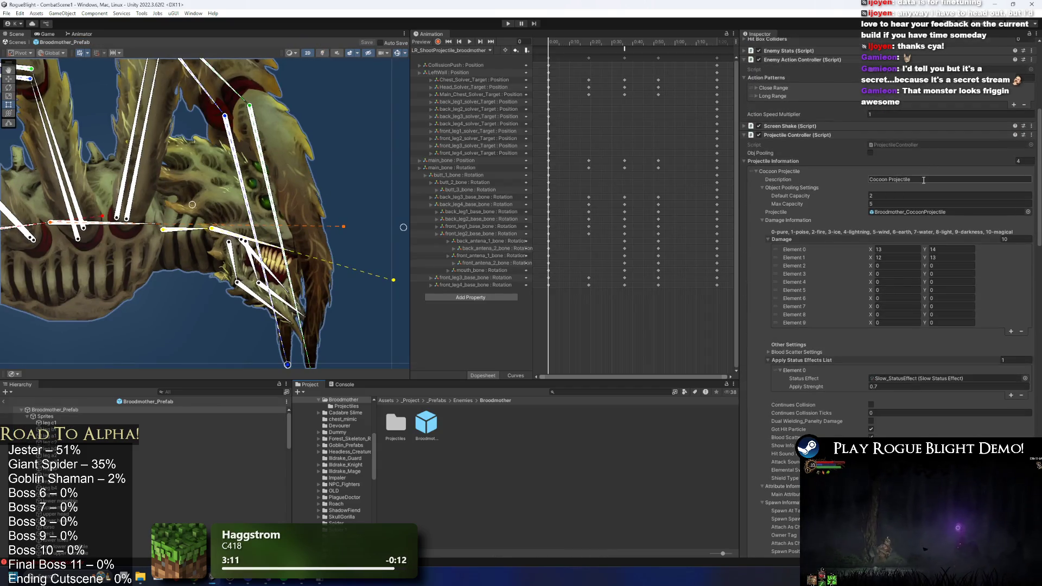
pyautogui.scroll(-5, 952, 212)
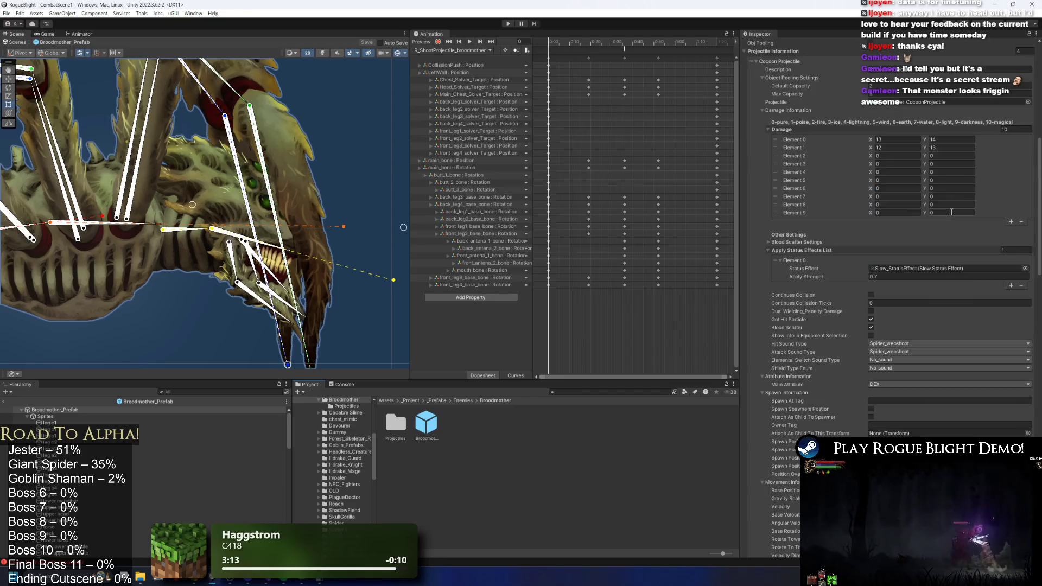
pyautogui.scroll(-4, 939, 220)
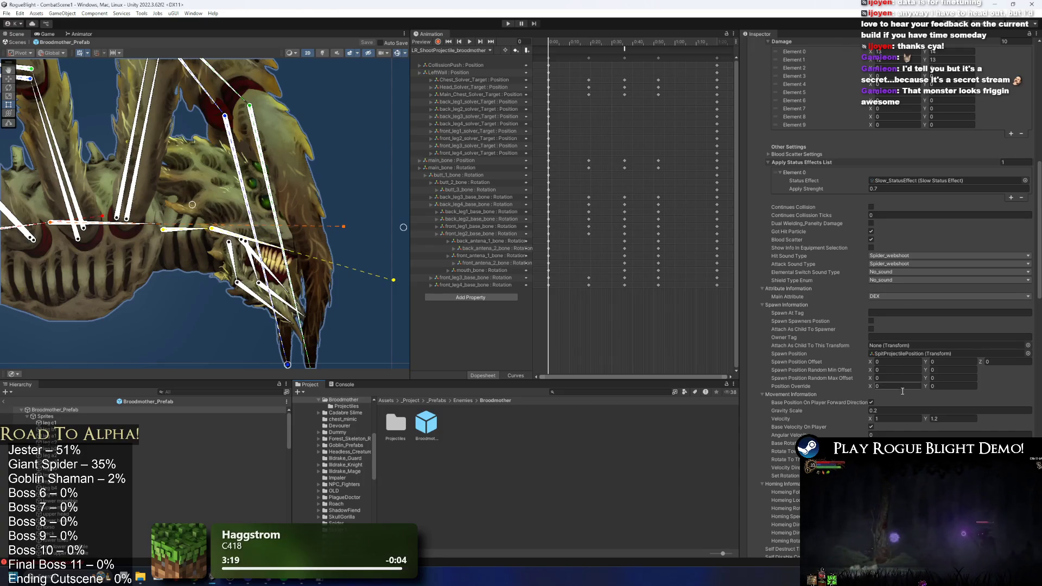
pyautogui.click(912, 418)
pyautogui.write('0.7')
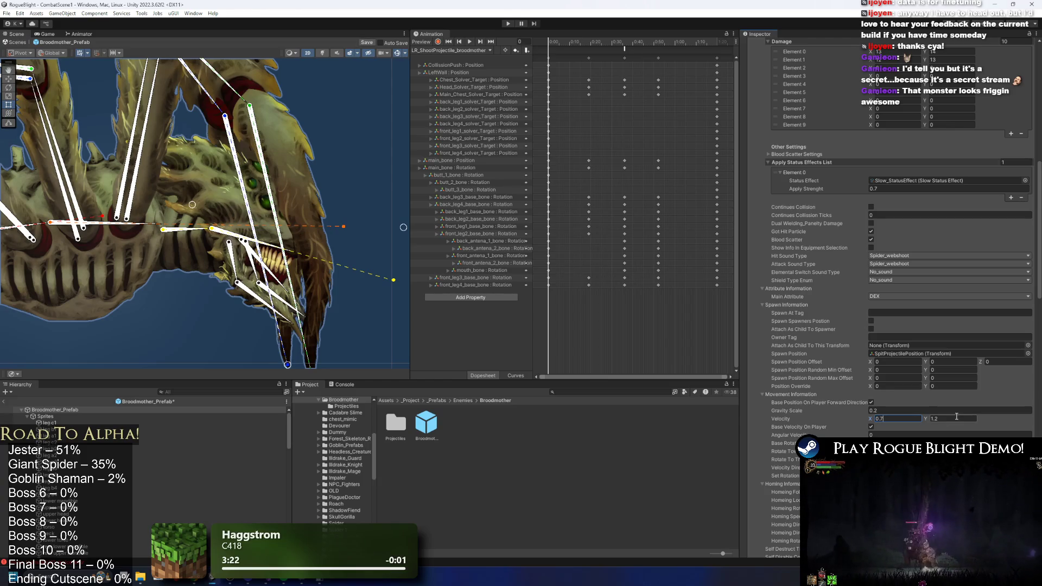
pyautogui.write('1')
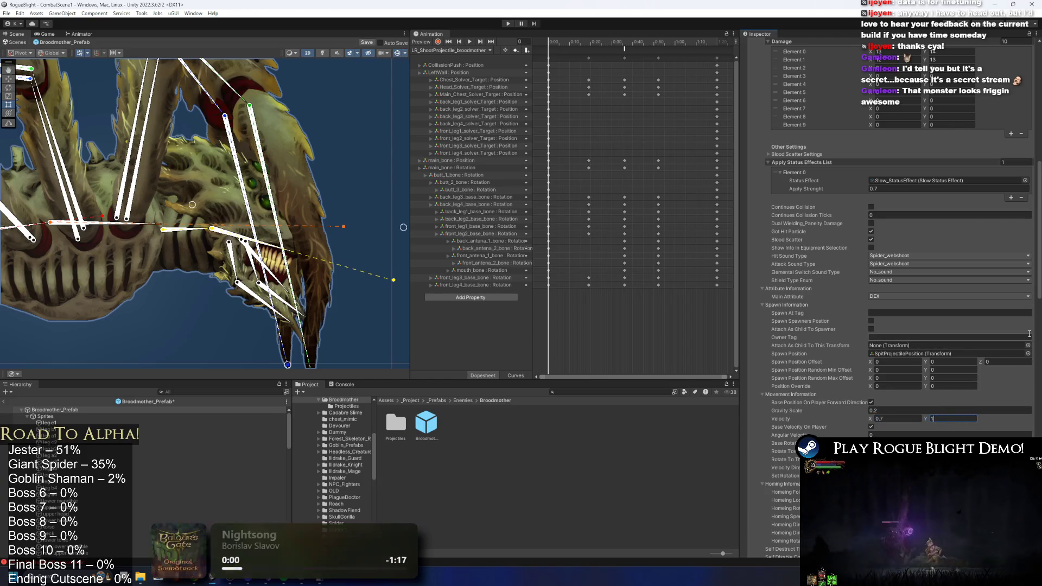
pyautogui.click(507, 24)
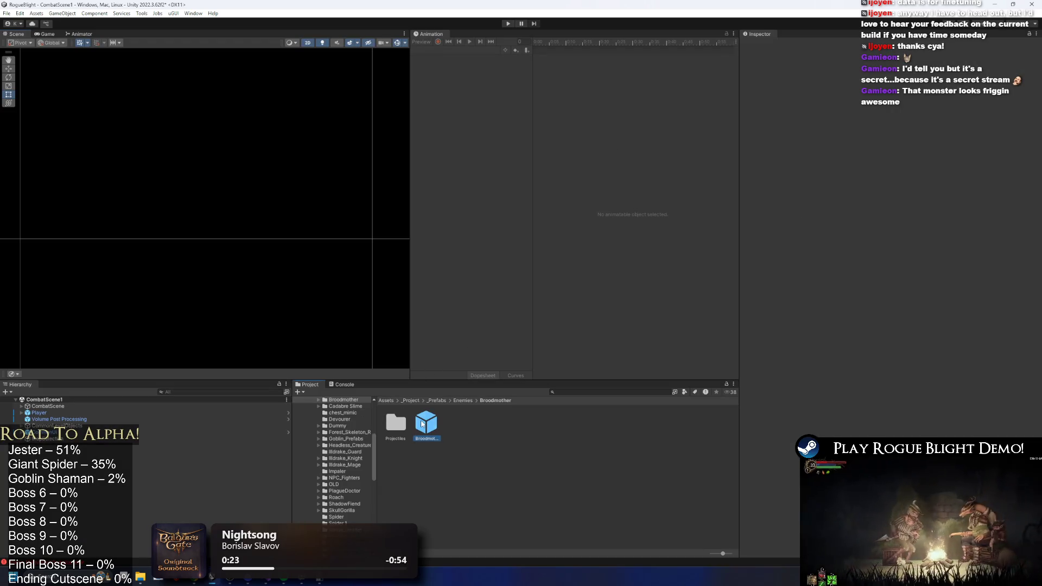
# - Set the projectile's self-destruct timer to 1 and select the cocoon projectile asset
pyautogui.scroll(-15, 841, 346)
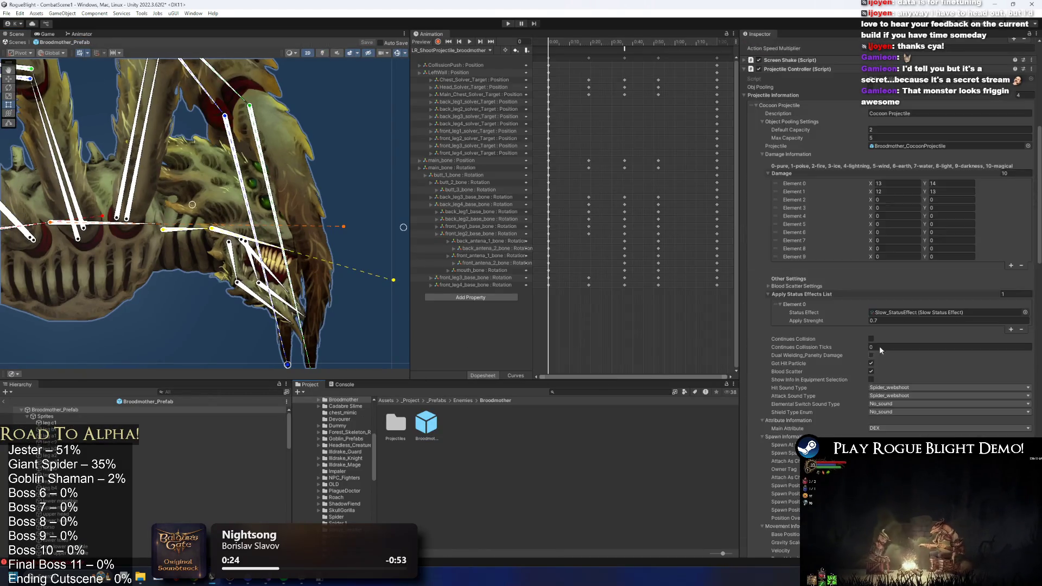
pyautogui.click(894, 394)
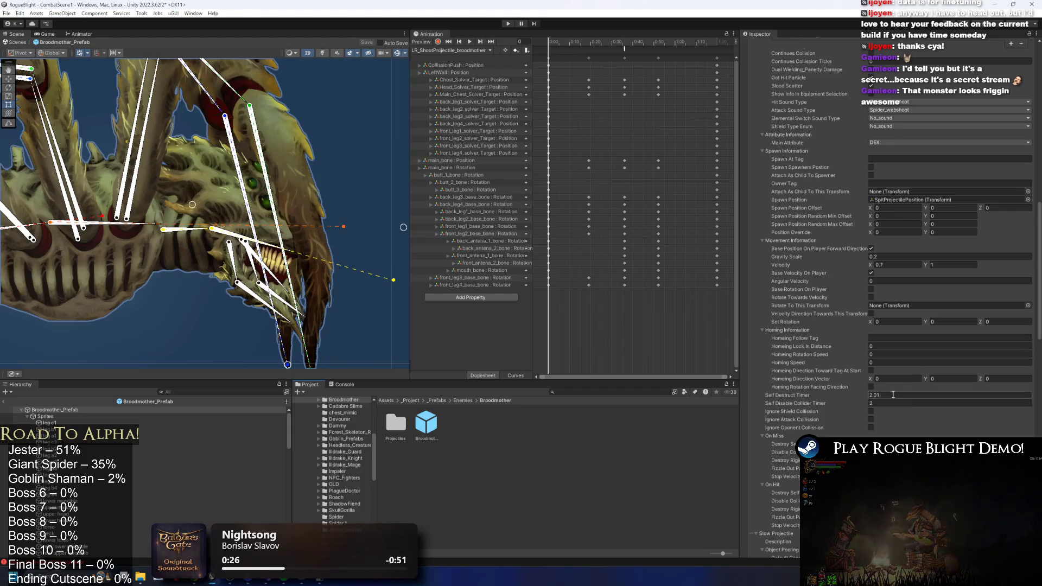
pyautogui.write('1')
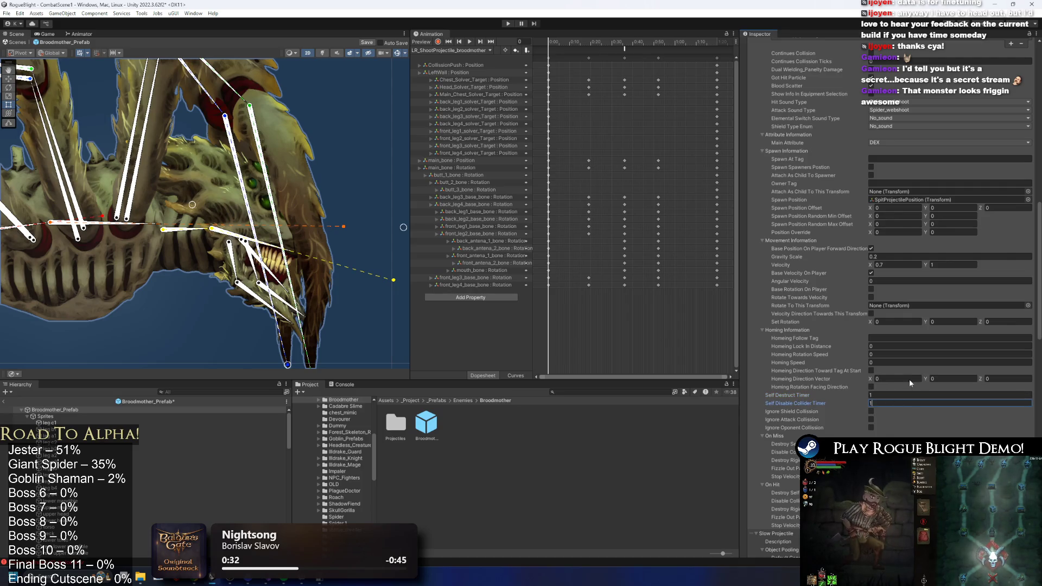
pyautogui.scroll(10, 939, 288)
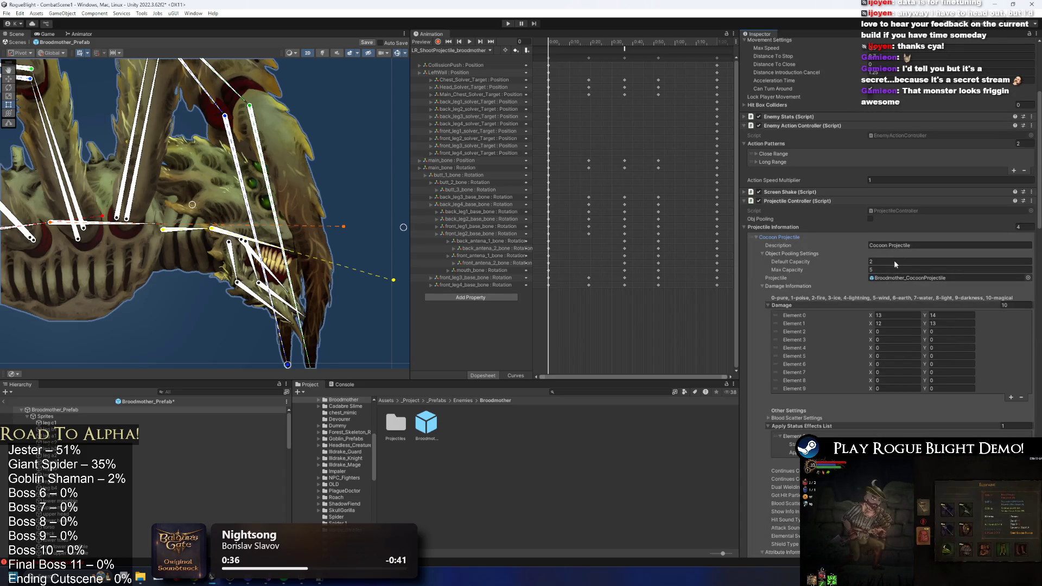
pyautogui.click(891, 278)
pyautogui.click(391, 425)
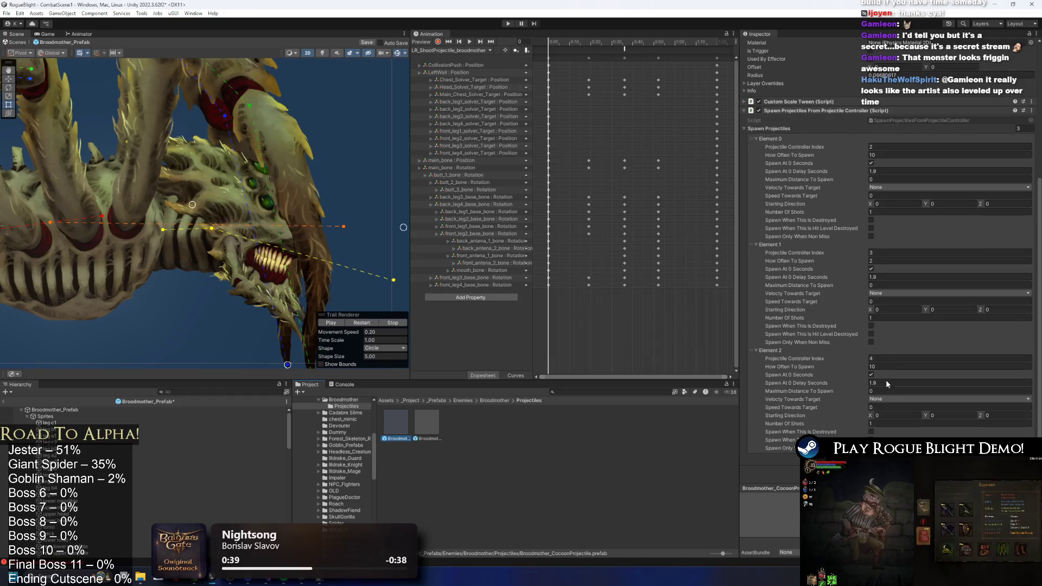
# - Set all three spawn entries' initial delay to 0.9 seconds
pyautogui.click(889, 172)
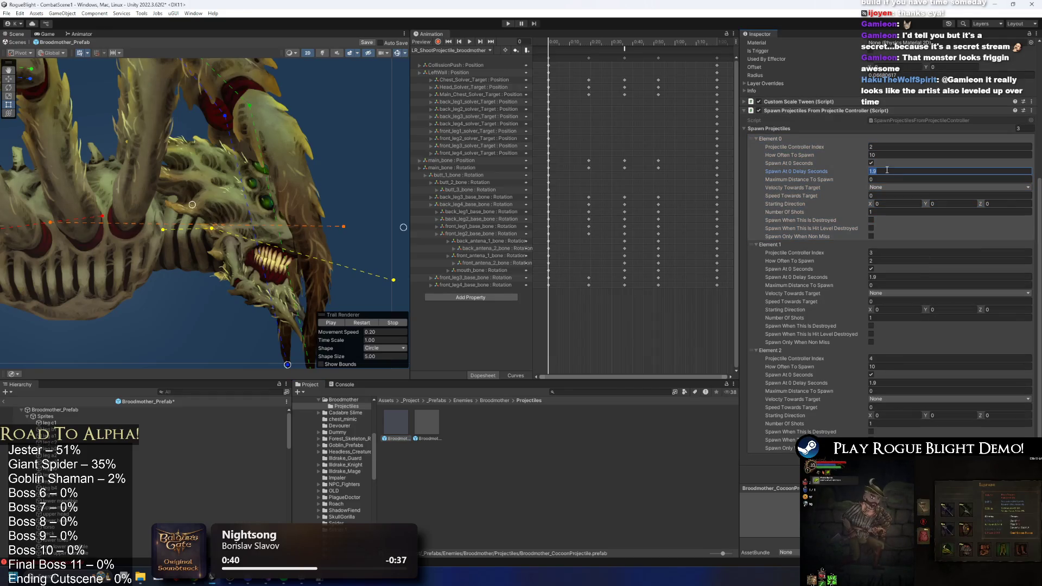
pyautogui.write('0.8')
pyautogui.click(850, 173)
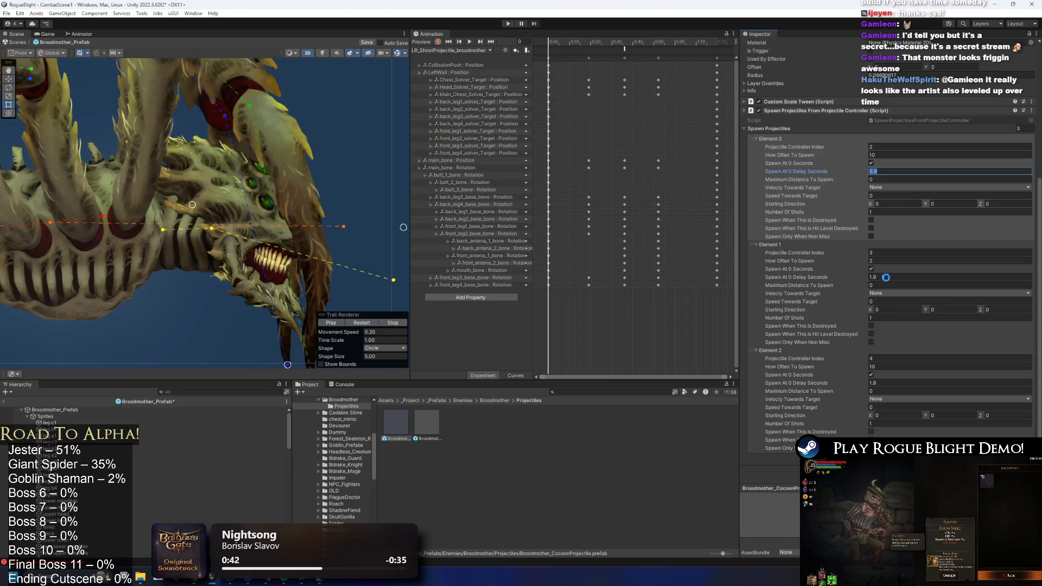
pyautogui.click(885, 277)
pyautogui.write('0.9')
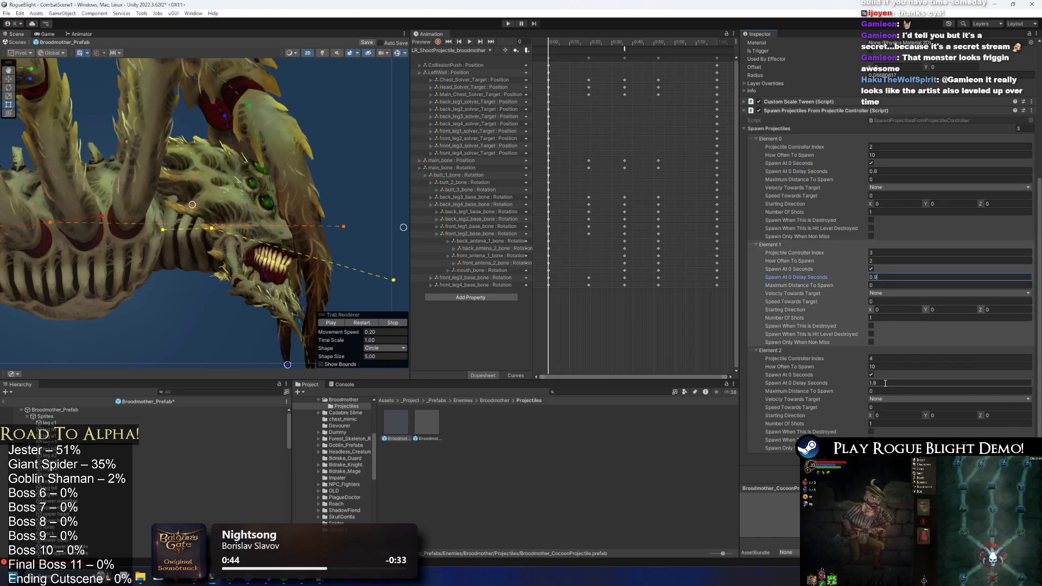
pyautogui.click(886, 383)
pyautogui.write('0.9')
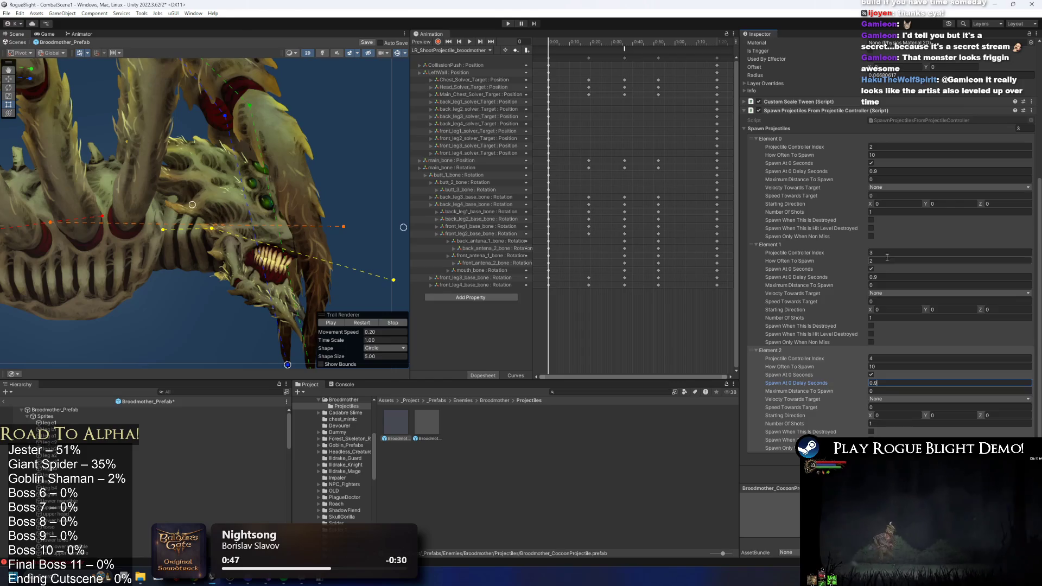
# - Set the three entries' spawn interval to 0.9 seconds and start a play-test
pyautogui.click(890, 259)
pyautogui.click(888, 156)
pyautogui.write('2')
pyautogui.click(857, 259)
pyautogui.write('0.9')
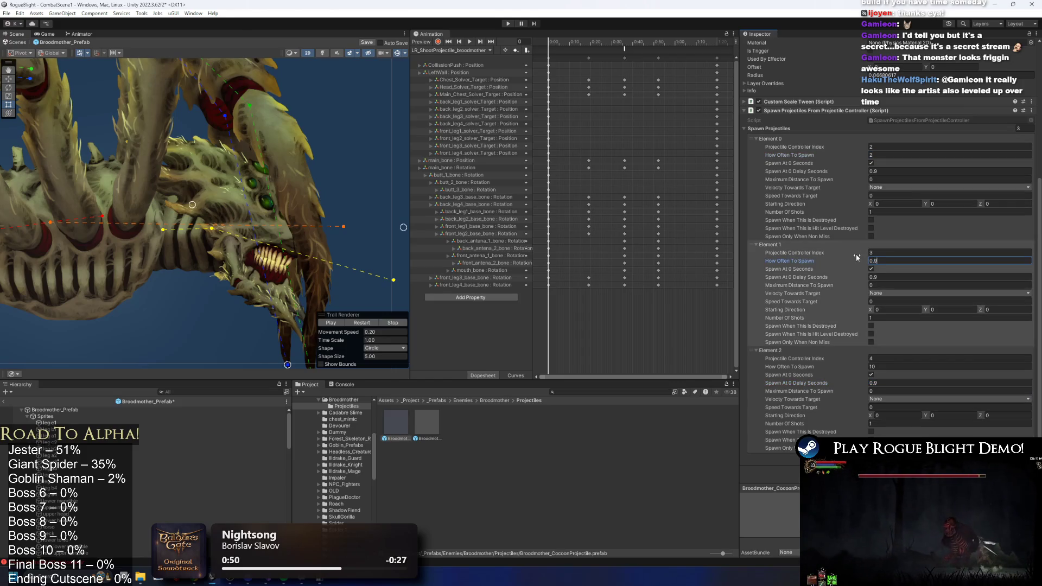
pyautogui.click(885, 366)
pyautogui.write('0.8')
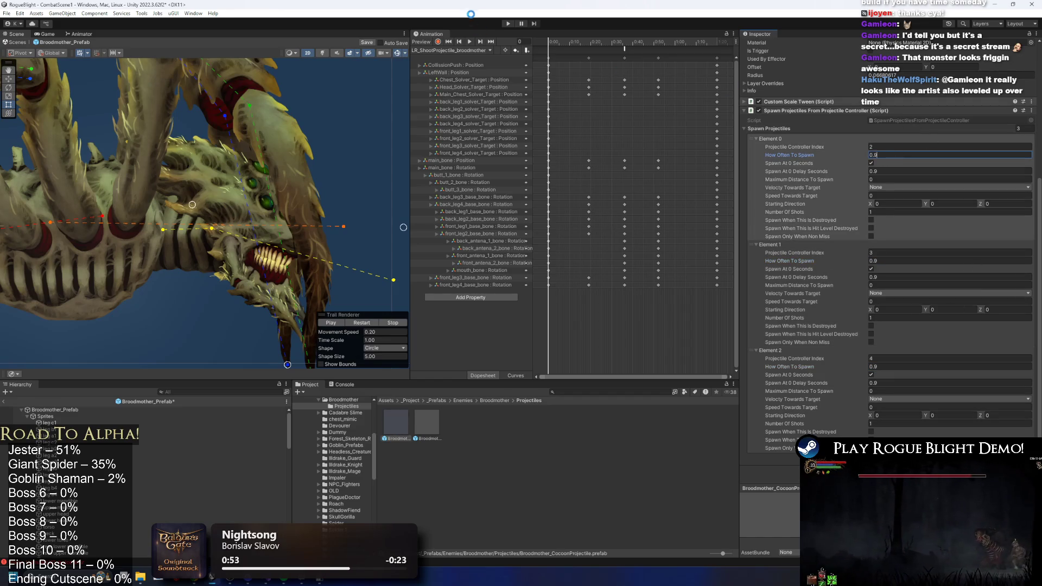
pyautogui.click(511, 24)
pyautogui.press('Return')
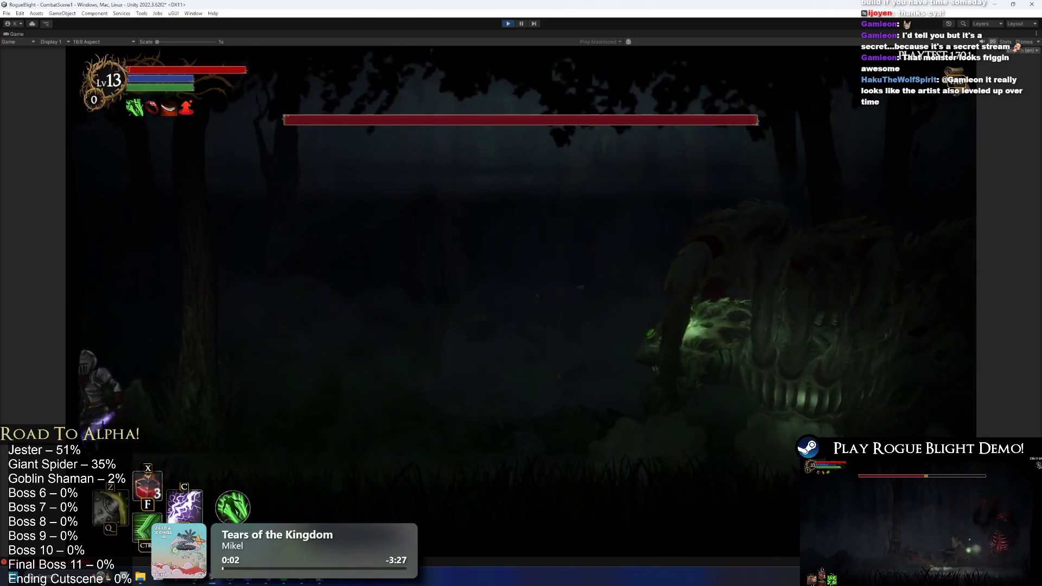
# - Walk the knight toward the spider boss and back, then end the play-test
pyautogui.press('Right')
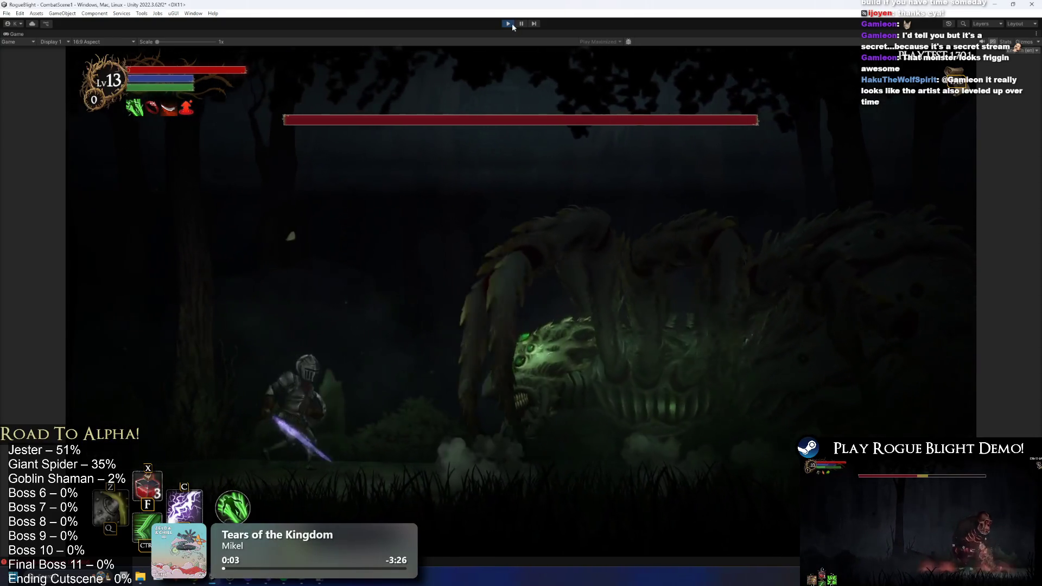
pyautogui.press('Left')
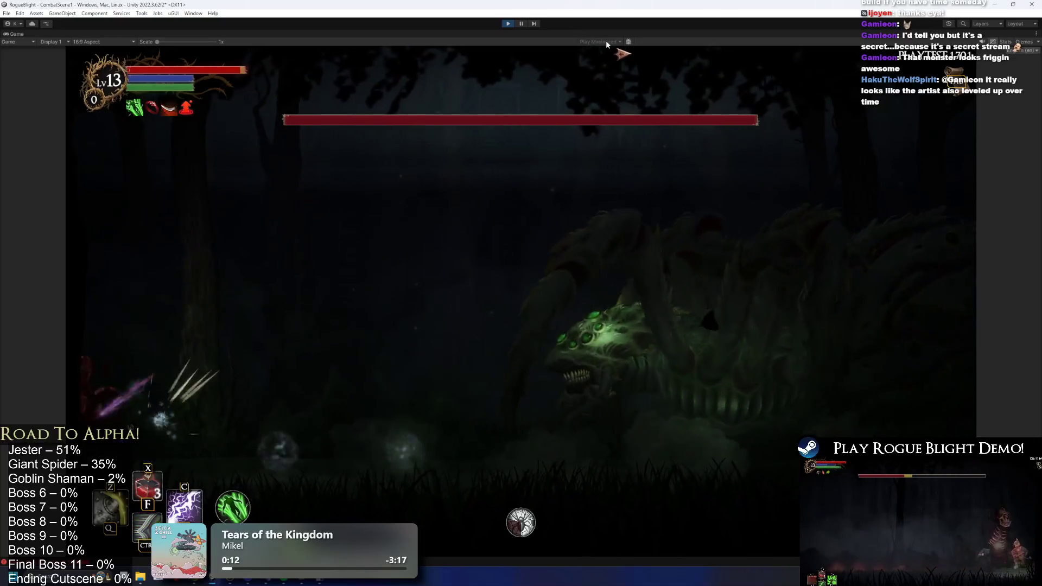
pyautogui.hotkey('ctrl', 'p')
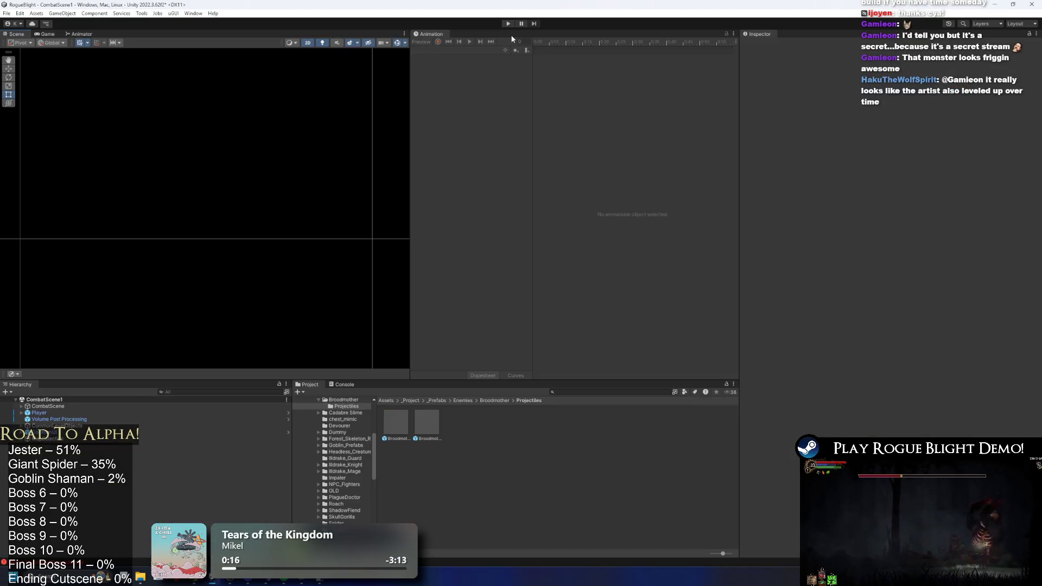
# - Turn off Collide With Level Push in the projectile's Enemy Projectile settings
pyautogui.click(433, 420)
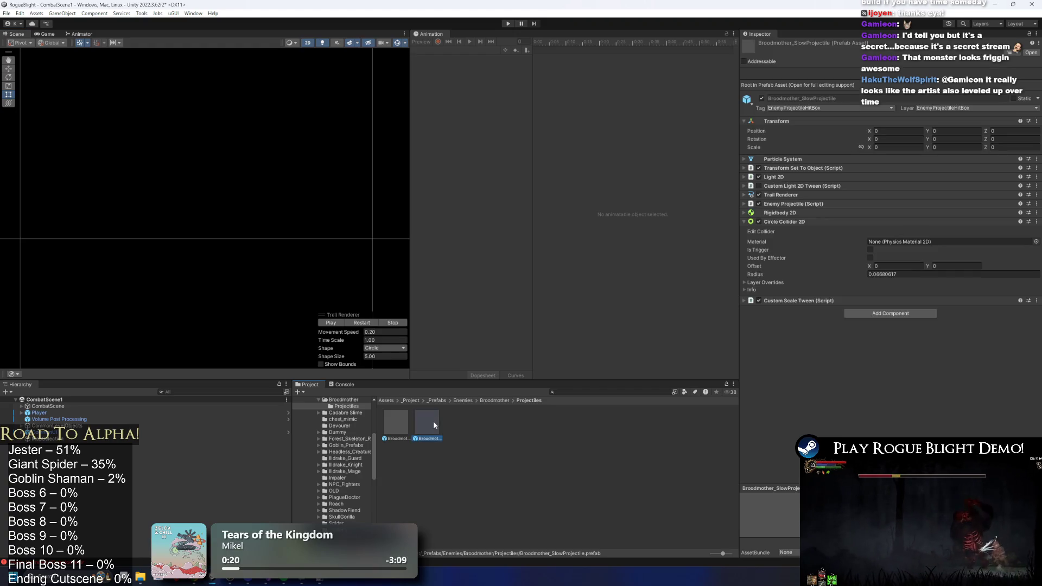
pyautogui.click(401, 420)
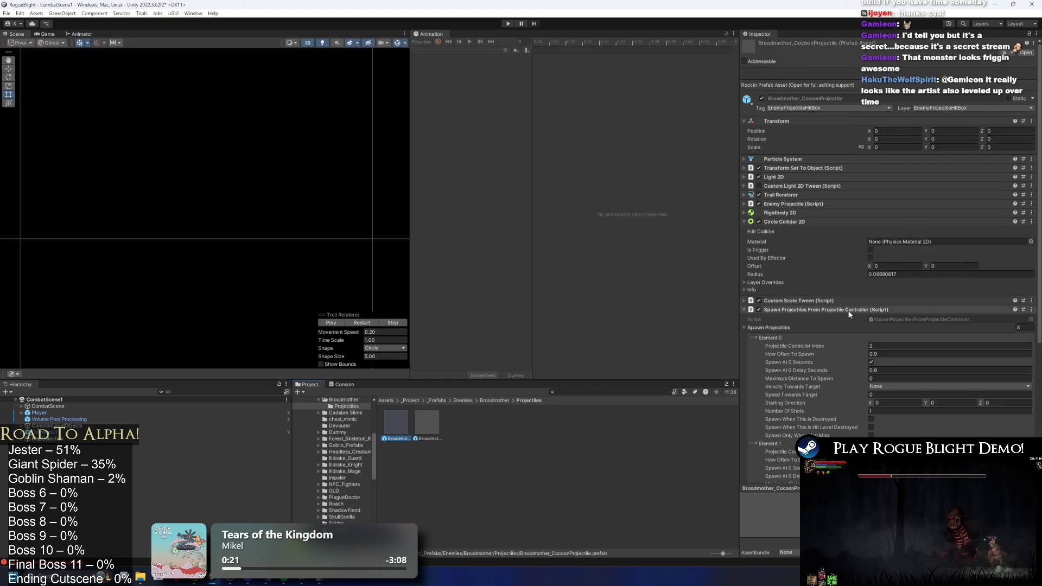
pyautogui.click(790, 310)
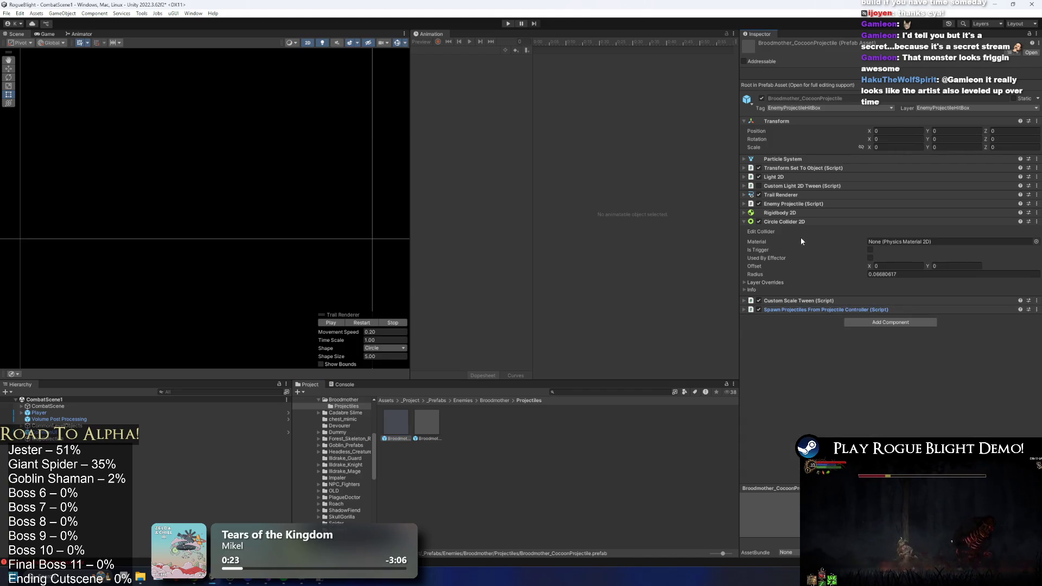
pyautogui.click(796, 203)
pyautogui.click(798, 204)
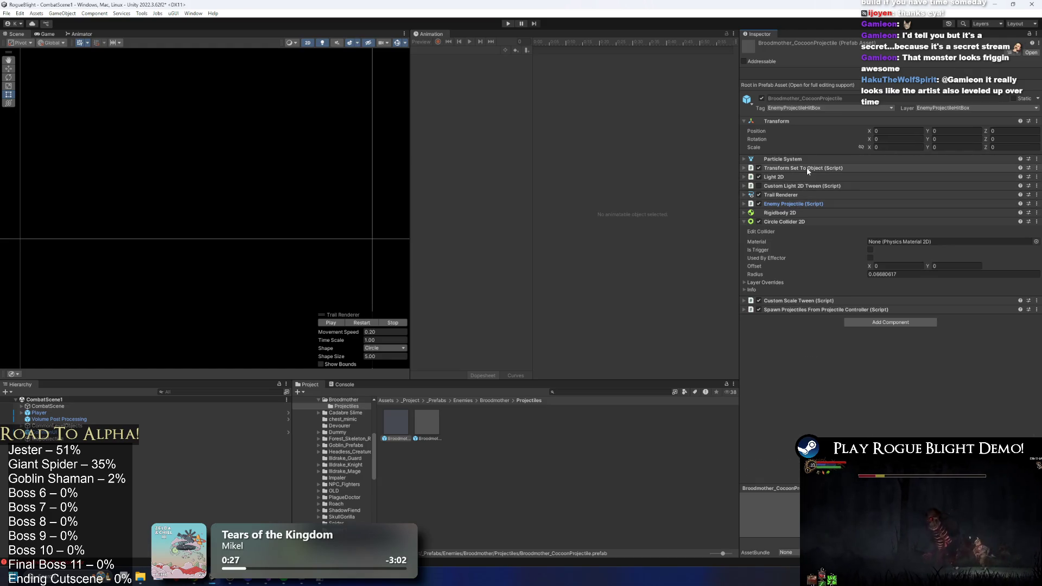
pyautogui.click(809, 186)
pyautogui.click(801, 186)
pyautogui.click(794, 203)
pyautogui.scroll(-3, 865, 233)
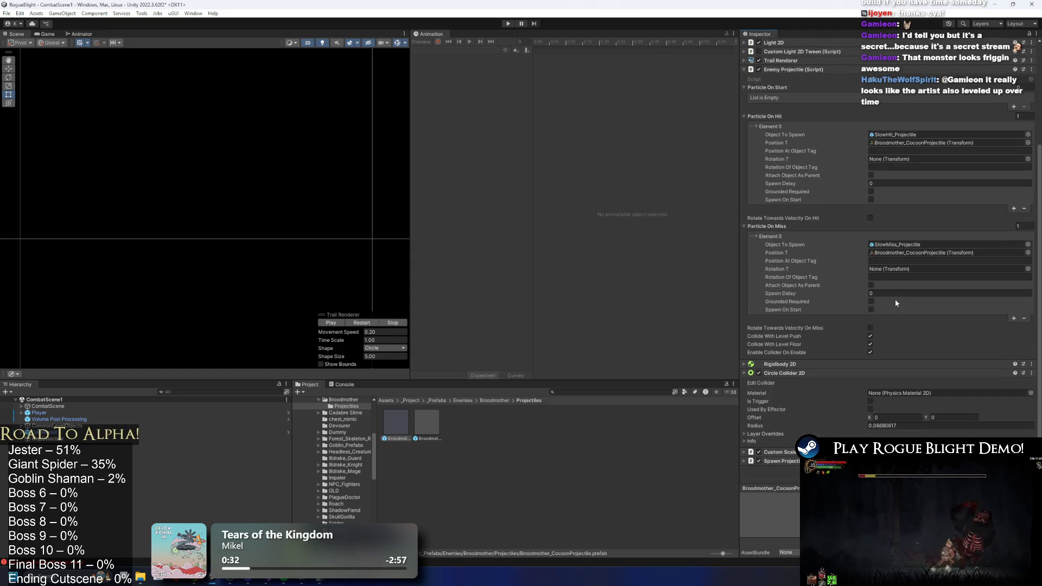
pyautogui.click(870, 336)
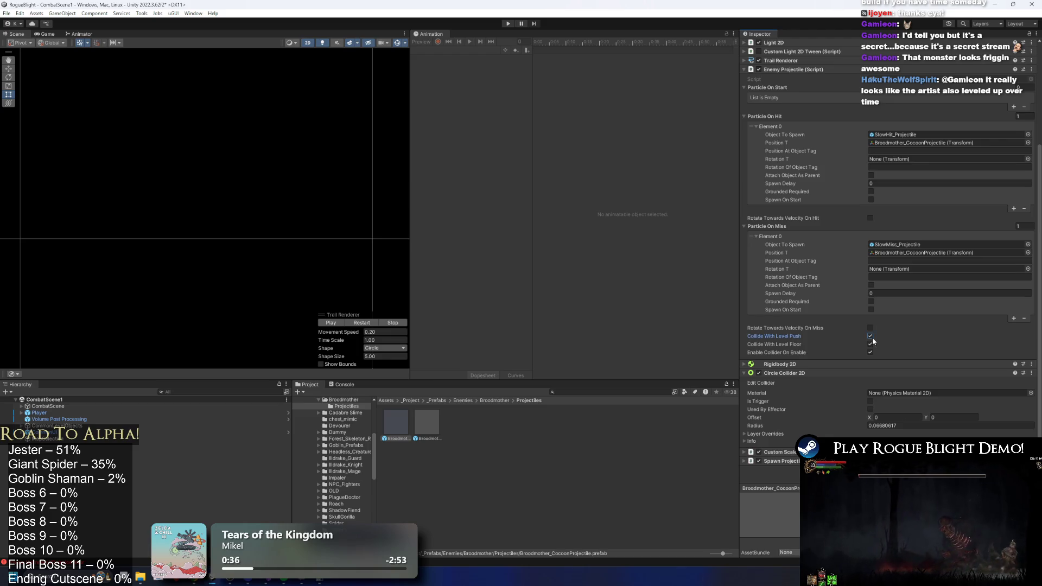
# - Review the slow projectile's tween settings, then return to the Broodmother folder
pyautogui.click(417, 423)
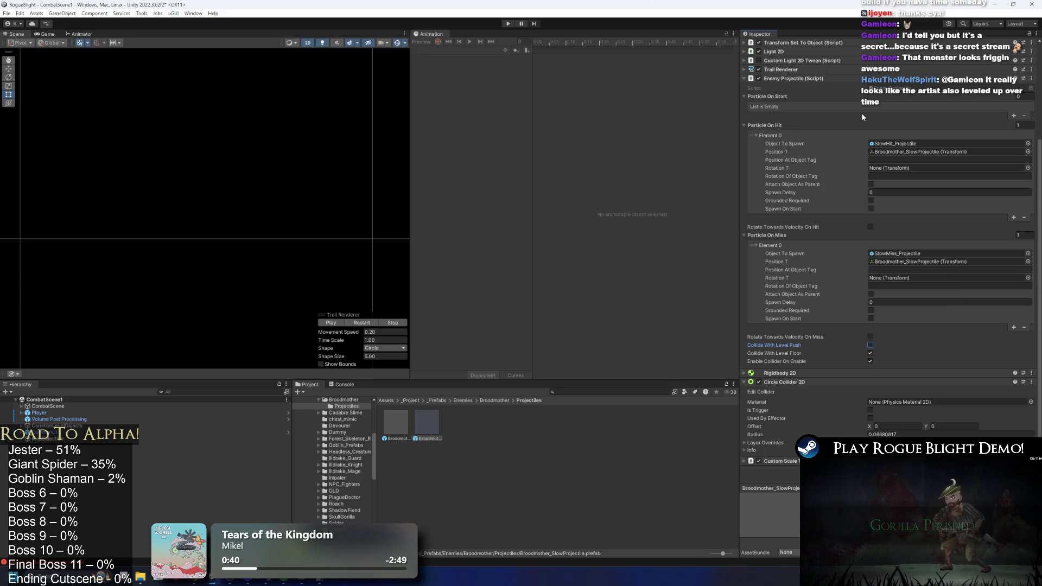
pyautogui.click(927, 229)
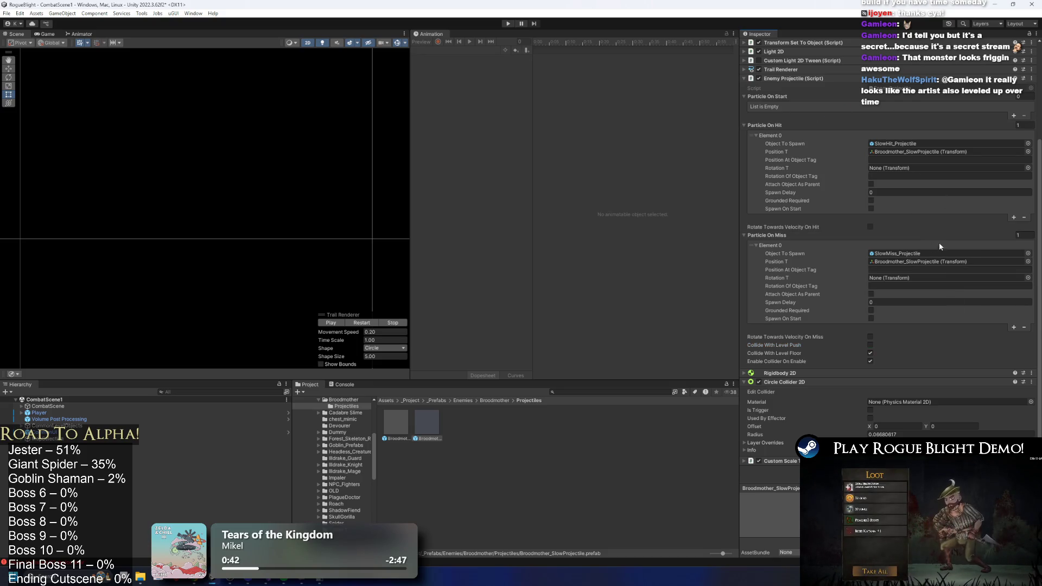
pyautogui.click(788, 79)
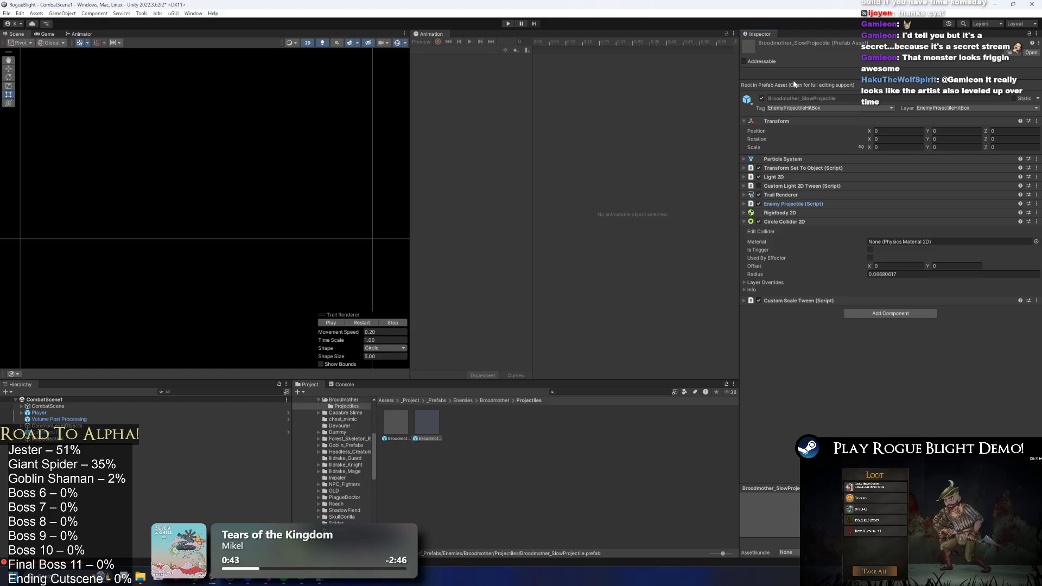
pyautogui.click(809, 302)
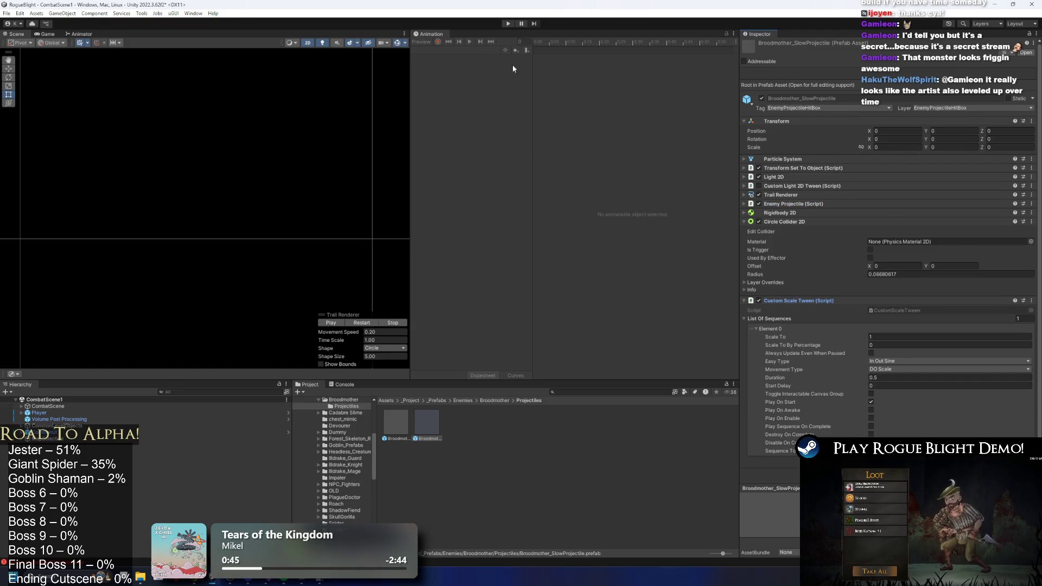
pyautogui.click(613, 437)
pyautogui.click(494, 401)
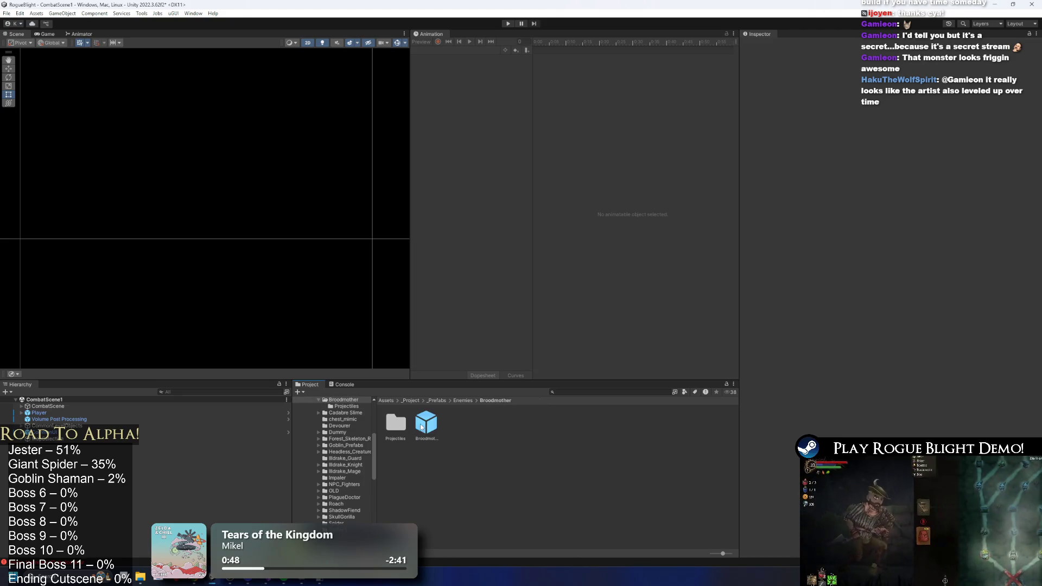
# - In the claws_broodmother clip, set the EnableAttackCollision event's parameter to 0
pyautogui.doubleClick(427, 422)
pyautogui.click(438, 50)
pyautogui.click(466, 70)
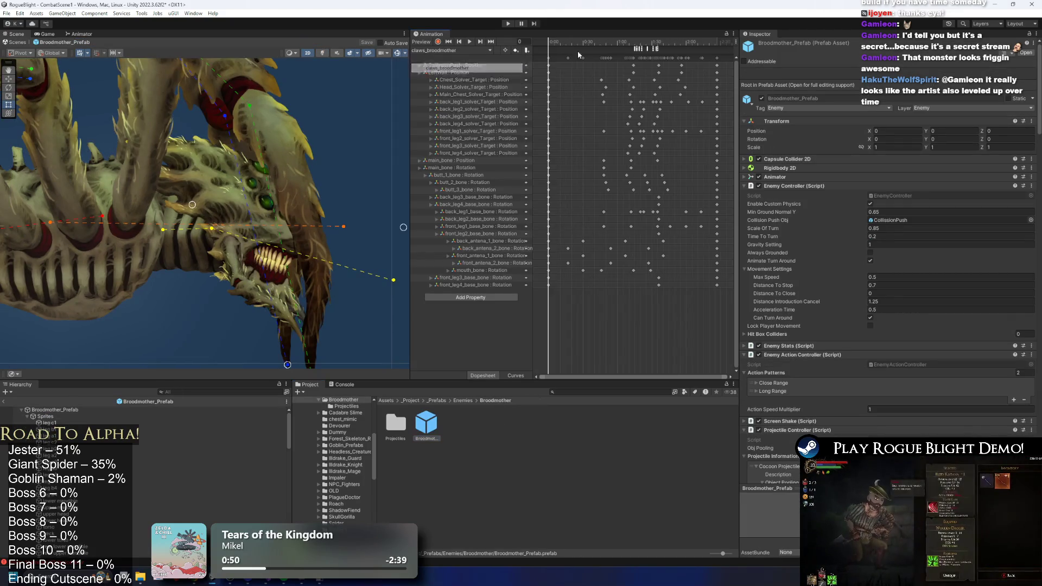
pyautogui.click(646, 59)
pyautogui.scroll(3, 645, 61)
pyautogui.click(614, 48)
pyautogui.scroll(1, 682, 110)
pyautogui.scroll(1, 588, 49)
pyautogui.click(600, 49)
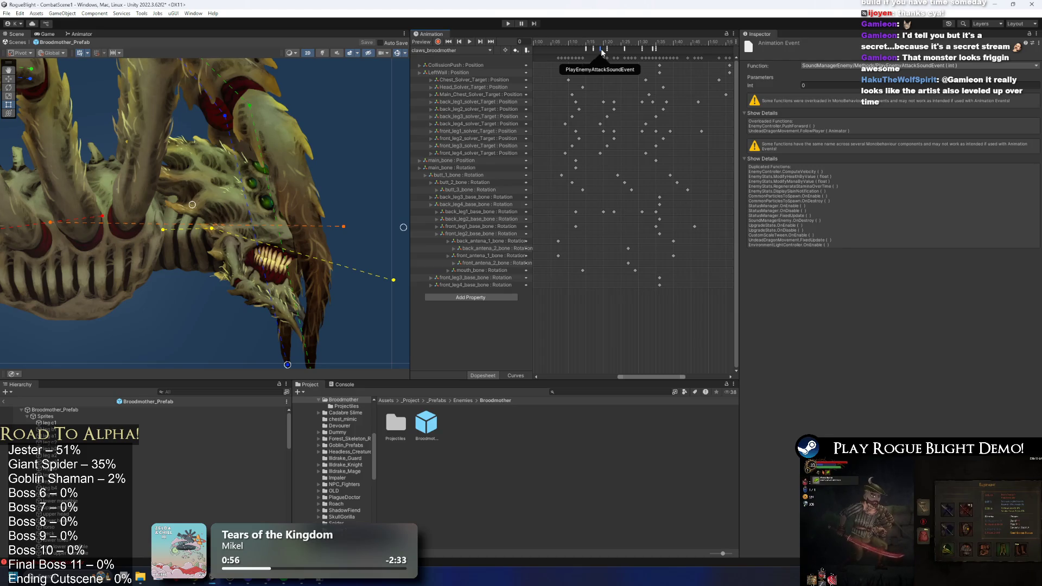
pyautogui.click(607, 49)
pyautogui.click(607, 48)
pyautogui.click(626, 50)
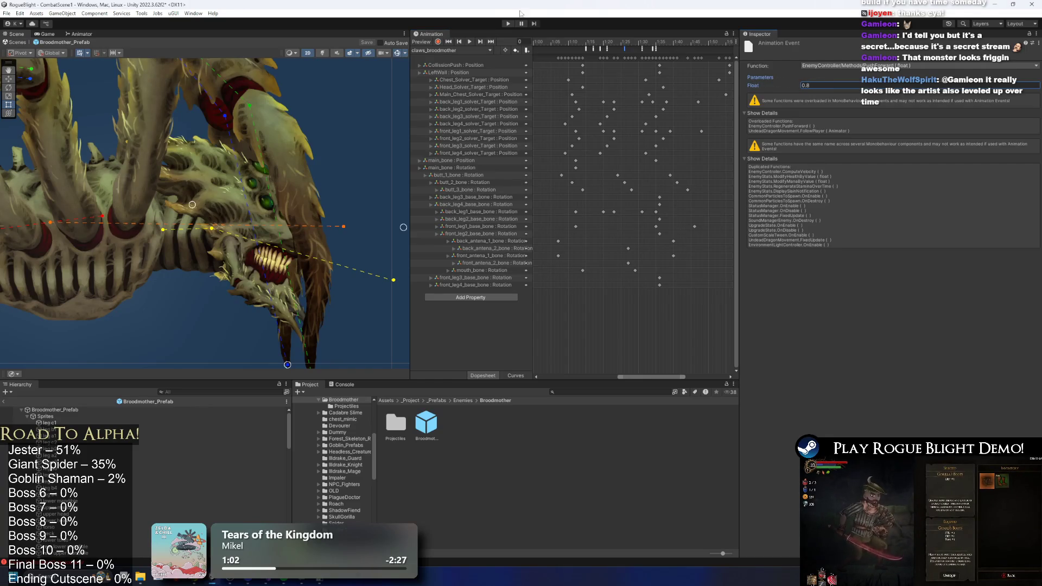
# - In bite_broodmother, set the push events' forces to 0.9 and 0.5, save, and enter Play mode
pyautogui.click(440, 51)
pyautogui.click(436, 59)
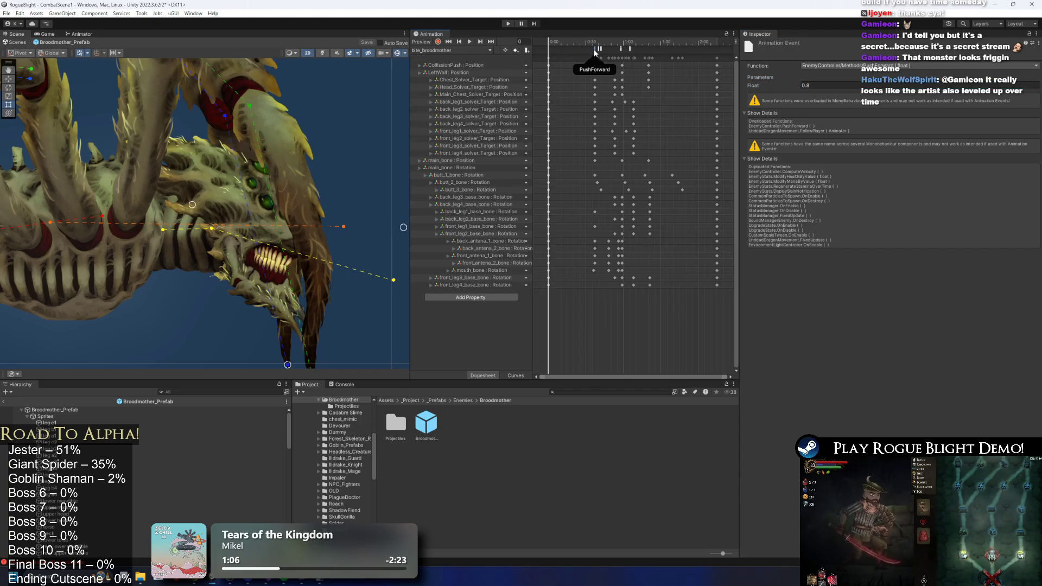
pyautogui.click(816, 85)
pyautogui.write('0.9')
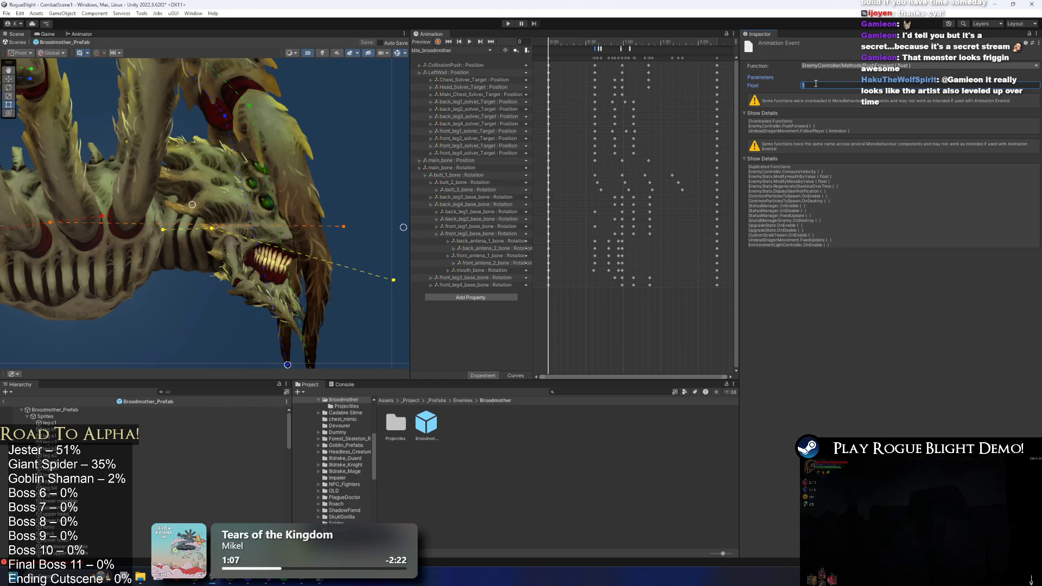
pyautogui.click(599, 49)
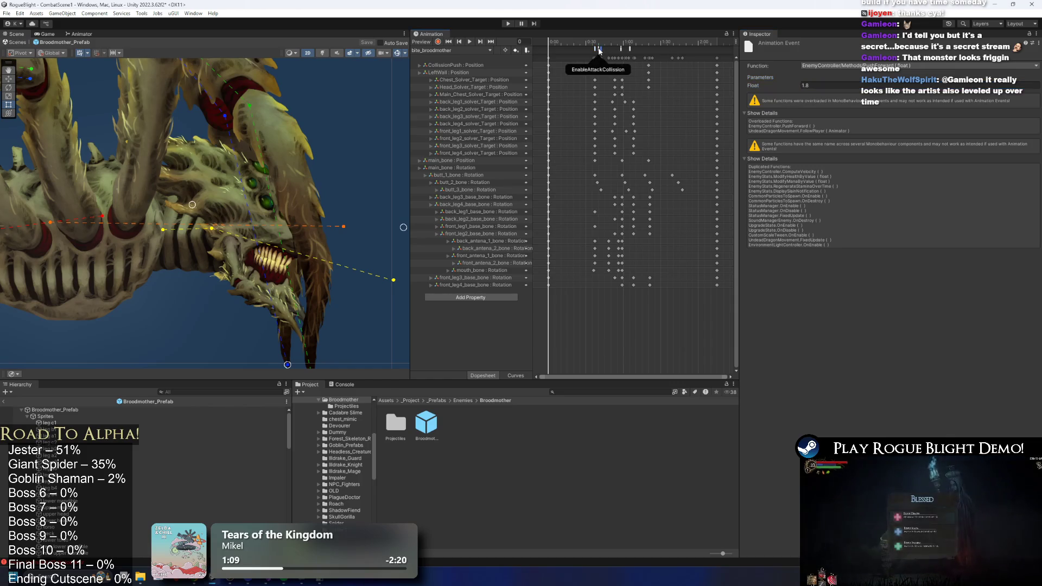
pyautogui.click(810, 87)
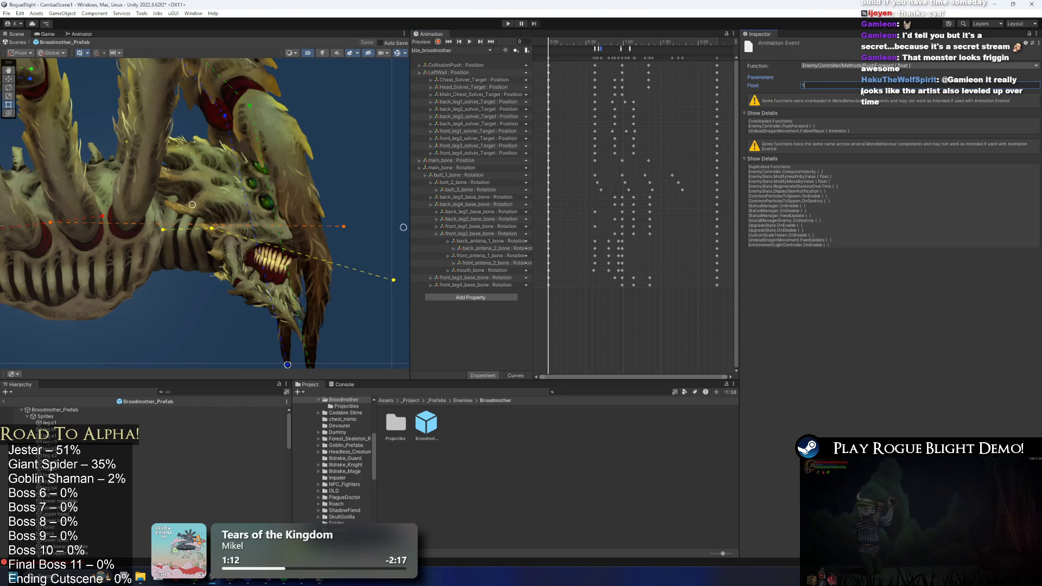
pyautogui.write('.5')
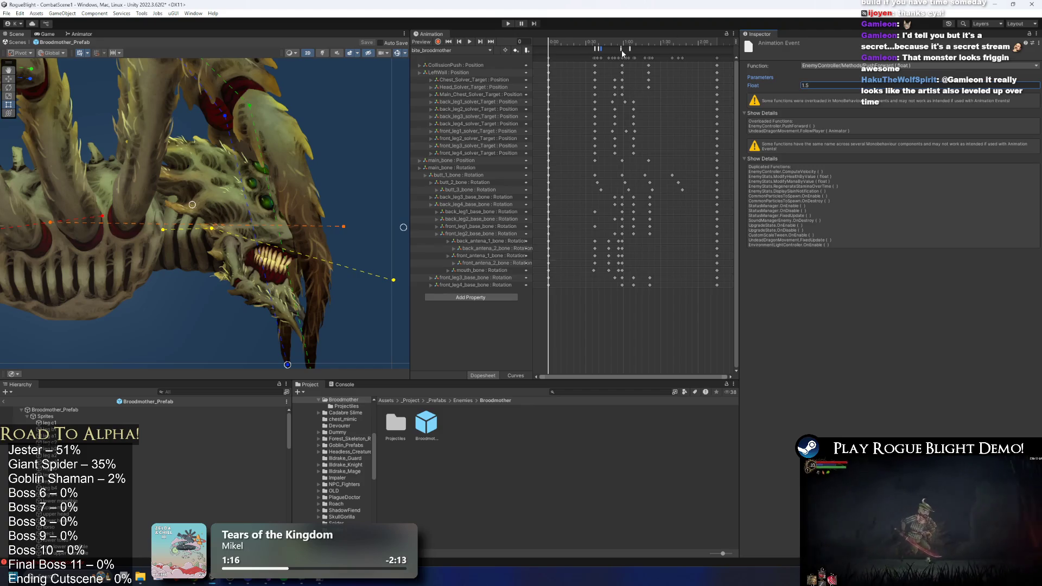
pyautogui.hotkey('ctrl', 's')
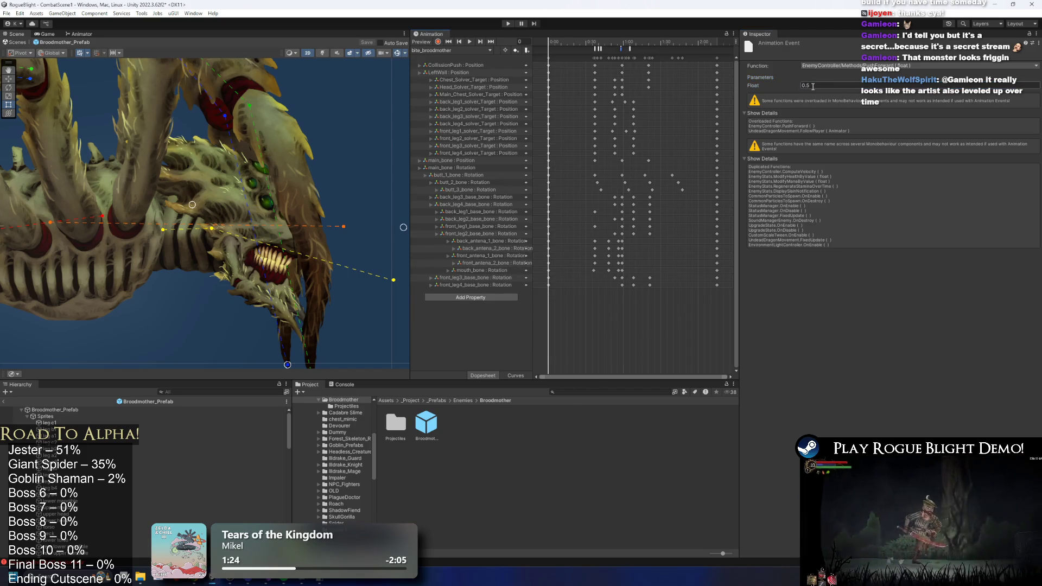
pyautogui.hotkey('ctrl', 'p')
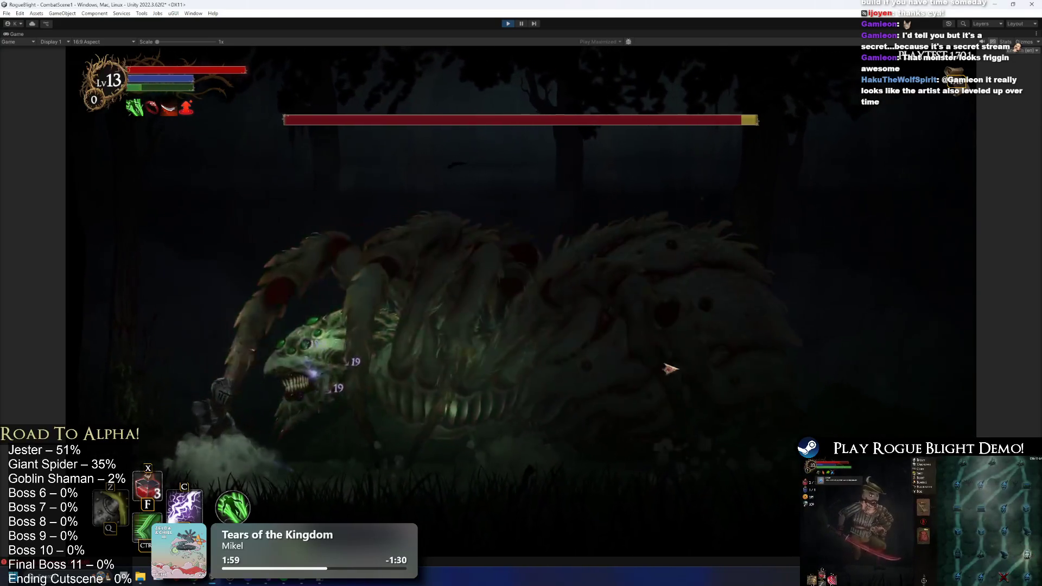
# - End the playtest where the knight lands 19-damage hits on the Broodmother, returning to edit mode
pyautogui.click(512, 24)
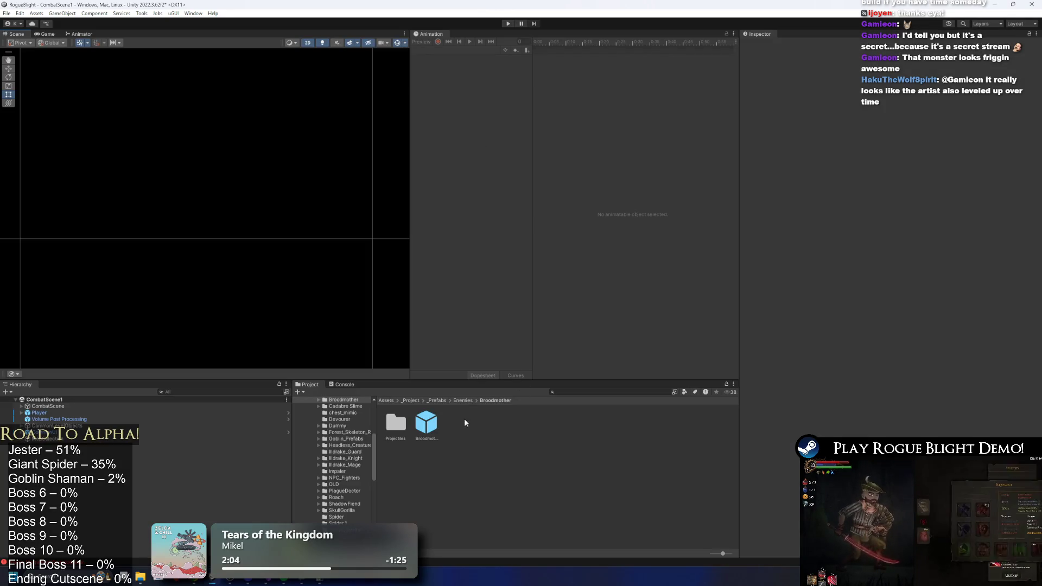
# - In Broodmother_Prefab, expand Undead Dragon Movement, edit Distance Forward, then start Play mode
pyautogui.doubleClick(424, 437)
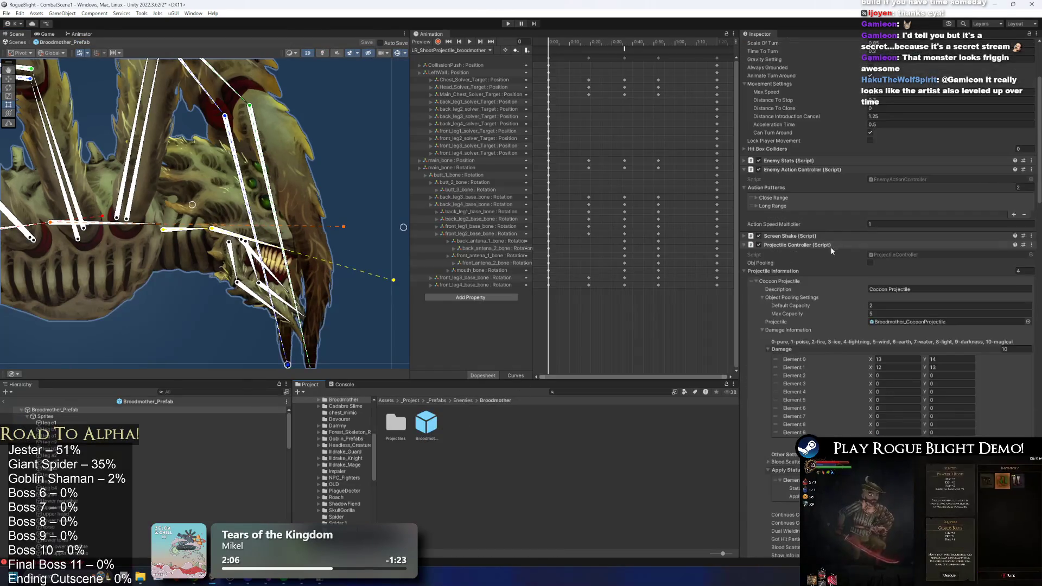
pyautogui.click(812, 249)
pyautogui.scroll(3, 838, 380)
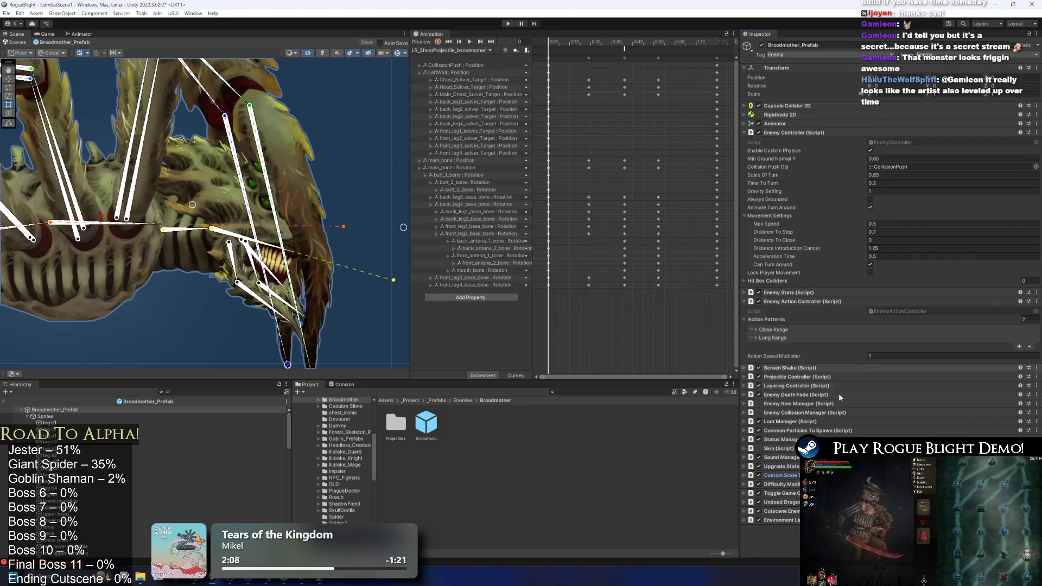
pyautogui.click(868, 502)
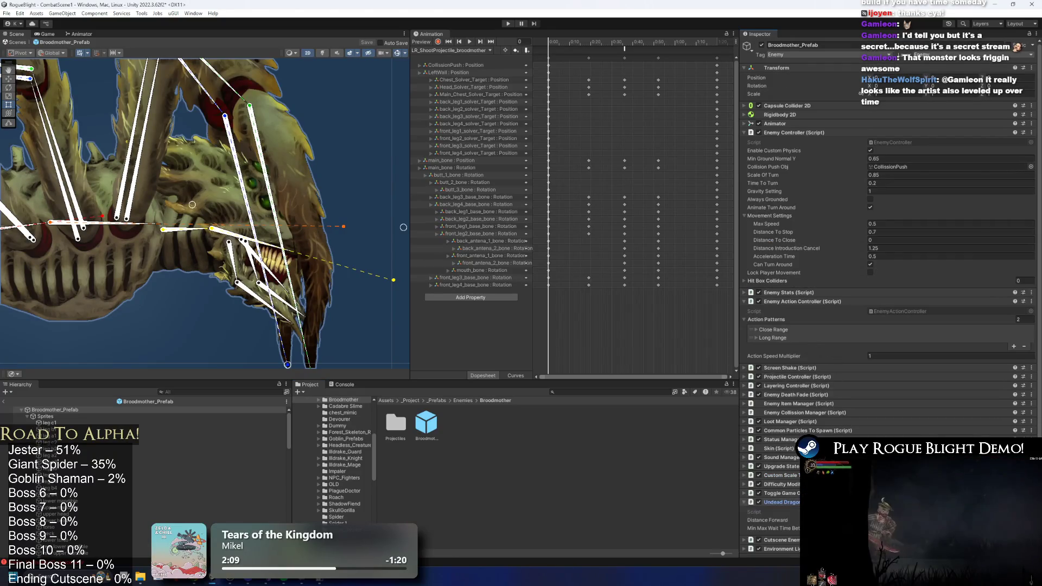
pyautogui.scroll(-1, 928, 428)
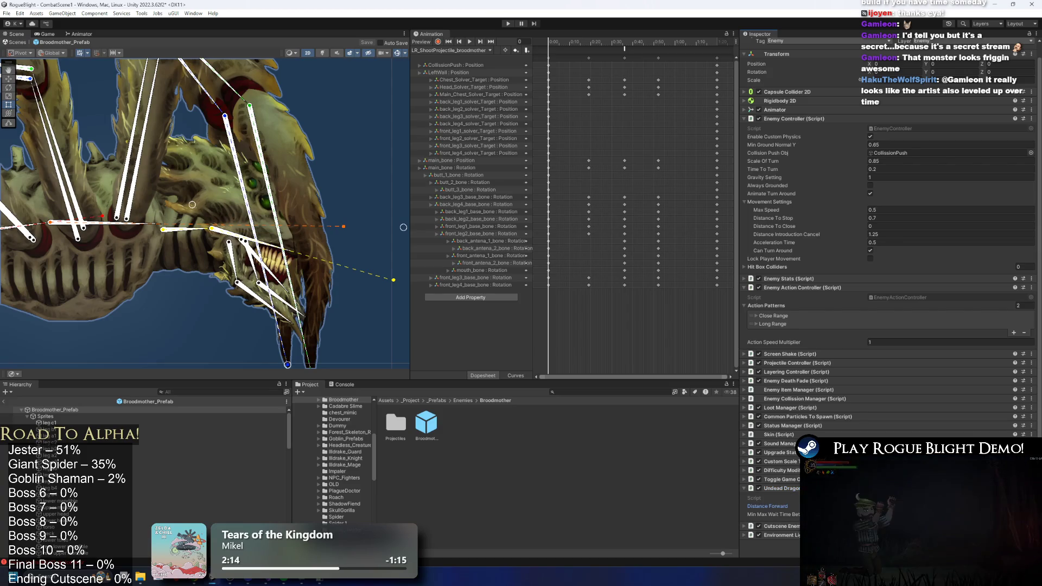
pyautogui.click(895, 506)
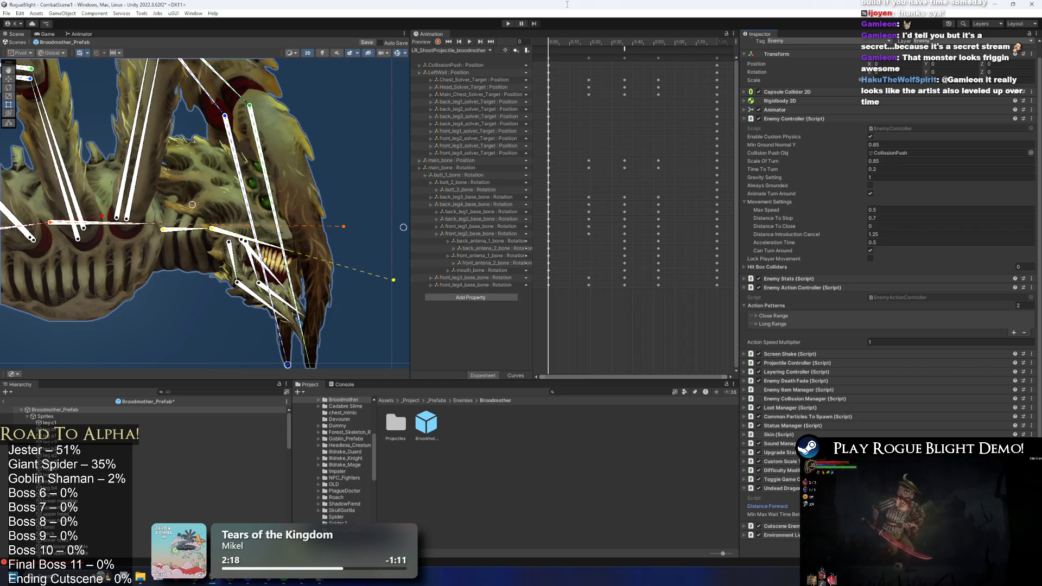
pyautogui.click(507, 24)
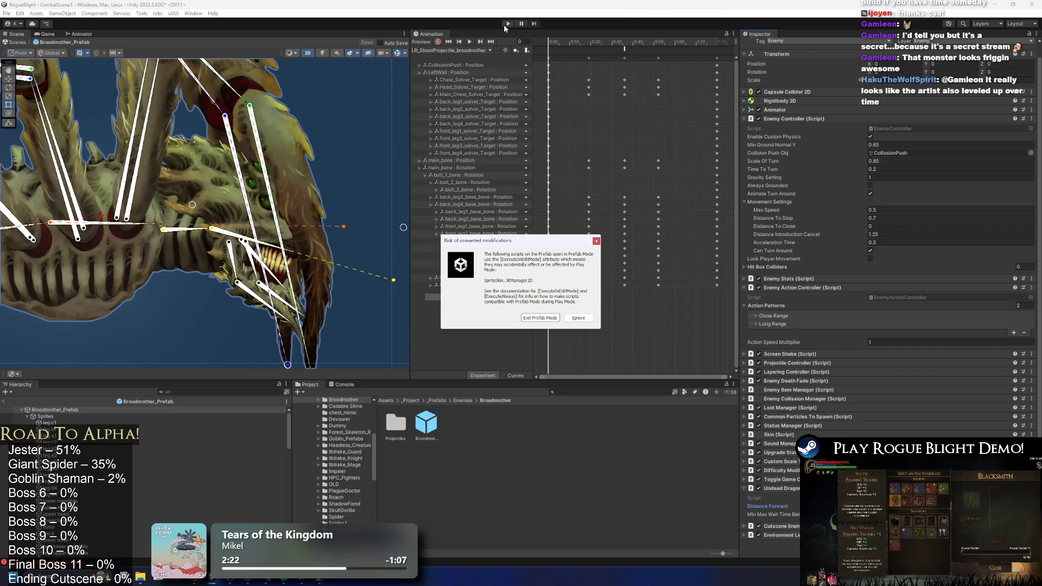
# - Ignore the prefab warning, fight the Broodmother while dodging its three blue orbs, then stop playing
pyautogui.press('Return')
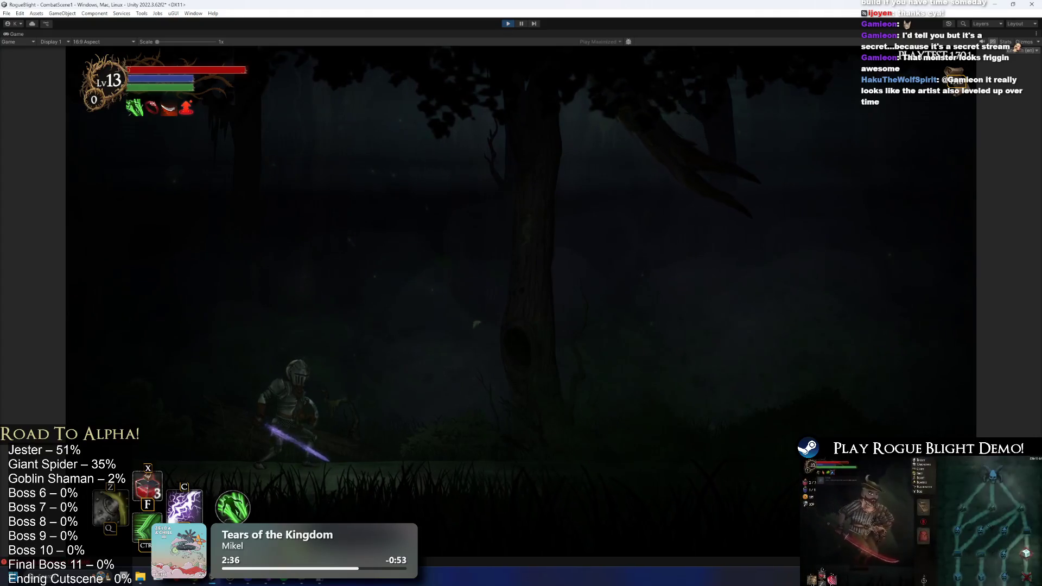
pyautogui.click(649, 284)
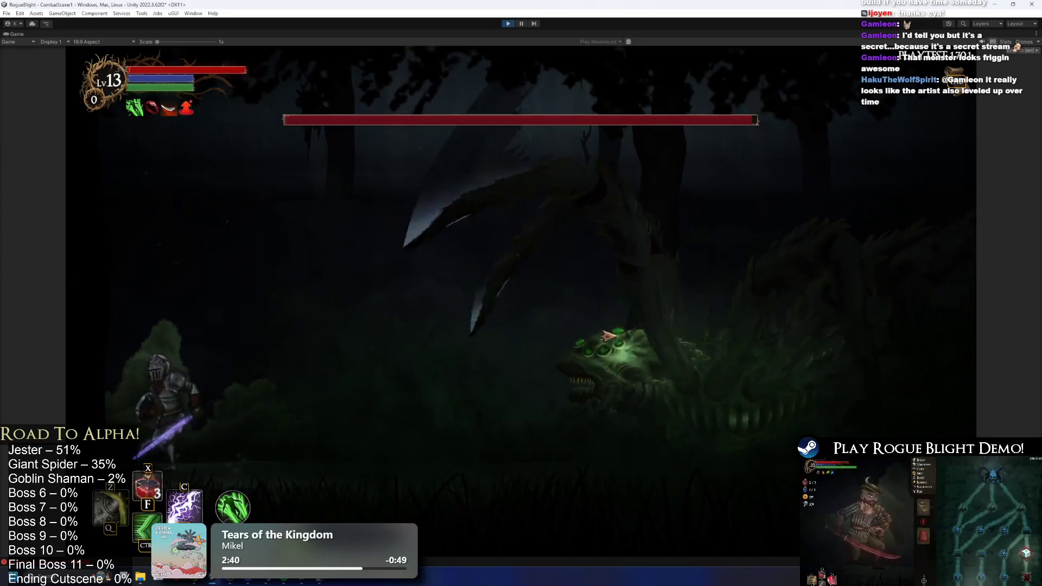
pyautogui.press('d')
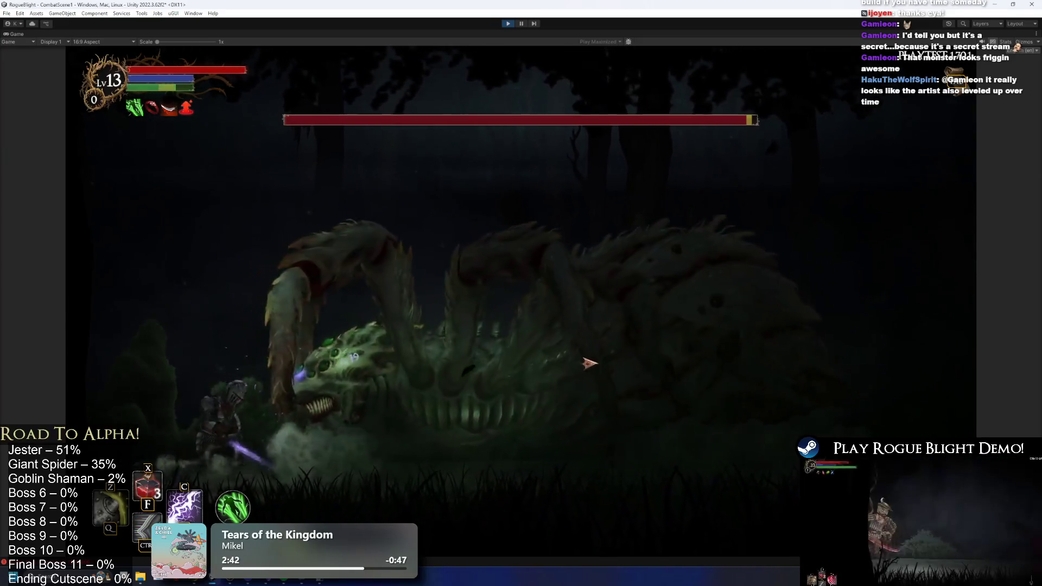
pyautogui.click(592, 367)
pyautogui.press('a')
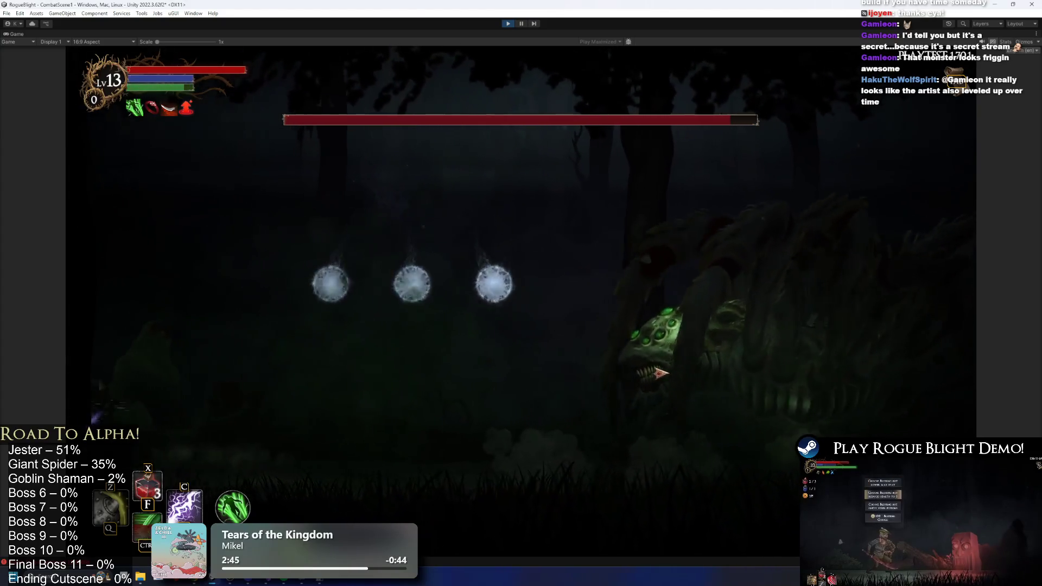
pyautogui.press('space')
pyautogui.press('d')
pyautogui.press('d')
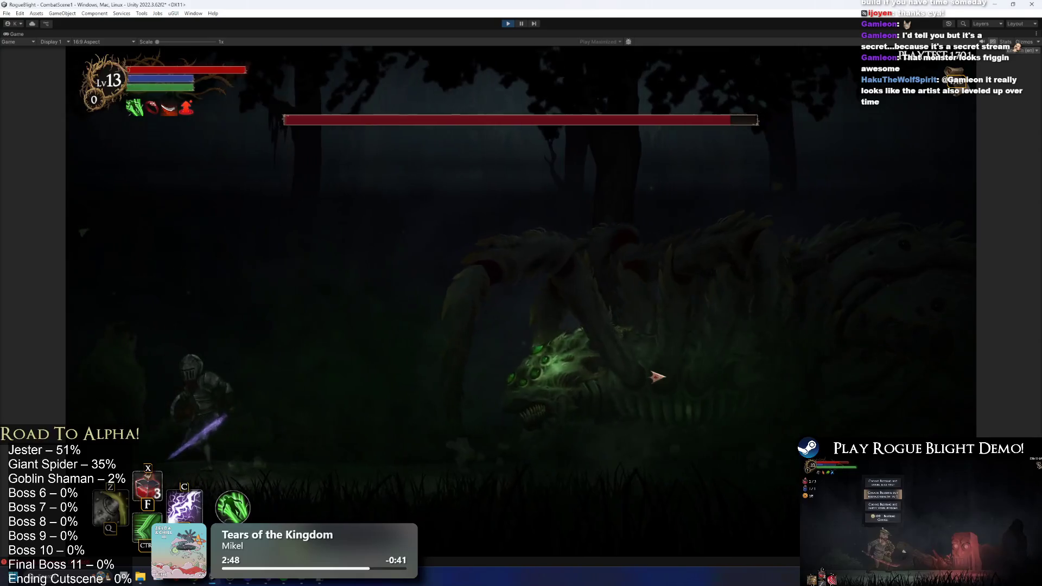
pyautogui.press('a')
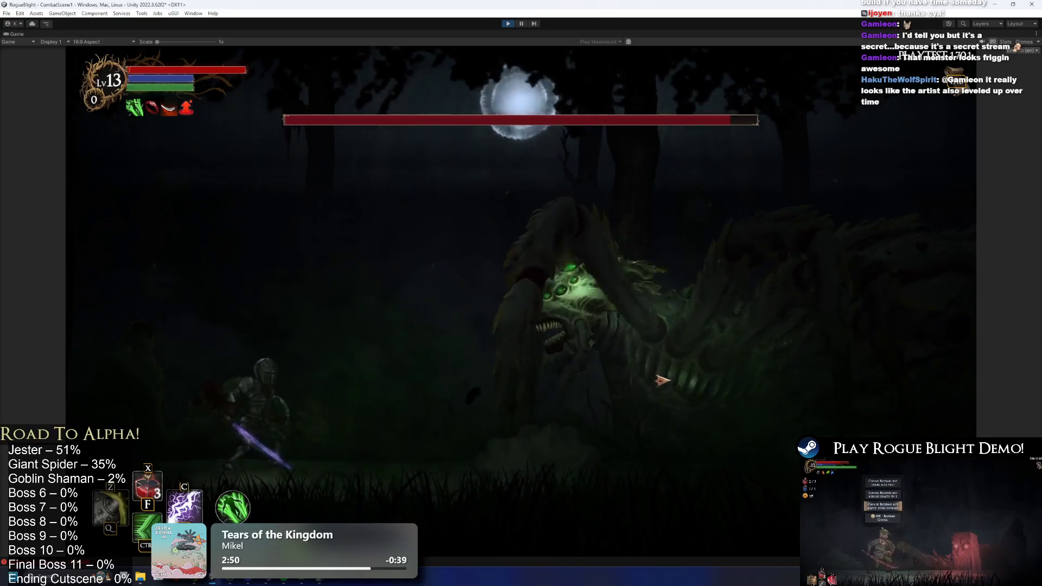
pyautogui.press('d')
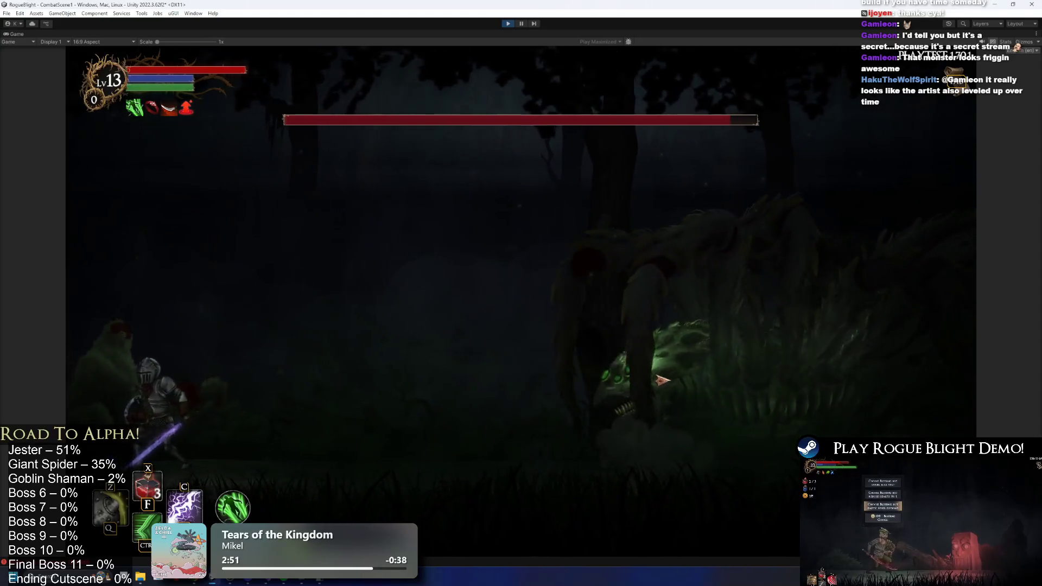
pyautogui.press('a')
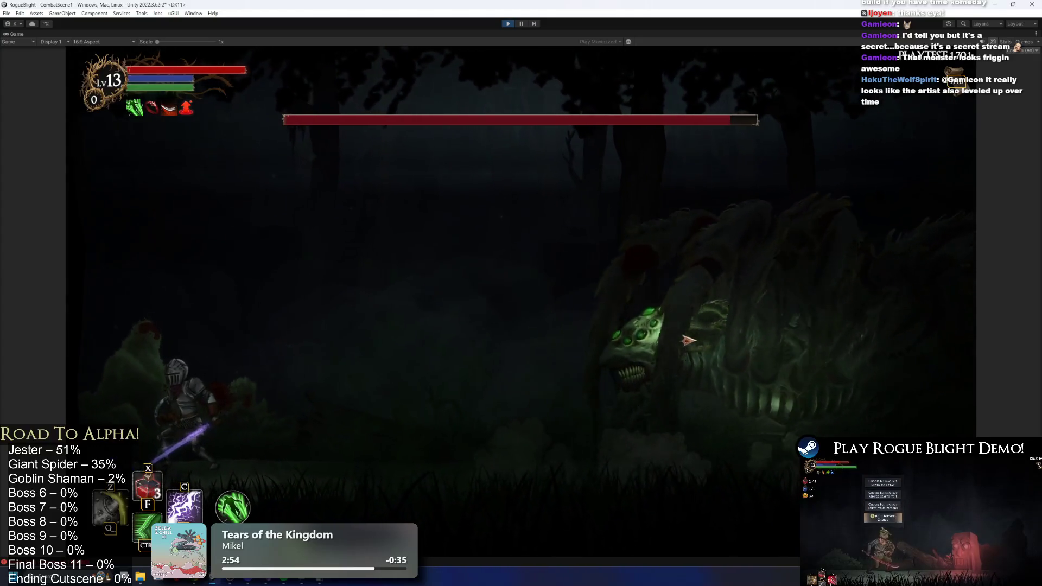
pyautogui.press('d')
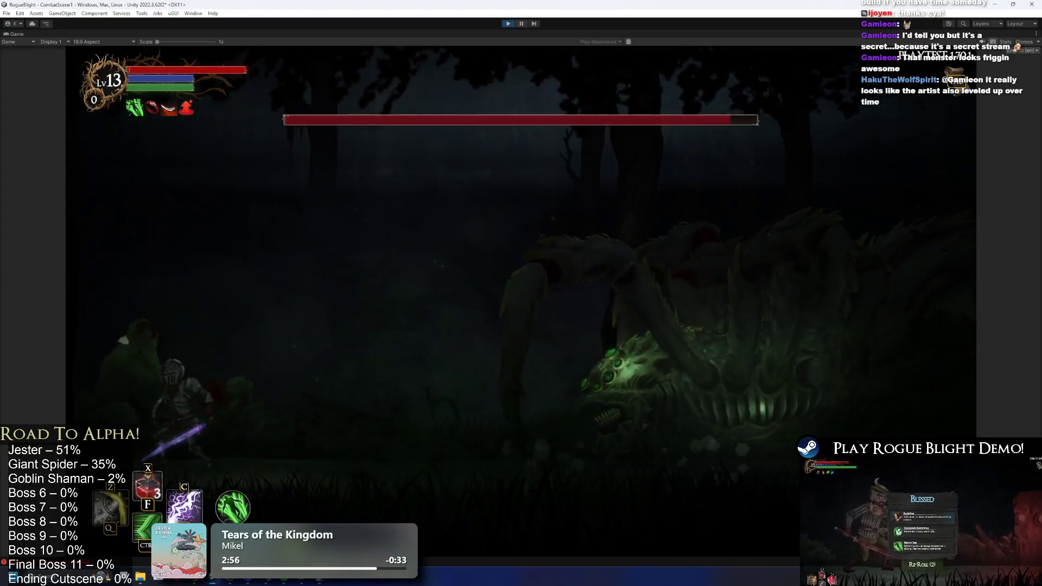
pyautogui.click(521, 25)
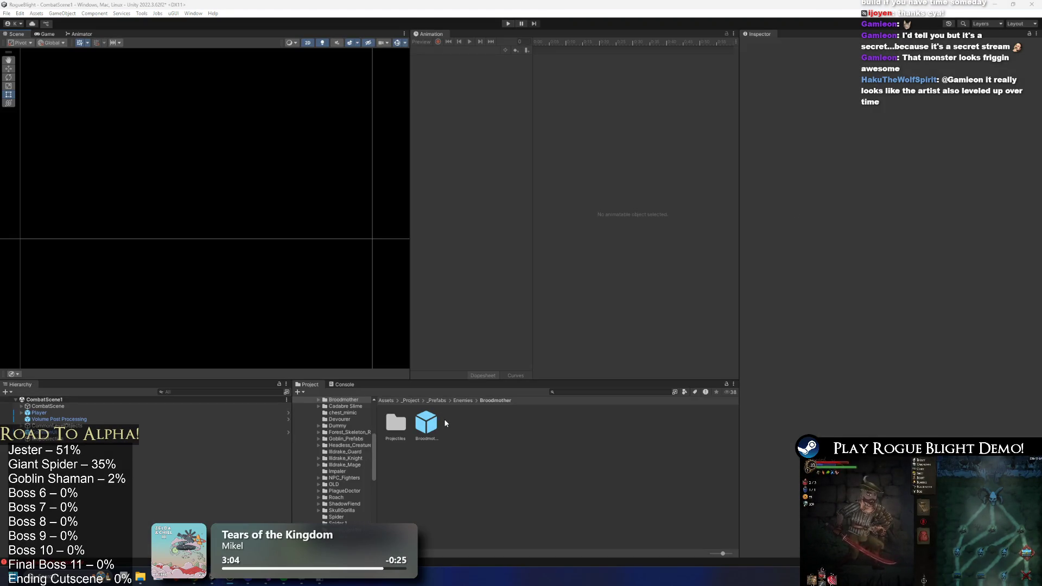
pyautogui.doubleClick(434, 424)
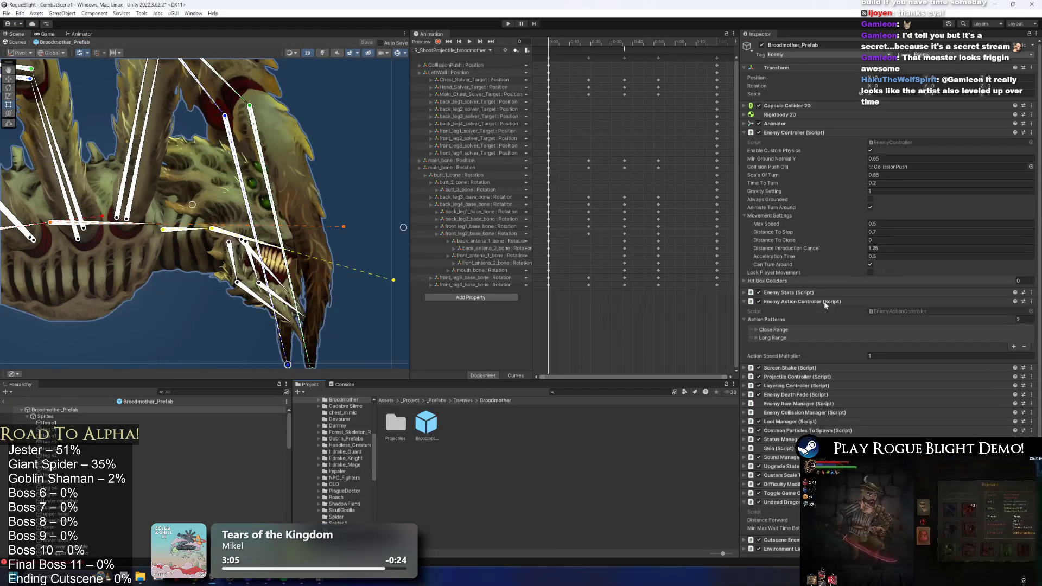
pyautogui.scroll(-1, 825, 343)
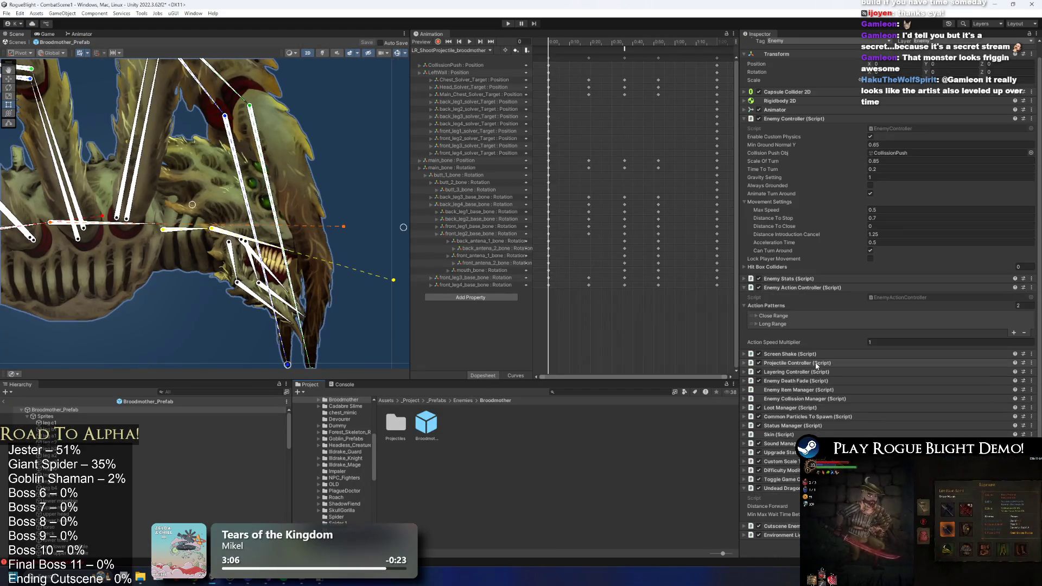
pyautogui.click(803, 291)
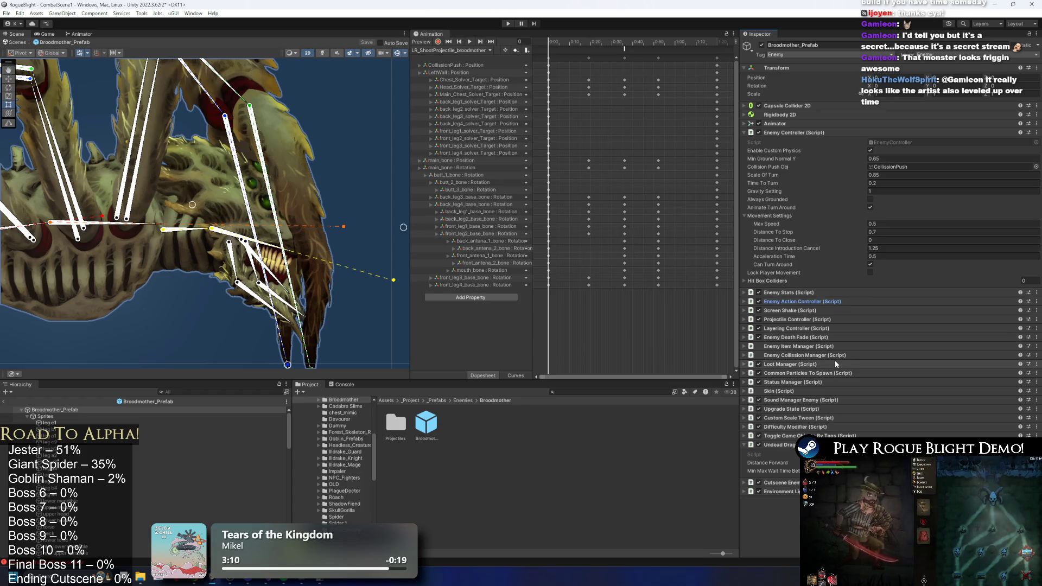
pyautogui.click(814, 444)
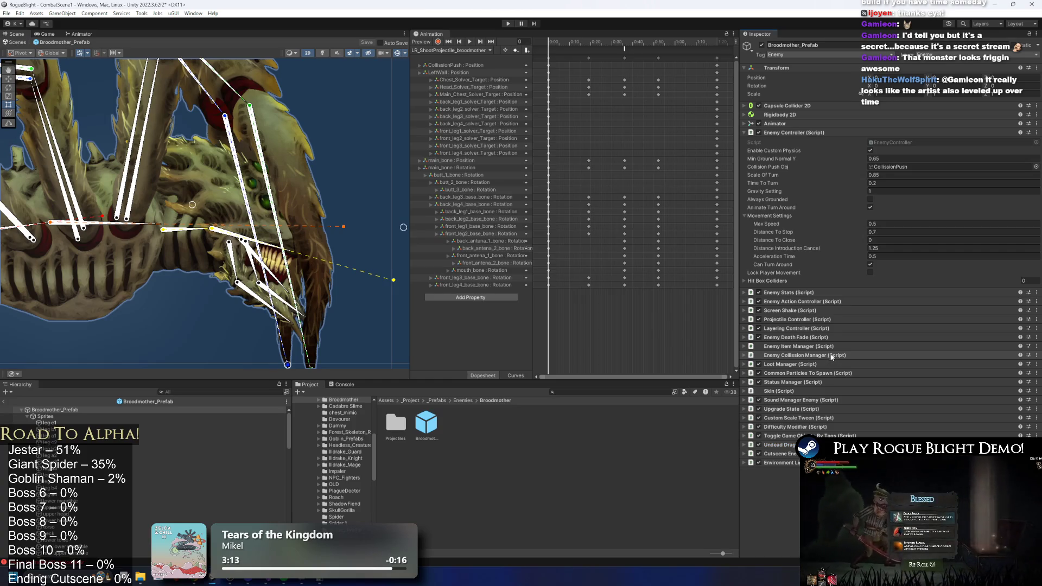
pyautogui.click(812, 302)
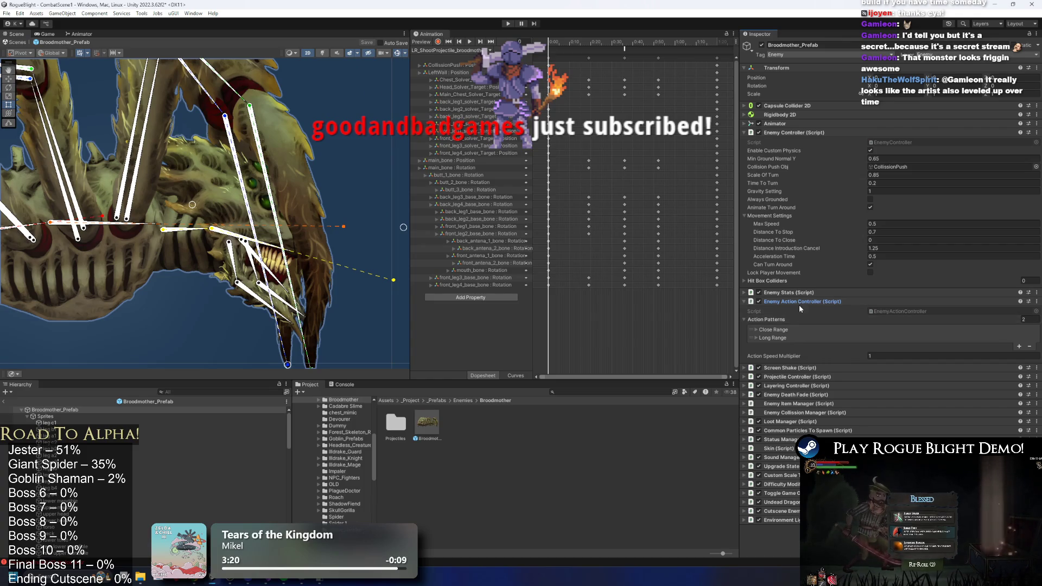
pyautogui.click(808, 300)
pyautogui.click(808, 294)
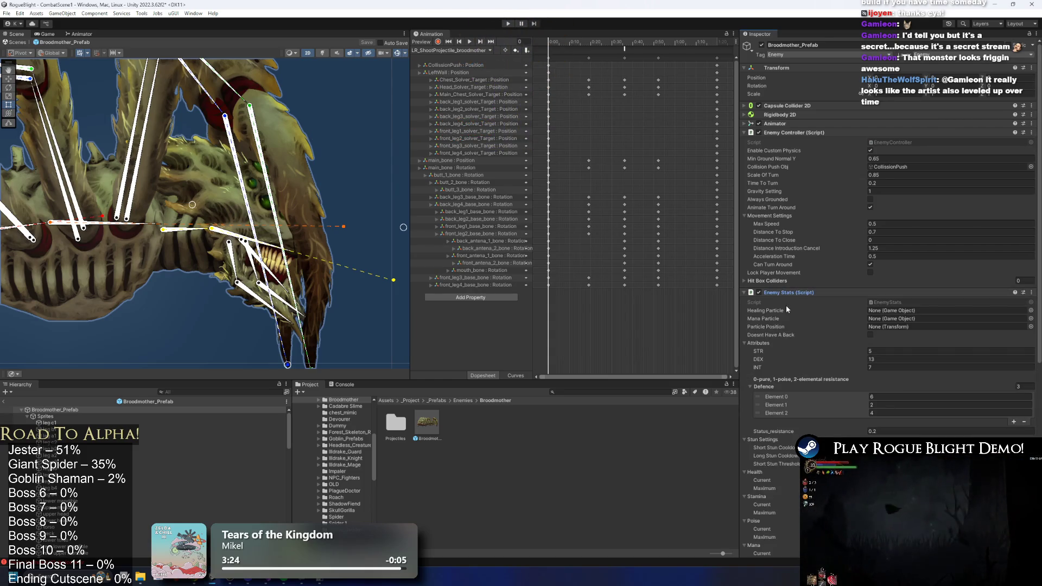
pyautogui.scroll(-10, 841, 309)
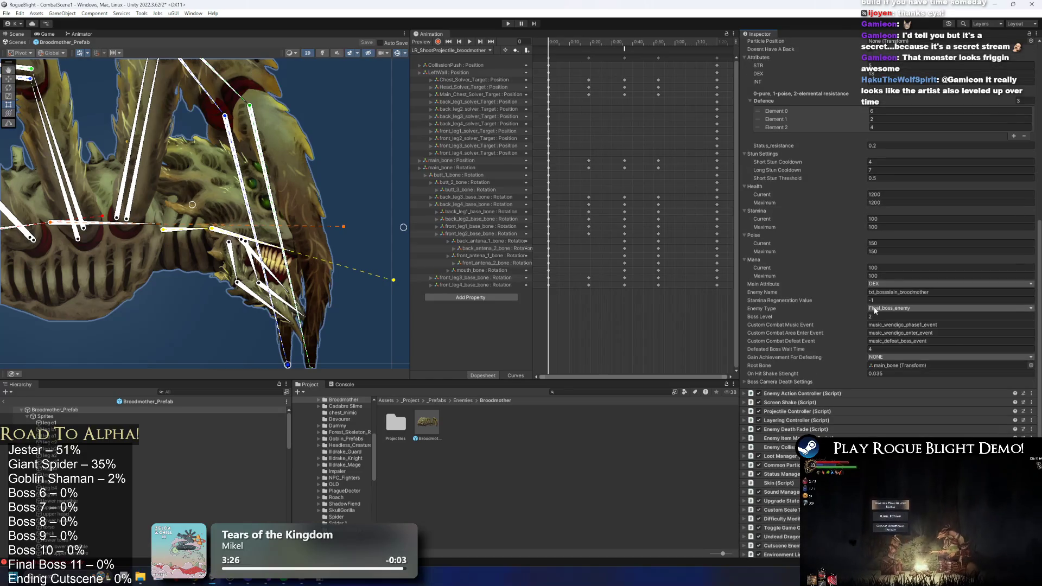
pyautogui.scroll(10, 885, 278)
pyautogui.click(817, 142)
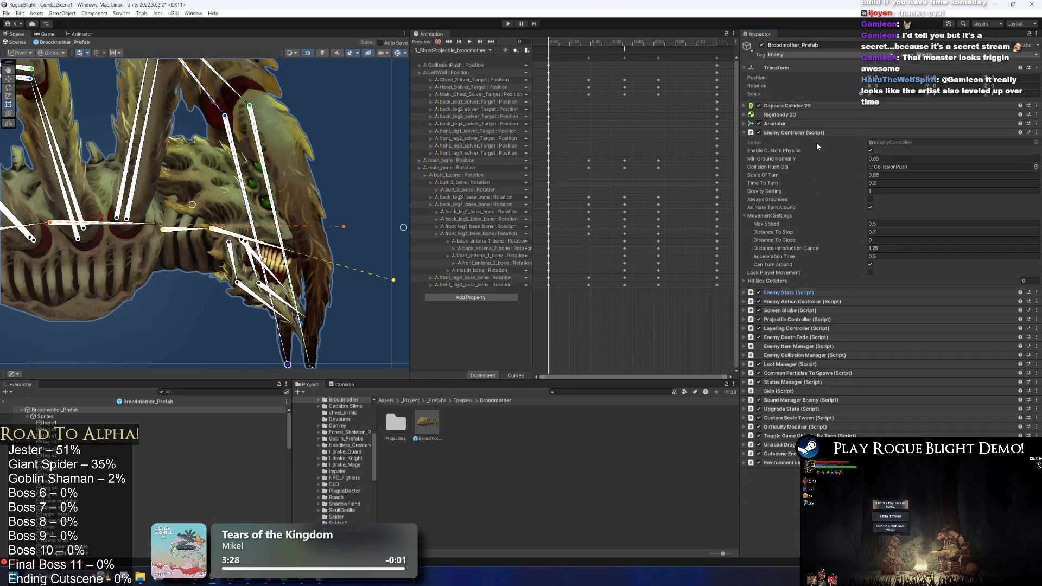
pyautogui.click(834, 141)
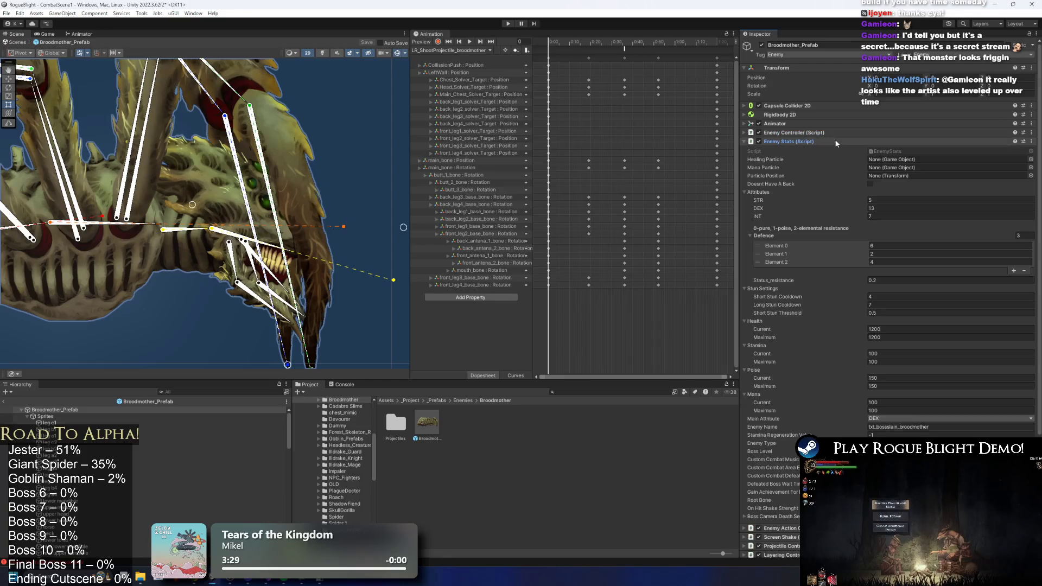
pyautogui.click(849, 142)
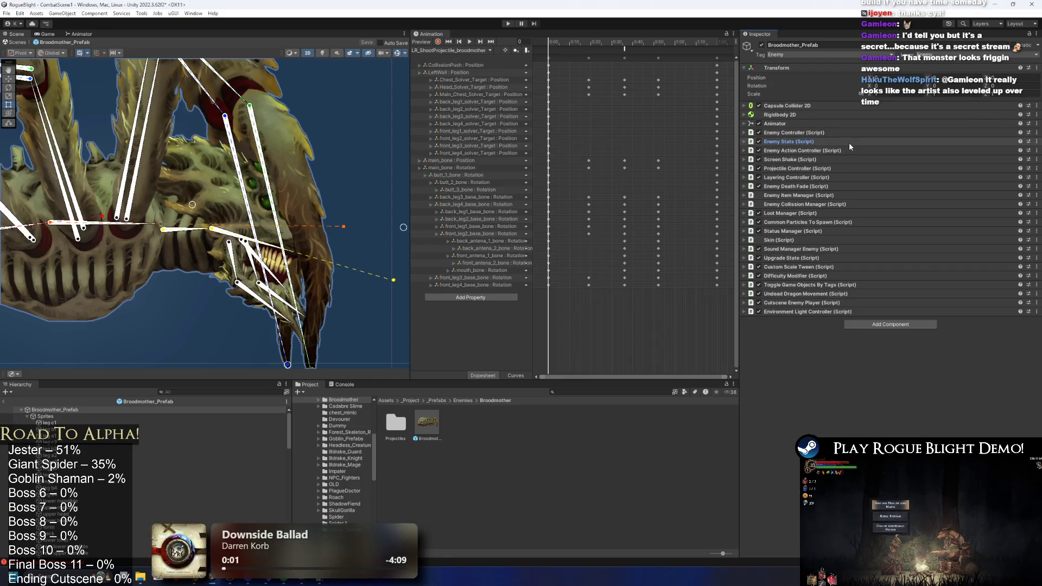
pyautogui.click(825, 152)
pyautogui.click(825, 151)
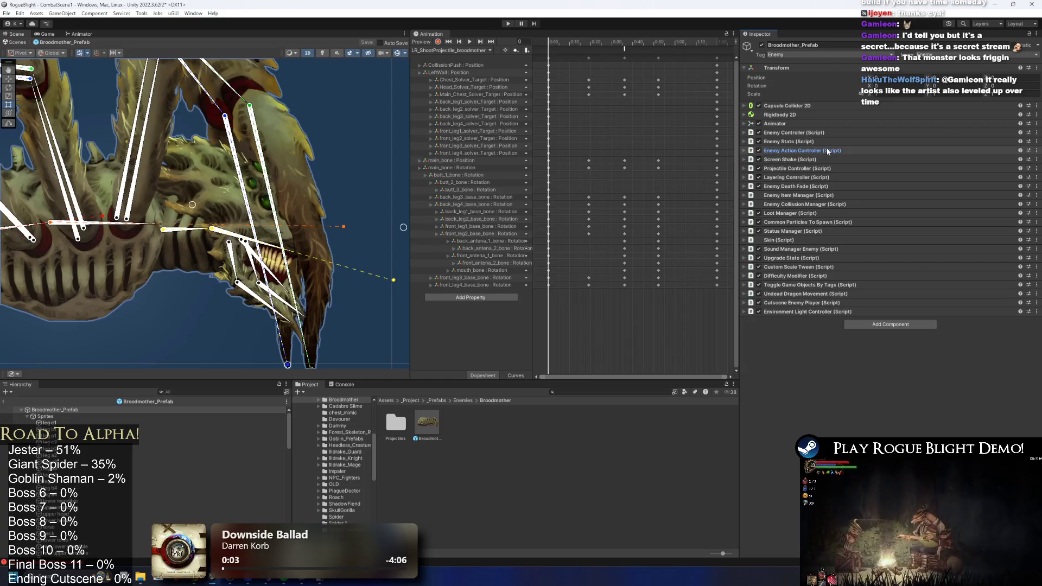
pyautogui.click(820, 159)
pyautogui.click(820, 159)
pyautogui.click(812, 168)
pyautogui.click(812, 169)
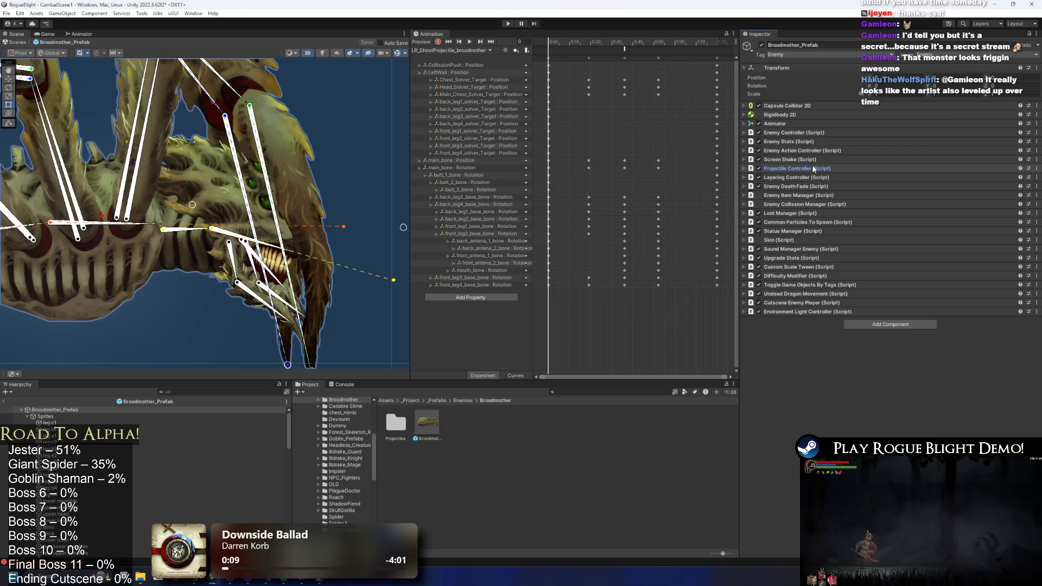
pyautogui.click(797, 204)
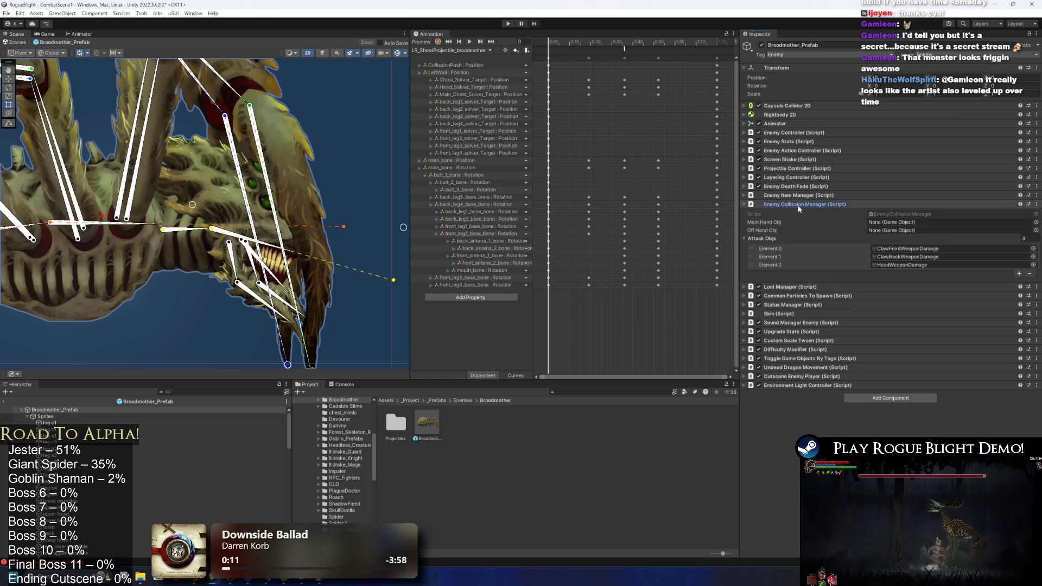
pyautogui.click(798, 205)
pyautogui.click(801, 213)
pyautogui.click(802, 213)
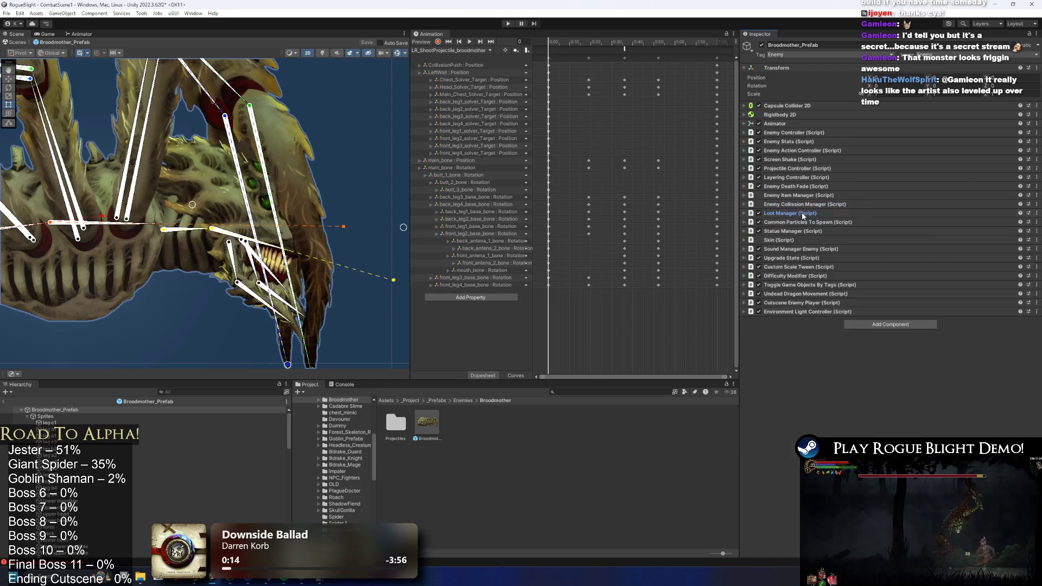
pyautogui.click(801, 213)
pyautogui.click(802, 215)
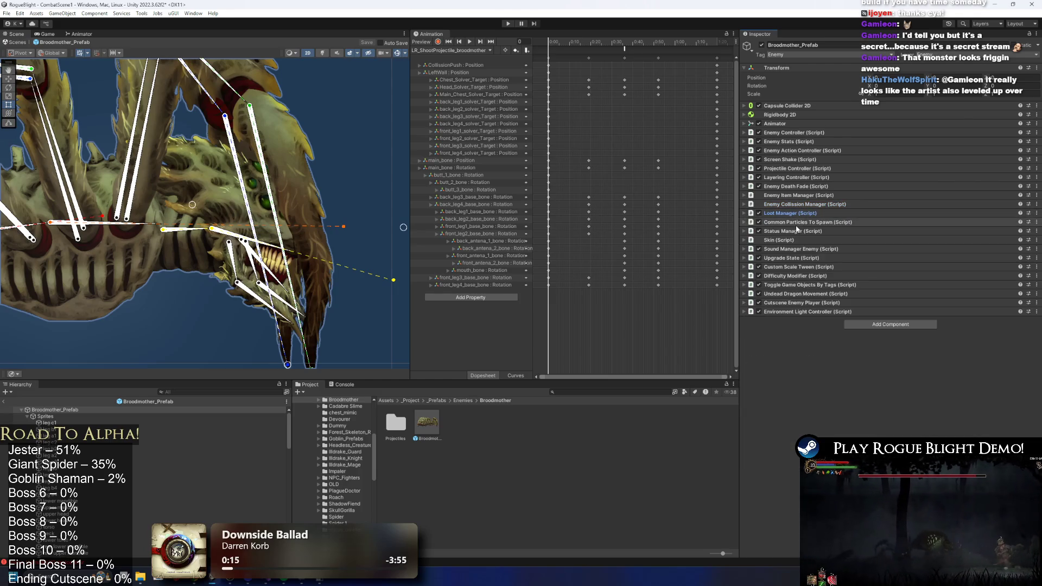
pyautogui.click(801, 258)
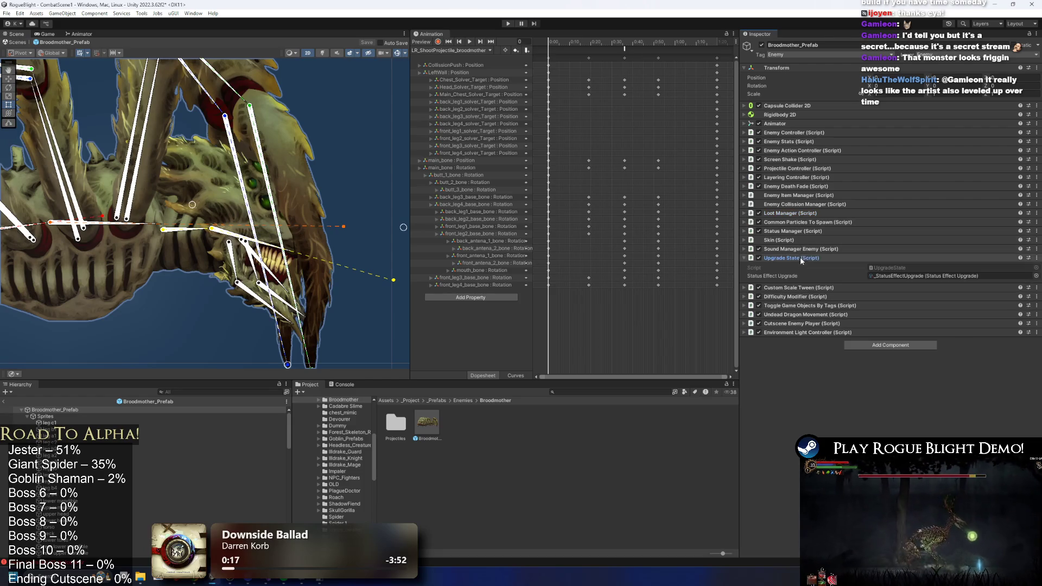
pyautogui.click(801, 257)
pyautogui.click(793, 265)
pyautogui.click(794, 266)
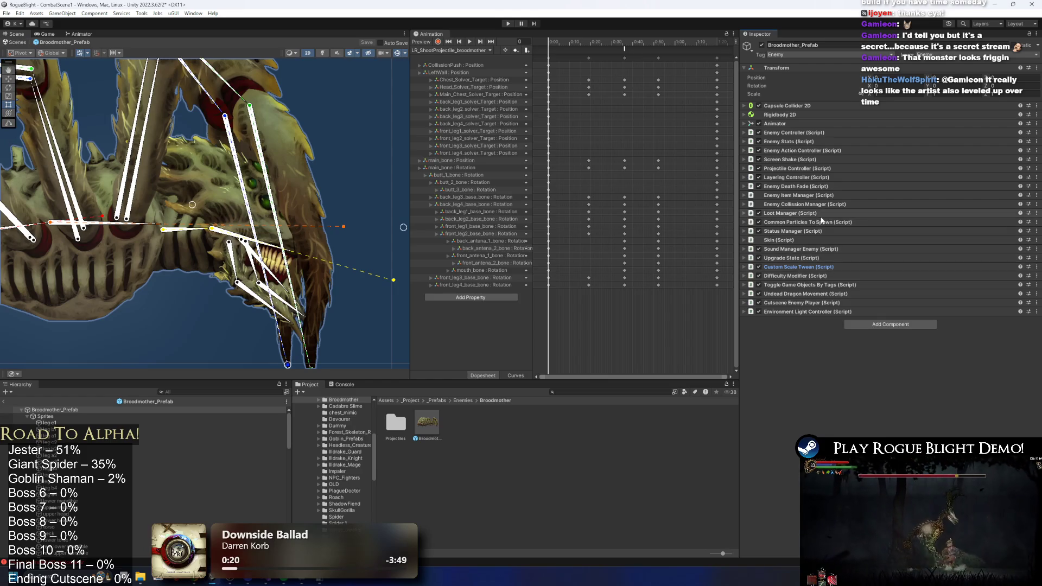
# - Add a fifth Projectile Controller entry with pasted Cocoon Projectile values and save the prefab
pyautogui.click(819, 169)
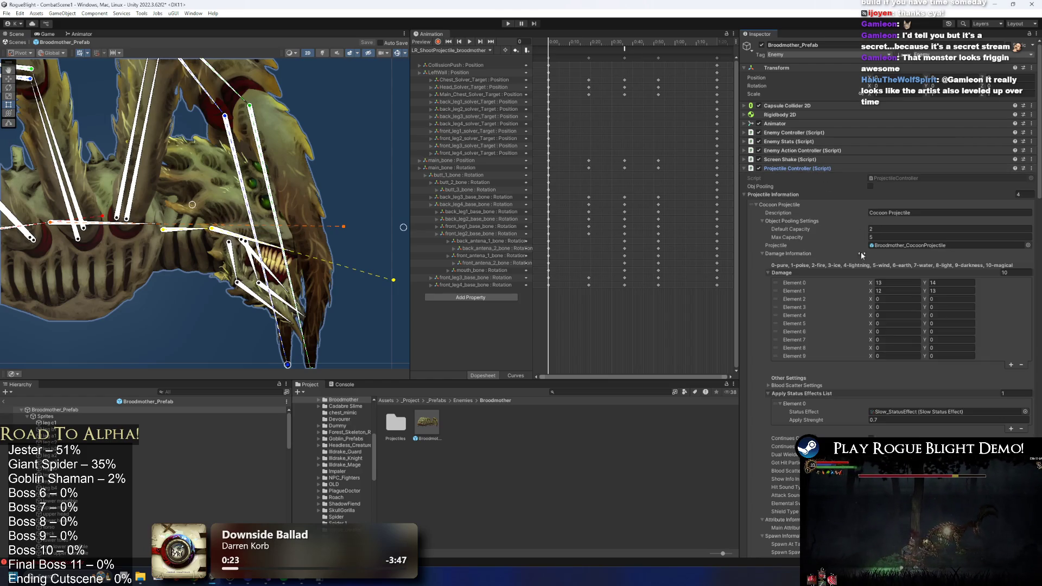
pyautogui.click(781, 205)
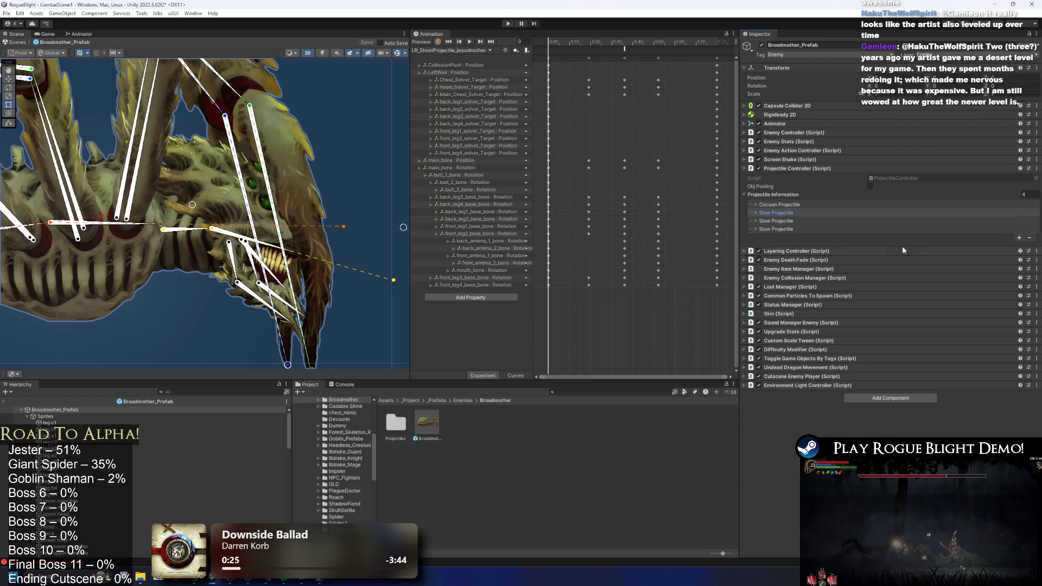
pyautogui.click(1020, 238)
pyautogui.rightClick(781, 237)
pyautogui.click(798, 253)
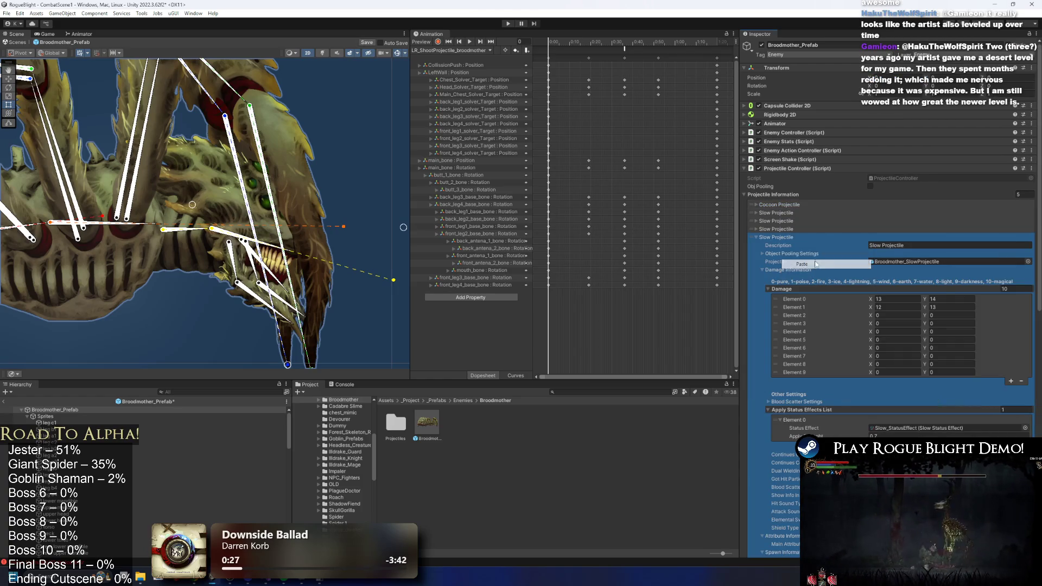
pyautogui.scroll(-10, 791, 207)
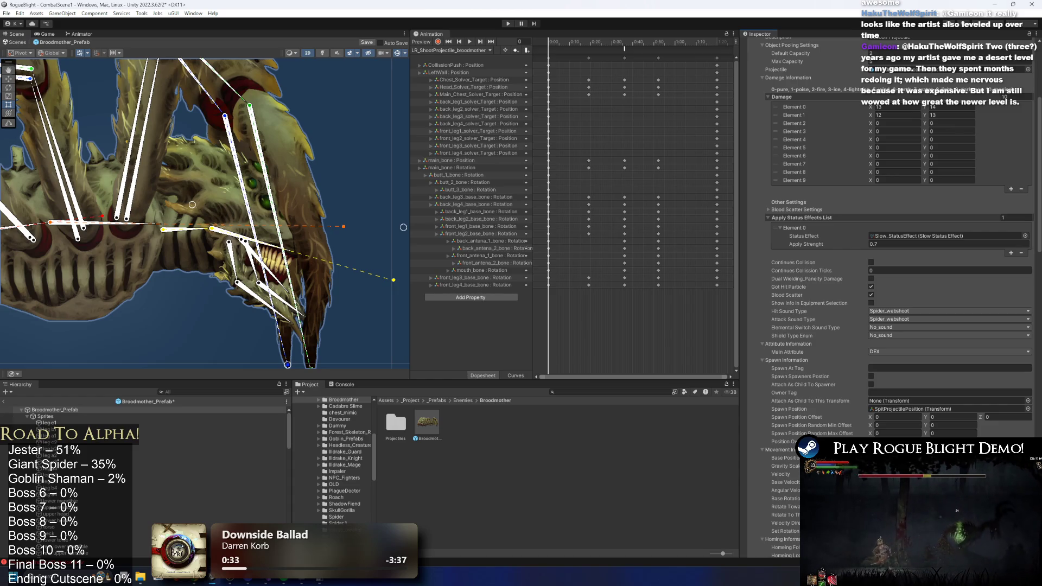
pyautogui.scroll(10, 805, 97)
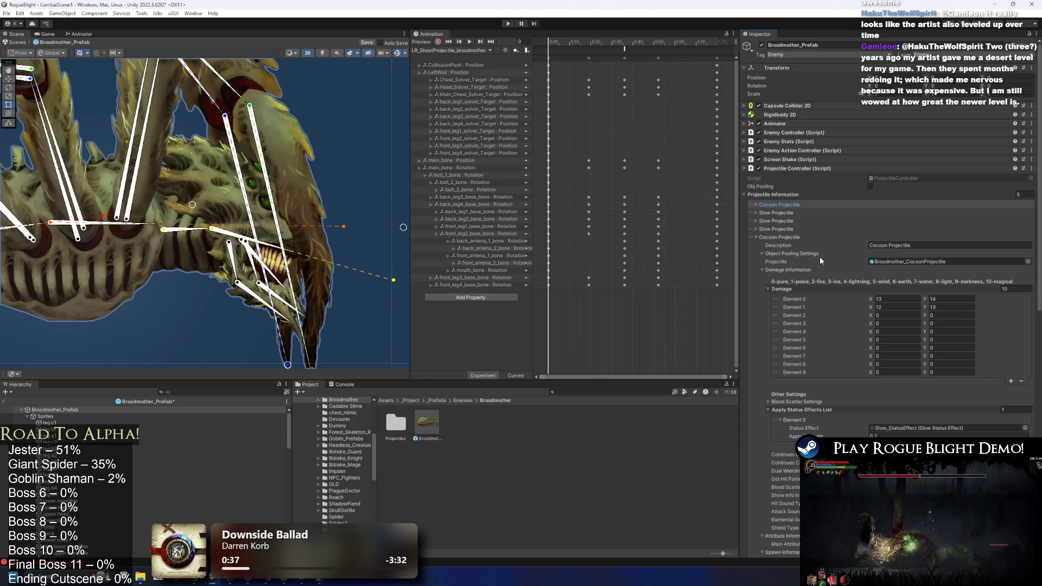
pyautogui.scroll(-20, 811, 255)
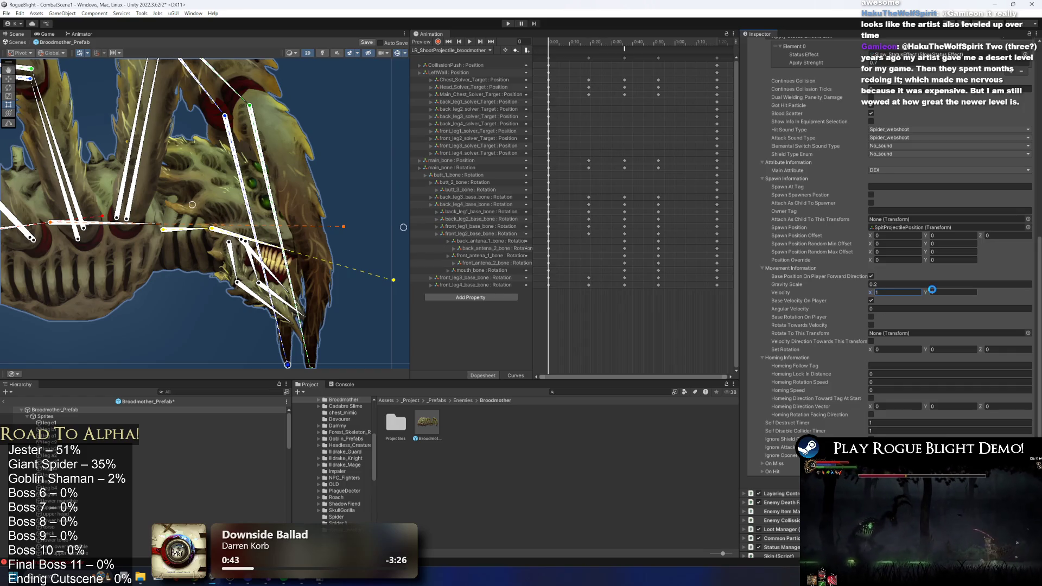
pyautogui.hotkey('ctrl', 's')
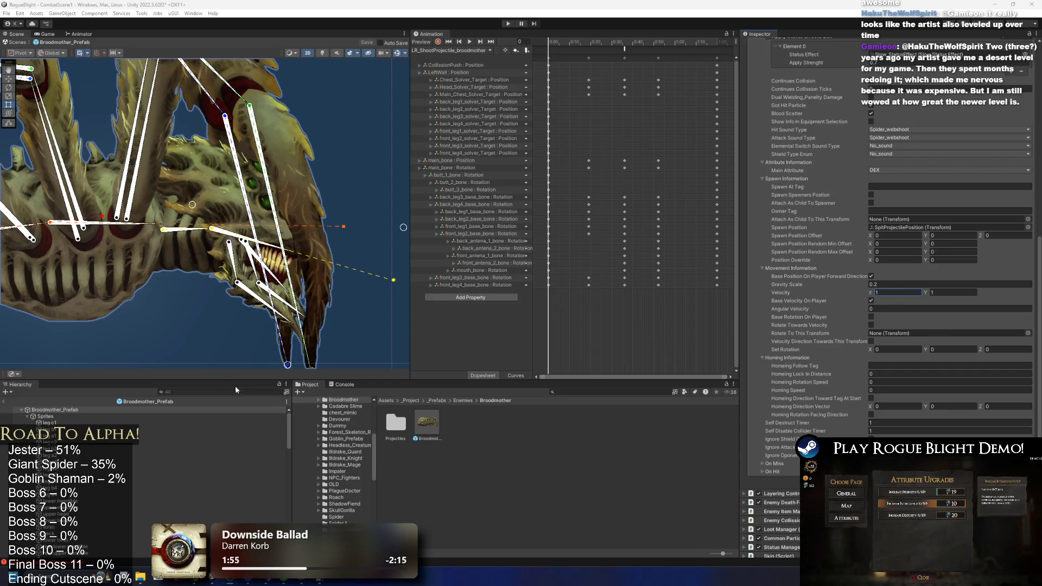
# - Reselect the Broodmother_Prefab root and inspect the SpawnProjectile event in LR_ShootProjectile_broodmother
pyautogui.click(69, 415)
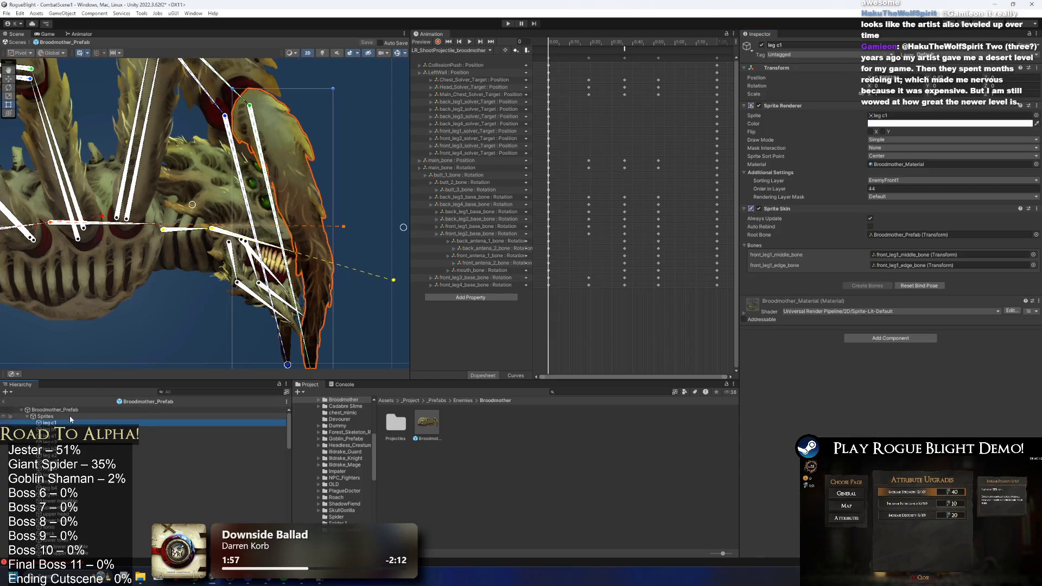
pyautogui.press('Up')
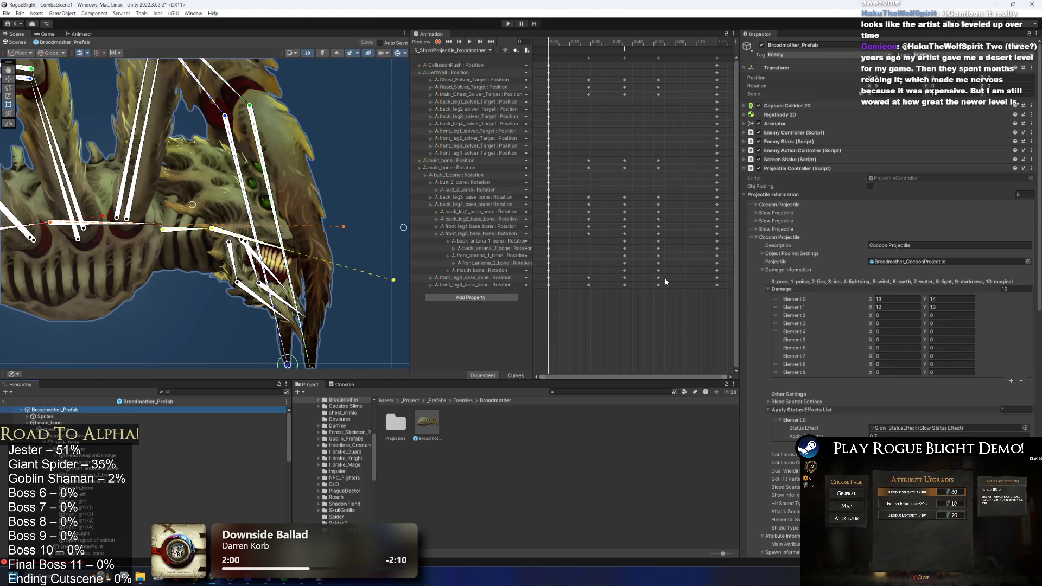
pyautogui.scroll(-3, 807, 303)
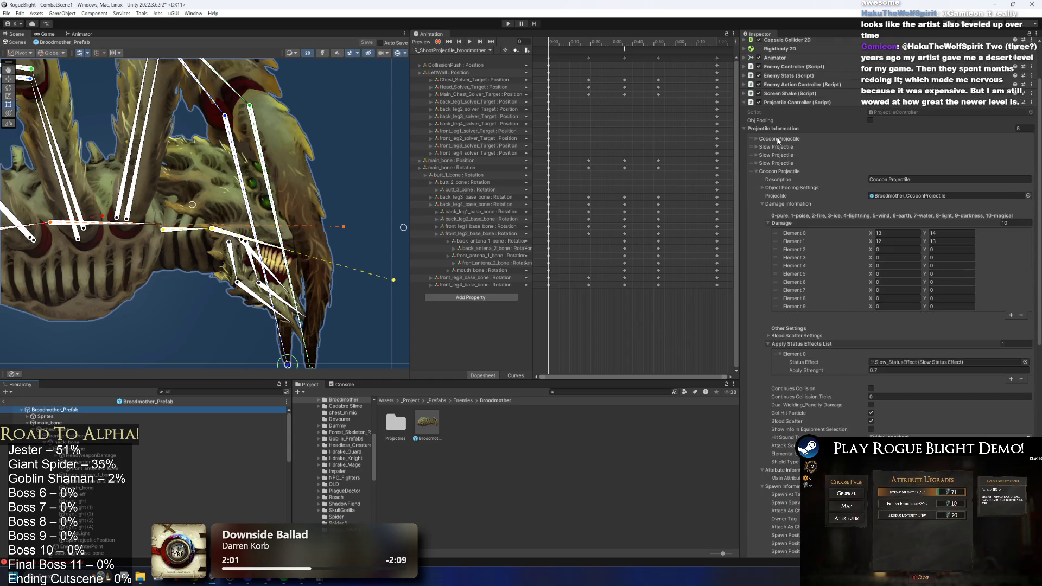
pyautogui.click(625, 48)
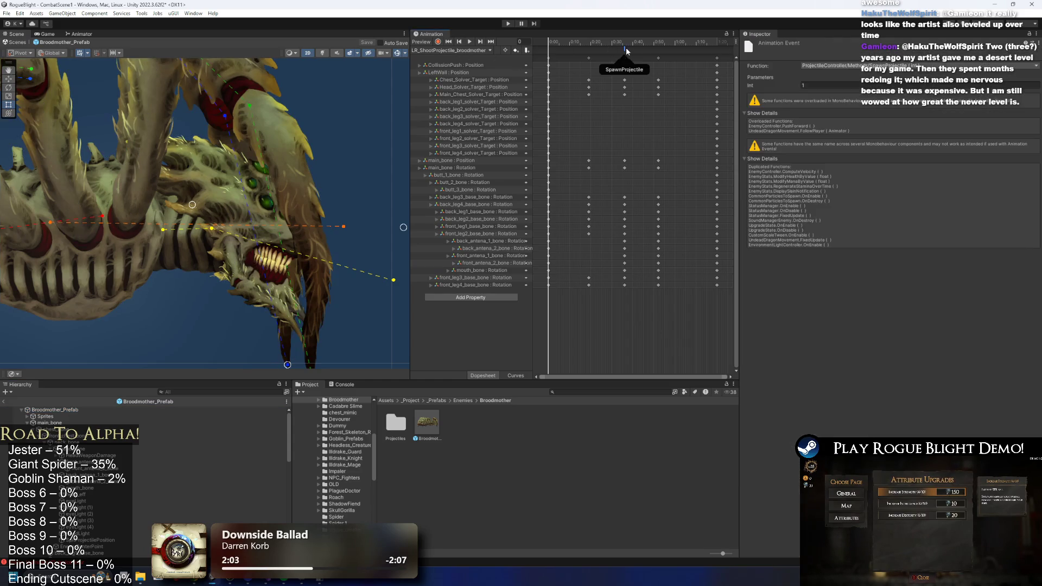
# - Set the SpawnProjectile event's Int to 5, nudge it slightly earlier on the timeline, and save
pyautogui.moveTo(641, 42); pyautogui.dragTo(658, 42)
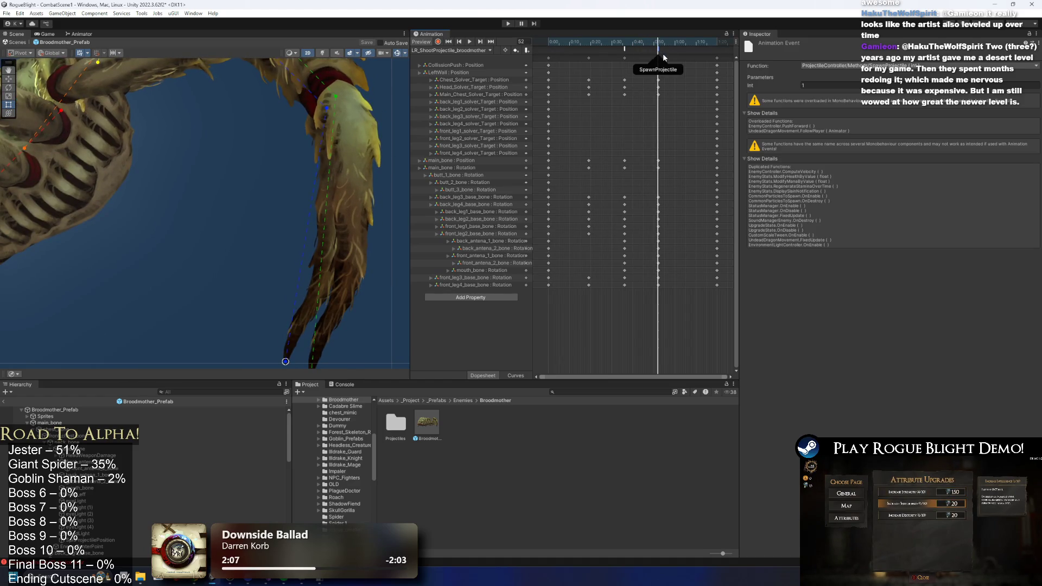
pyautogui.click(814, 85)
pyautogui.write('5')
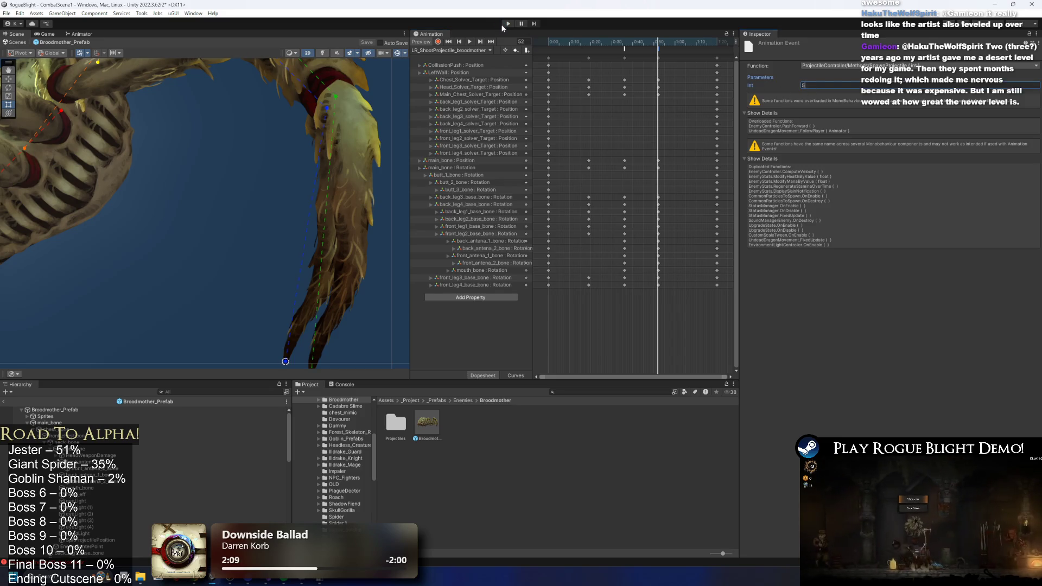
pyautogui.click(613, 47)
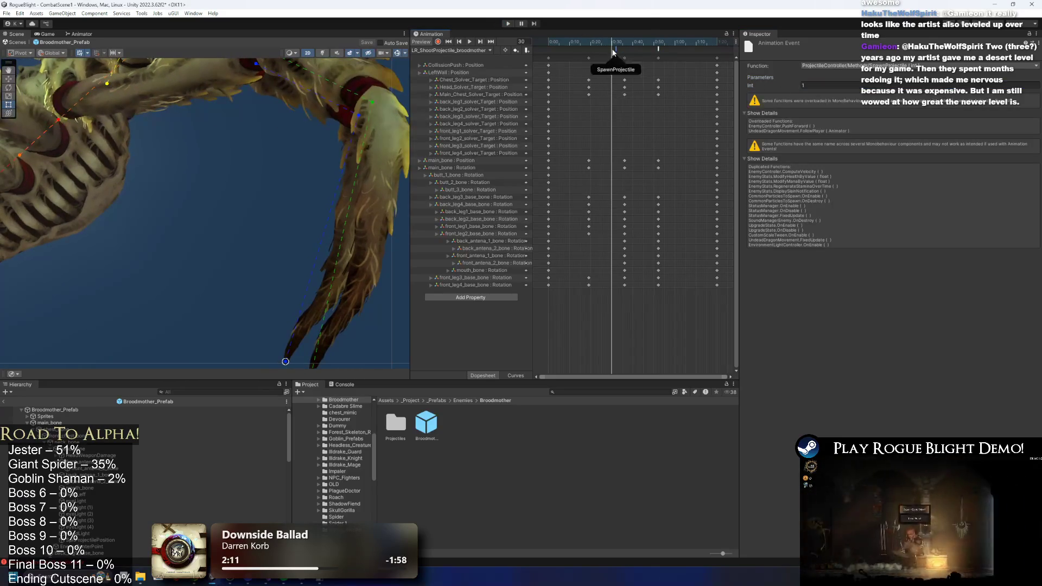
pyautogui.moveTo(658, 48); pyautogui.dragTo(643, 50)
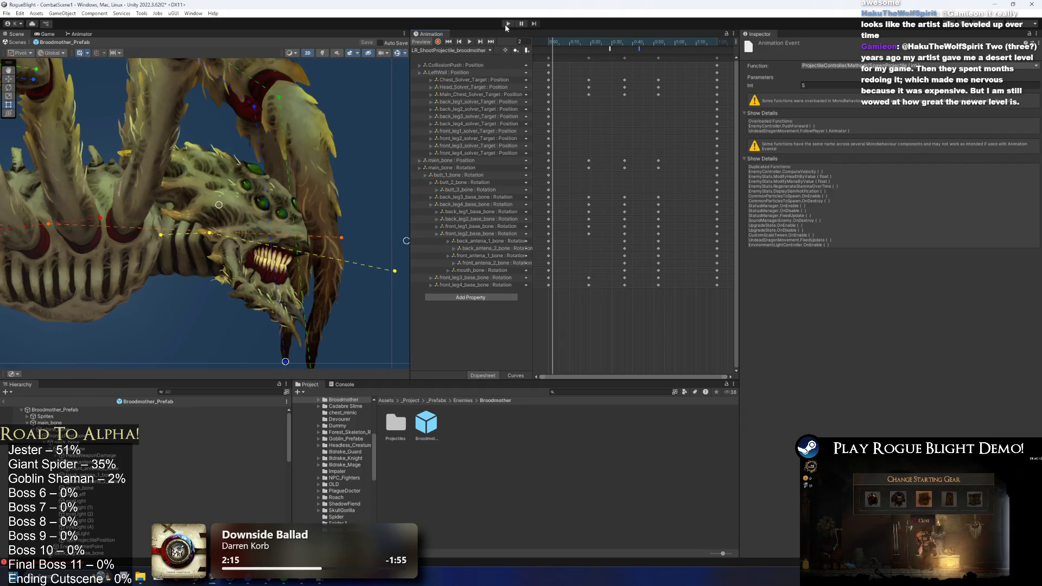
pyautogui.hotkey('ctrl', 's')
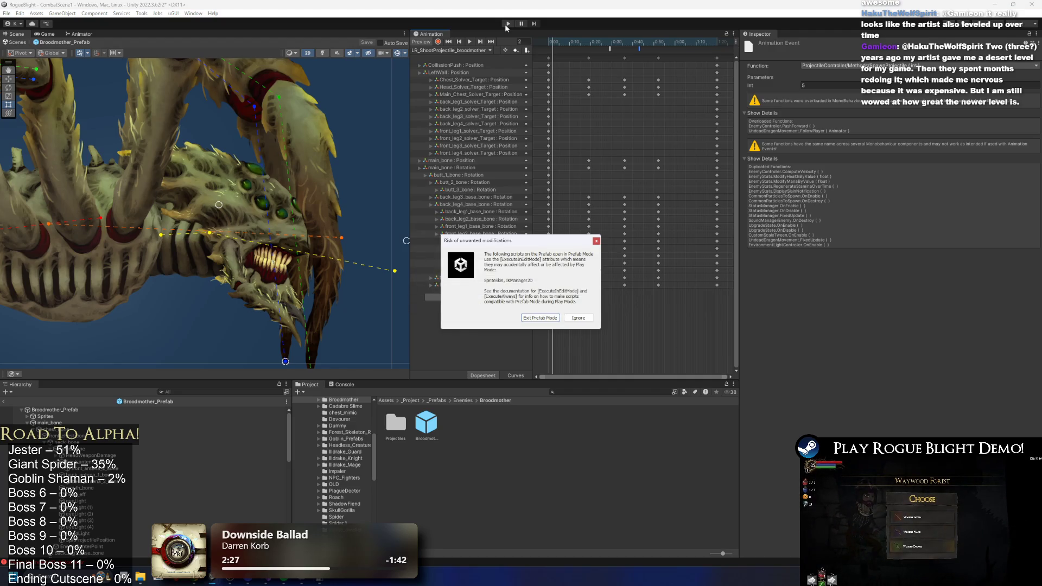
# - Ignore the warning, fight the Broodmother using dash and the F1 health/mana cheat, then stop playing
pyautogui.press('Return')
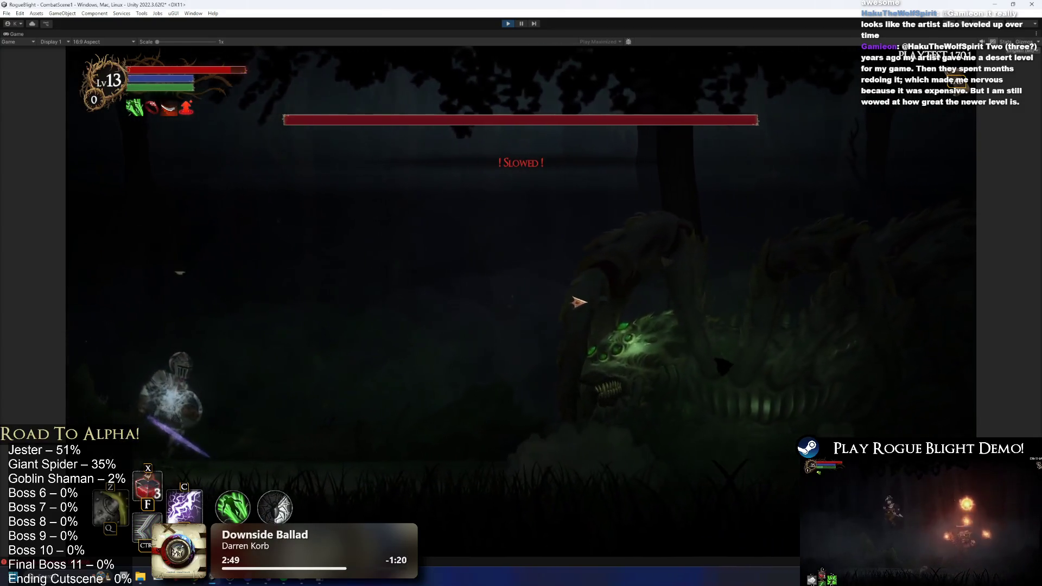
pyautogui.press('ctrl')
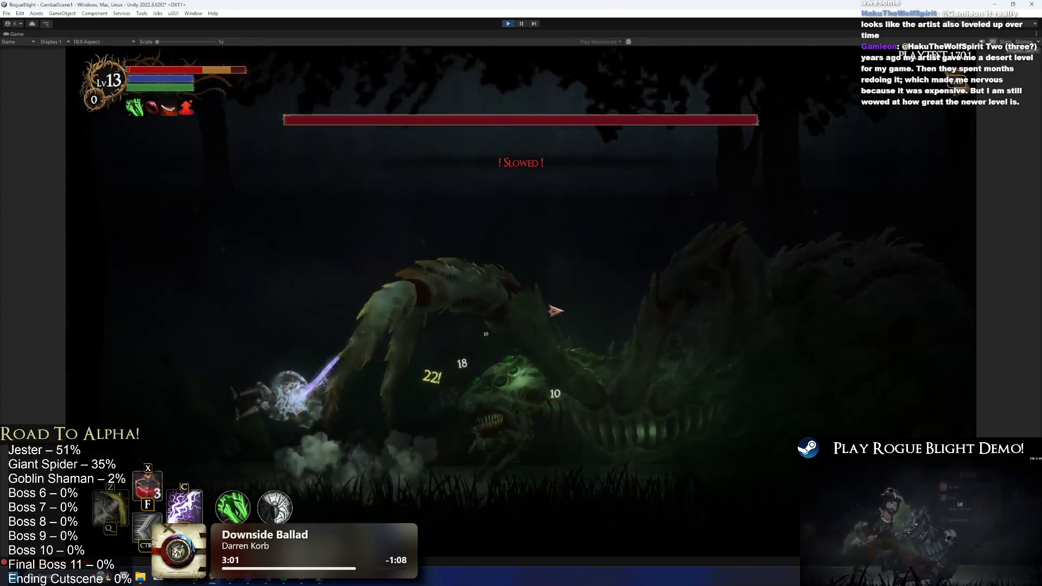
pyautogui.press('F1')
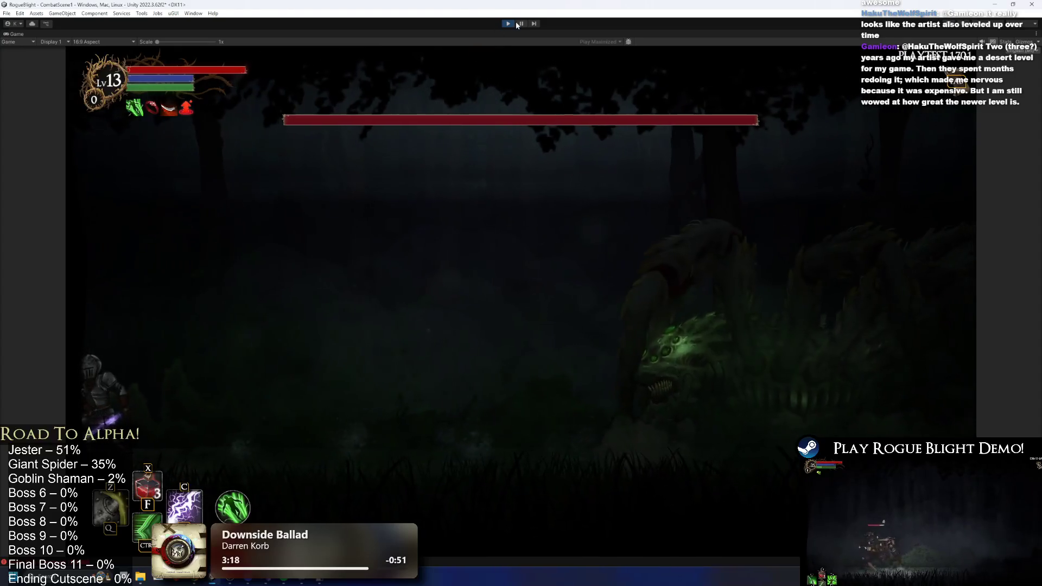
pyautogui.hotkey('ctrl', 'p')
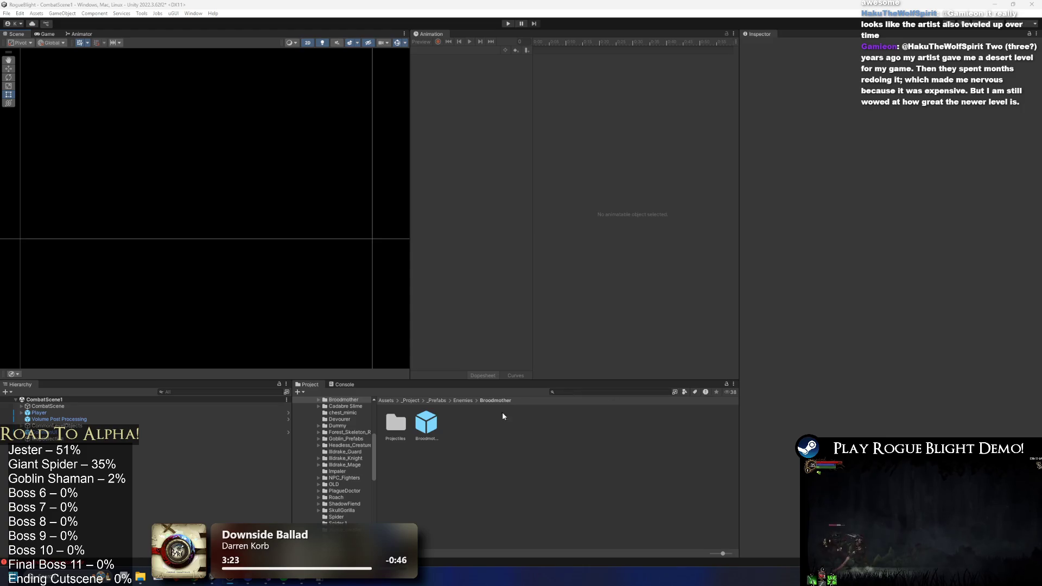
# - Reopen Broodmother_Prefab, change the later SpawnProjectile event's Int from 5 to 1, and save
pyautogui.doubleClick(427, 423)
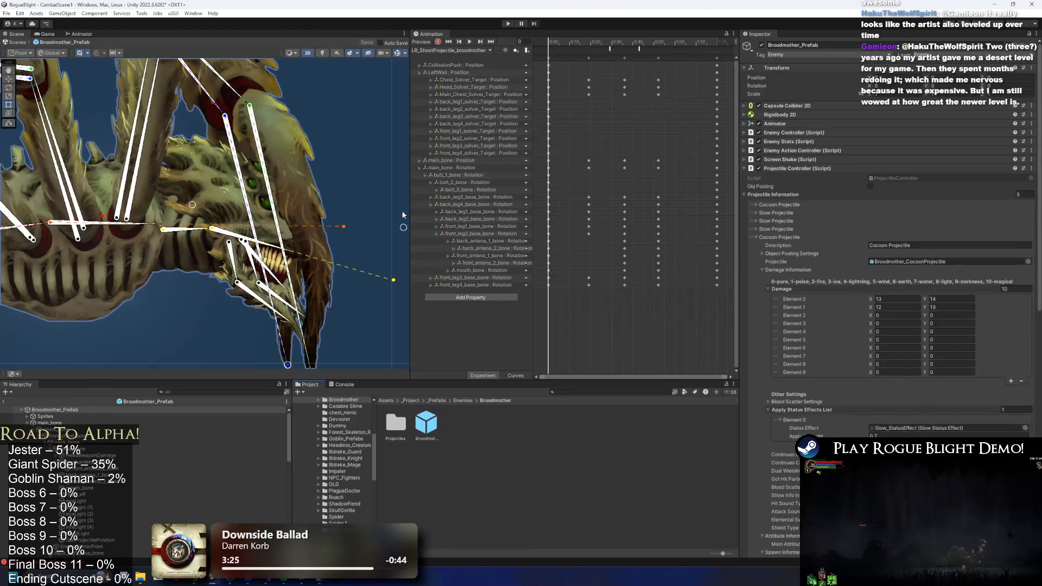
pyautogui.click(640, 49)
pyautogui.click(609, 48)
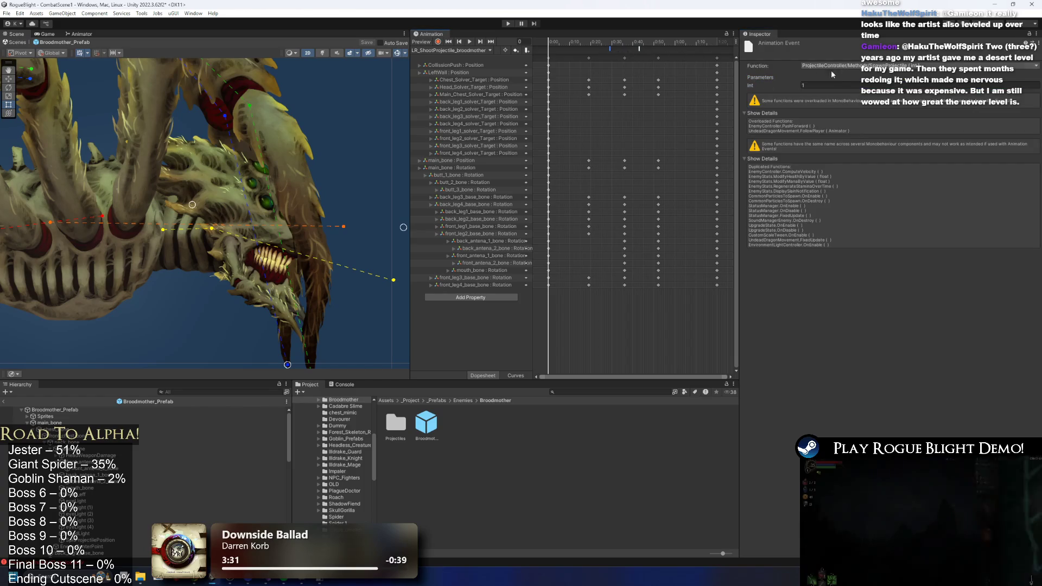
pyautogui.click(640, 49)
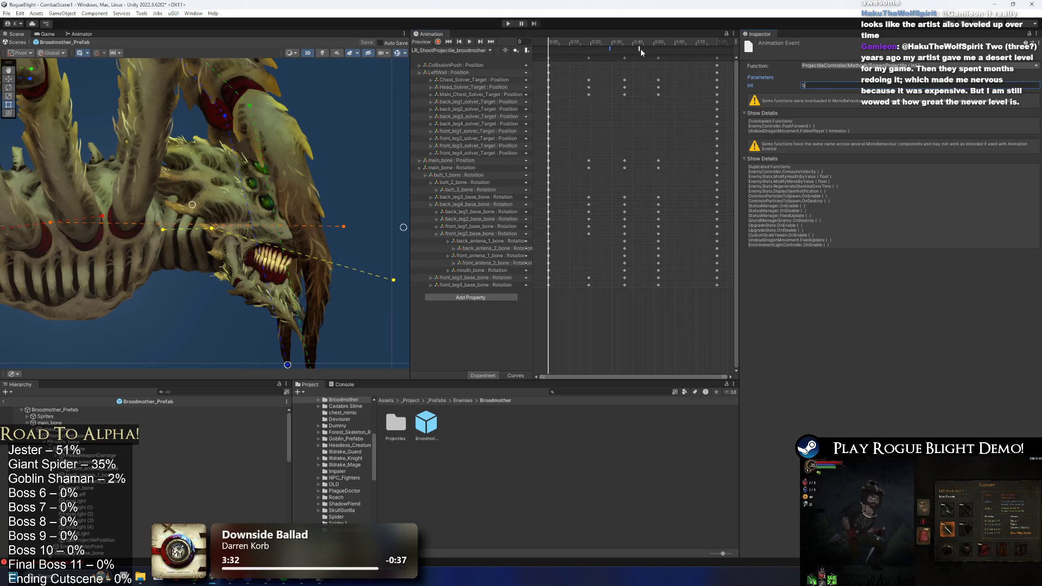
pyautogui.click(821, 87)
pyautogui.write('1')
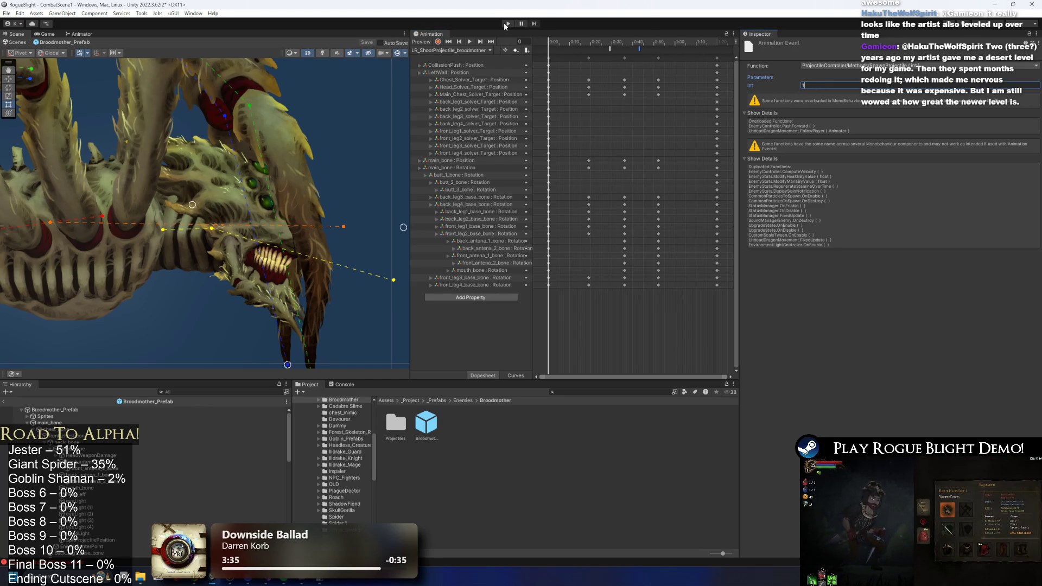
pyautogui.hotkey('ctrl', 's')
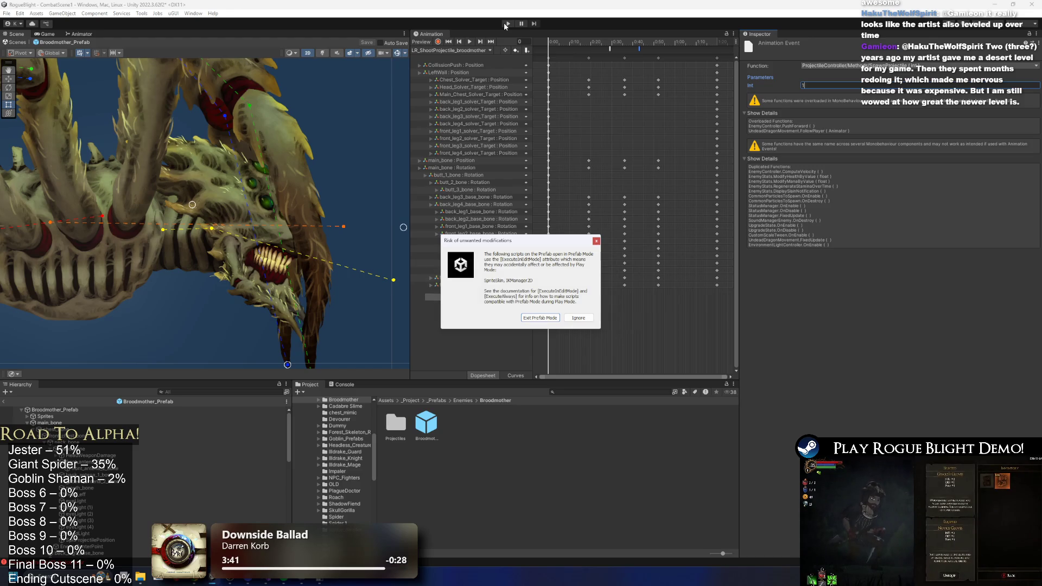
# - Dismiss the warning, advance and slash at the orb-firing Broodmother, then stop playing
pyautogui.click(578, 317)
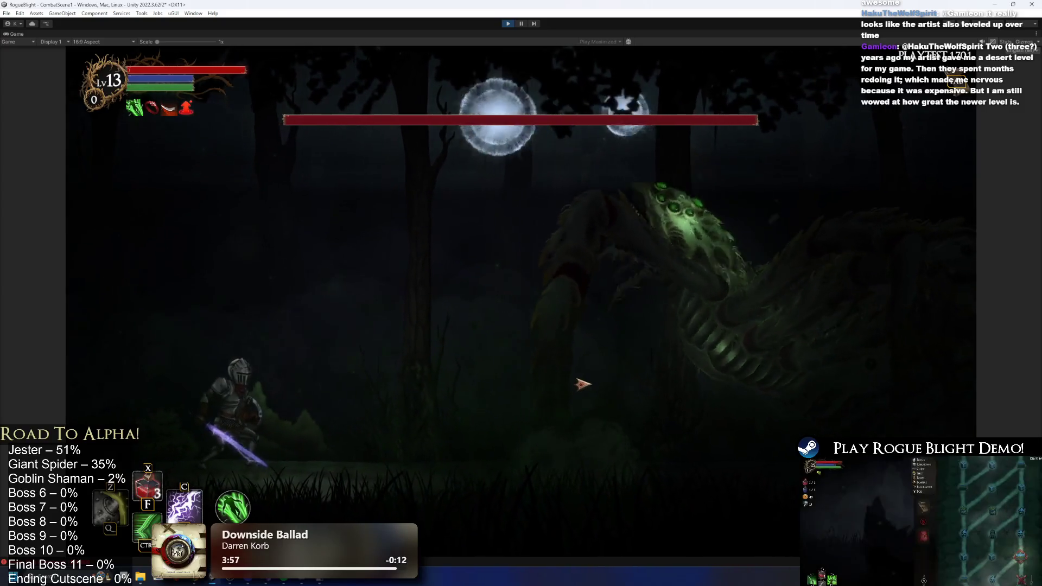
pyautogui.press('d')
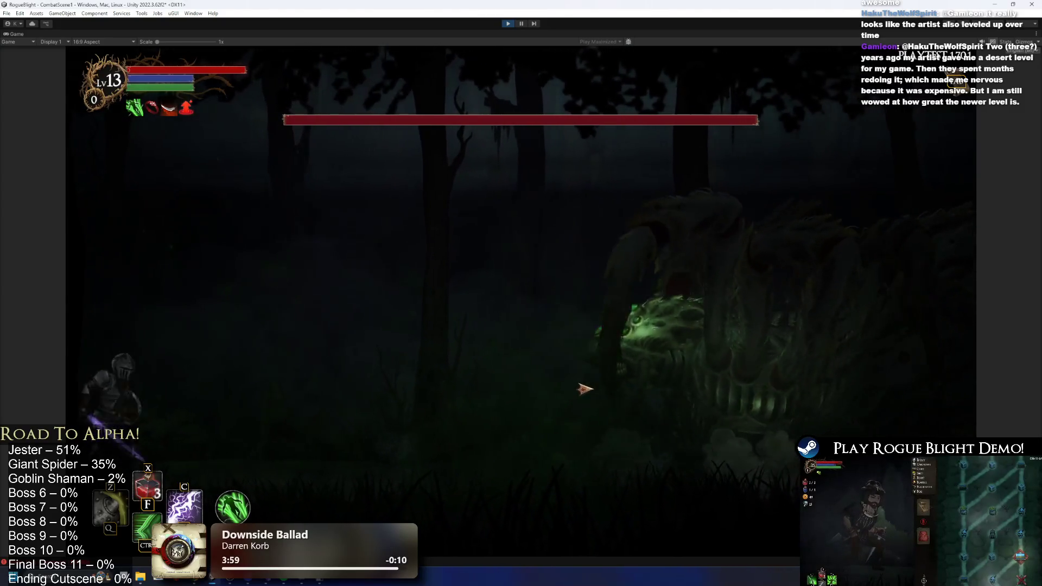
pyautogui.click(584, 388)
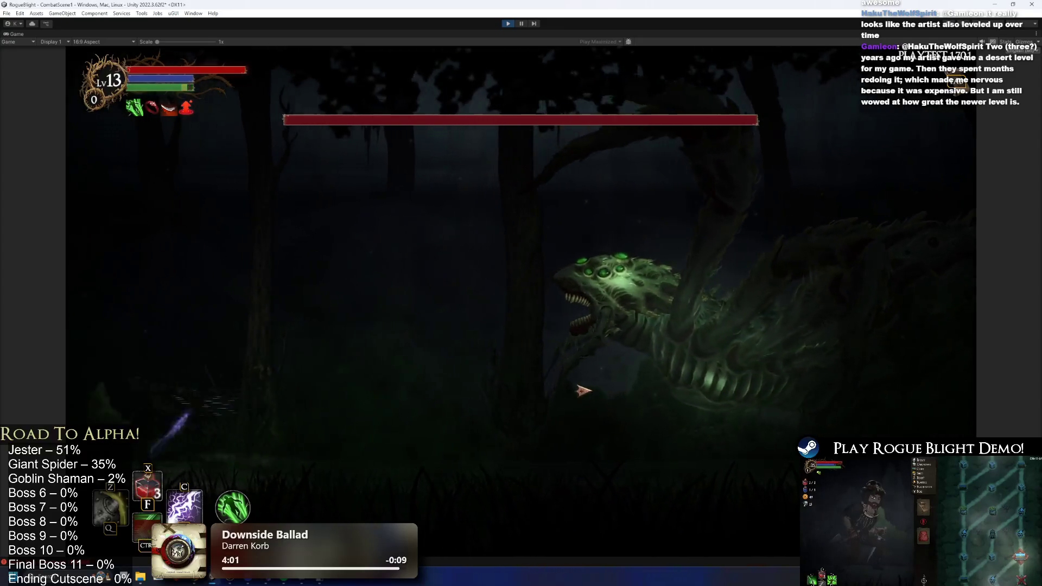
pyautogui.press('a')
pyautogui.press('d')
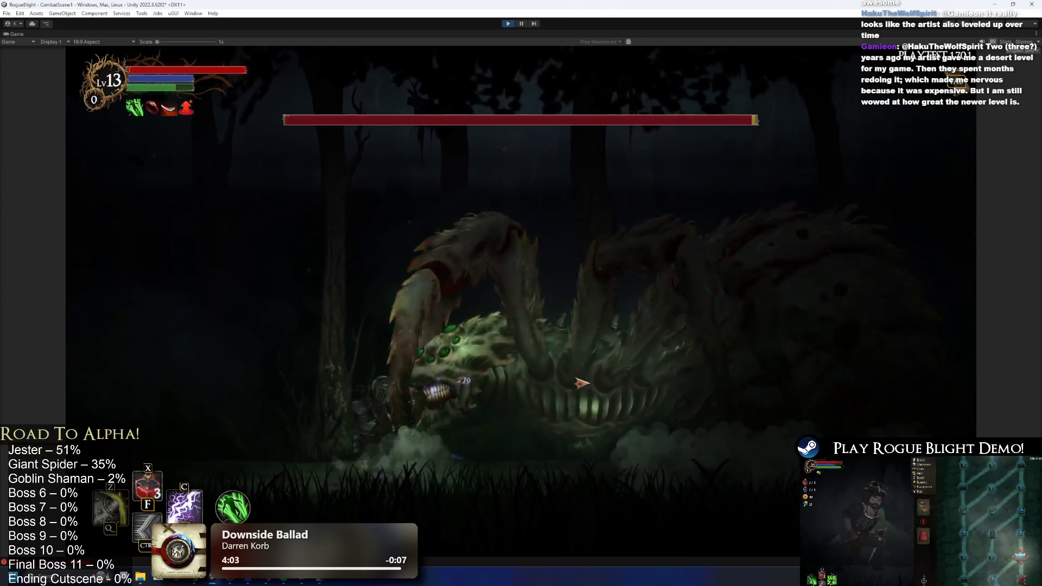
pyautogui.press('a')
pyautogui.press('a')
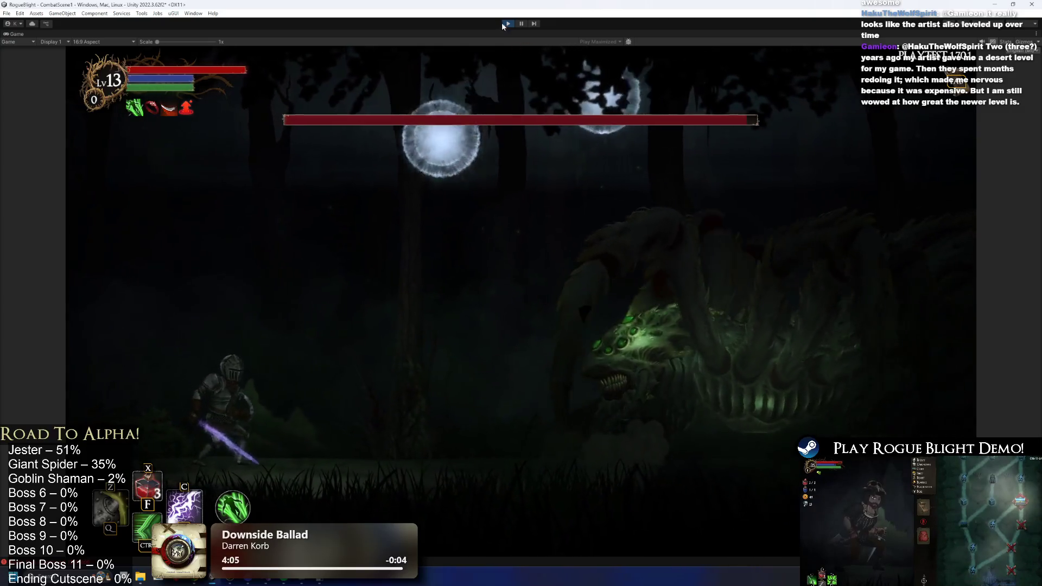
pyautogui.hotkey('ctrl', 'p')
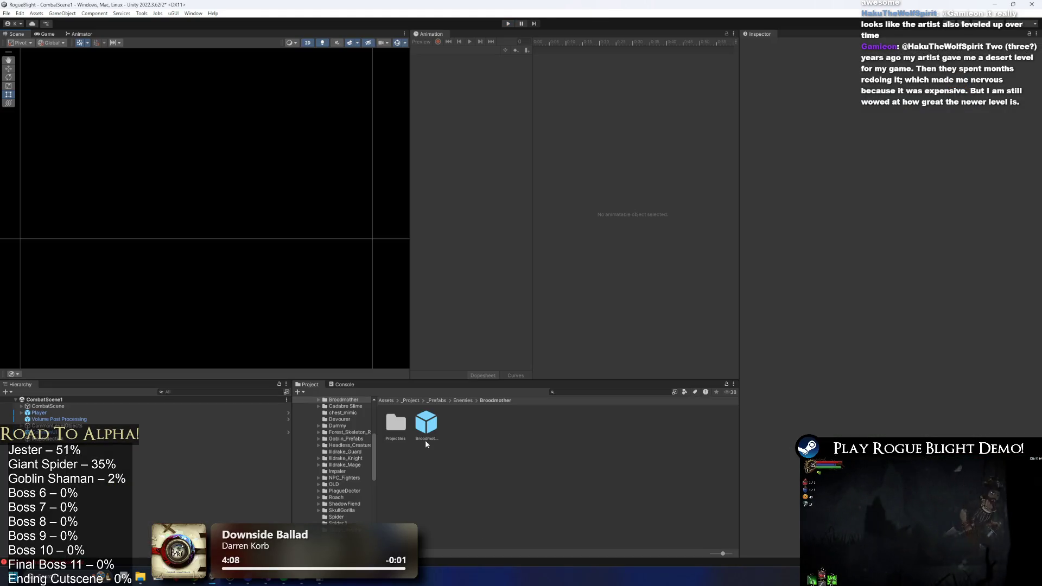
# - Set Broodmother_Prefab's Undead Dragon Movement Distance Forward to 0.3 and save
pyautogui.click(426, 443)
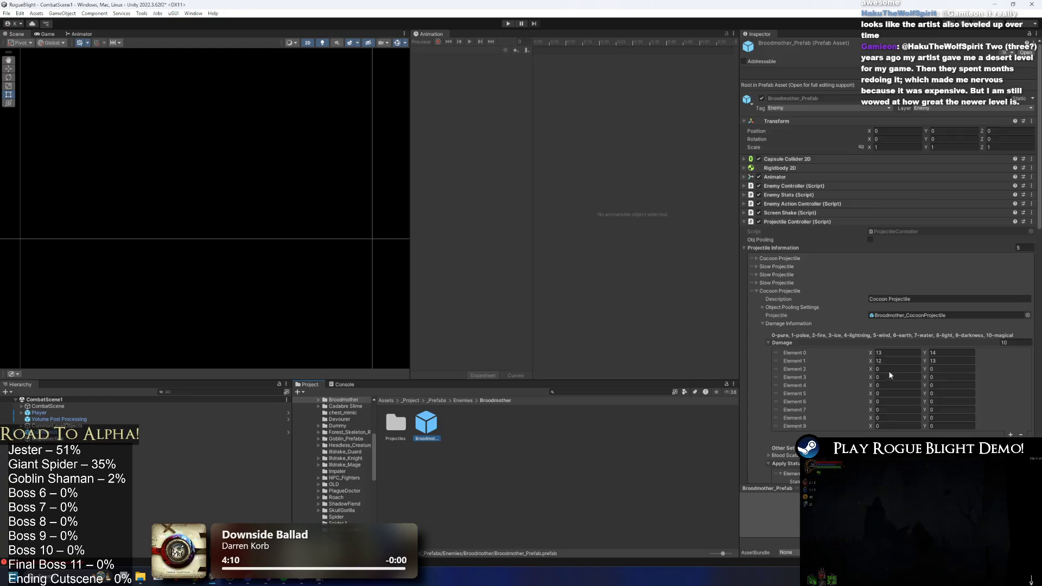
pyautogui.scroll(-10, 912, 363)
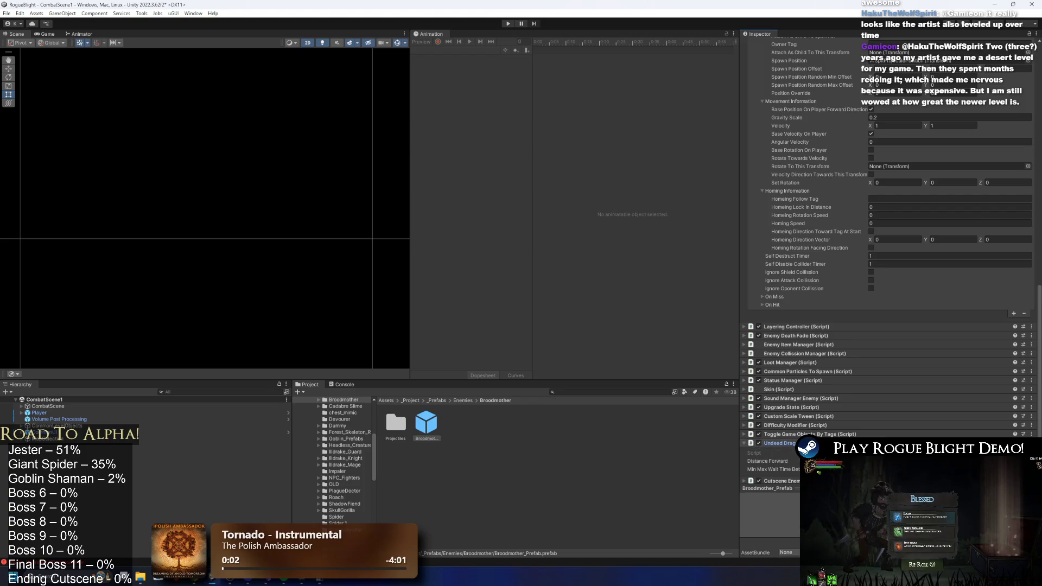
pyautogui.scroll(-2, 937, 421)
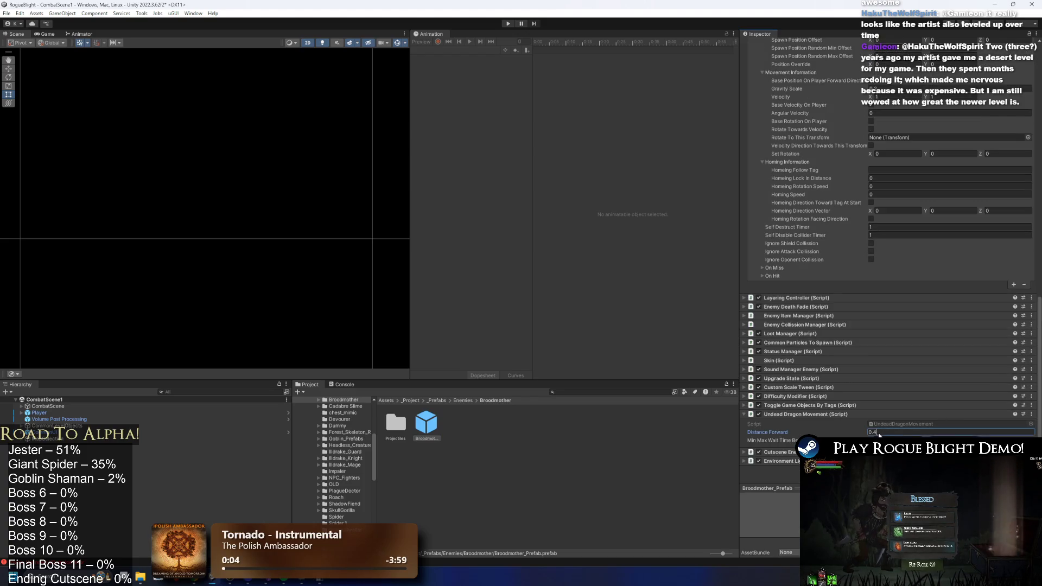
pyautogui.write('3')
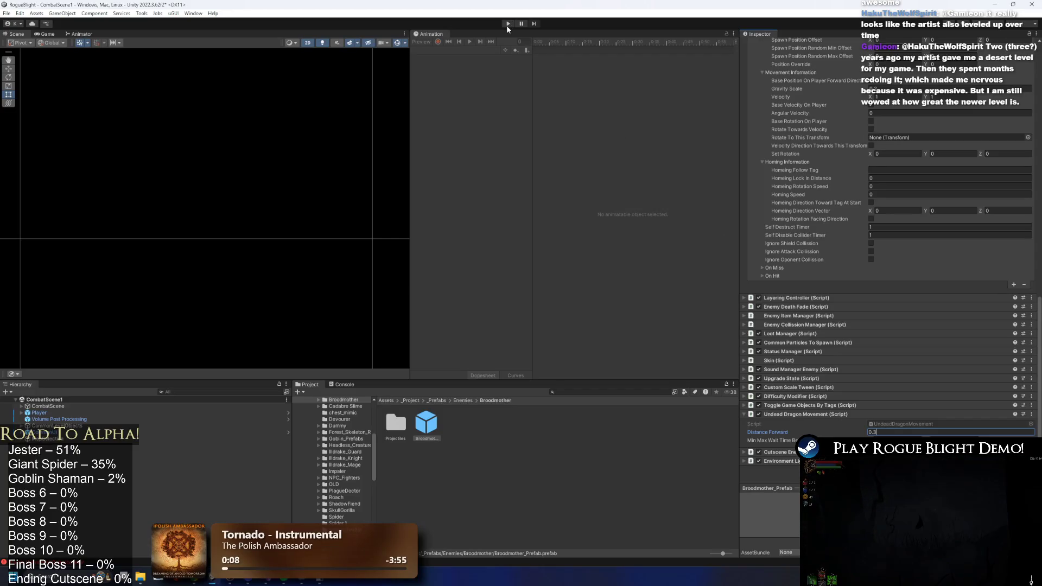
pyautogui.hotkey('ctrl', 's')
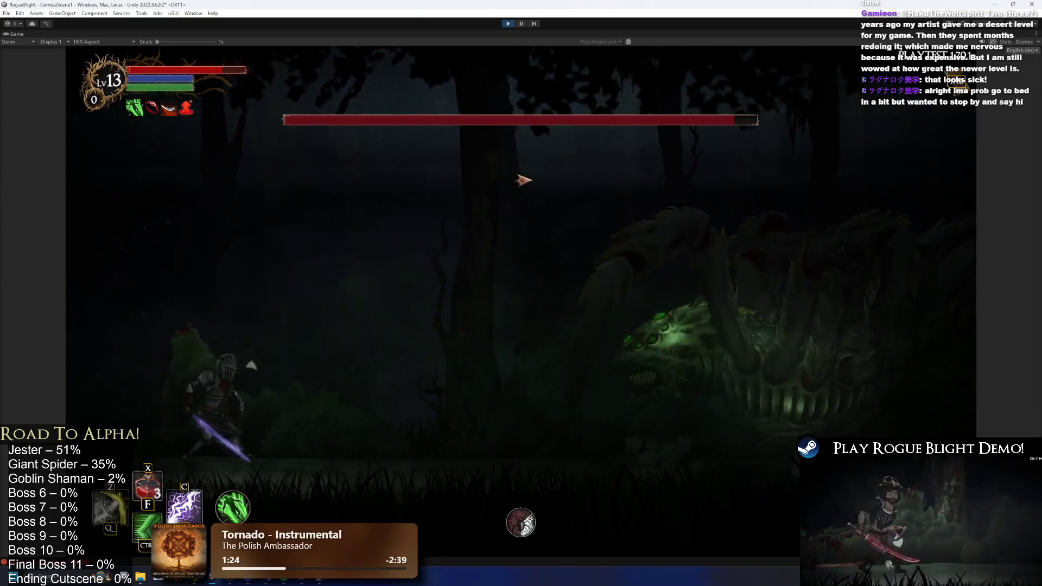
# - Cast lightning and dash at the Broodmother, then retreat to the left edge dodging orbs
pyautogui.press('c')
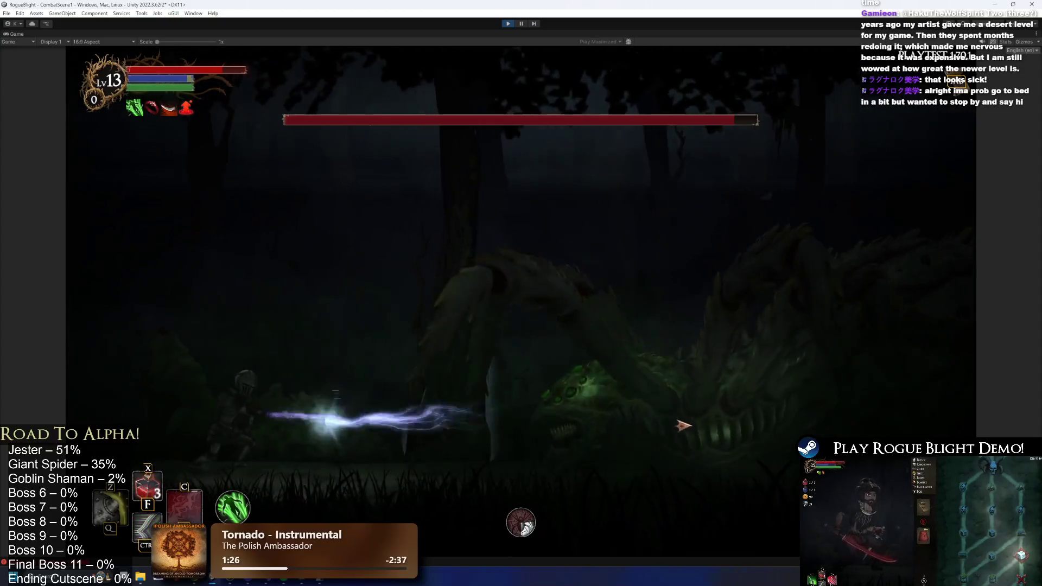
pyautogui.press('z')
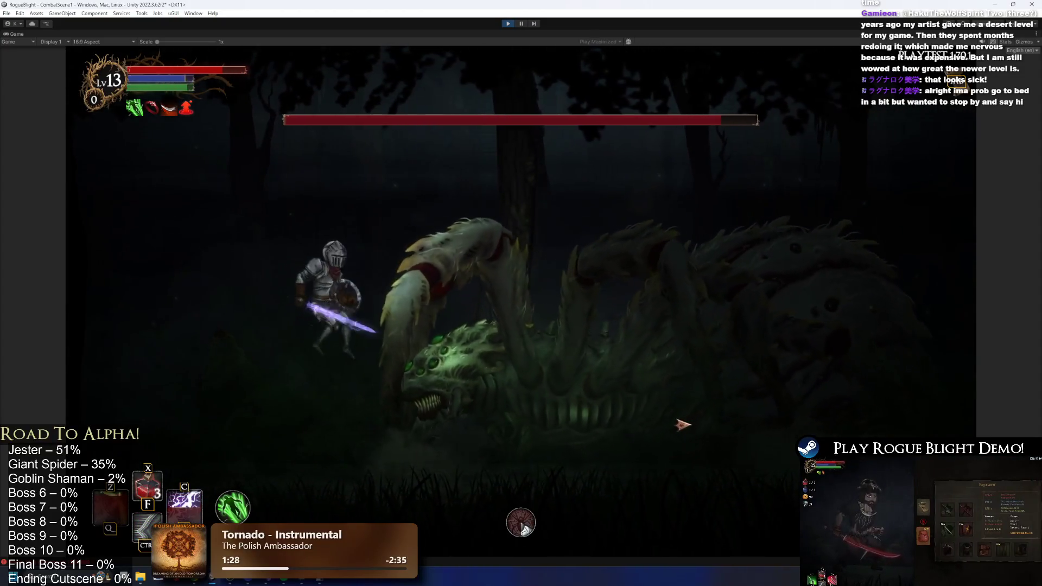
pyautogui.press('Left')
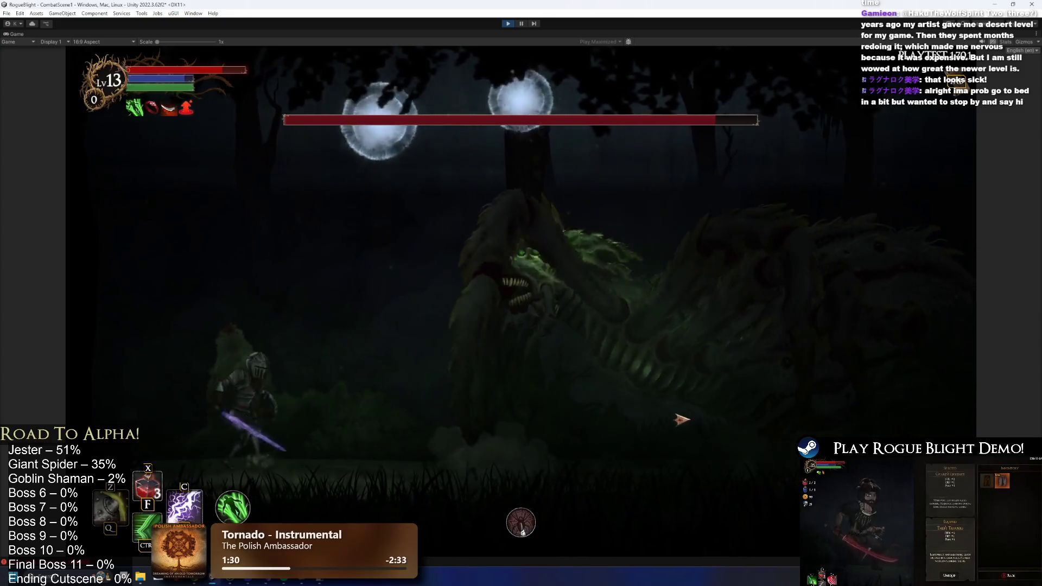
pyautogui.press('Left')
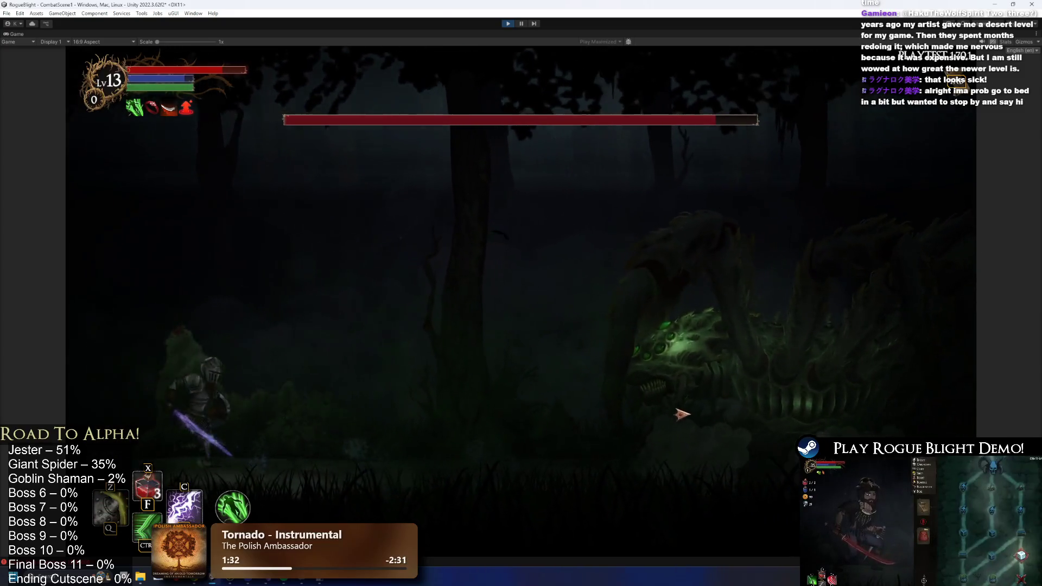
pyautogui.press('Left')
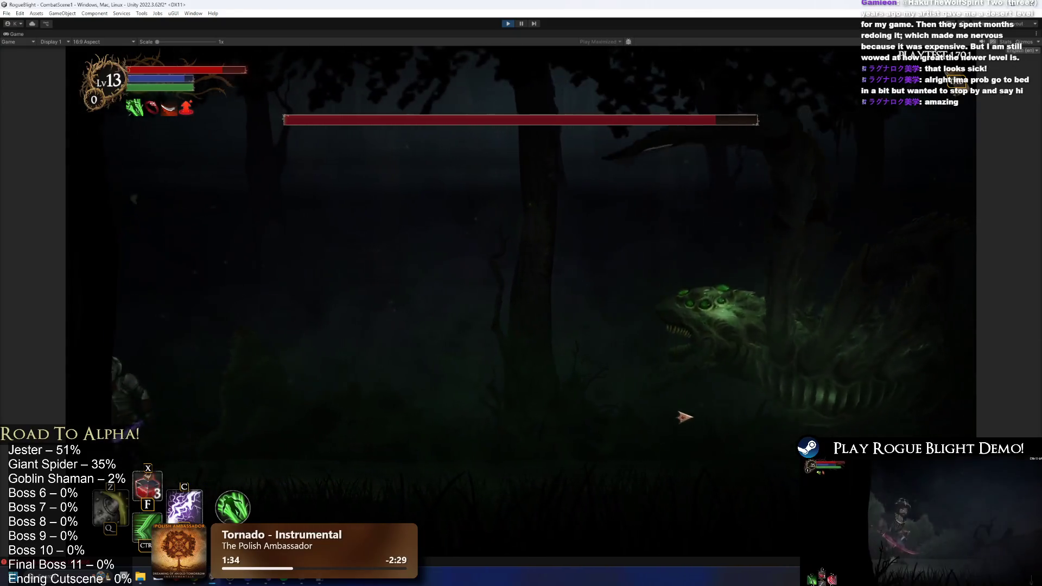
pyautogui.press('Left')
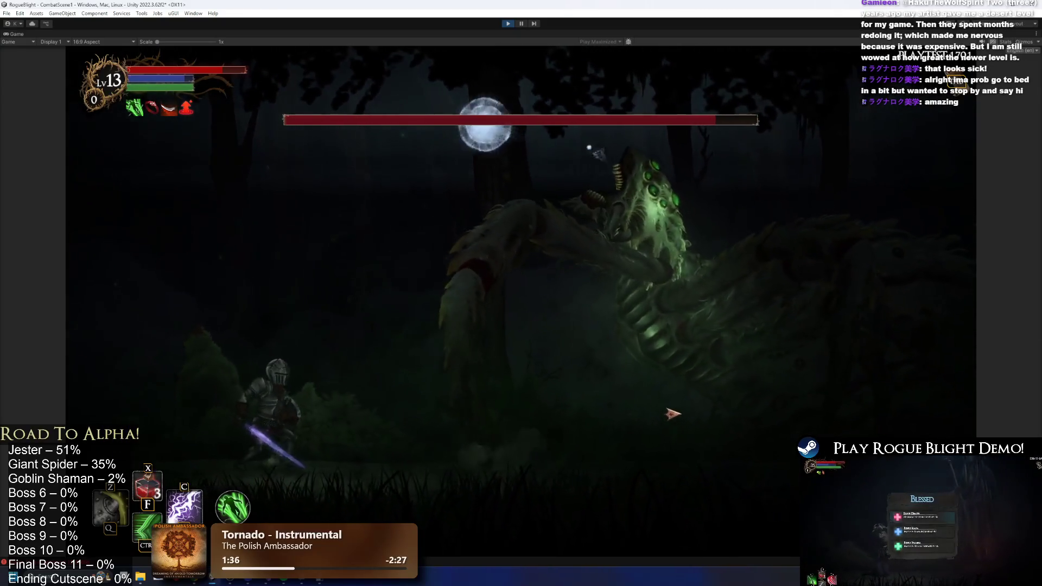
pyautogui.press('Left')
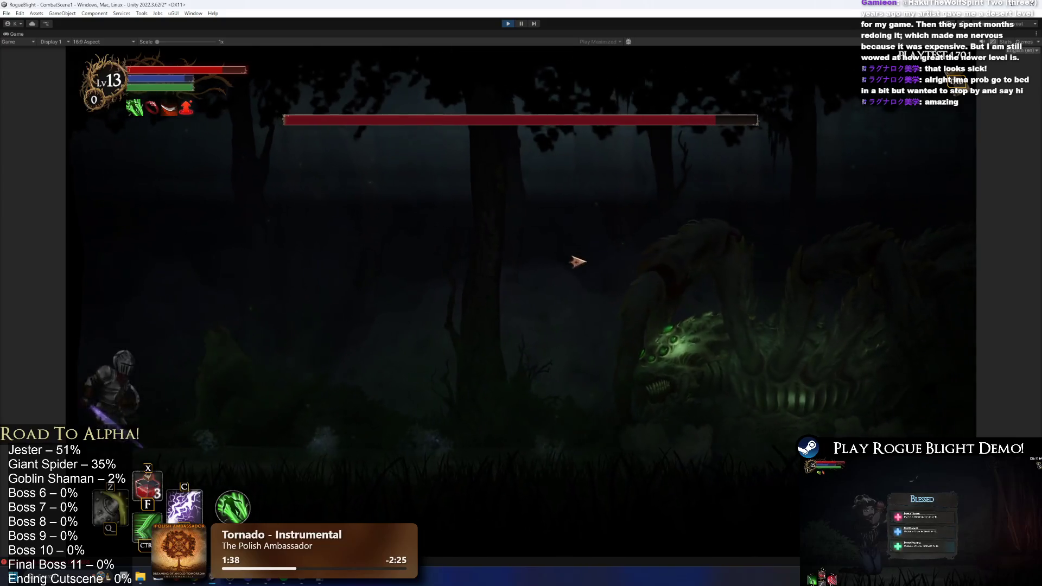
# - Alternate charging right to slash the Broodmother and falling back left from its spreading orbs
pyautogui.press('Right')
pyautogui.press('Left')
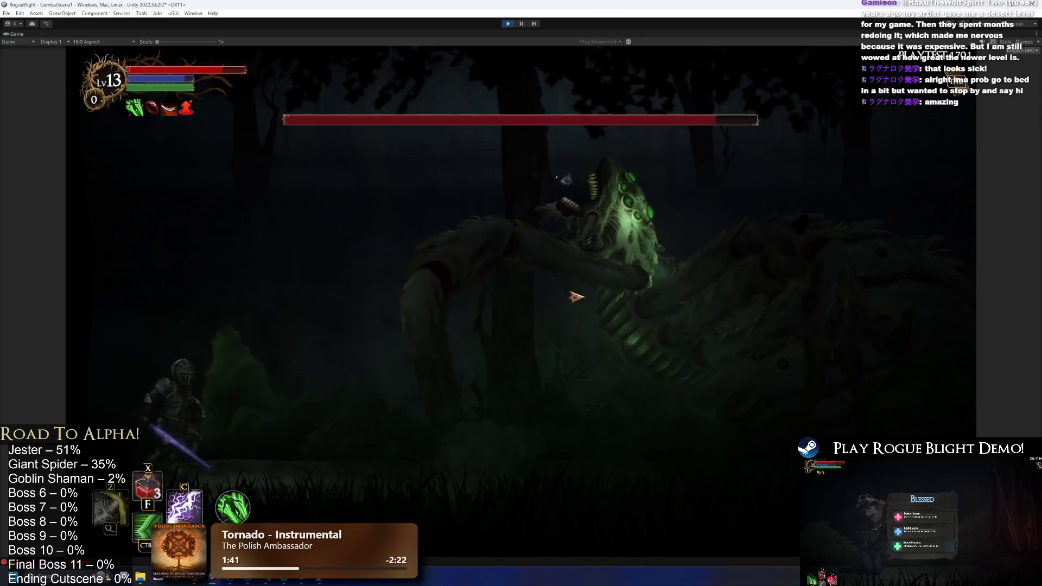
pyautogui.press('Left')
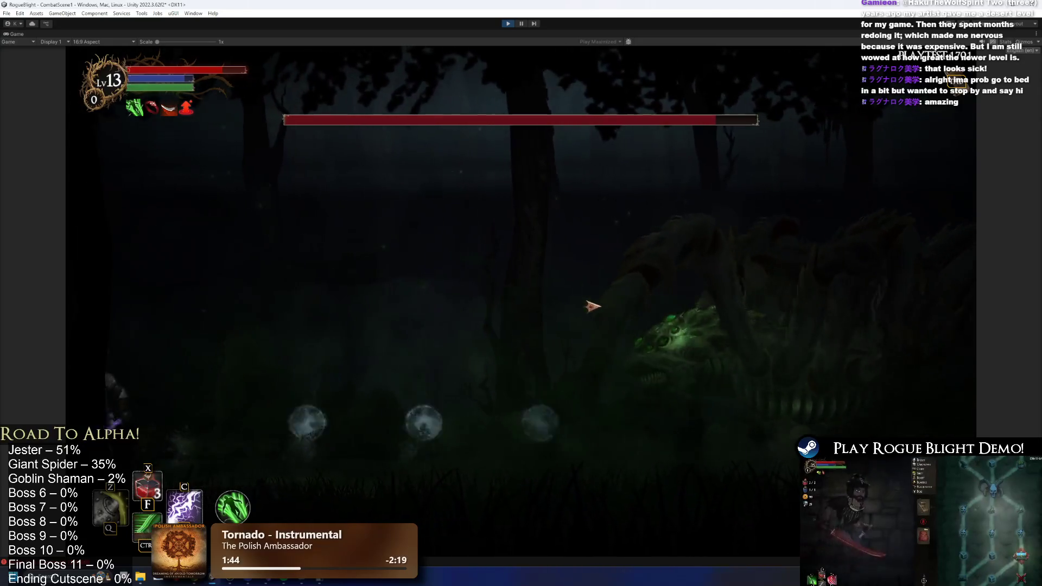
pyautogui.press('Right')
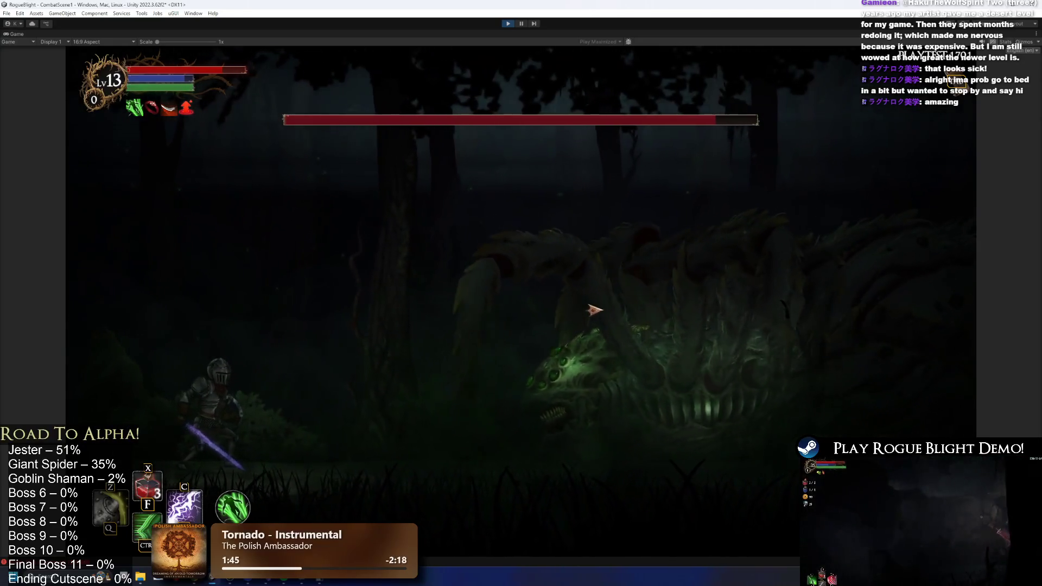
pyautogui.press('Right')
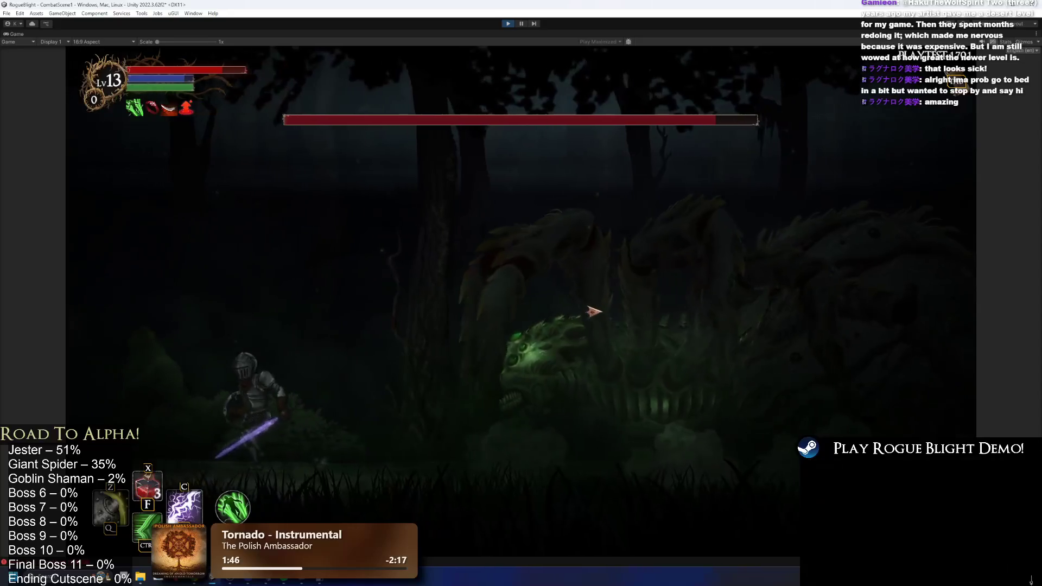
pyautogui.press('Left')
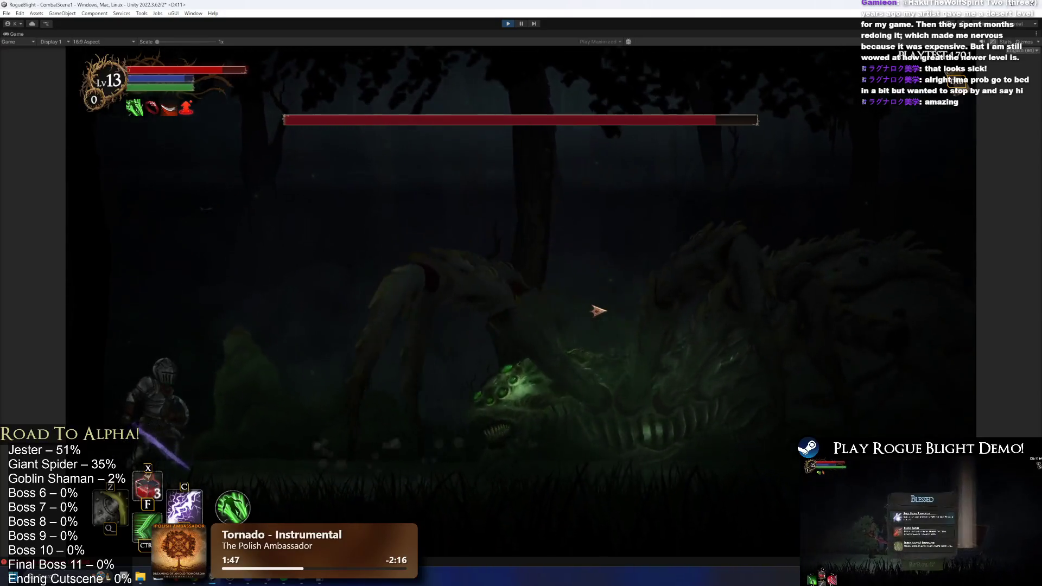
pyautogui.press('Right')
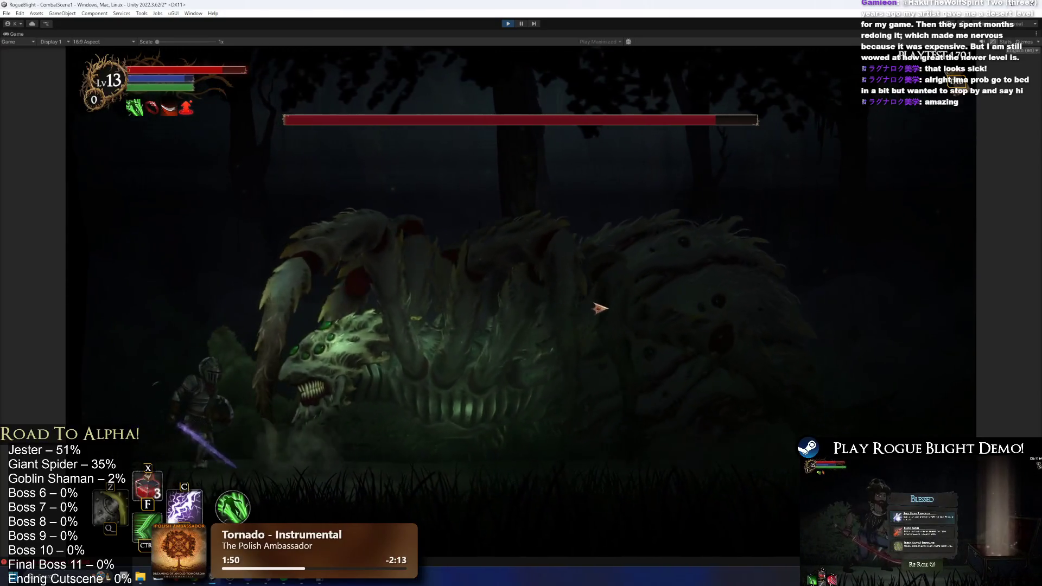
pyautogui.press('Right')
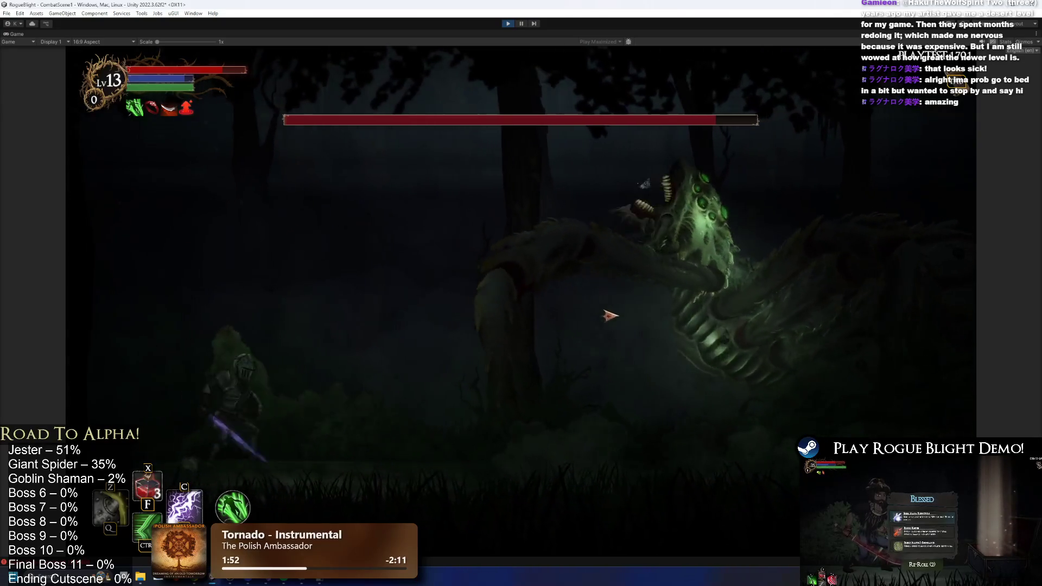
pyautogui.press('Left')
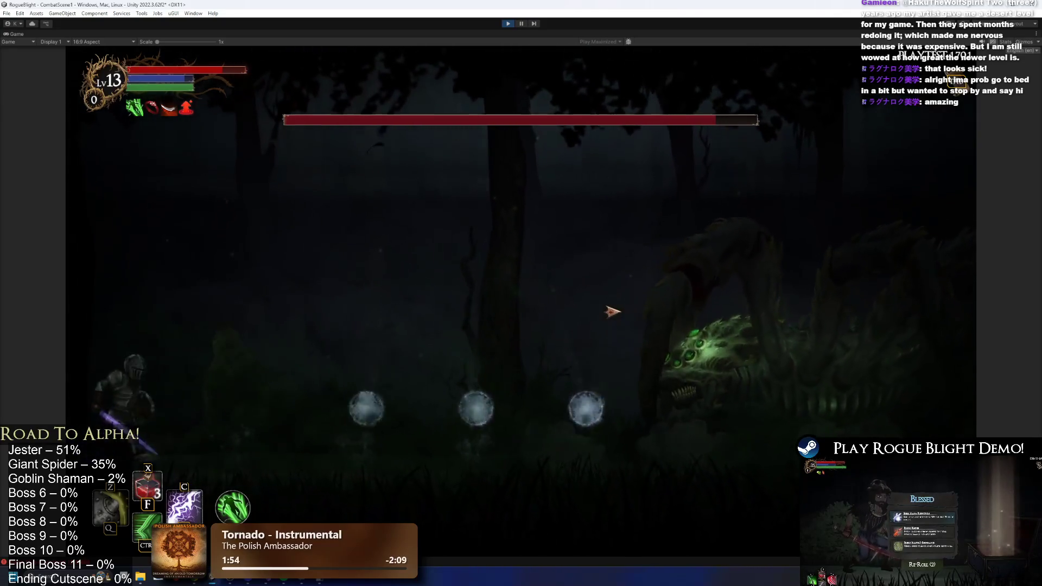